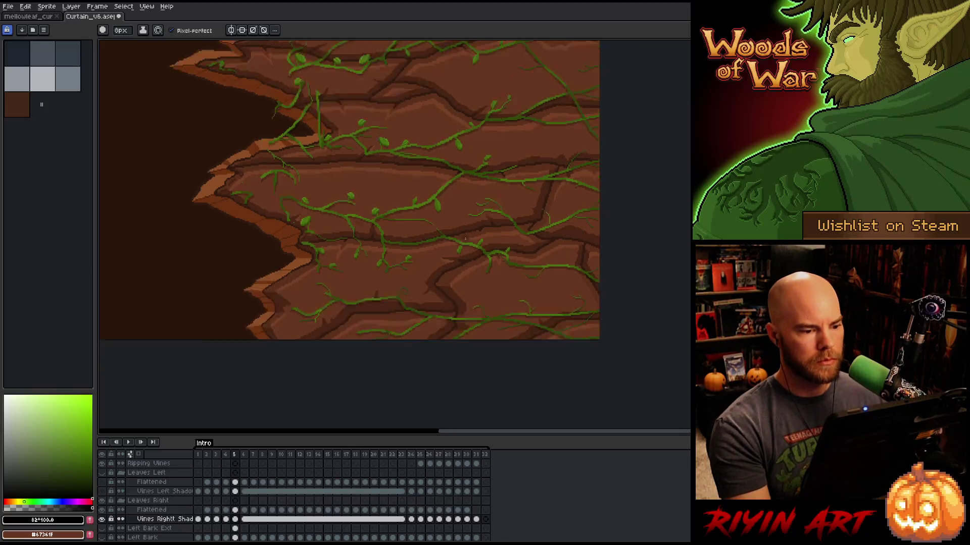
Pan the curtain view, switch back to the pencil and save the file.
scroll(435, 212, "up", 2)
left_click_drag(436, 212, 496, 259)
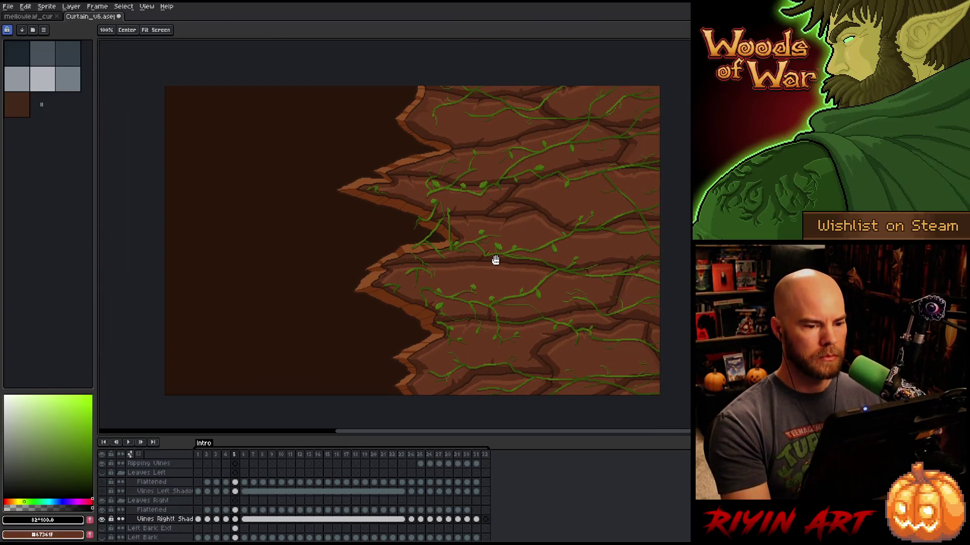
key("b")
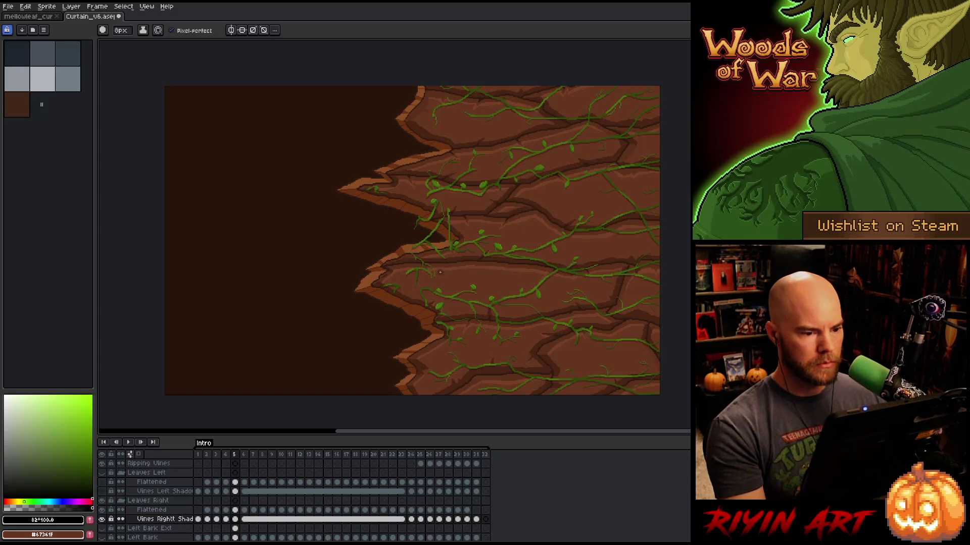
key("ctrl+s")
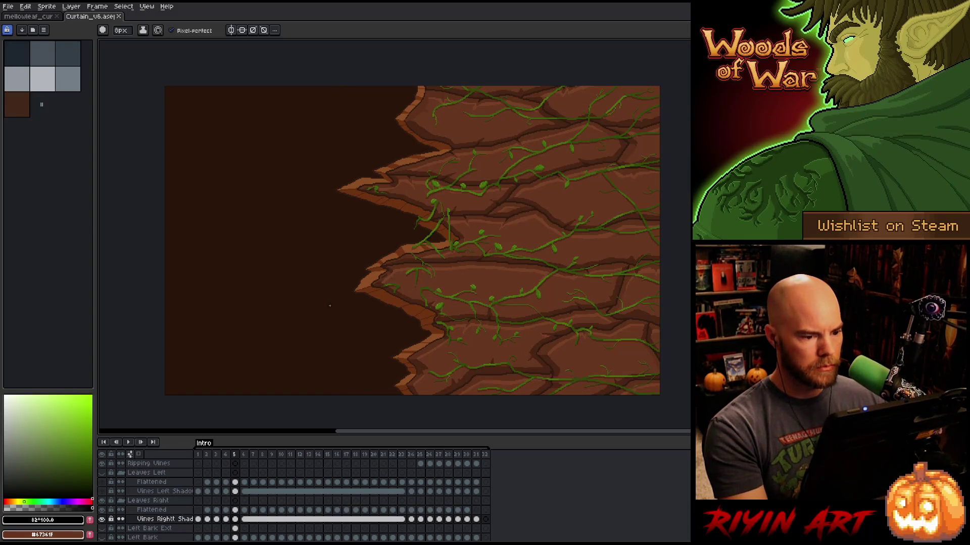
Pick the rock's brown #67361f as drawing colour and show the Leaves Left vines.
scroll(330, 306, "down", 1)
scroll(328, 298, "up", 1)
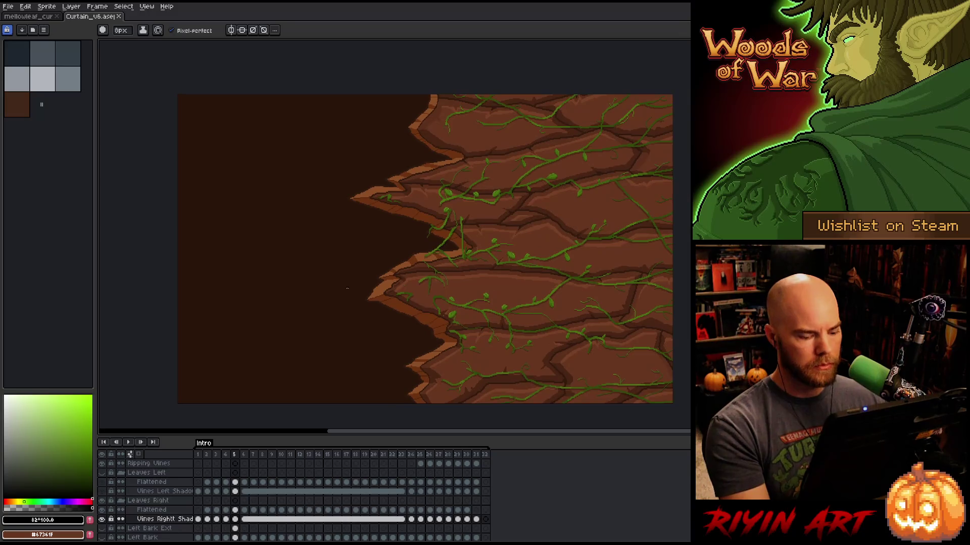
left_click(488, 279, "alt")
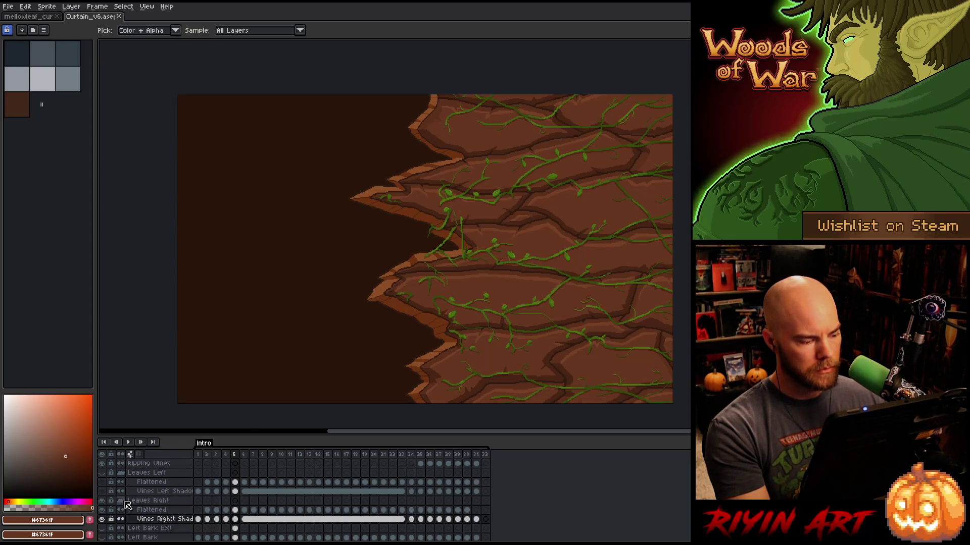
left_click(102, 474)
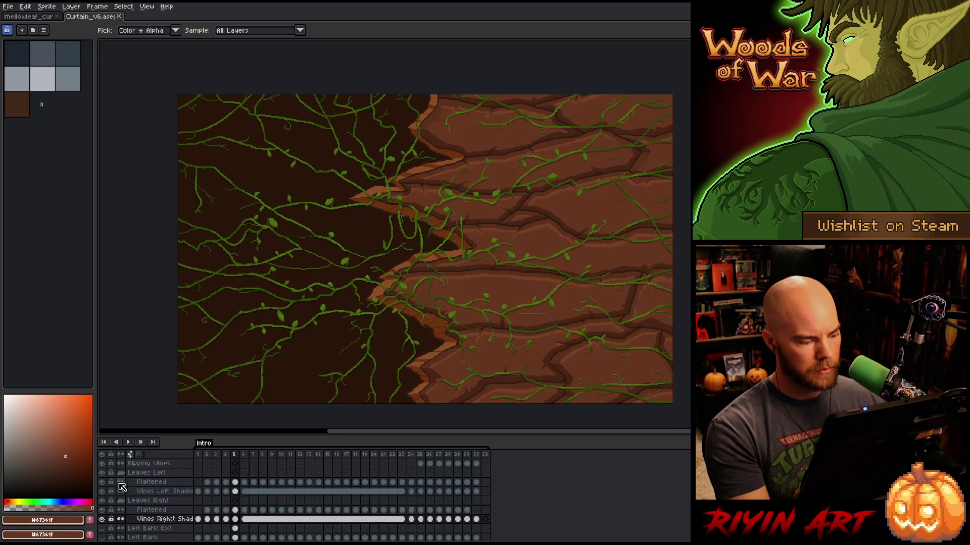
Show the Left Bark layer and save the curtain file.
scroll(146, 519, "down", 2)
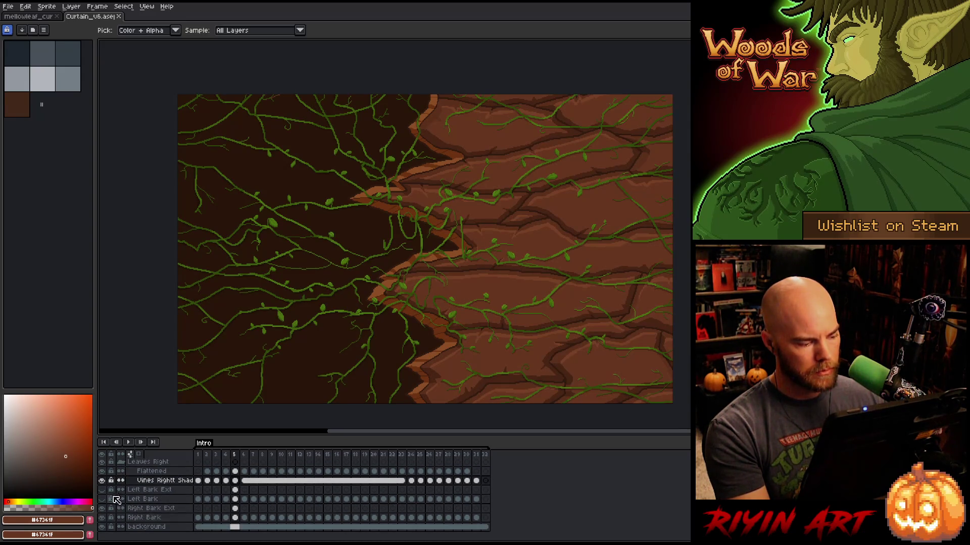
left_click(102, 500)
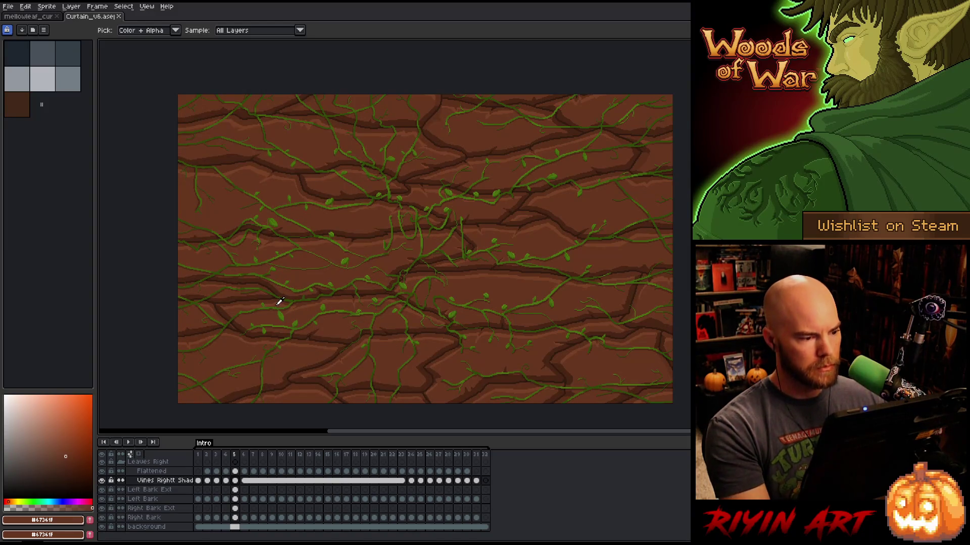
key("ctrl+s")
scroll(308, 261, "down", 2)
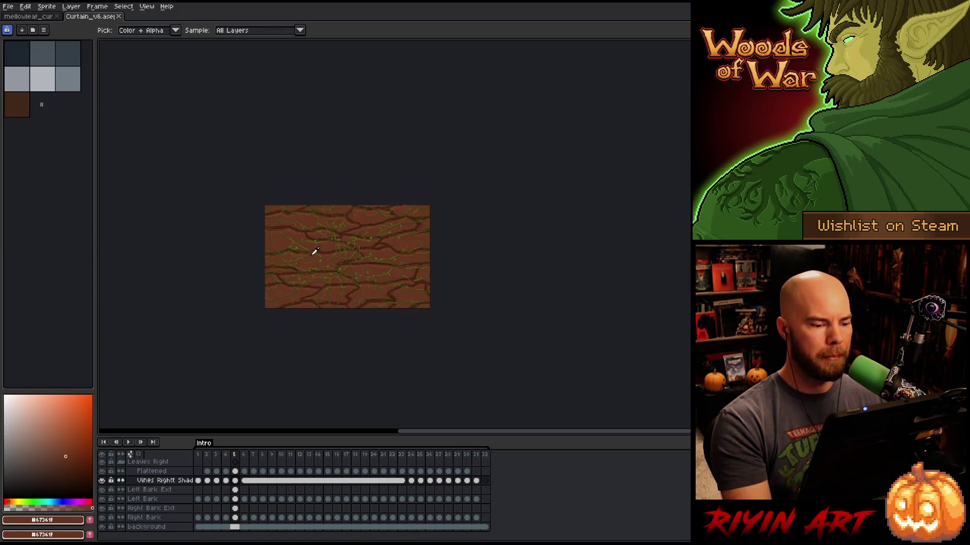
scroll(314, 247, "up", 2)
Pan the curtain up-right, switch to the eyedropper, save again and select Left Bark Ext.
key("space")
left_click_drag(355, 264, 378, 216)
key("i")
scroll(361, 212, "down", 1)
scroll(356, 215, "up", 1)
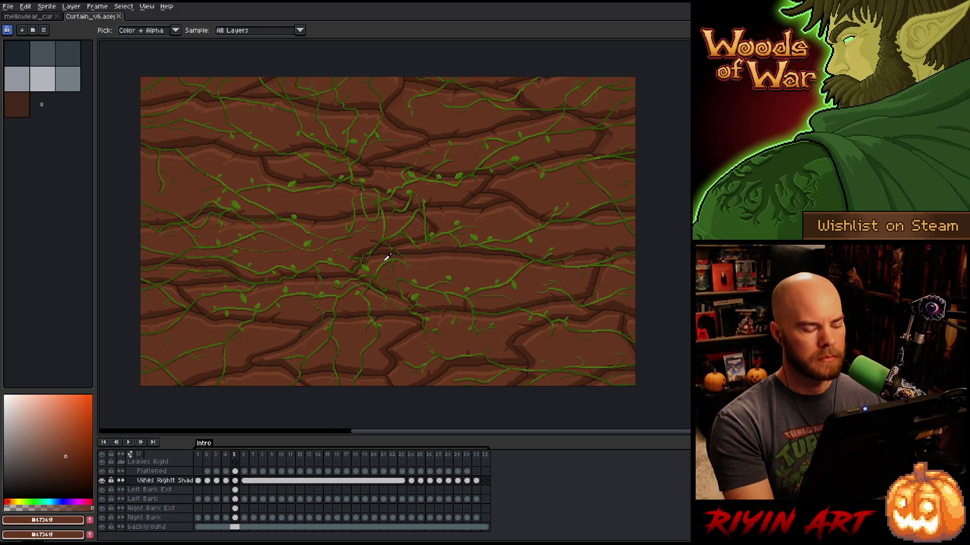
key("ctrl+s")
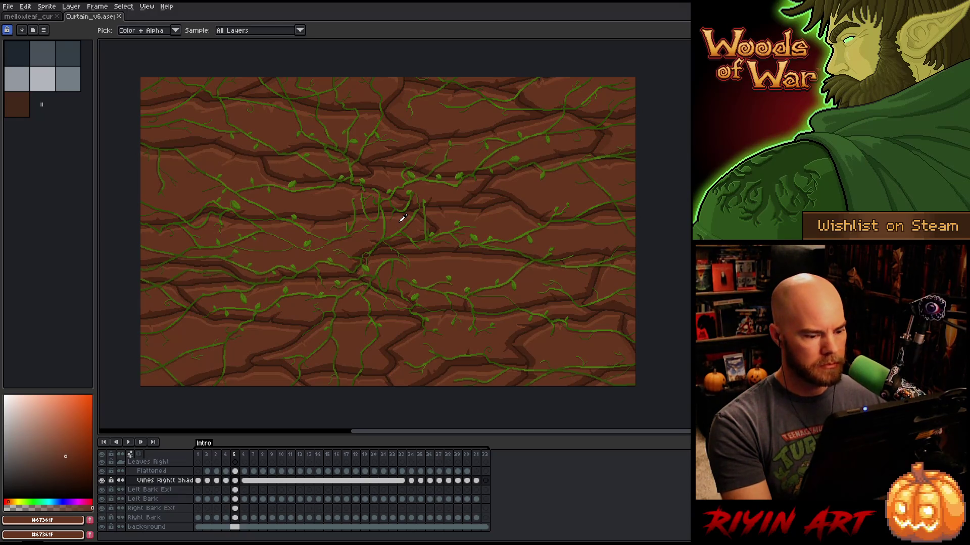
left_click(236, 491)
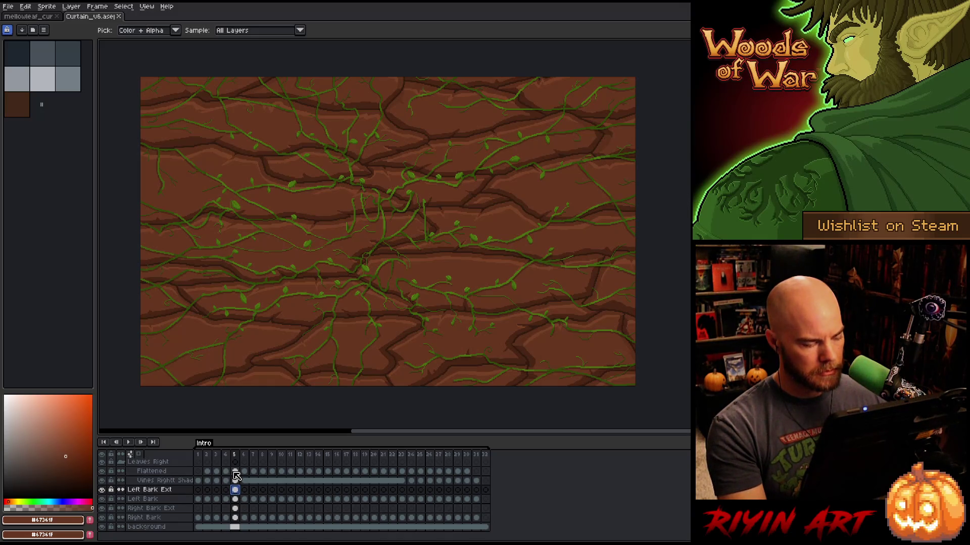
scroll(236, 476, "up", 1)
Add a new layer named flat2 above the Flattened layer in Leaves Right.
left_click(173, 482)
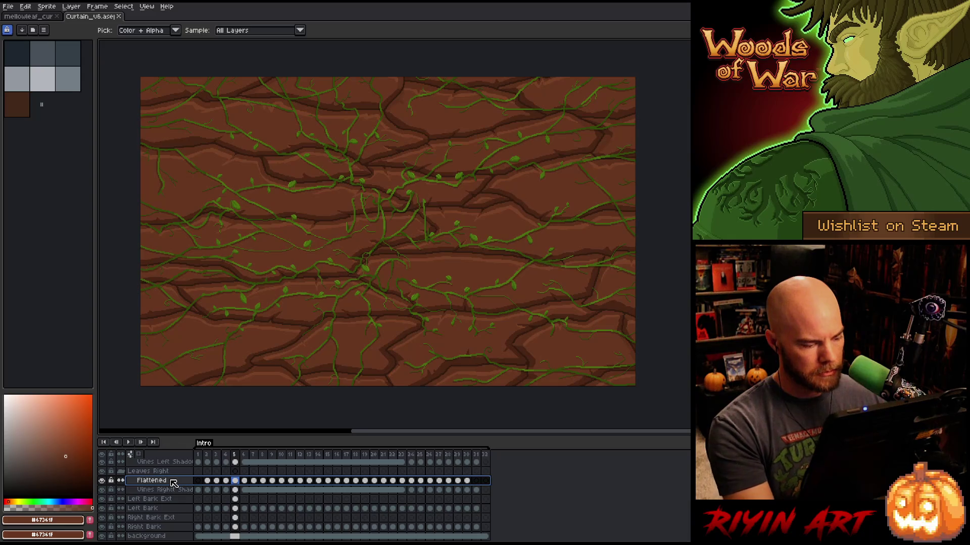
key("shift+n")
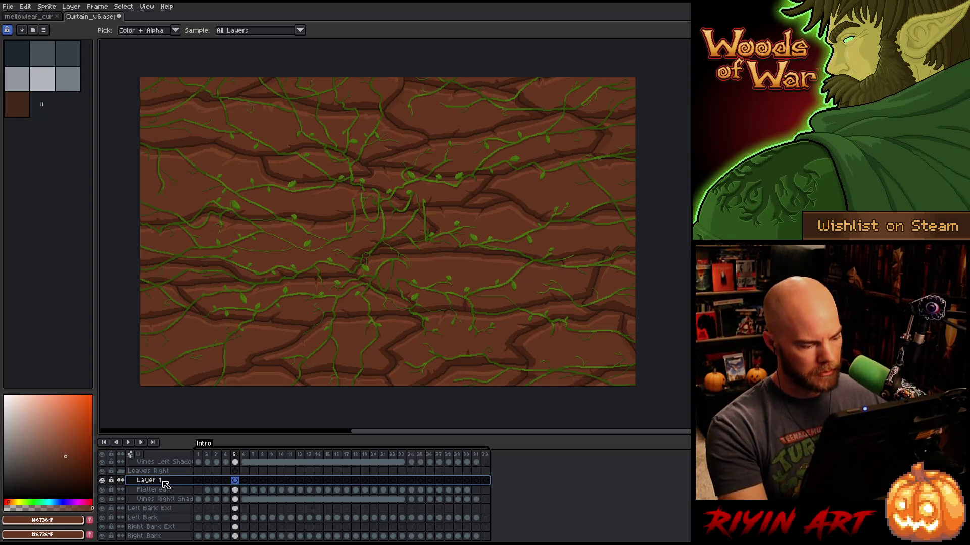
double_click(163, 482)
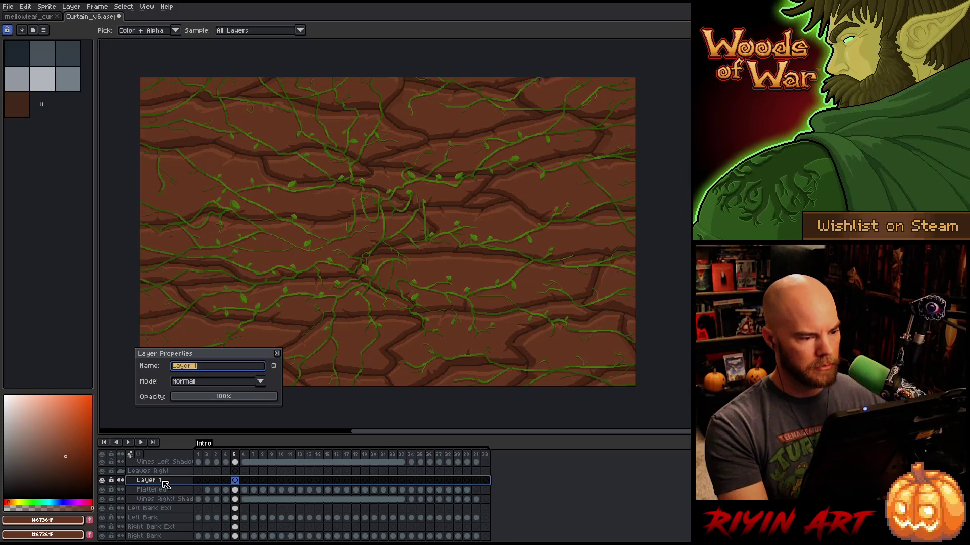
type("flat2")
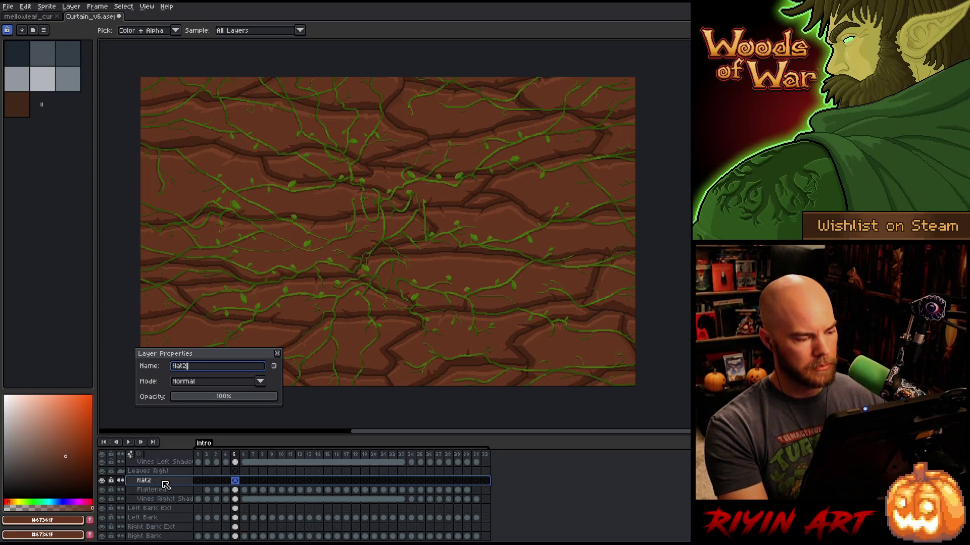
key("Return")
Add a new layer above Leaves Left's Flattened layer and rename it flat2.
scroll(165, 485, "up", 1)
right_click(163, 480)
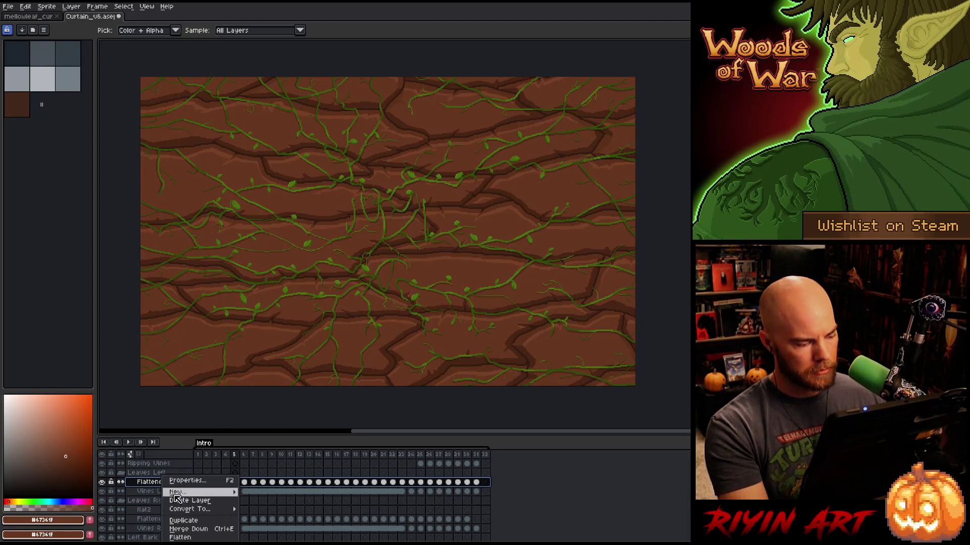
mouse_move(230, 492)
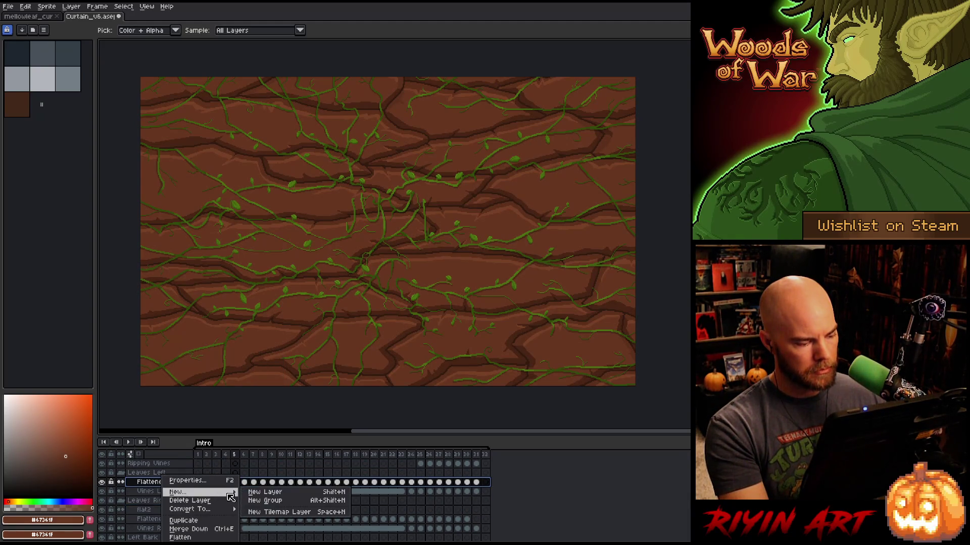
left_click(262, 494)
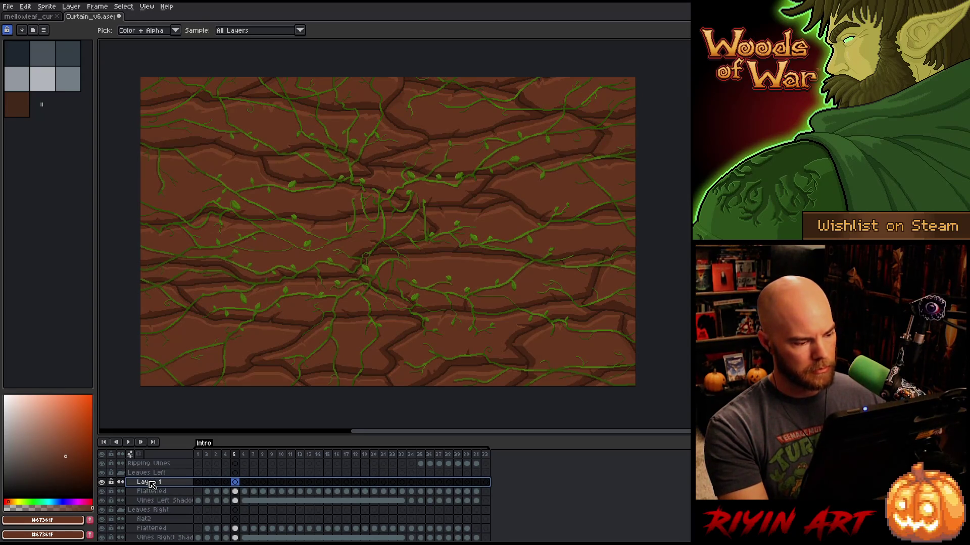
double_click(152, 485)
type("flat 2")
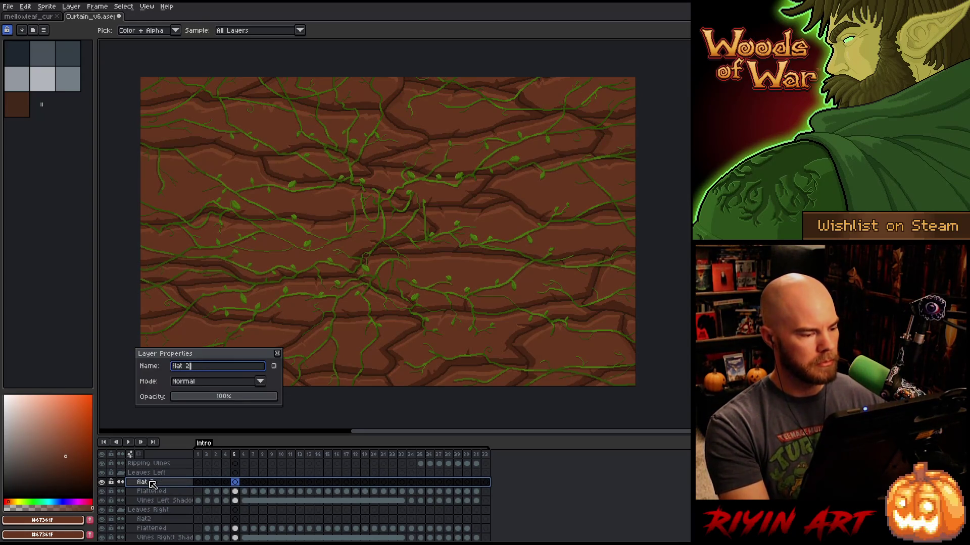
key("Return")
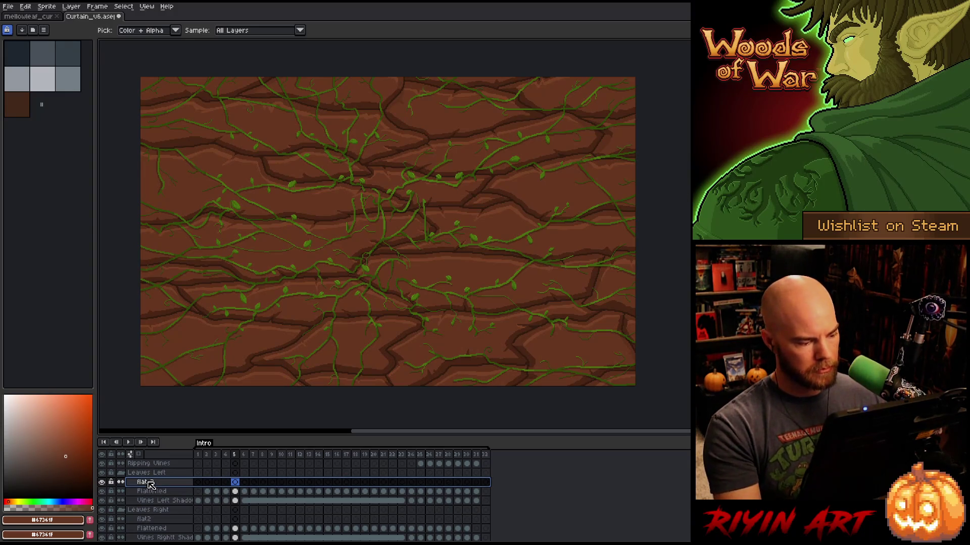
double_click(150, 484)
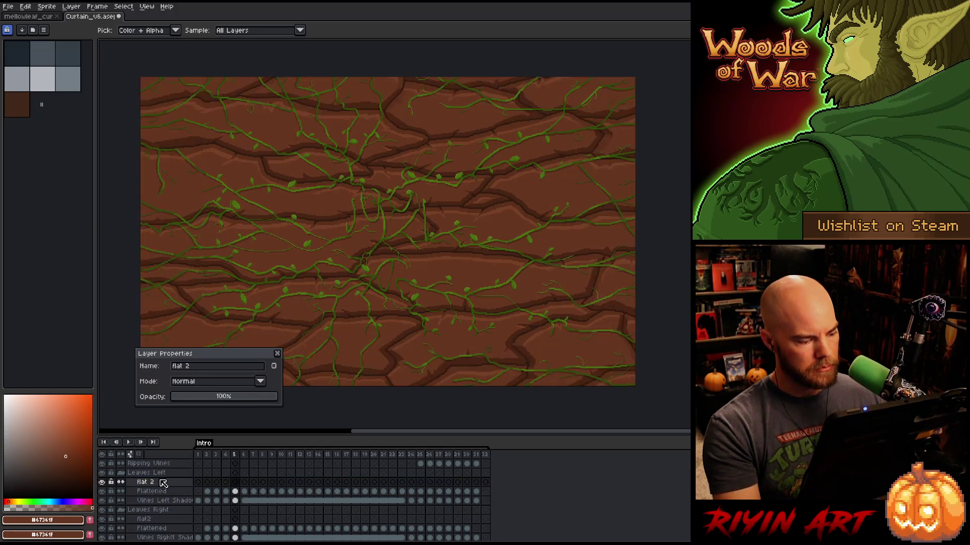
left_click(197, 368)
key("BackSpace")
key("BackSpace")
type("2")
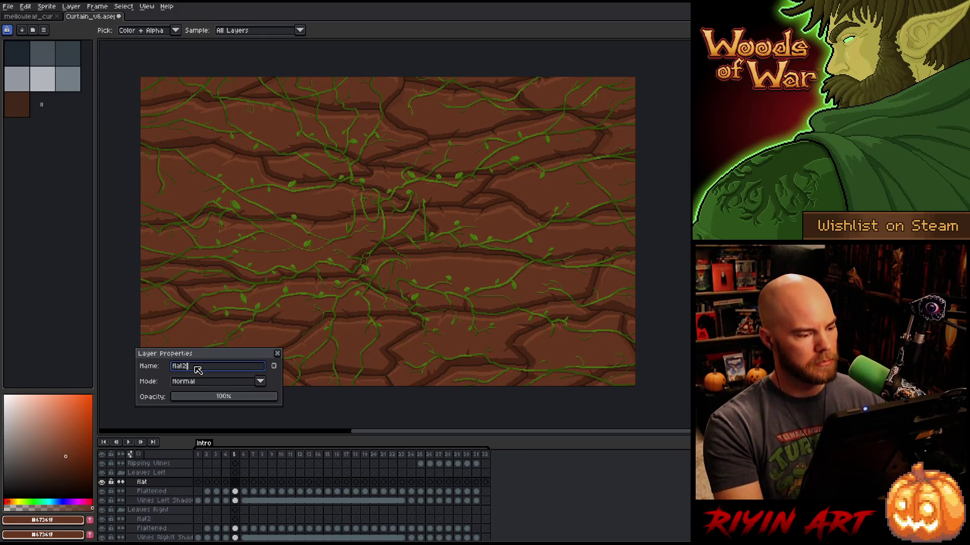
key("Return")
scroll(187, 480, "down", 2)
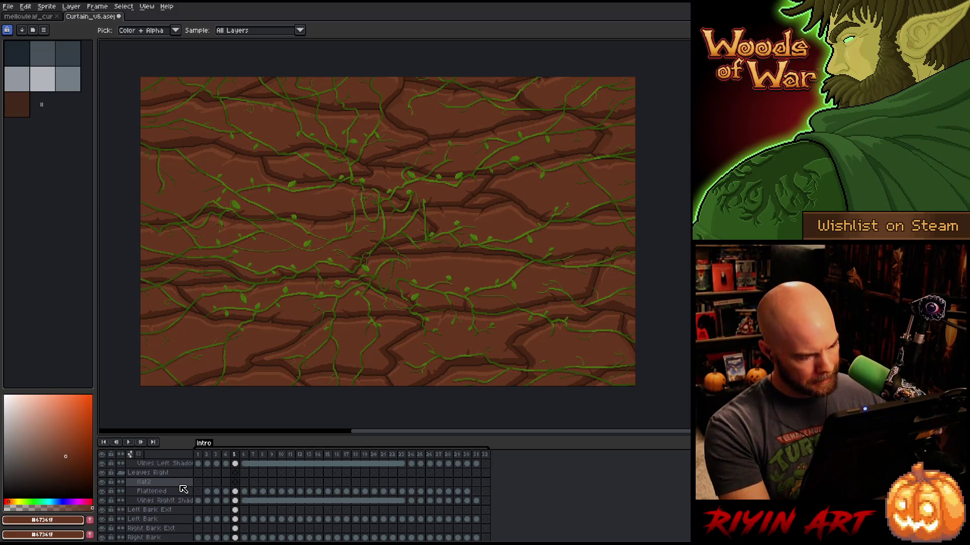
scroll(183, 490, "down", 1)
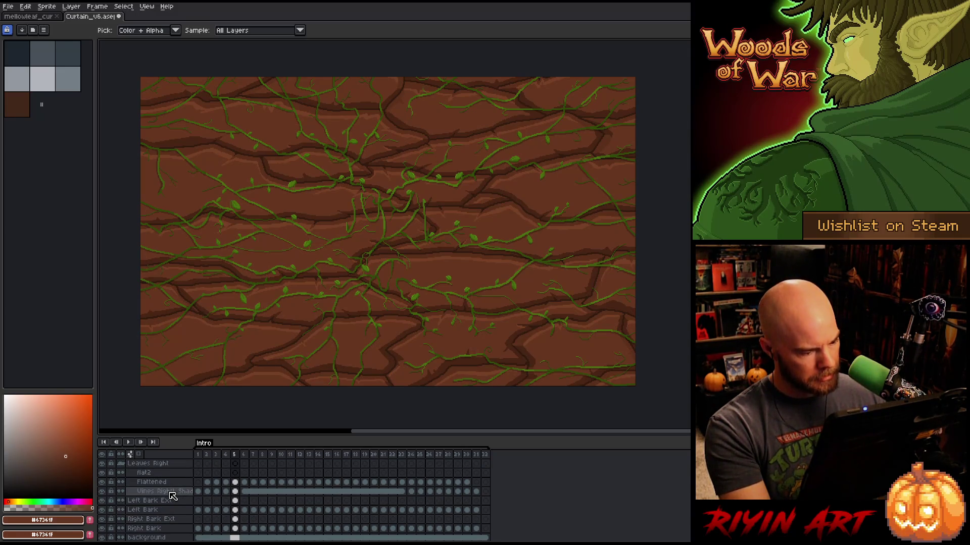
Add a new layer named sh2 above the Vines Right Shadow layer.
right_click(170, 493)
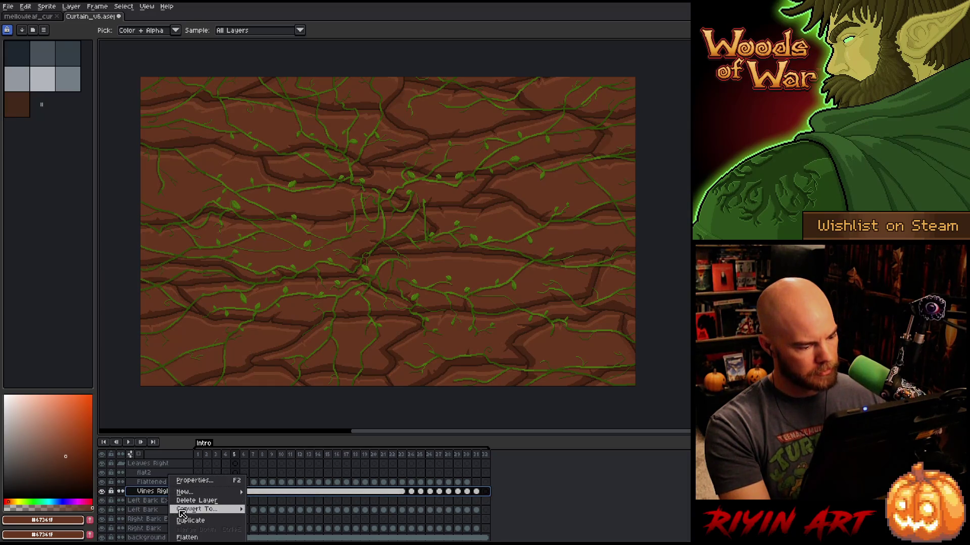
mouse_move(223, 494)
left_click(258, 492)
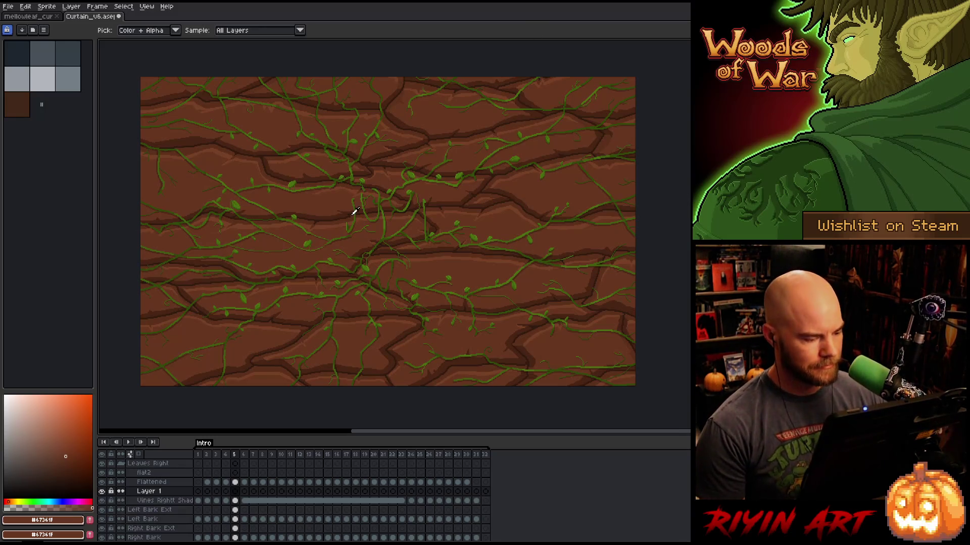
double_click(157, 492)
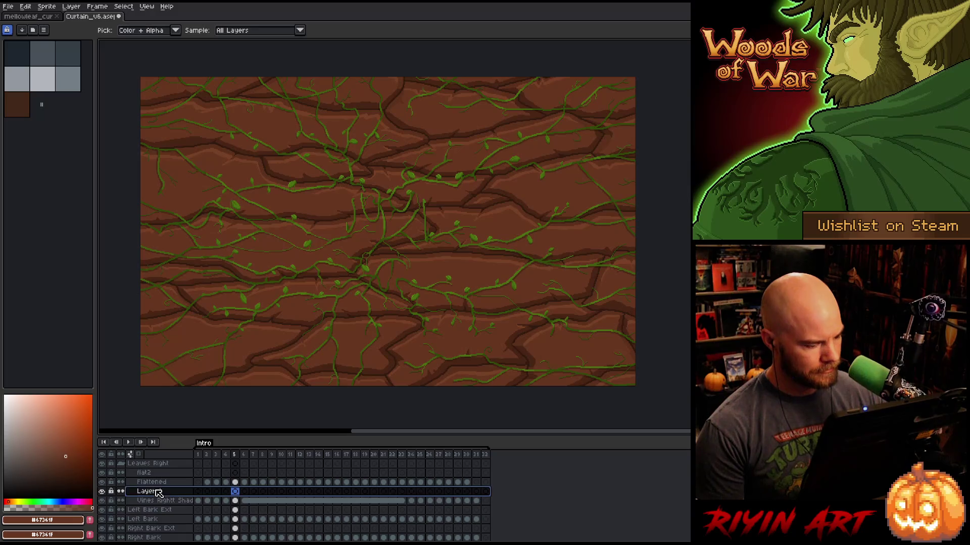
type("sh2")
key("Return")
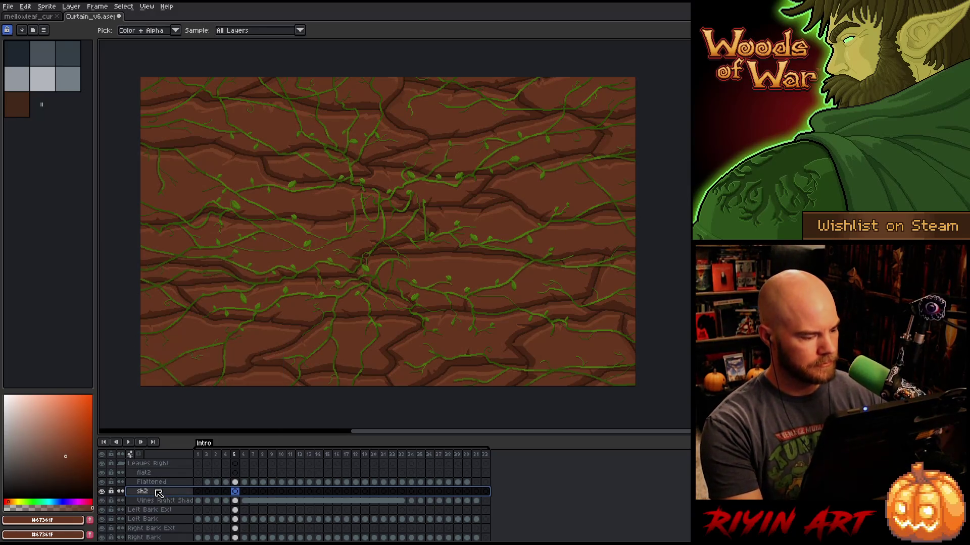
Add a new layer named sh2 above the Vines Left Shadow layer.
scroll(159, 493, "up", 2)
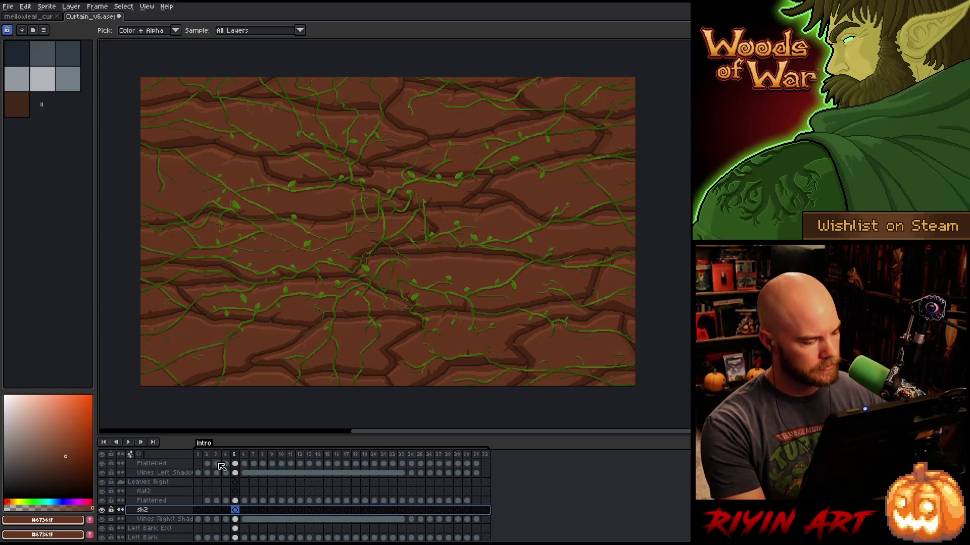
scroll(152, 495, "up", 2)
right_click(147, 493)
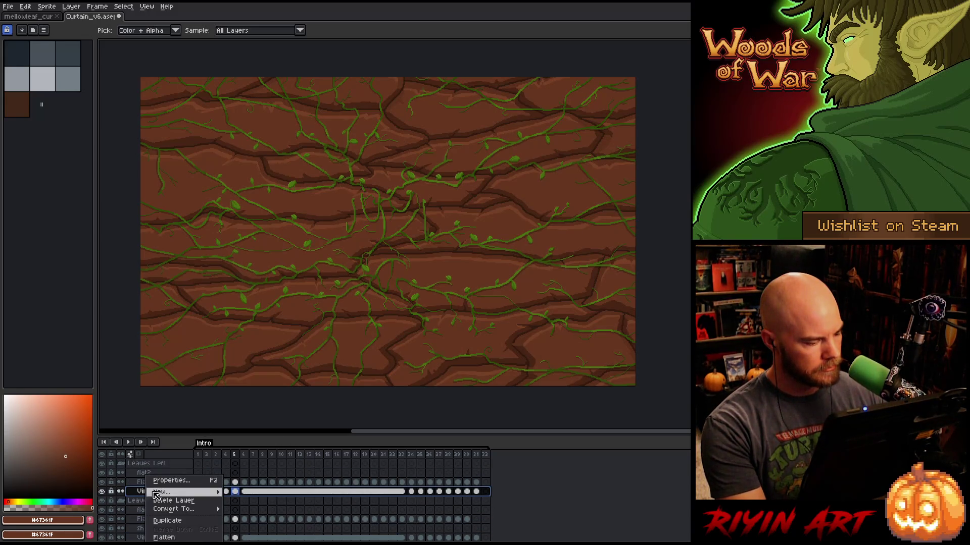
mouse_move(152, 492)
left_click(268, 492)
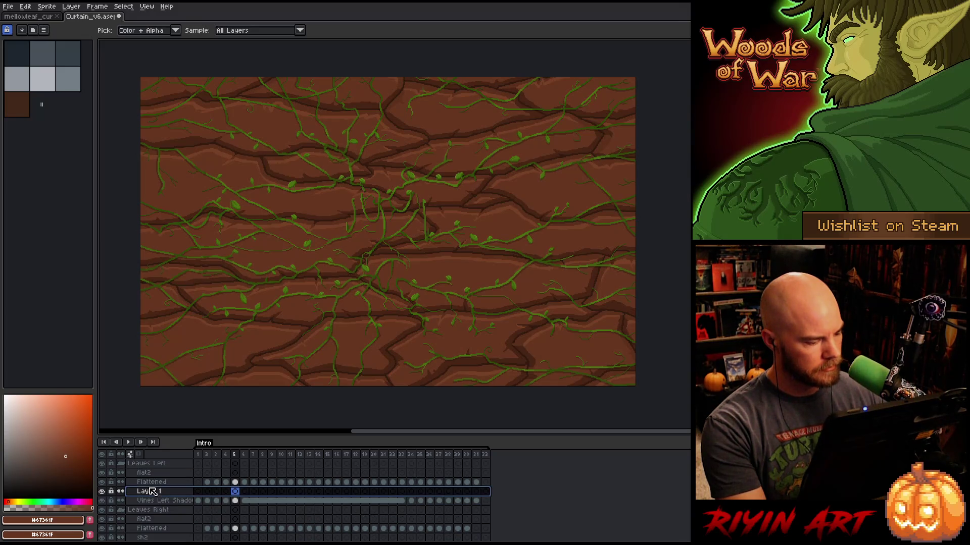
double_click(151, 492)
type("sh2")
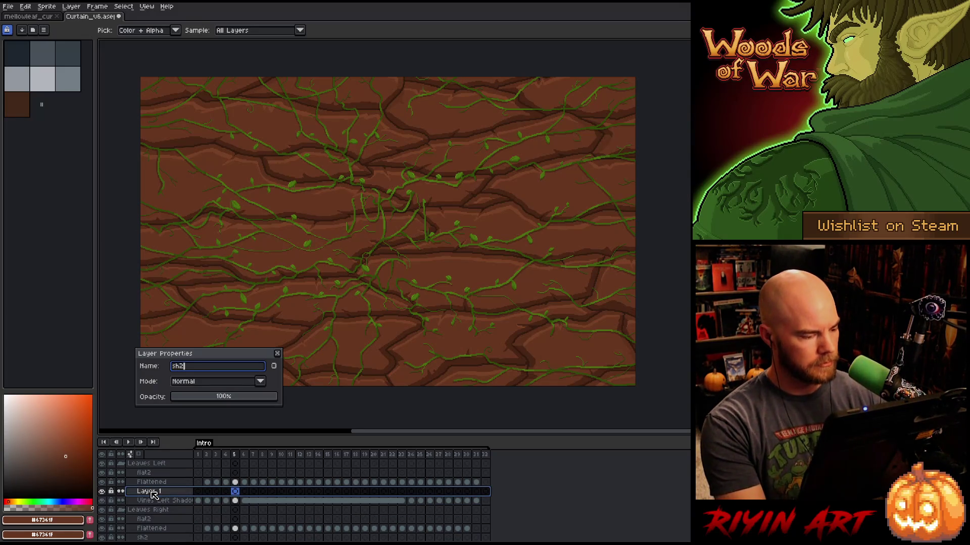
key("Return")
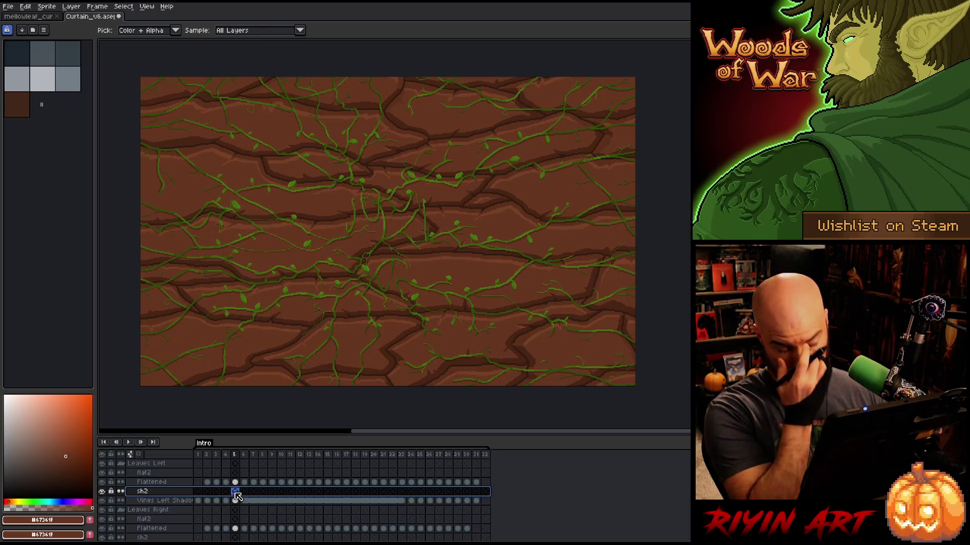
Lower the first sh2 layer's opacity to about 28%.
left_click(235, 483)
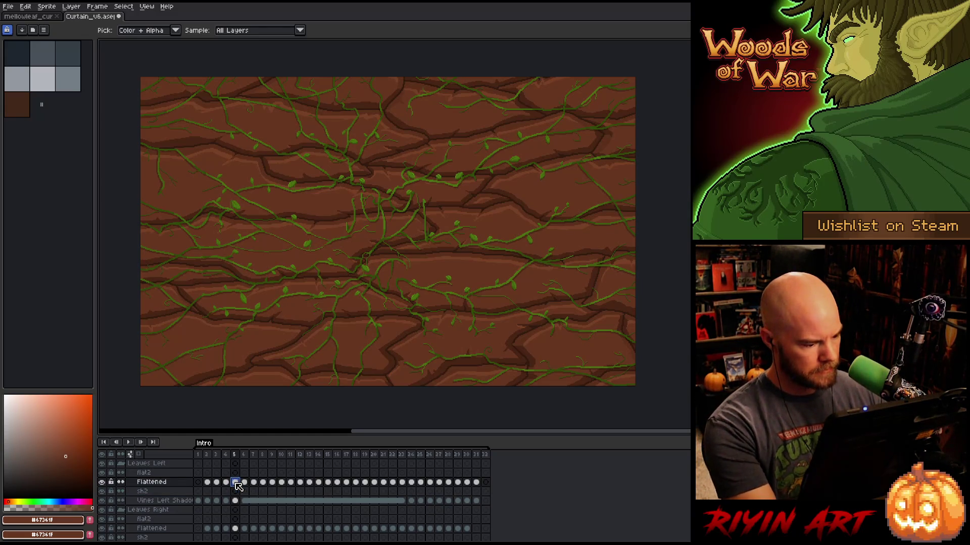
left_click(236, 477)
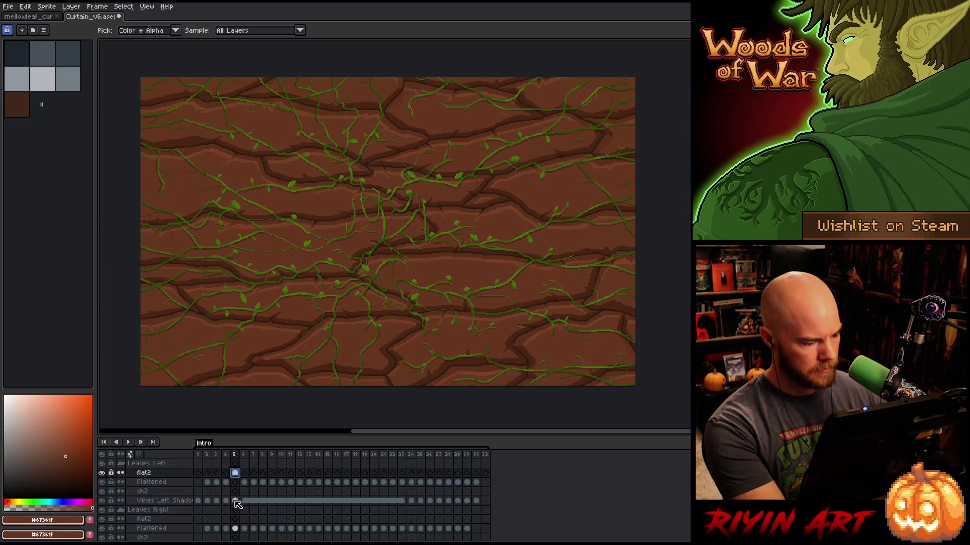
left_click(236, 492)
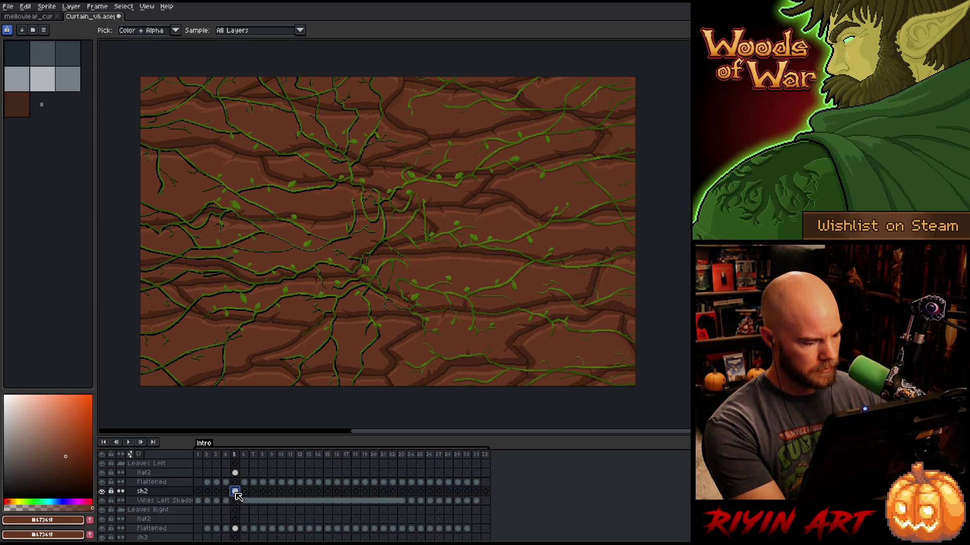
double_click(151, 491)
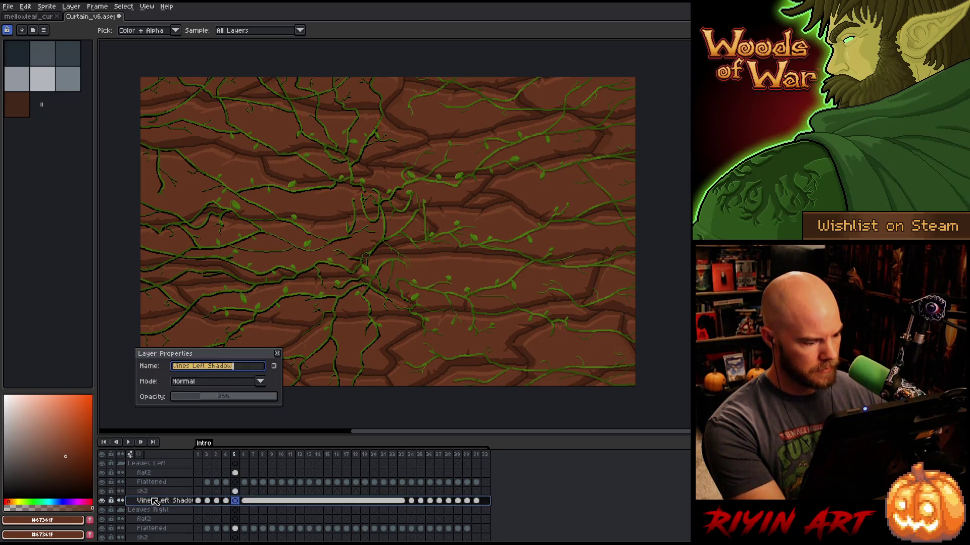
left_click(204, 401)
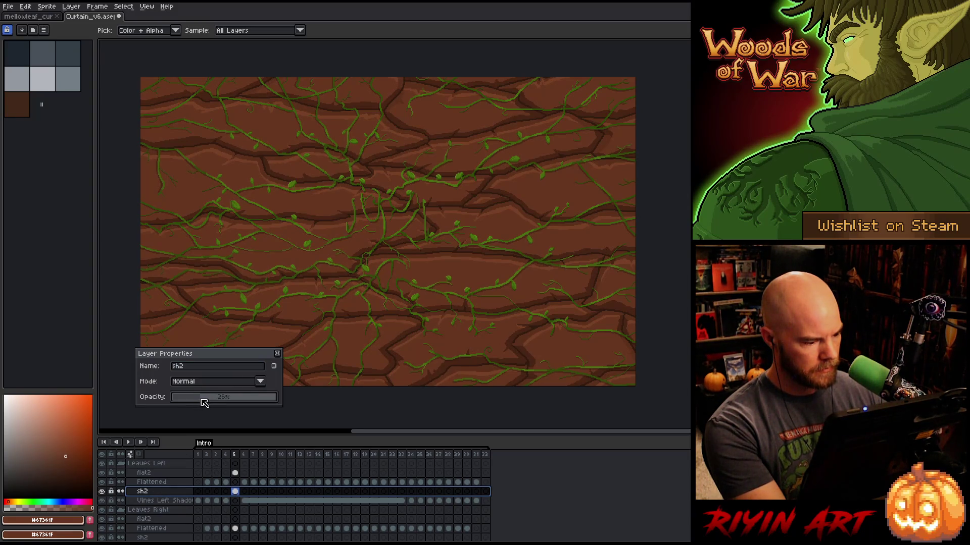
left_click(277, 353)
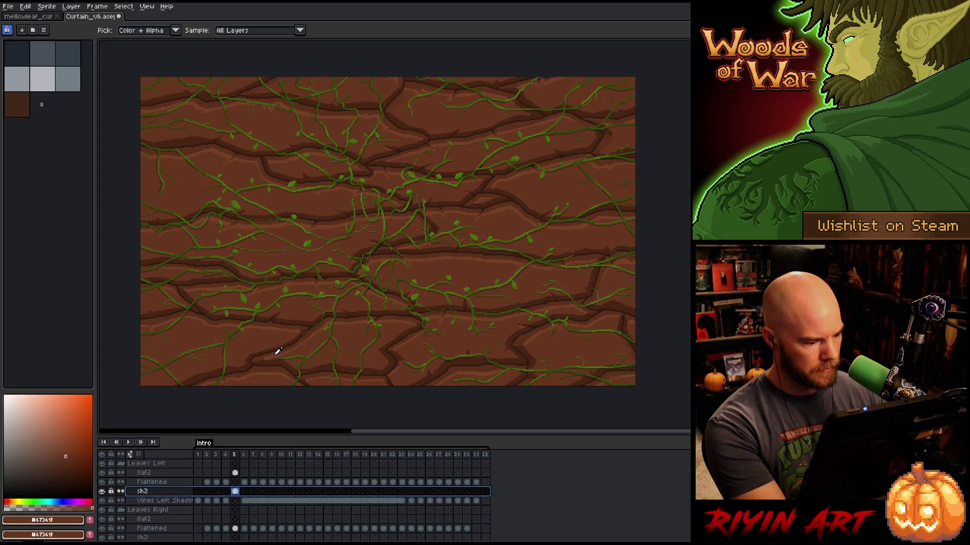
Set the second sh2 layer to 27% opacity, compare with Vines Right Shadow, and save.
scroll(246, 510, "down", 2)
left_click(237, 510)
scroll(239, 501, "down", 1)
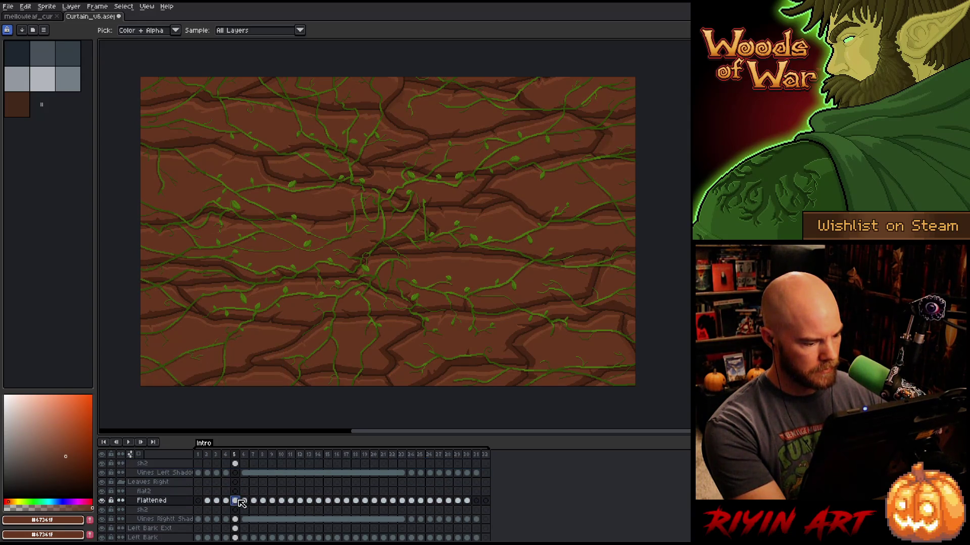
left_click(235, 491)
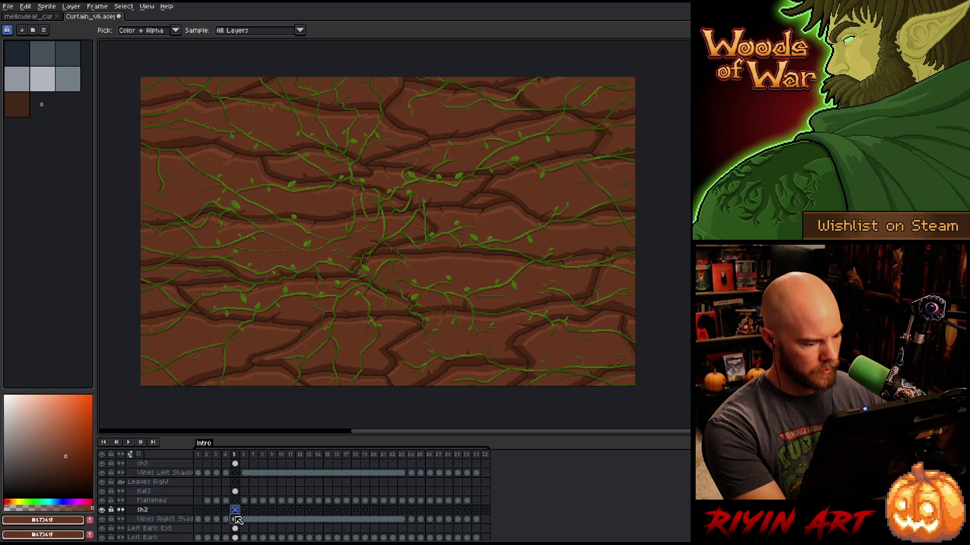
left_click(237, 520)
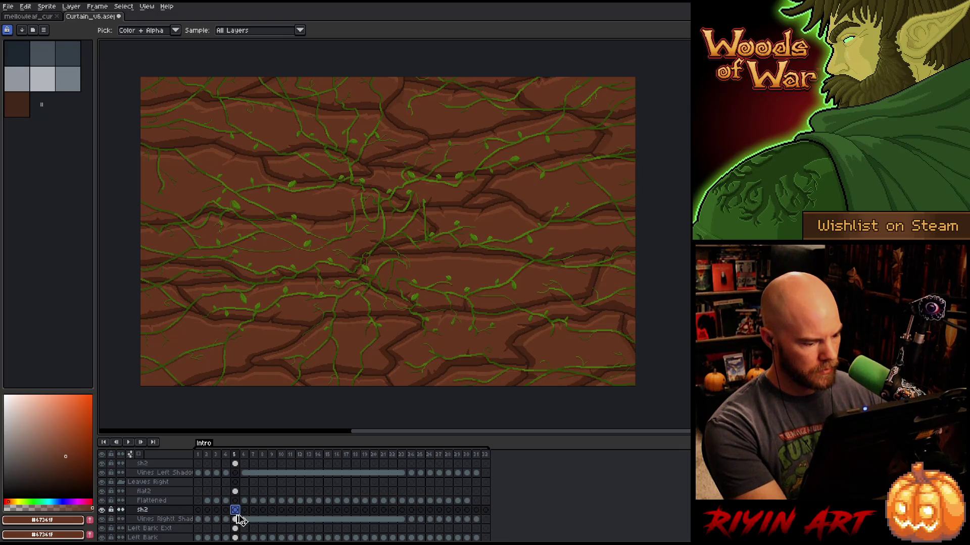
double_click(143, 510)
left_click(205, 398)
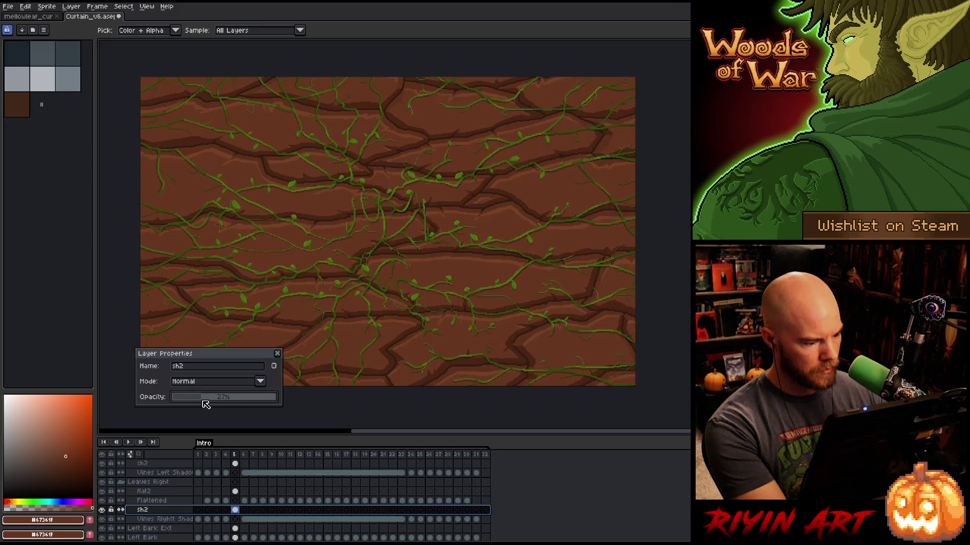
left_click(172, 520)
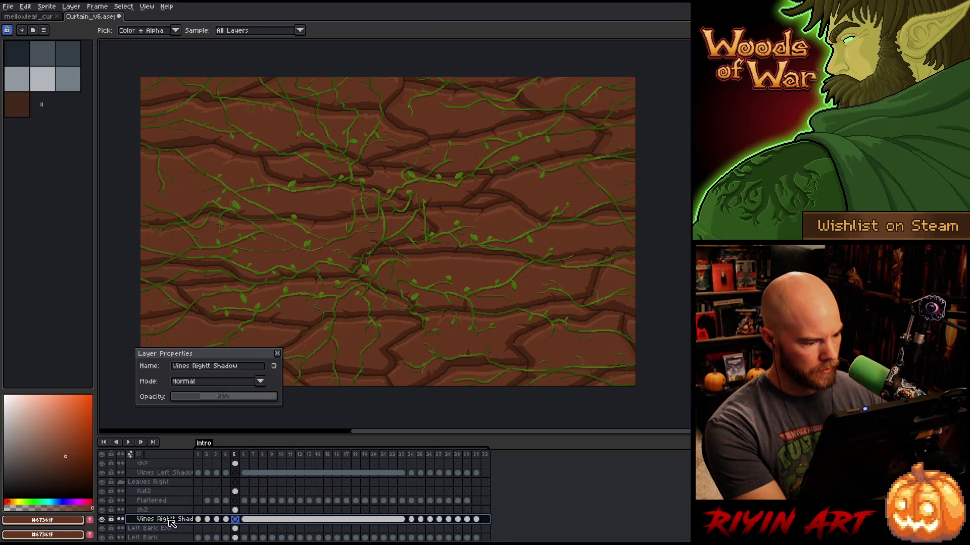
scroll(247, 499, "down", 2)
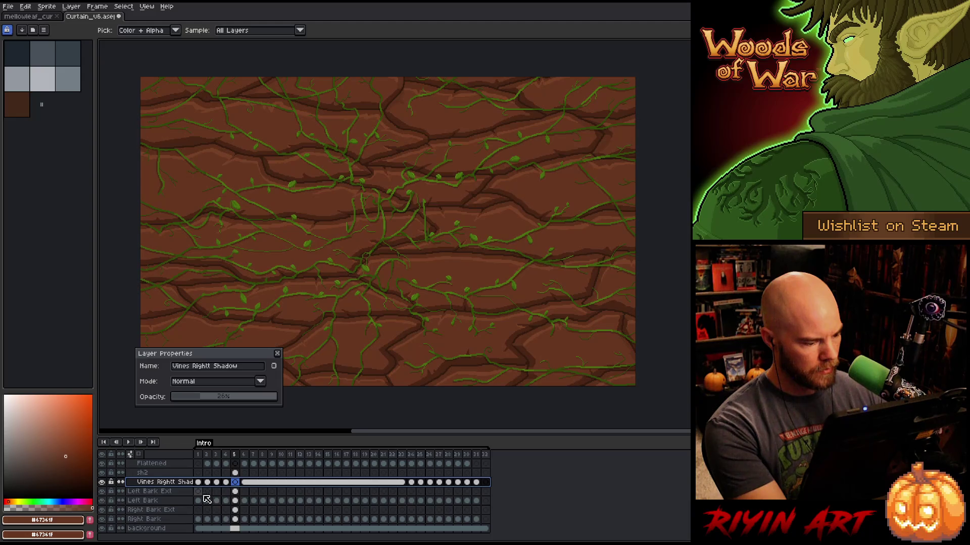
key("ctrl+s")
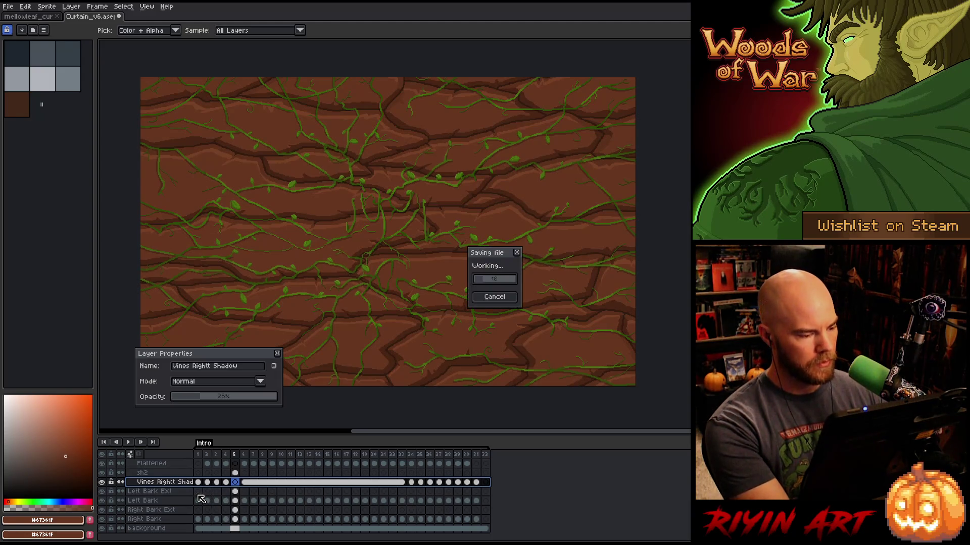
left_click(277, 354)
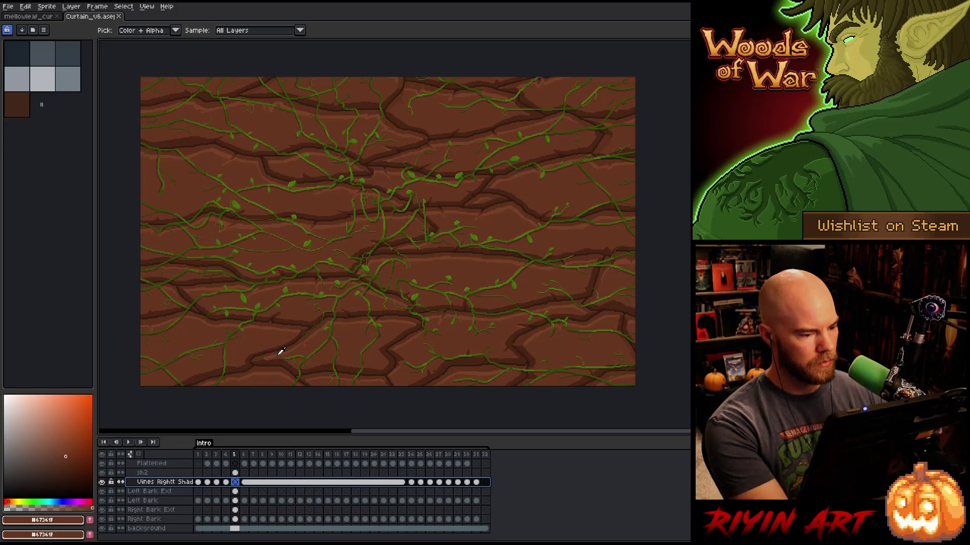
Flip repeatedly between frames 4 and 5 to compare them, ending on frame 4.
scroll(263, 293, "down", 1)
scroll(263, 293, "up", 1)
key("space")
mouse_move(291, 278)
left_mouse_down()
mouse_move(327, 255)
mouse_move(268, 268)
left_mouse_up()
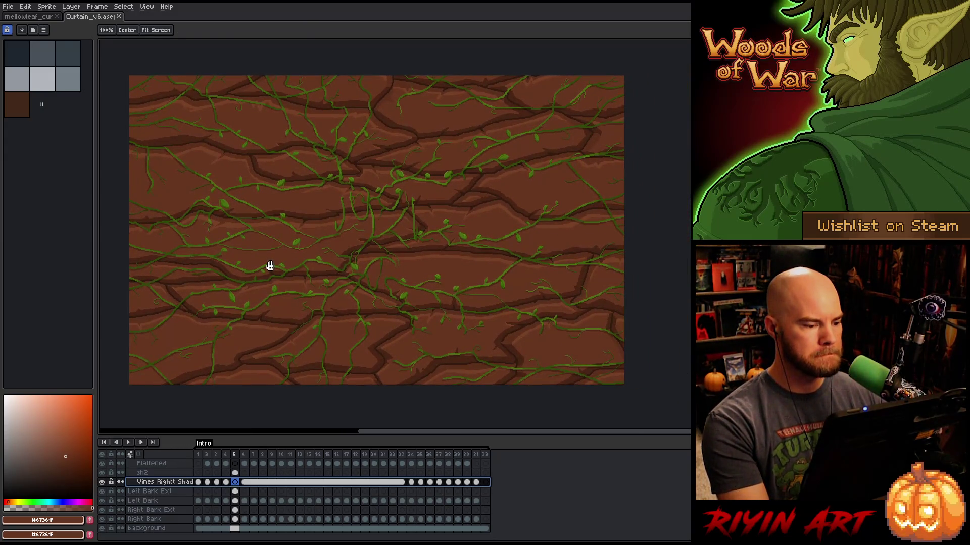
key("comma")
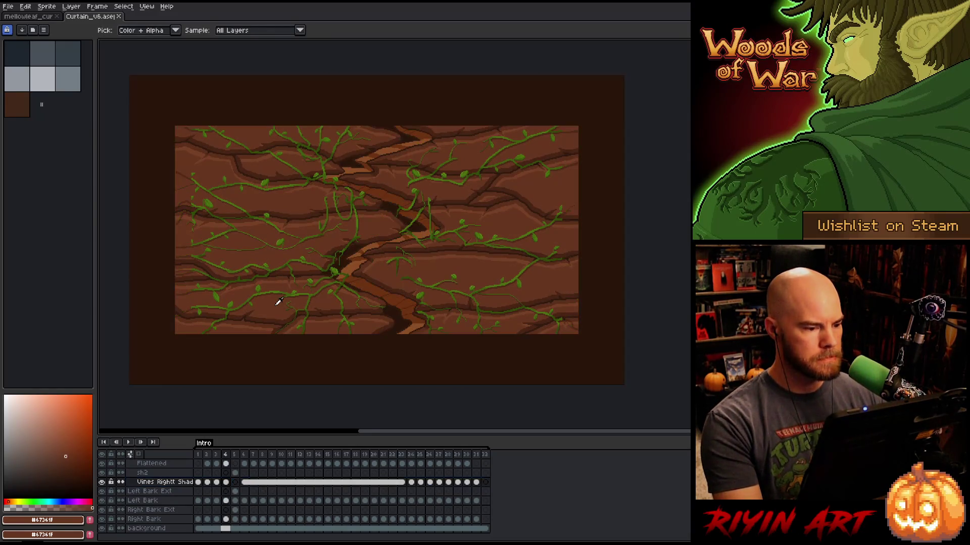
key("period")
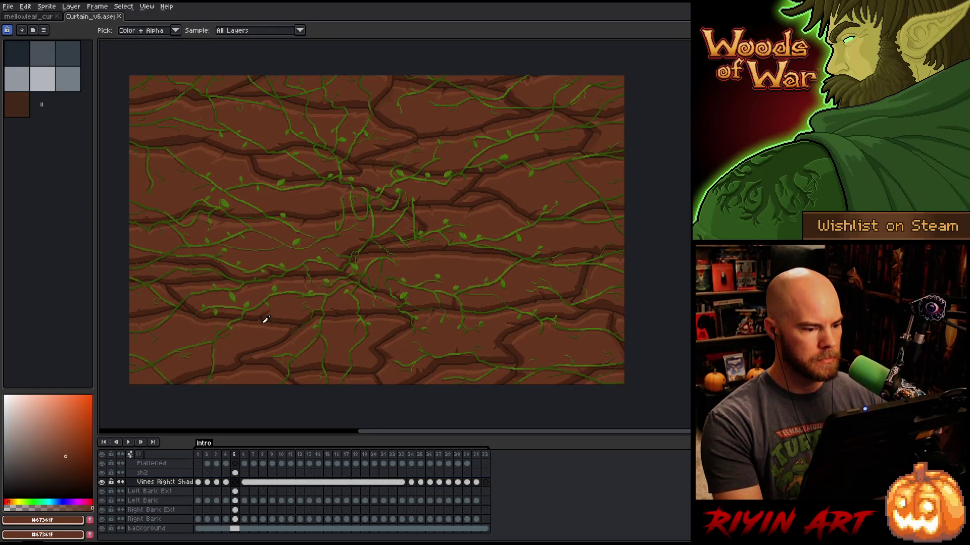
key("comma")
key("period")
key("comma")
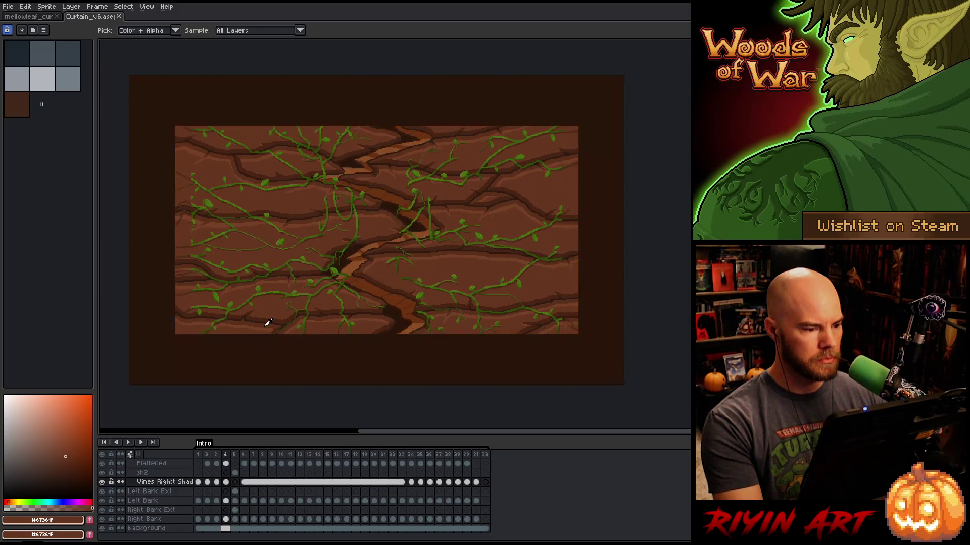
key("period")
key("comma")
key("period")
key("comma")
key("period")
key("comma")
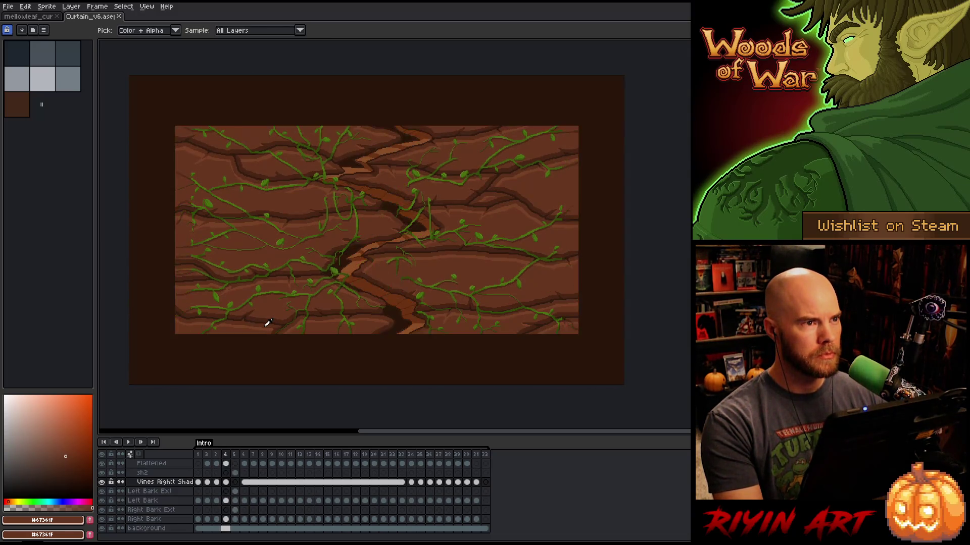
key("period")
key("comma")
key("period")
key("comma")
key("period")
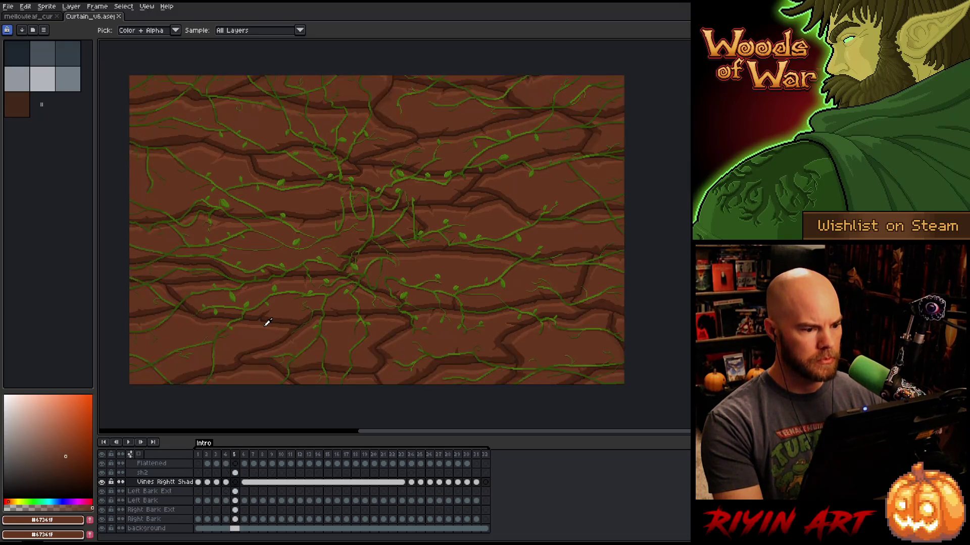
key("comma")
key("period")
key("comma")
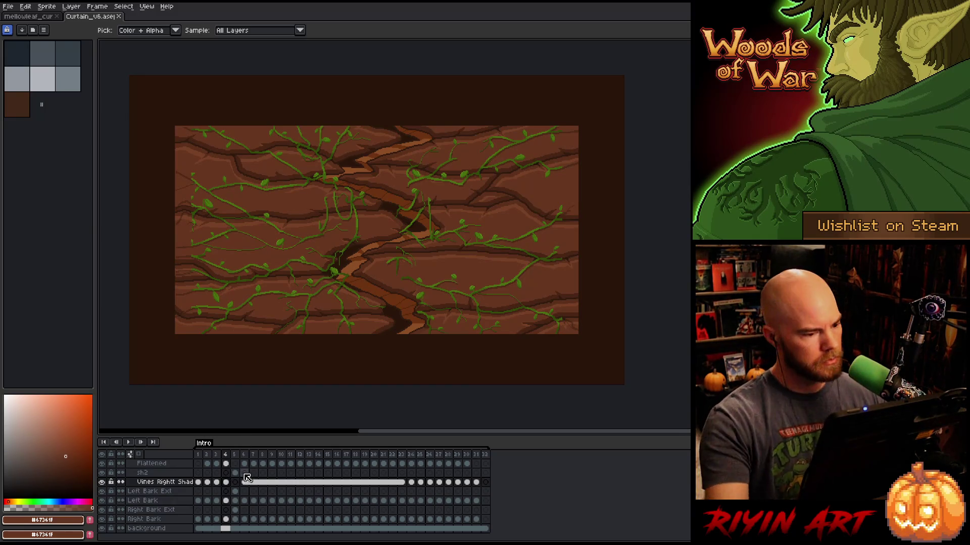
scroll(335, 260, "down", 1)
scroll(325, 238, "up", 1)
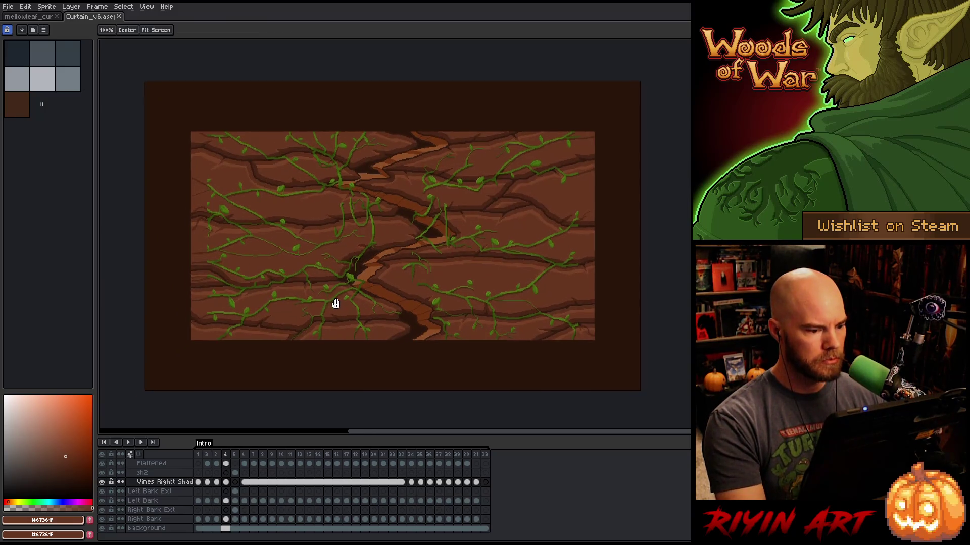
Return to frame 5 on the flat2 layer.
left_click_drag(335, 304, 347, 302)
scroll(242, 480, "up", 1)
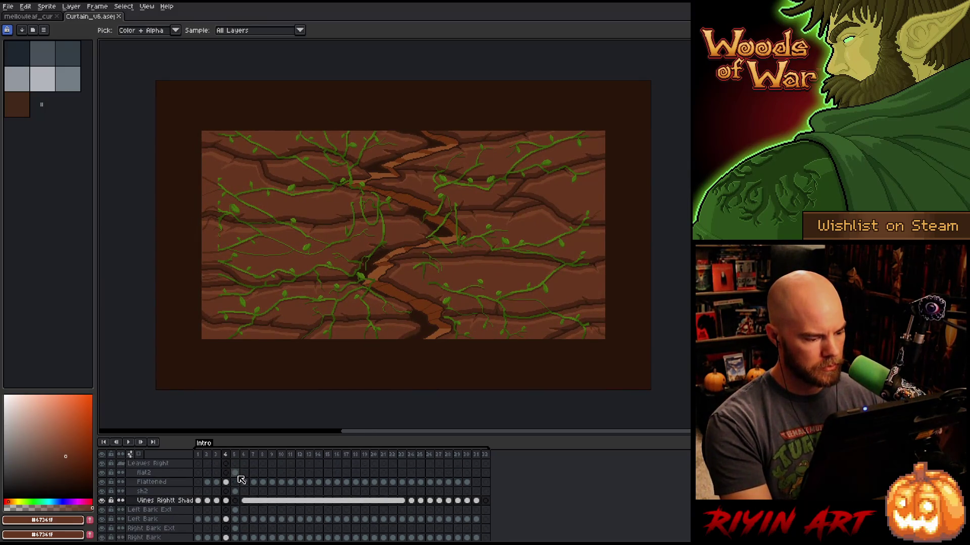
scroll(241, 479, "up", 3)
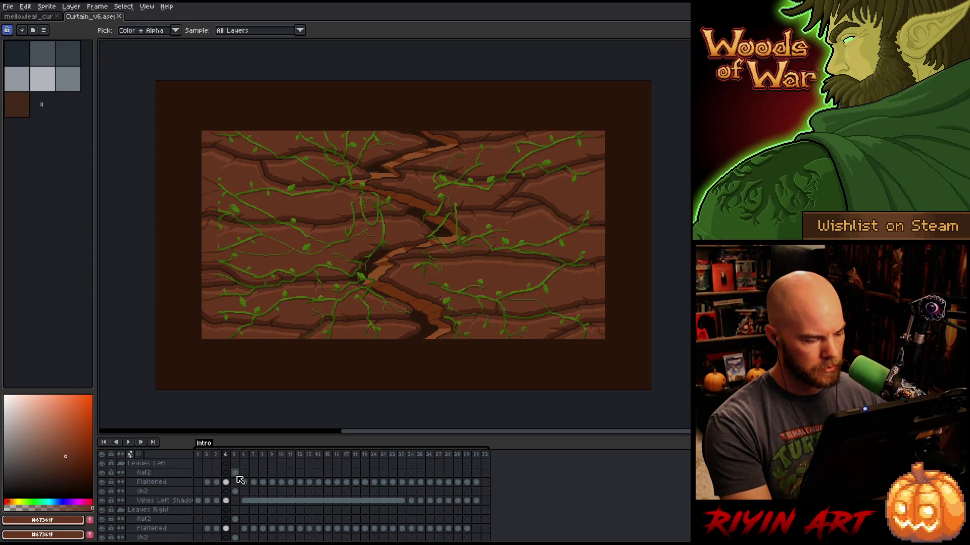
left_click(235, 474)
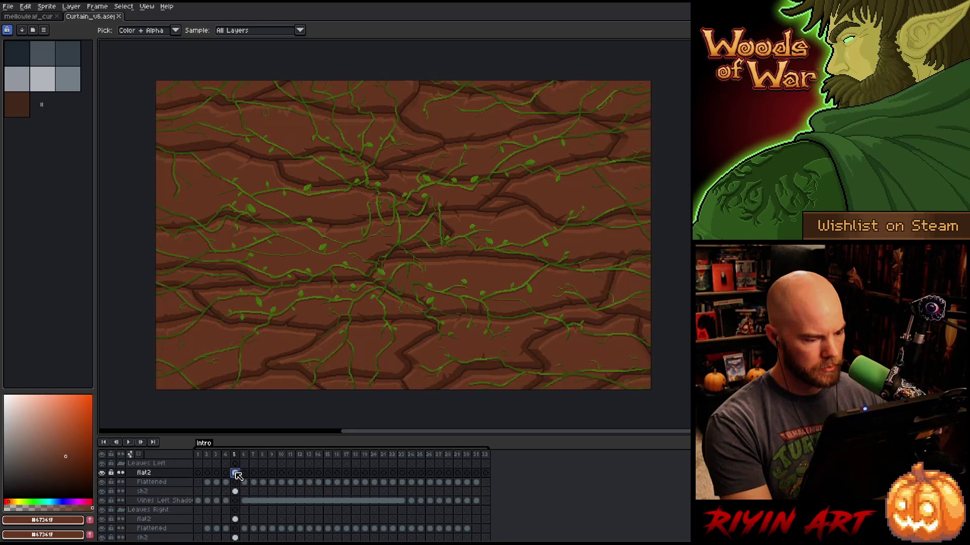
scroll(238, 476, "down", 5)
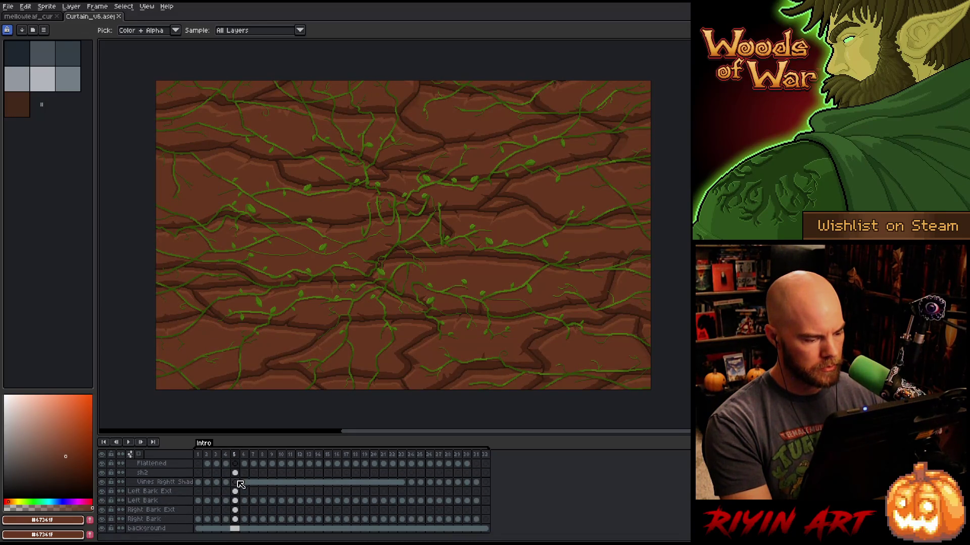
scroll(230, 492, "up", 5)
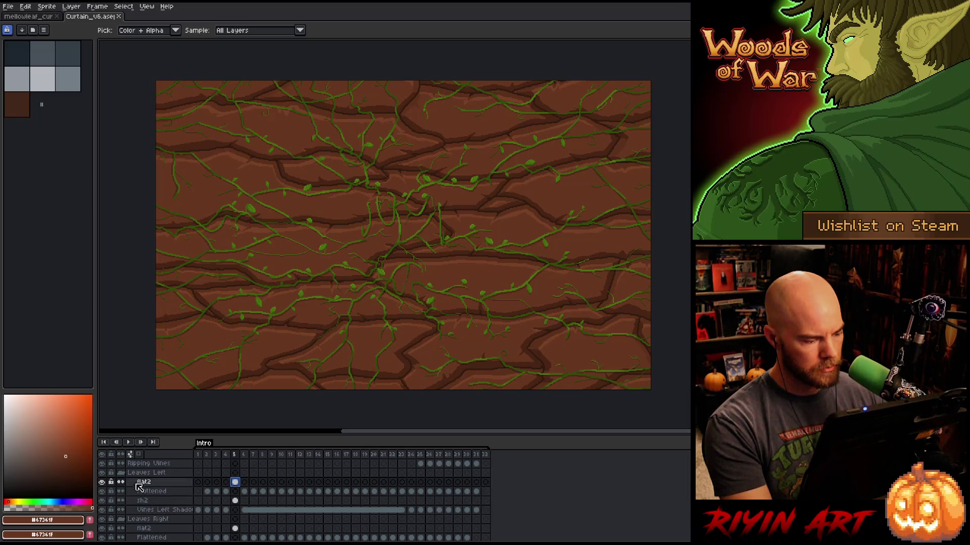
Collapse and hide both Leaves groups, then select Left Bark Ext at frame 5.
left_click(121, 474)
left_click(122, 482)
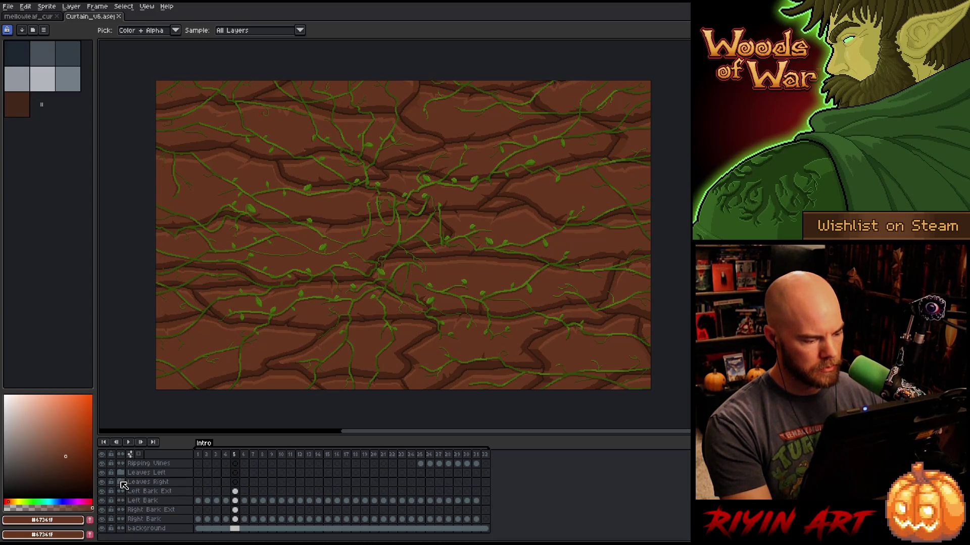
left_click(102, 483)
left_click(103, 473)
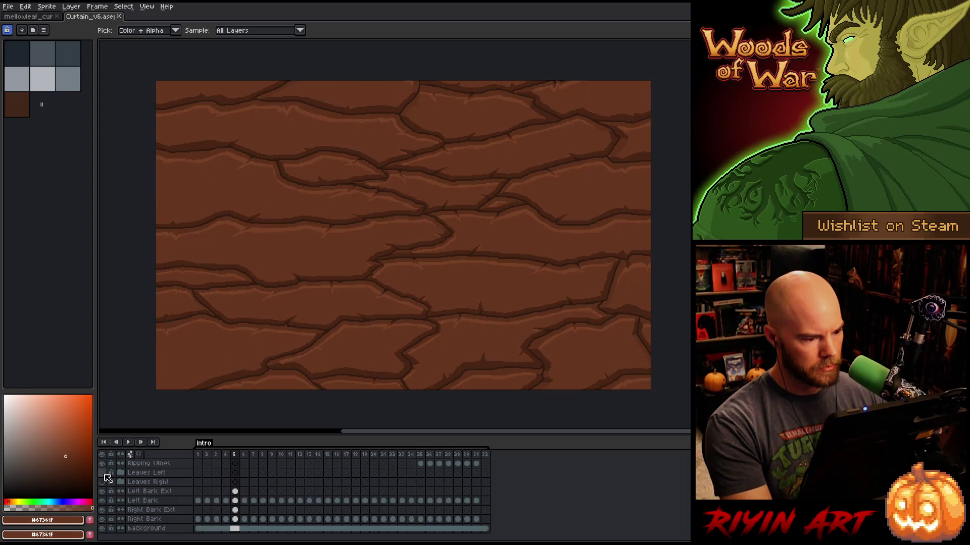
left_click(237, 491)
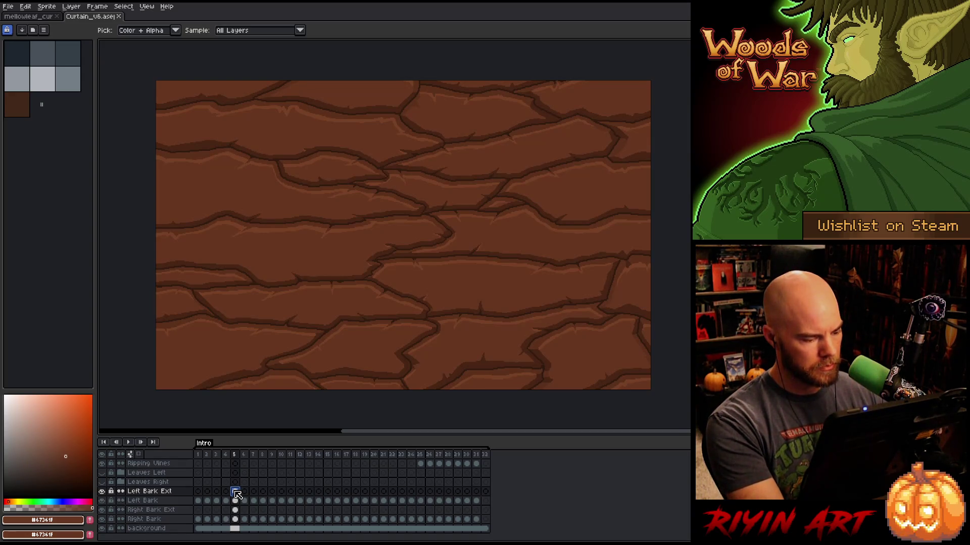
Move Left Bark Ext beneath Left Bark and Right Bark Ext beneath Right Bark.
left_click(177, 495)
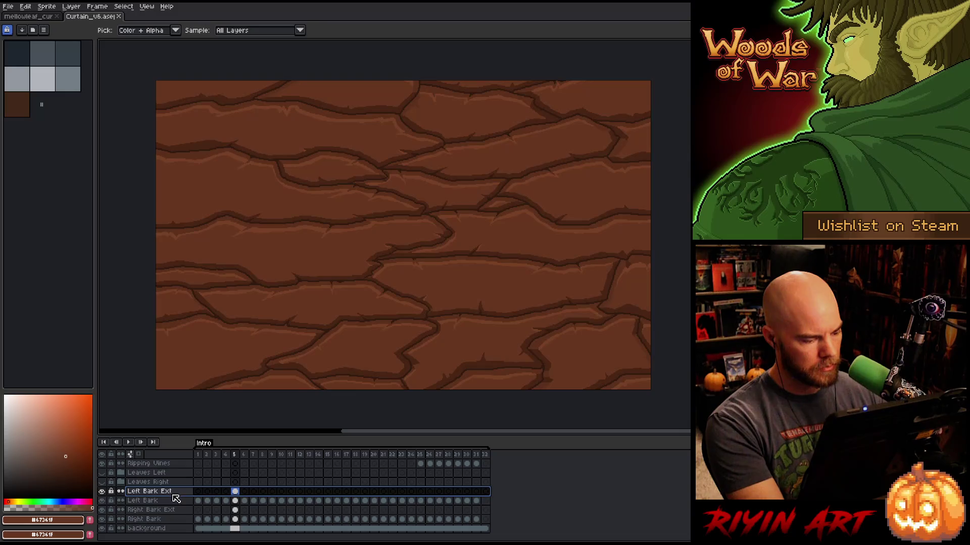
left_click_drag(176, 500, 173, 504)
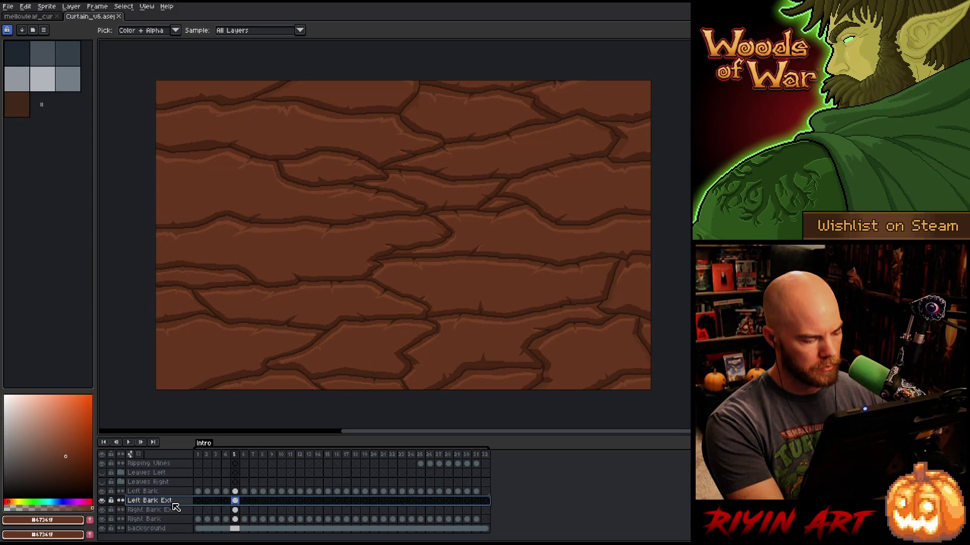
left_click(175, 510)
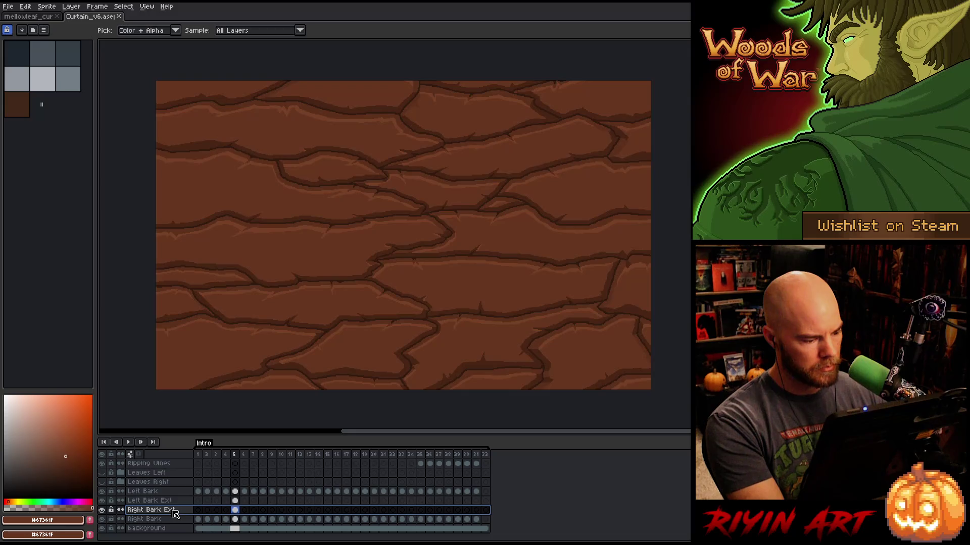
left_click_drag(172, 512, 173, 525)
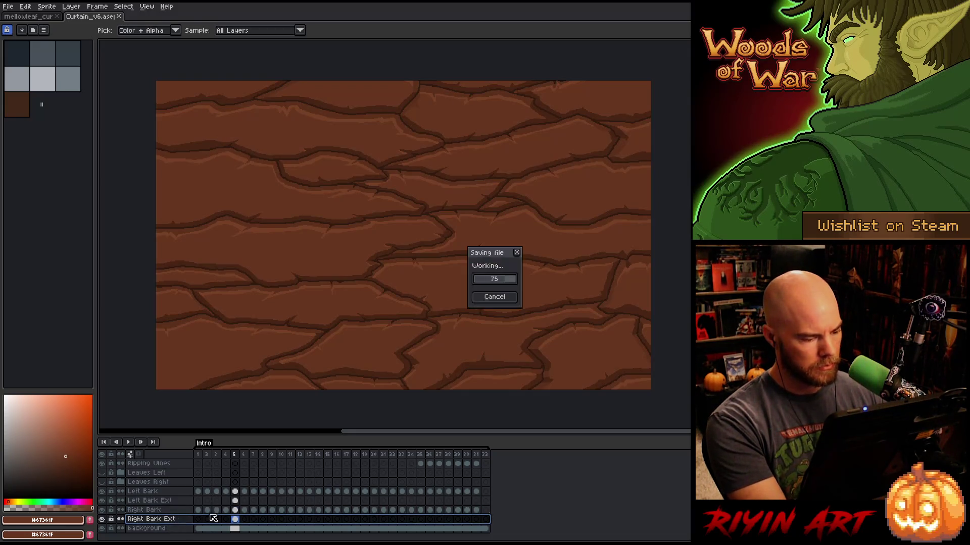
Move both bark extension cels from frame 5 to frame 1.
left_click(236, 502)
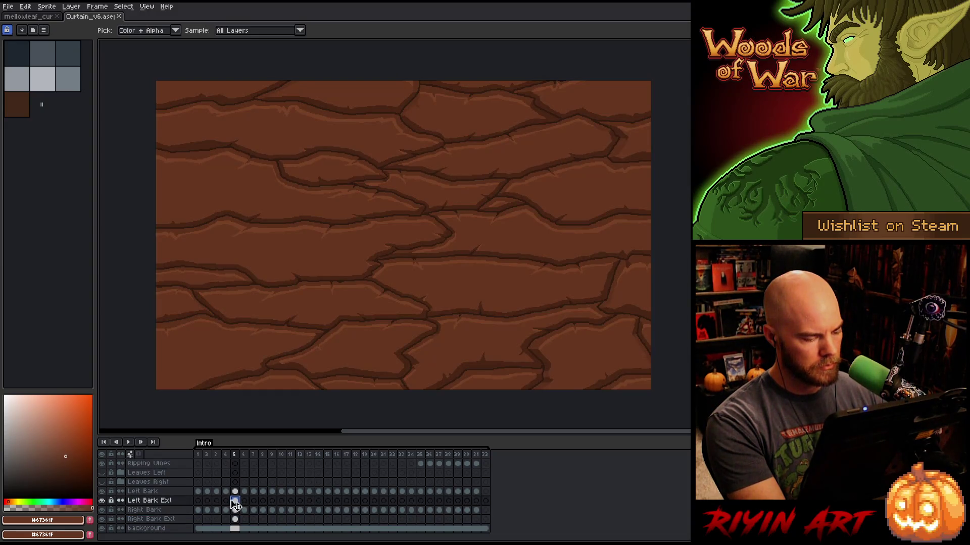
mouse_move(236, 503)
left_mouse_down()
mouse_move(198, 501)
mouse_move(198, 520)
mouse_move(480, 506)
left_mouse_up()
left_click(234, 519)
left_click(207, 500)
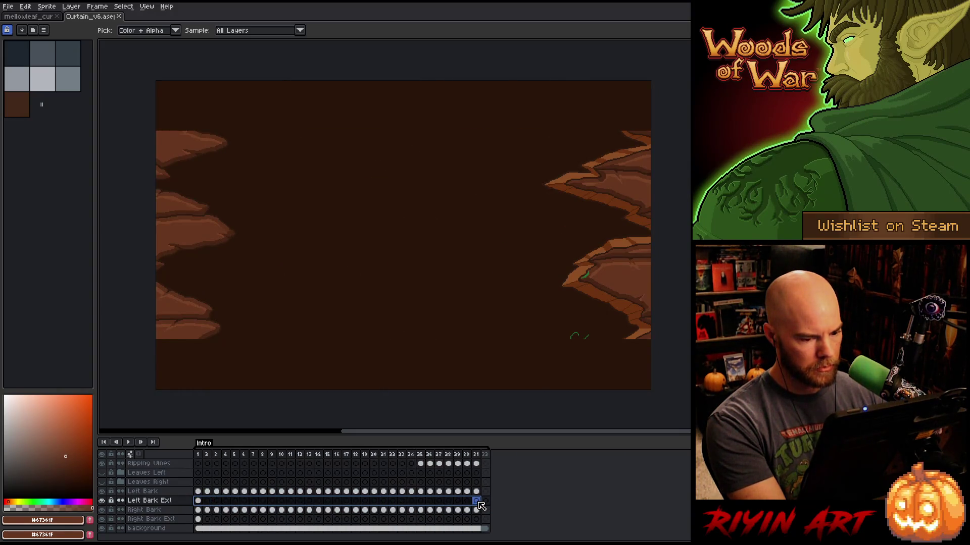
Link the Left Bark Ext cels across all 31 frames, then unlink them.
right_click(479, 505)
left_click(497, 524)
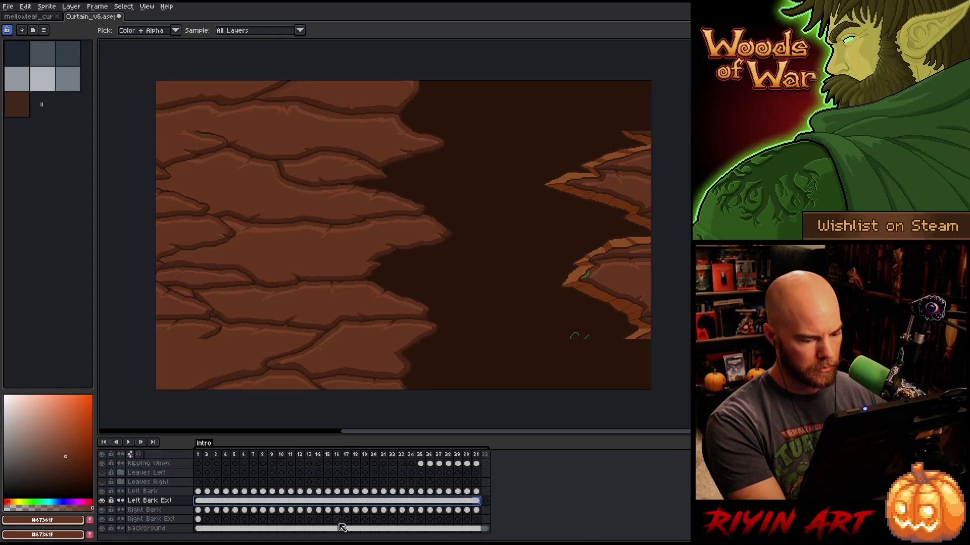
right_click(210, 503)
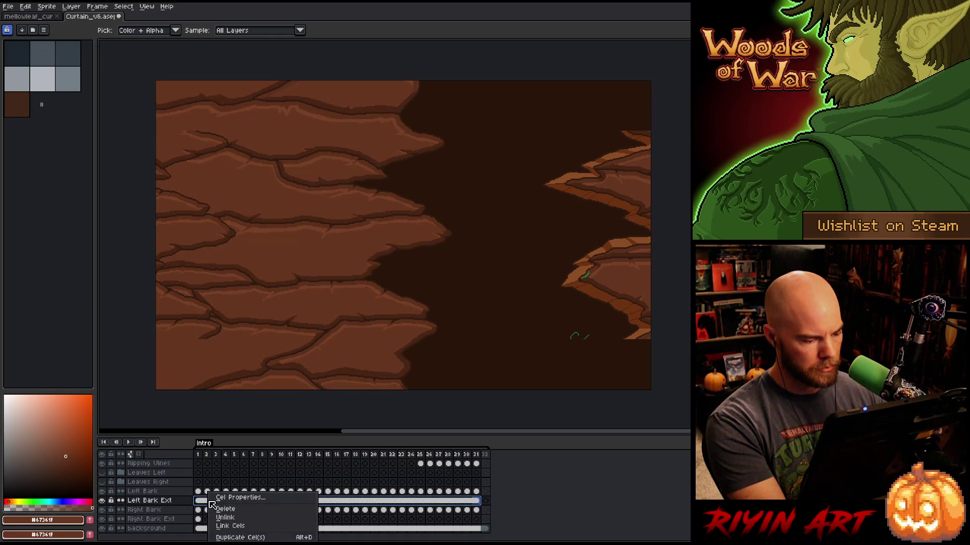
left_click(241, 518)
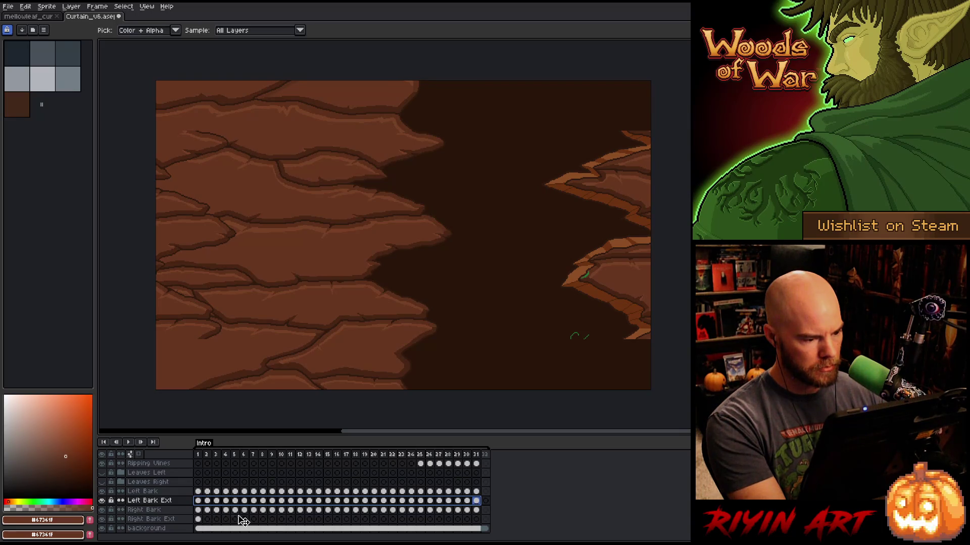
Link Right Bark Ext frames 1–31, then unlink them and select Left Bark Ext frame 1.
left_click_drag(198, 519, 476, 523)
right_click(475, 523)
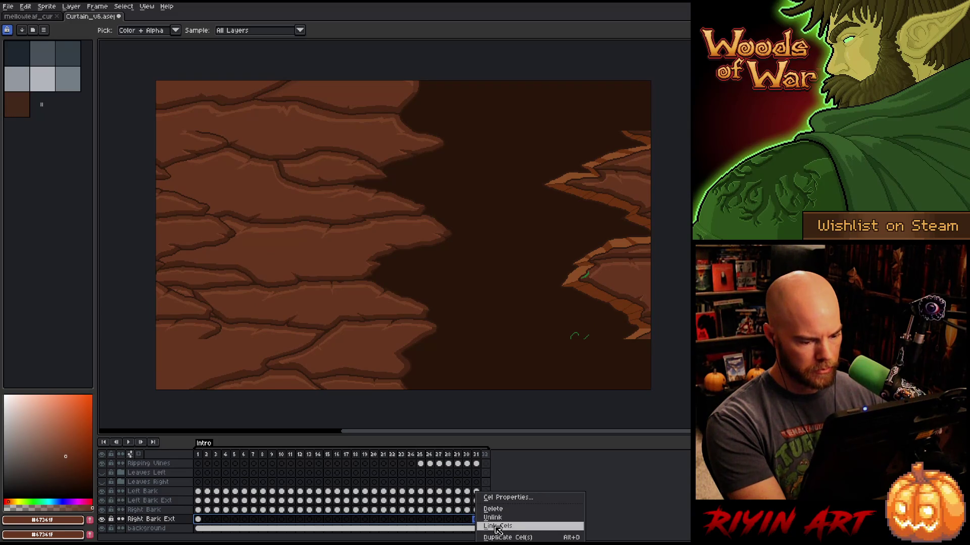
left_click(498, 526)
right_click(478, 520)
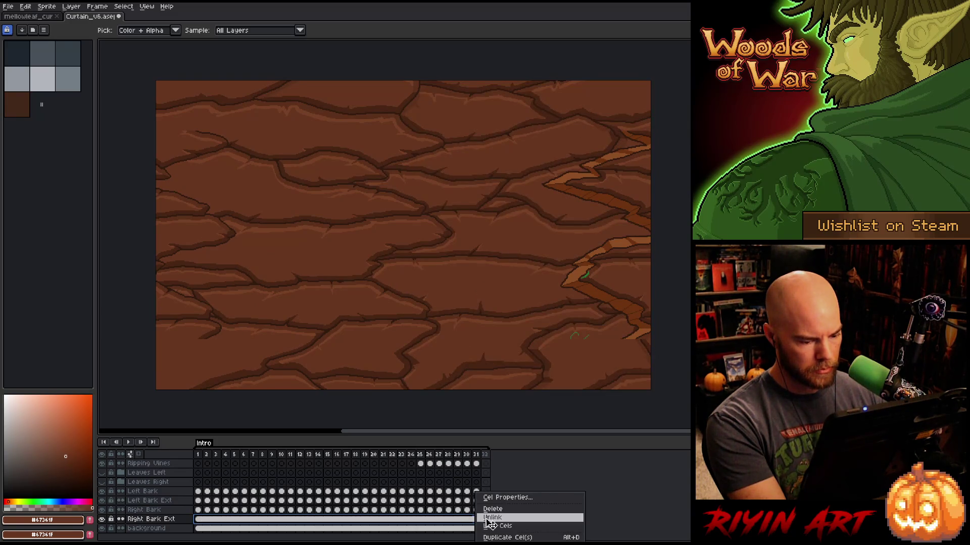
left_click(489, 518)
left_click(199, 500)
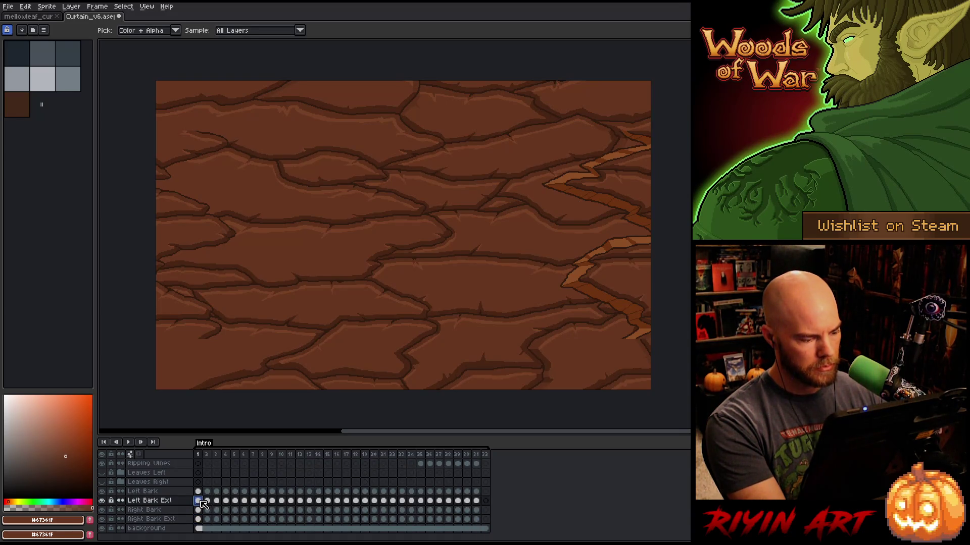
Give the Left Bark Ext layer a Color Dodge blend at 100% opacity.
double_click(160, 500)
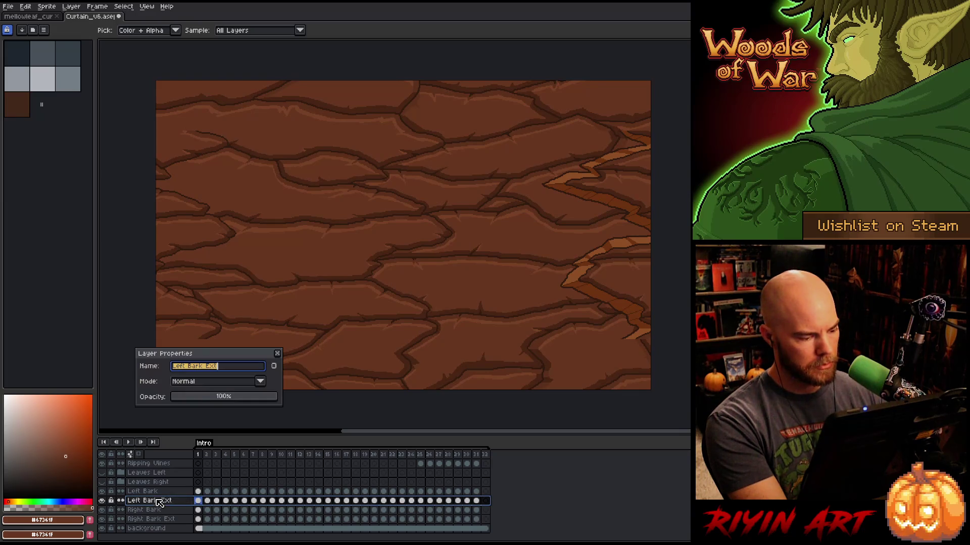
left_click(264, 398)
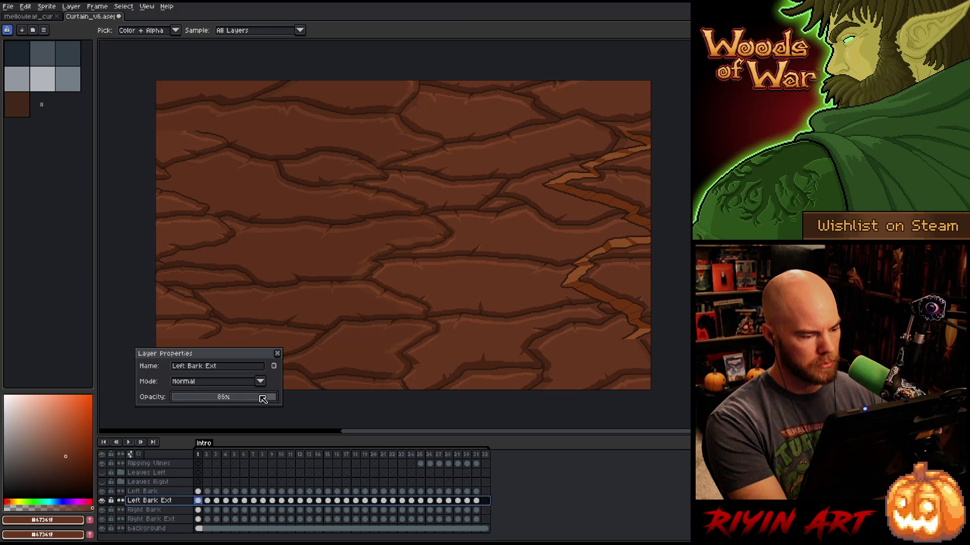
mouse_move(262, 399)
left_mouse_down()
mouse_move(238, 401)
mouse_move(329, 401)
left_mouse_up()
left_click(247, 384)
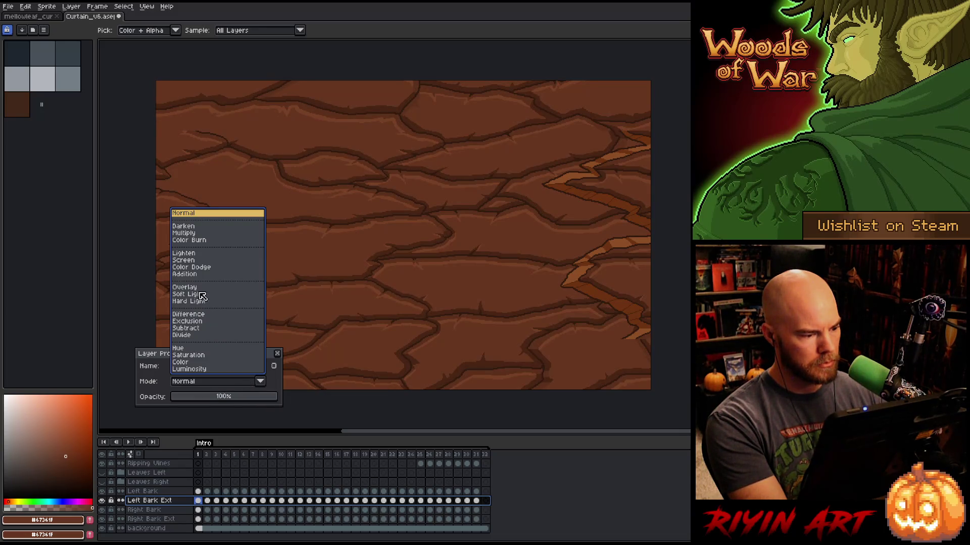
left_click(192, 268)
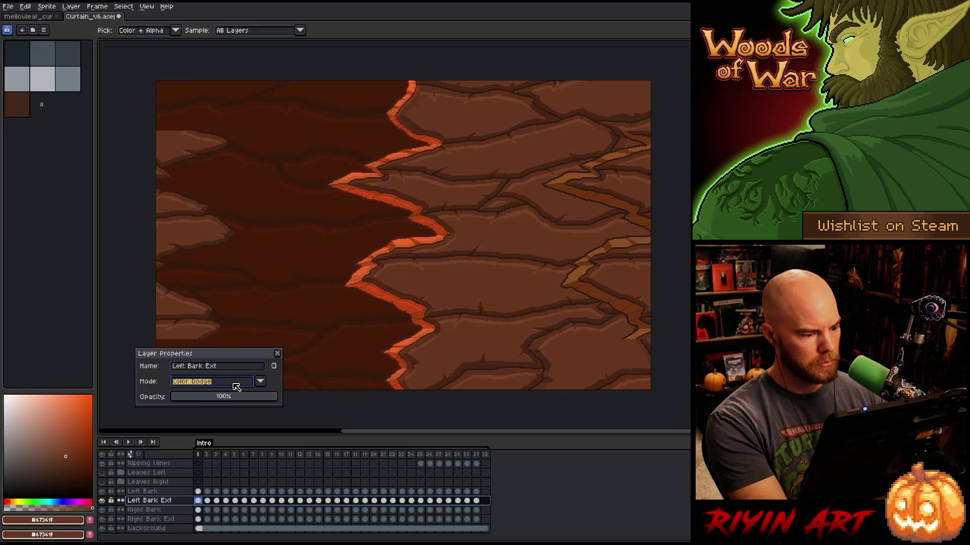
left_click(261, 382)
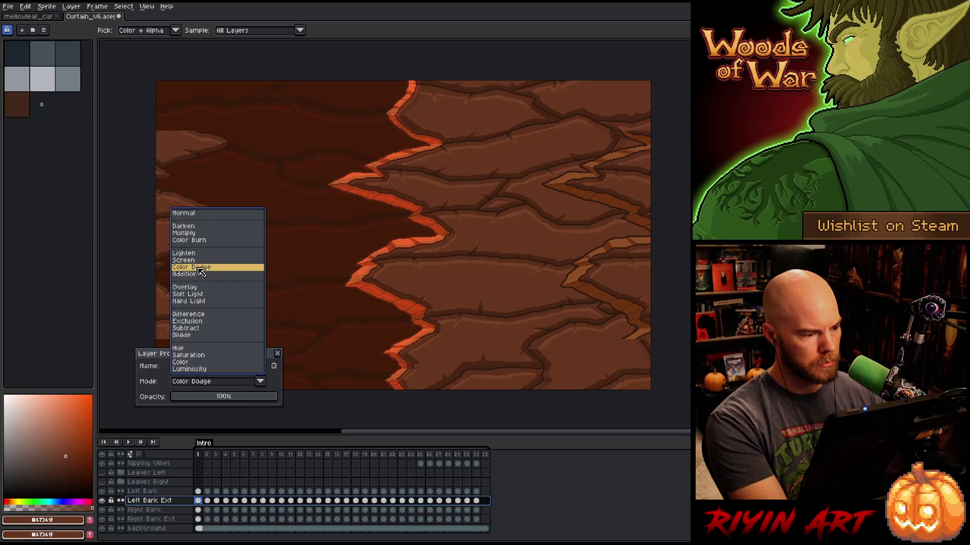
left_click(184, 287)
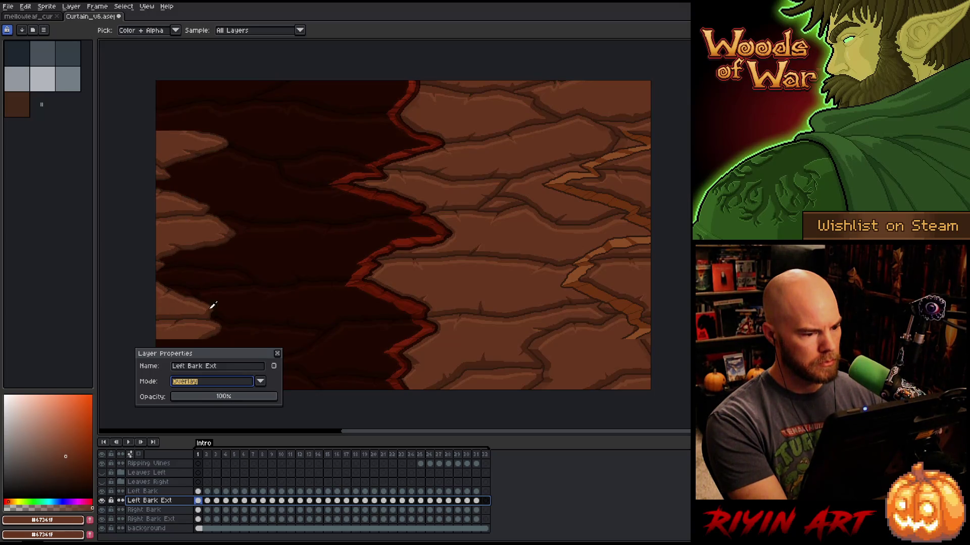
left_click(237, 383)
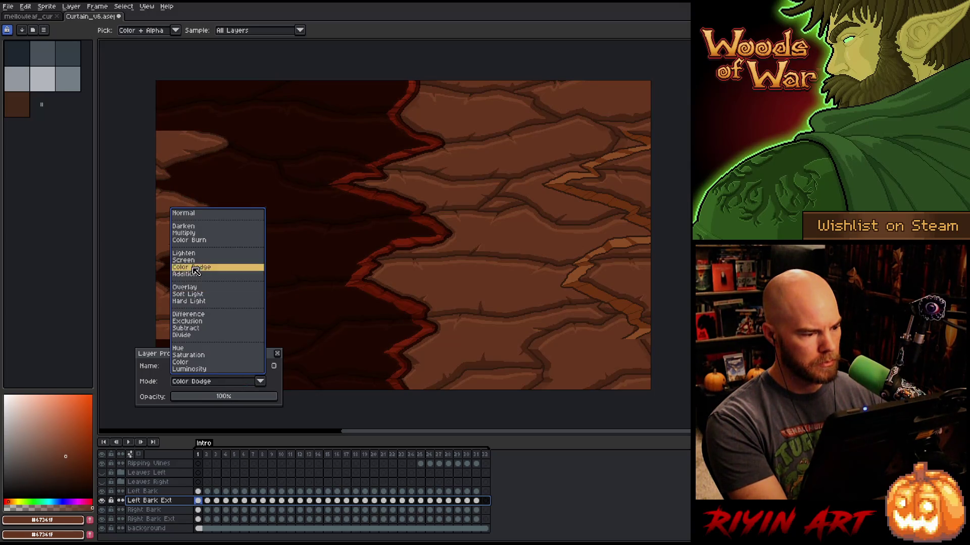
left_click(195, 268)
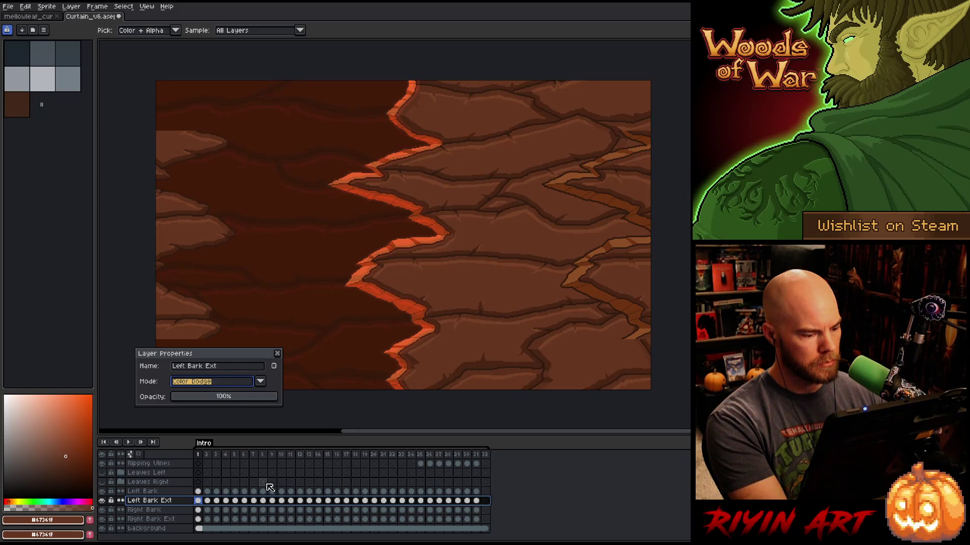
Set the Right Bark Ext layer to Color Dodge and hide that layer.
left_click(152, 520)
left_click(194, 382)
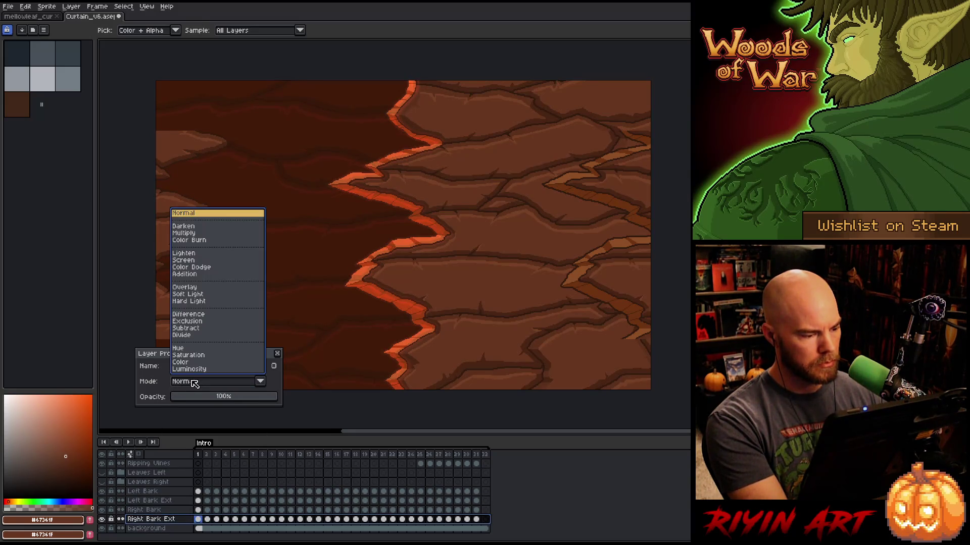
left_click(190, 267)
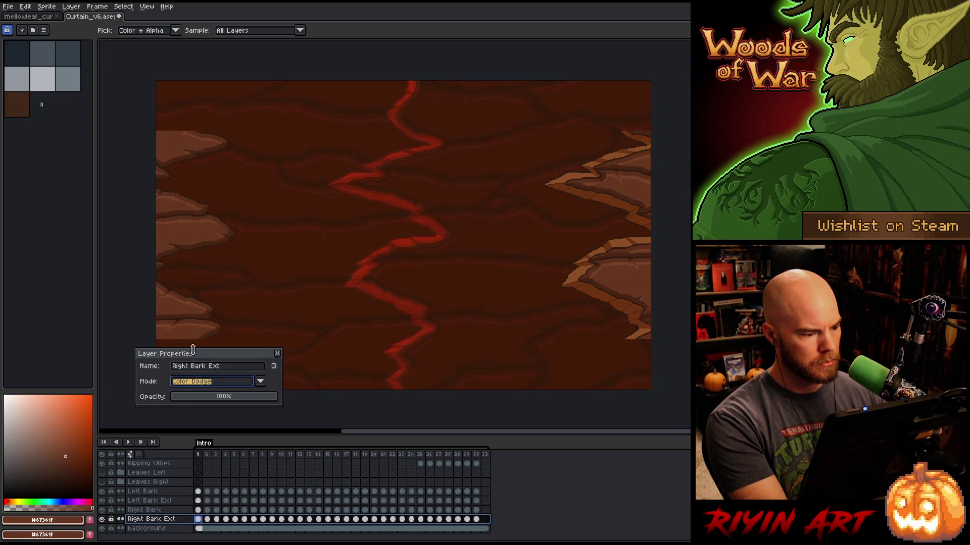
left_click(202, 522)
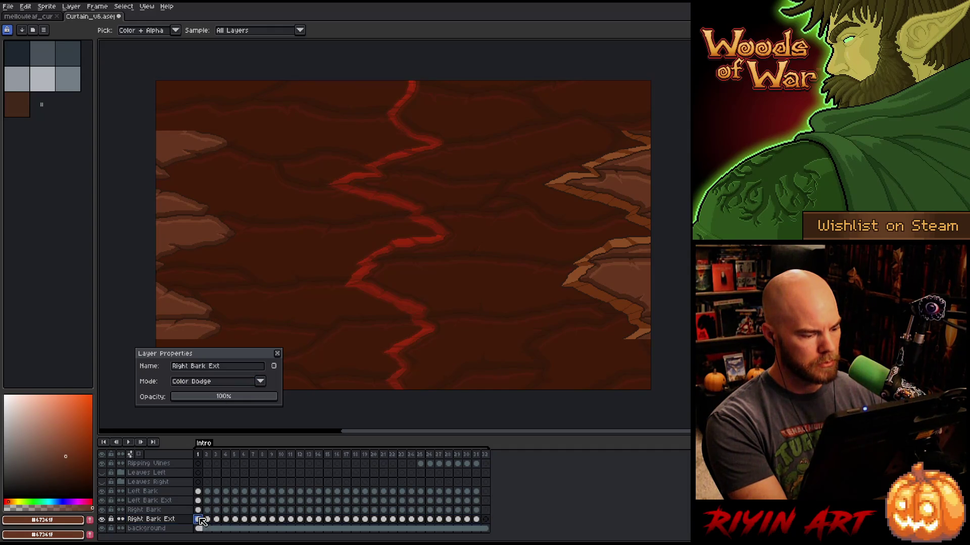
left_click(277, 353)
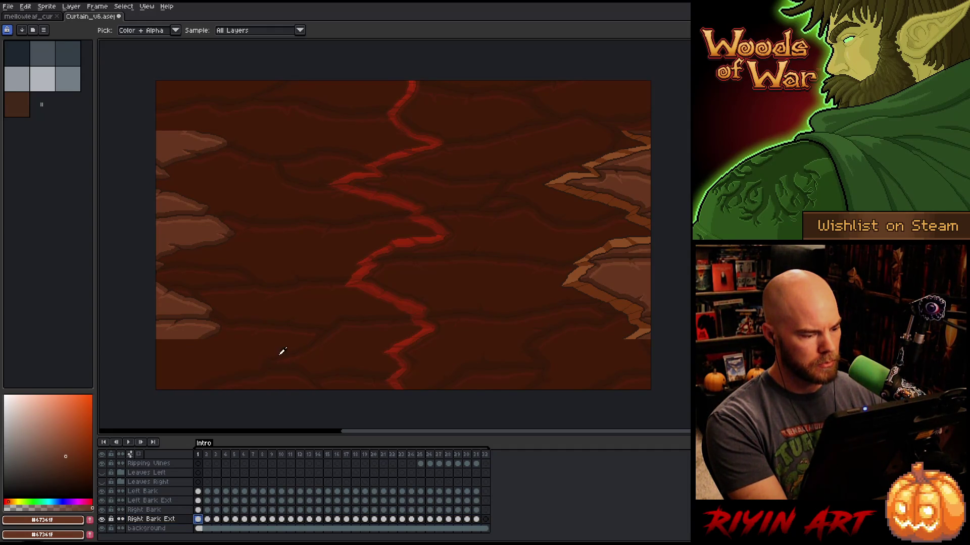
left_click(102, 520)
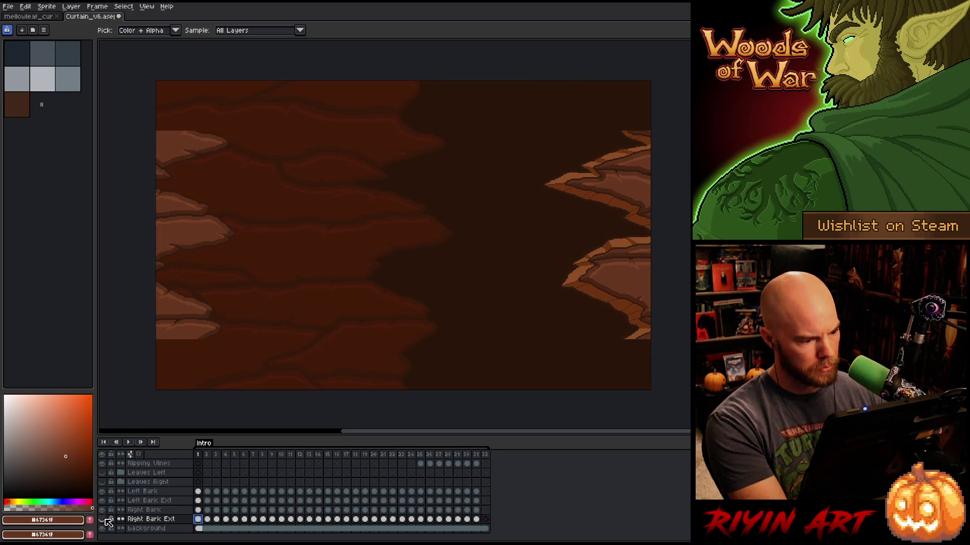
left_click(199, 501)
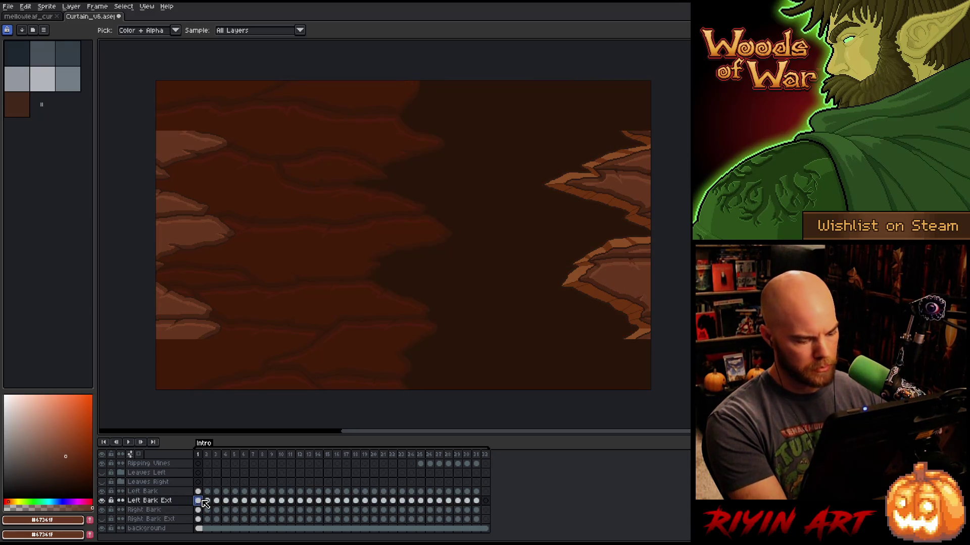
key("ctrl+t")
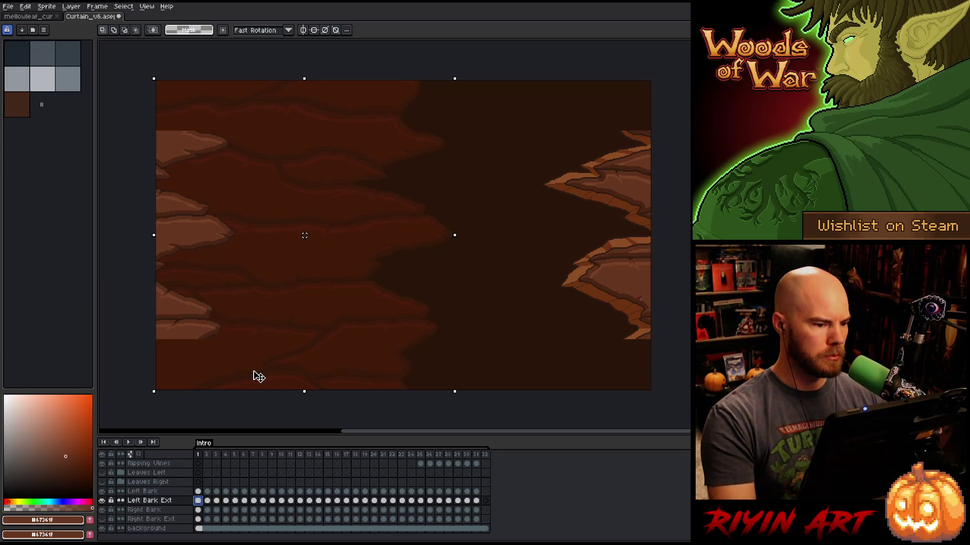
Slide the Left Bark Ext bark left on frames 1 and 2.
key("Left")
key("Left")
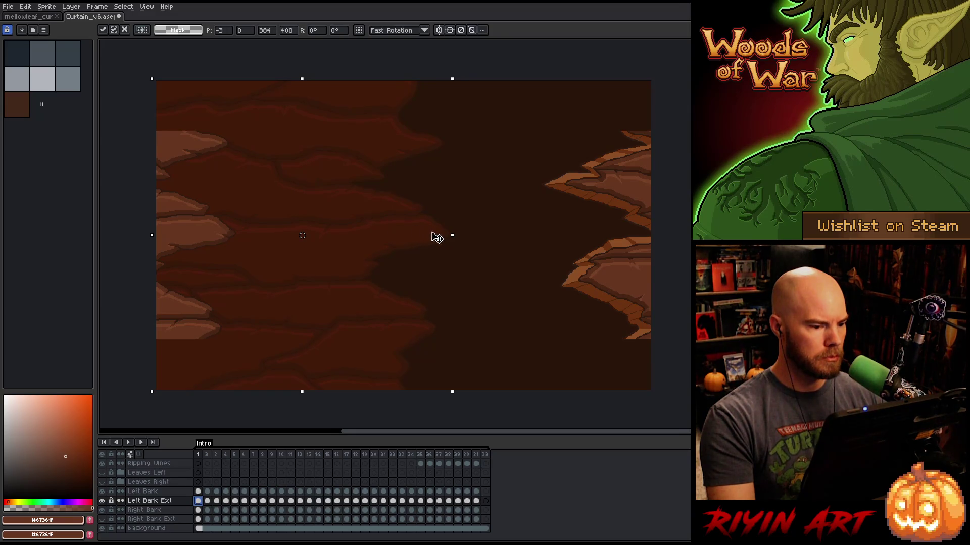
left_click_drag(444, 239, 237, 247)
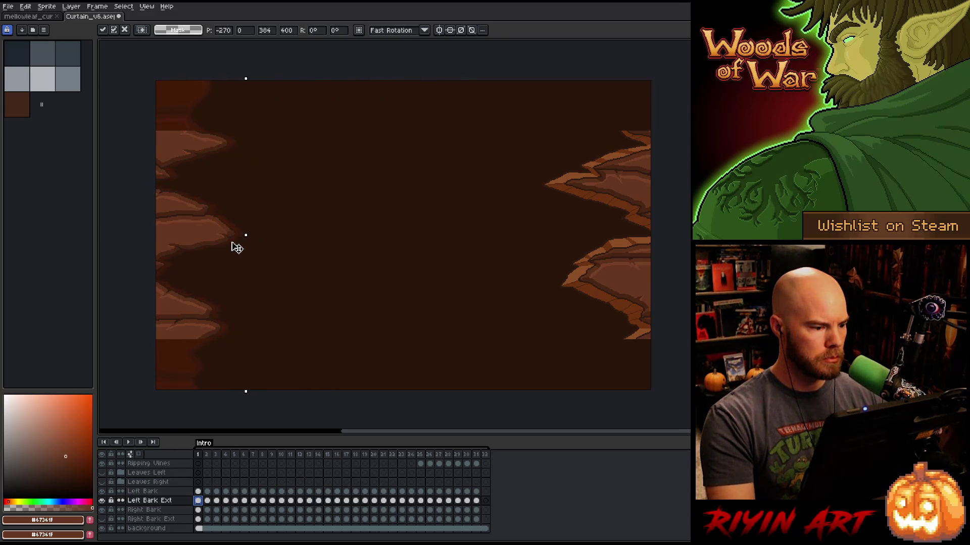
scroll(226, 230, "up", 3)
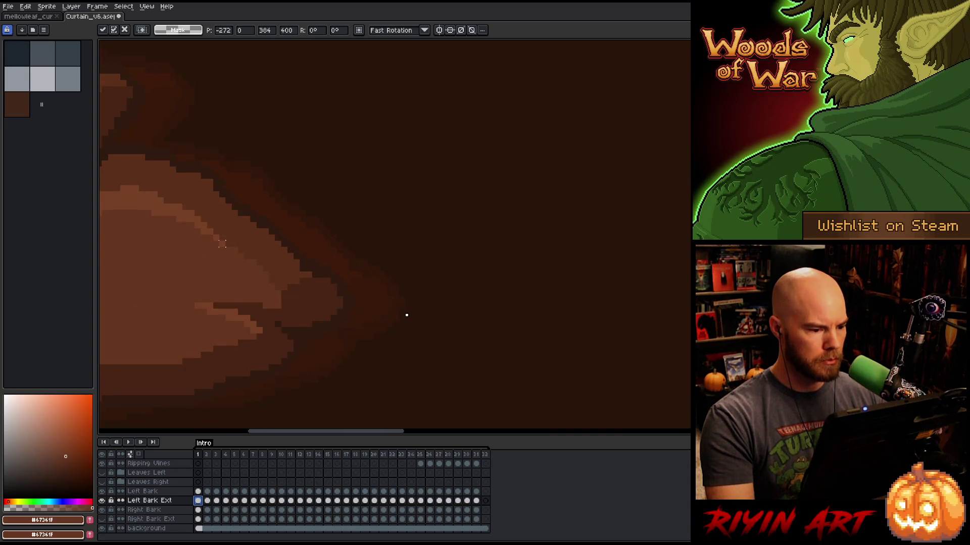
key("Left")
key("Left")
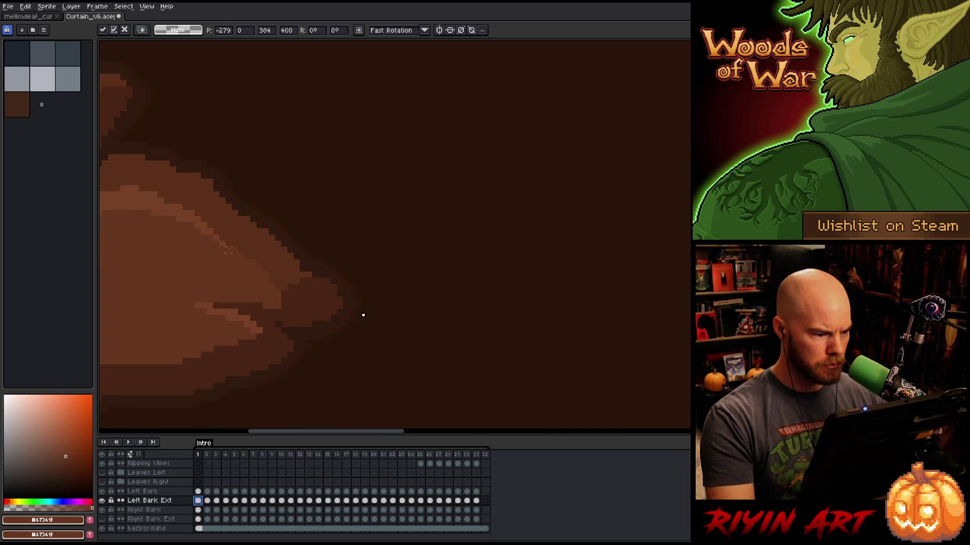
scroll(269, 246, "up", 2)
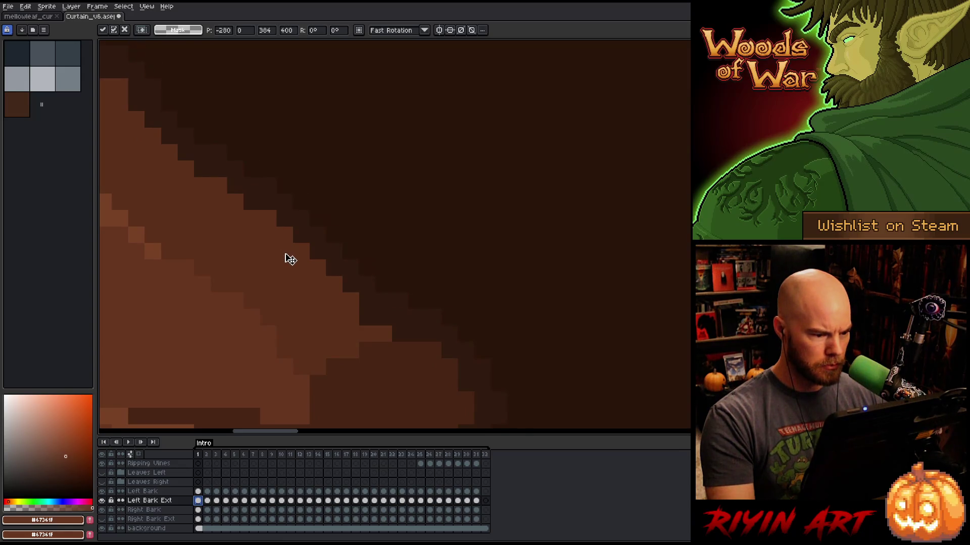
scroll(285, 259, "down", 4)
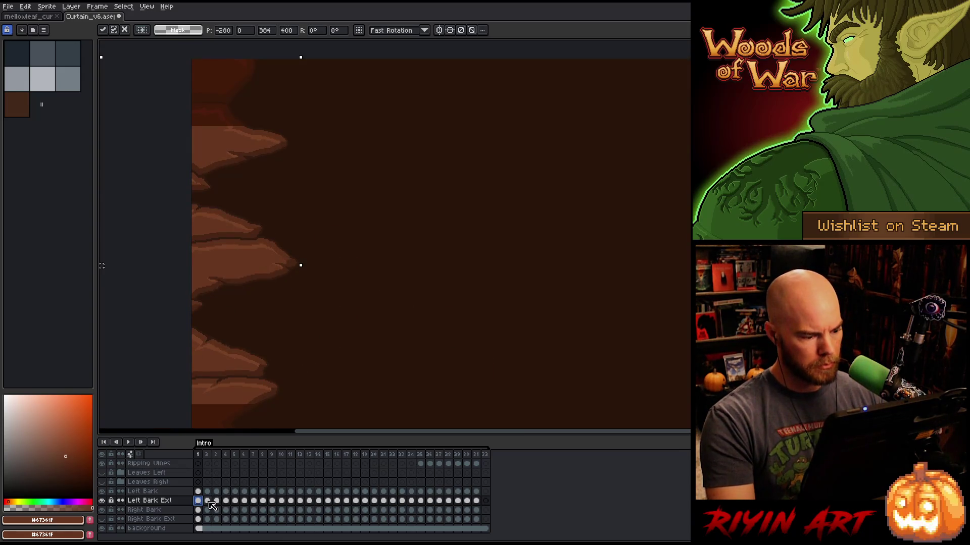
left_click(207, 501)
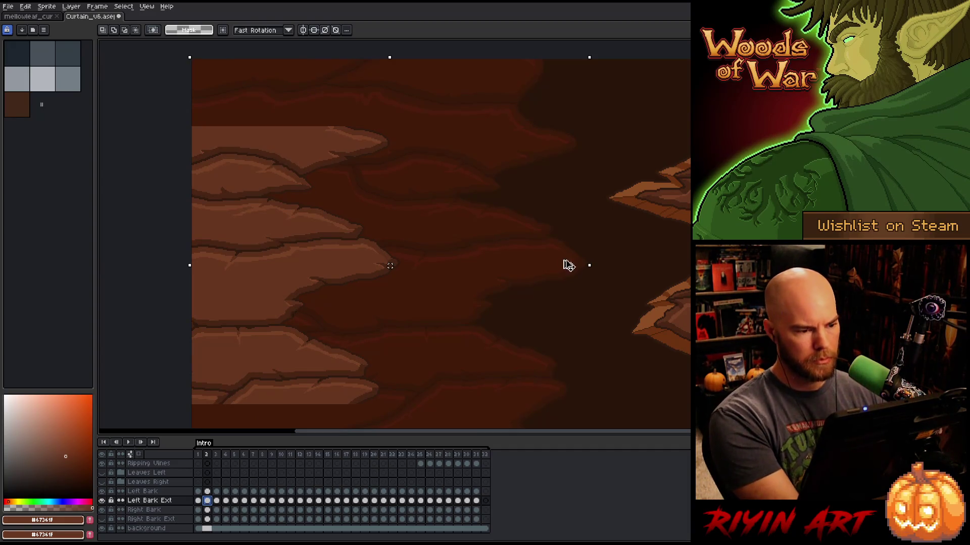
left_click_drag(568, 270, 394, 278)
scroll(389, 271, "up", 4)
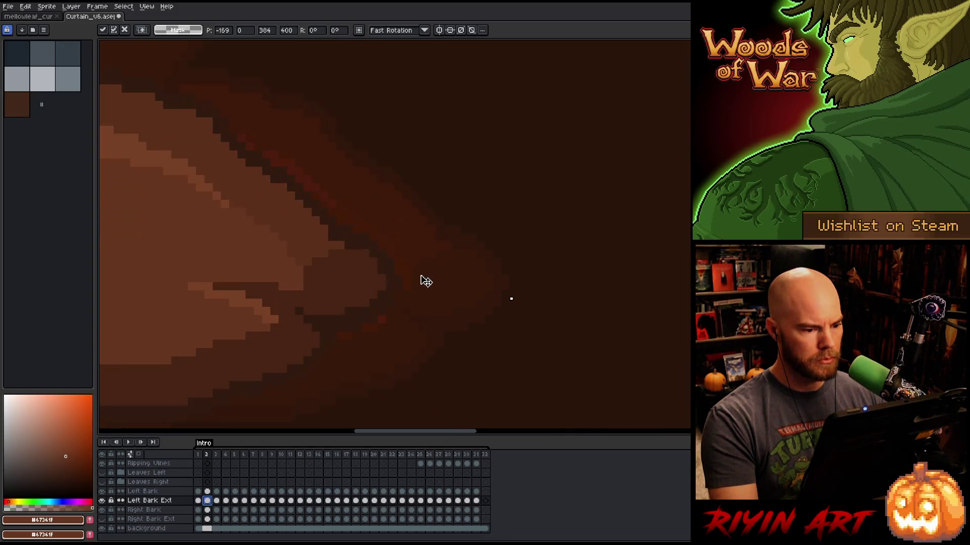
left_click_drag(419, 296, 375, 299)
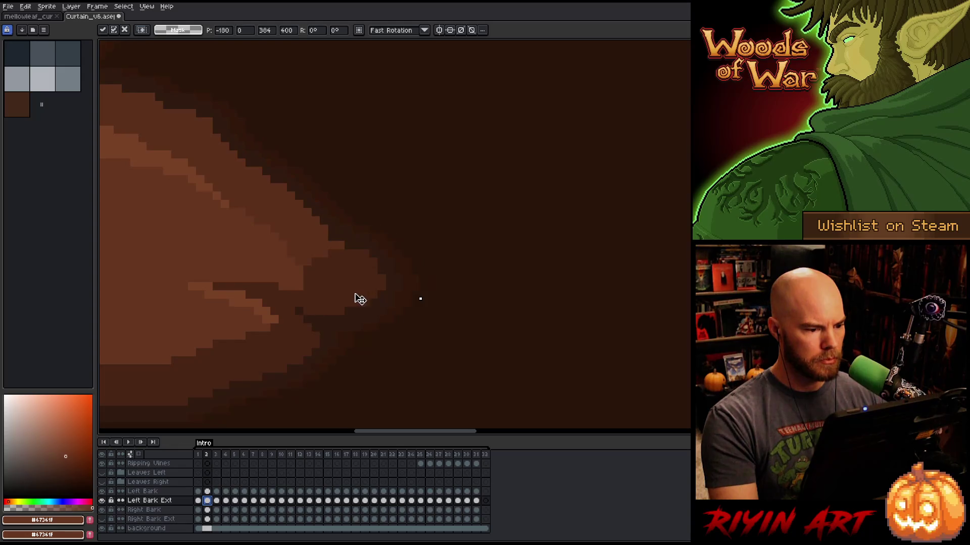
scroll(348, 295, "down", 2)
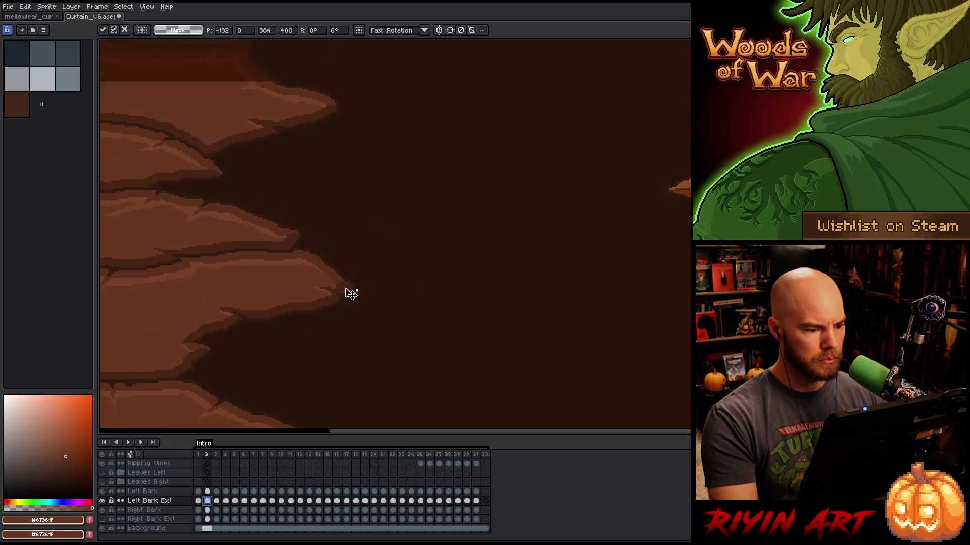
Slide the Left Bark Ext bark farther left on frames 3 and 4.
left_click(217, 501)
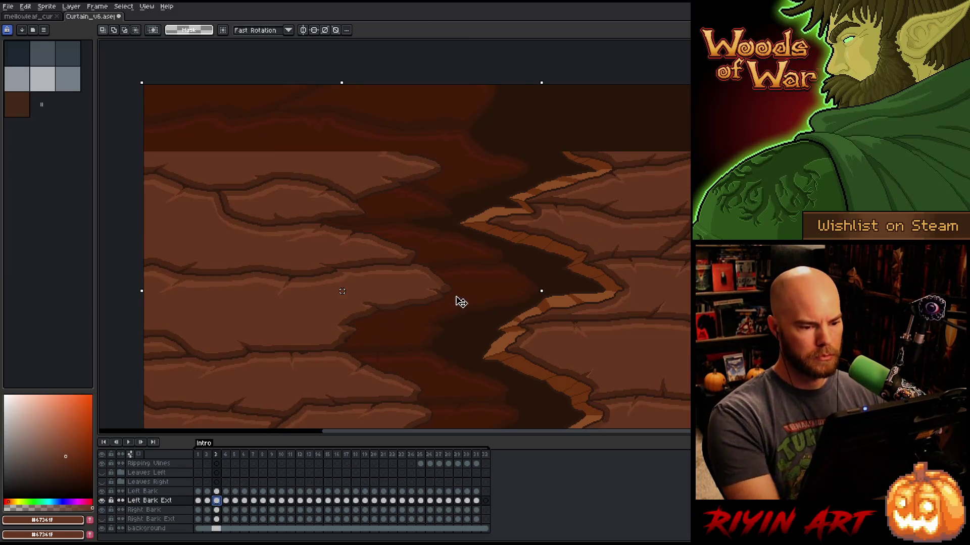
left_click_drag(524, 292, 454, 297)
scroll(454, 297, "up", 3)
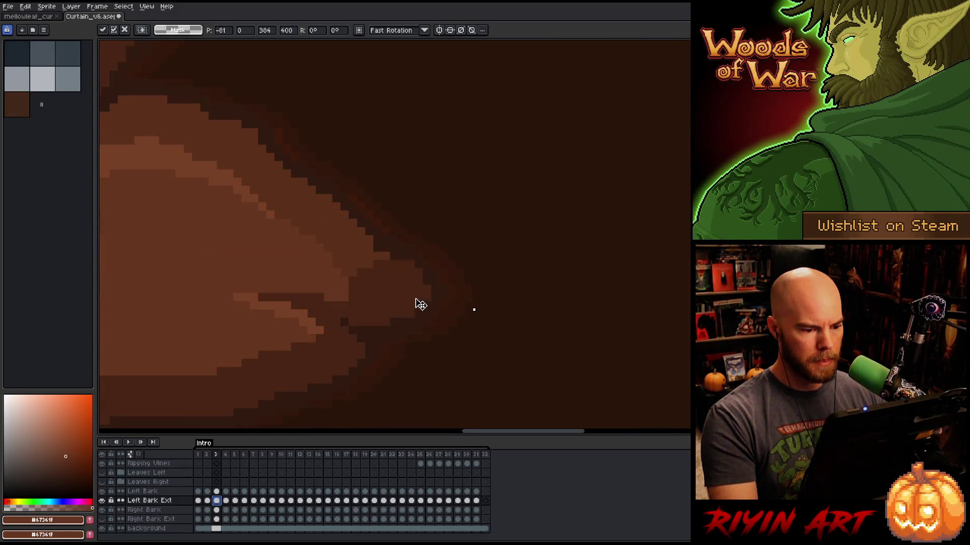
scroll(403, 303, "down", 4)
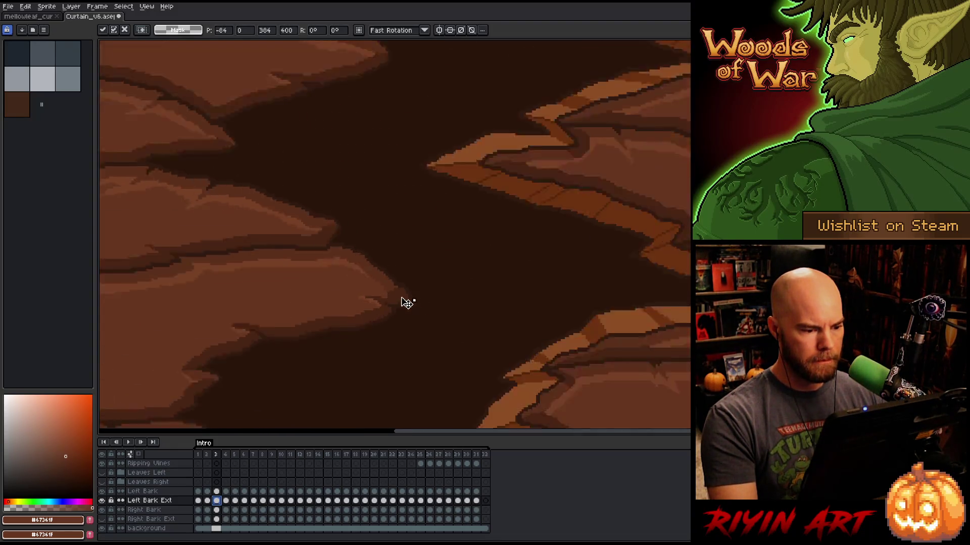
left_click(225, 501)
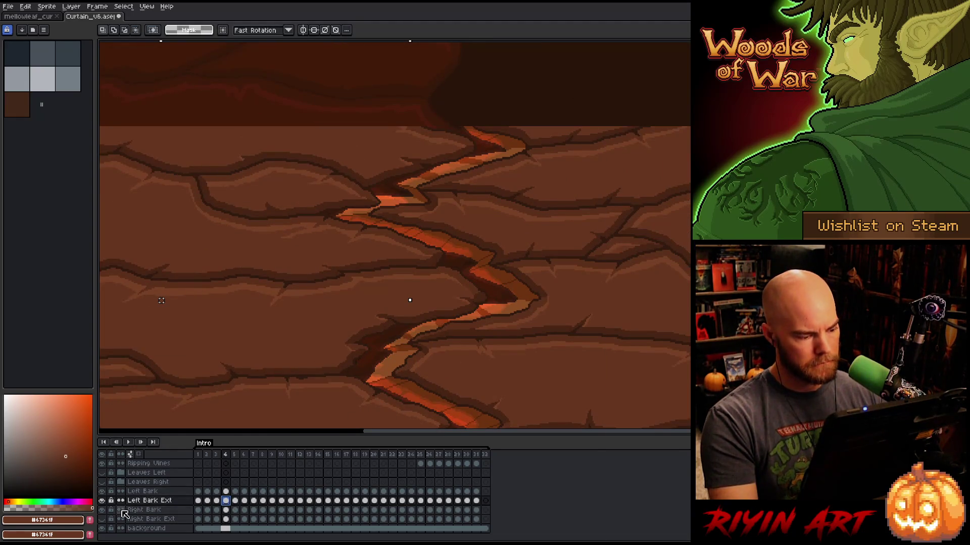
left_click(101, 510)
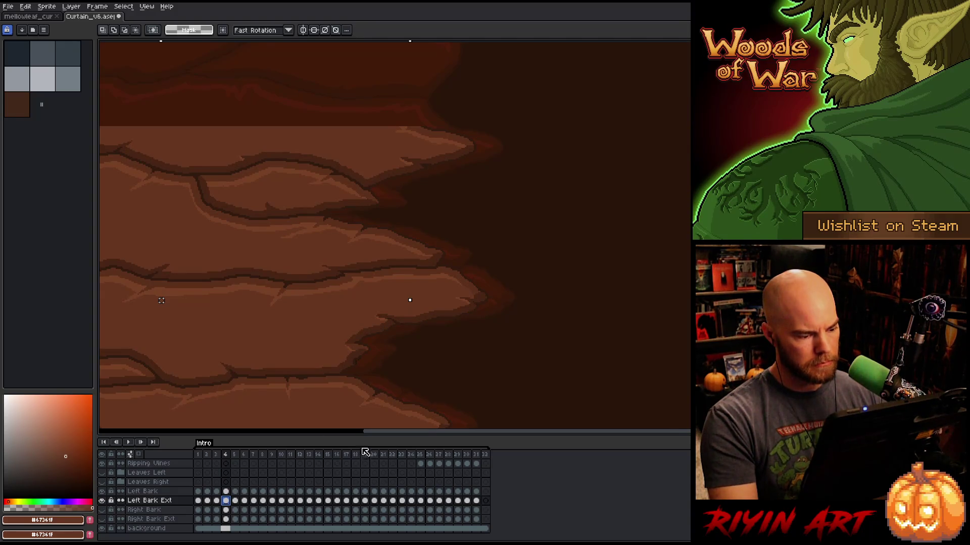
scroll(506, 302, "up", 2)
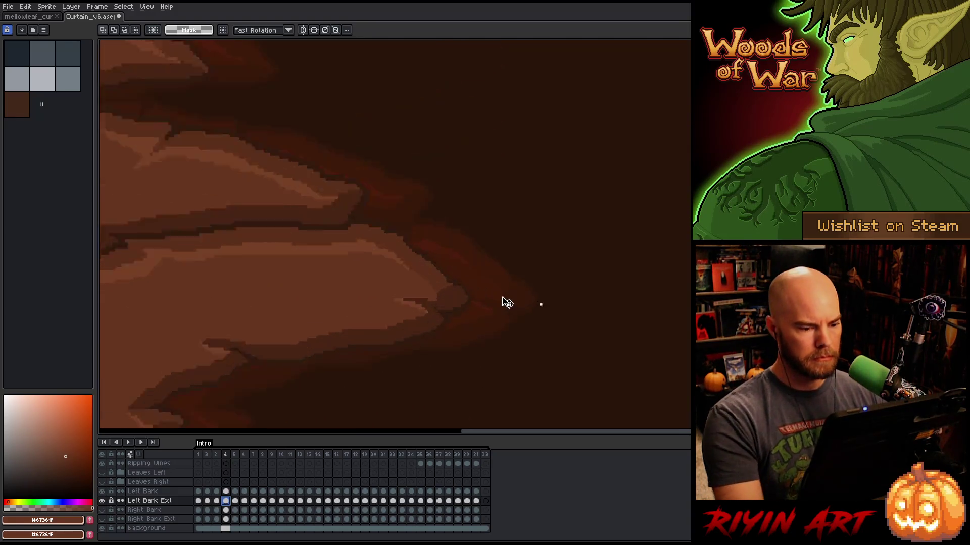
scroll(507, 302, "up", 2)
left_click_drag(597, 311, 427, 317)
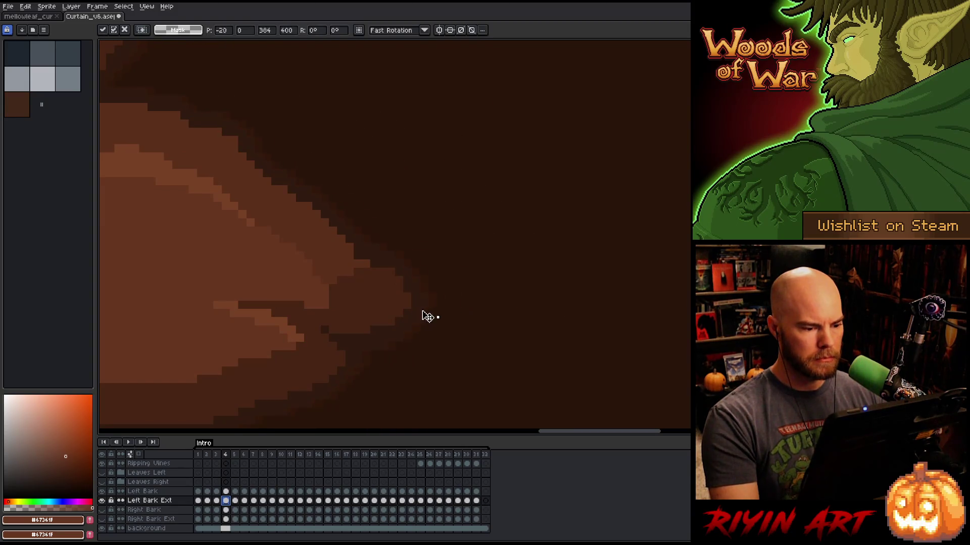
scroll(419, 314, "down", 3)
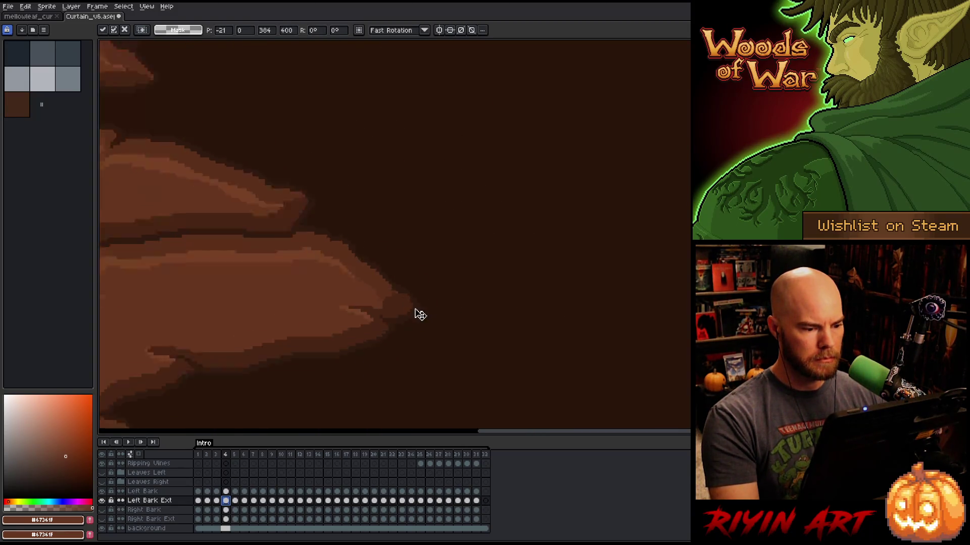
Check frame 5 by toggling the bark layer's visibility, then jump to frame 26.
left_click(235, 501)
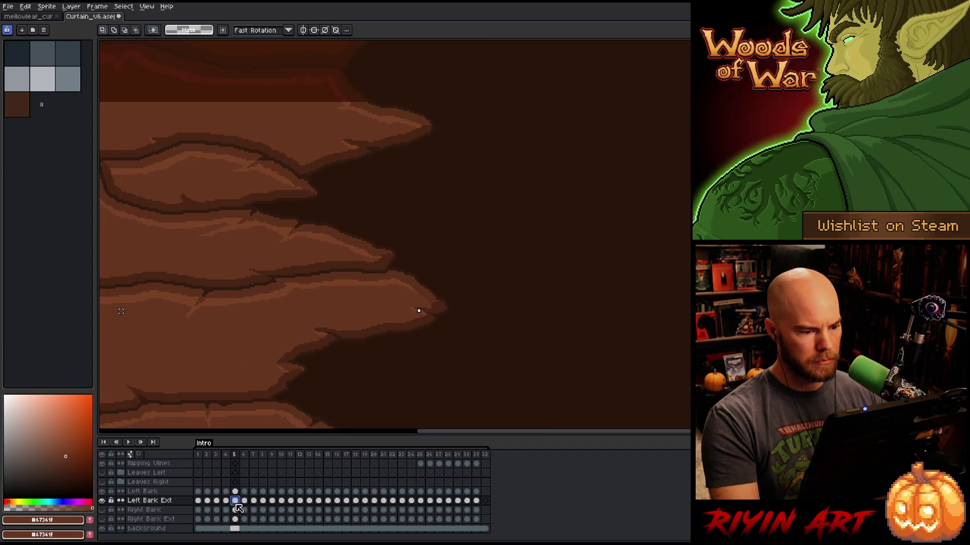
left_click(103, 497)
left_click(103, 497)
left_click(103, 497)
left_click(103, 498)
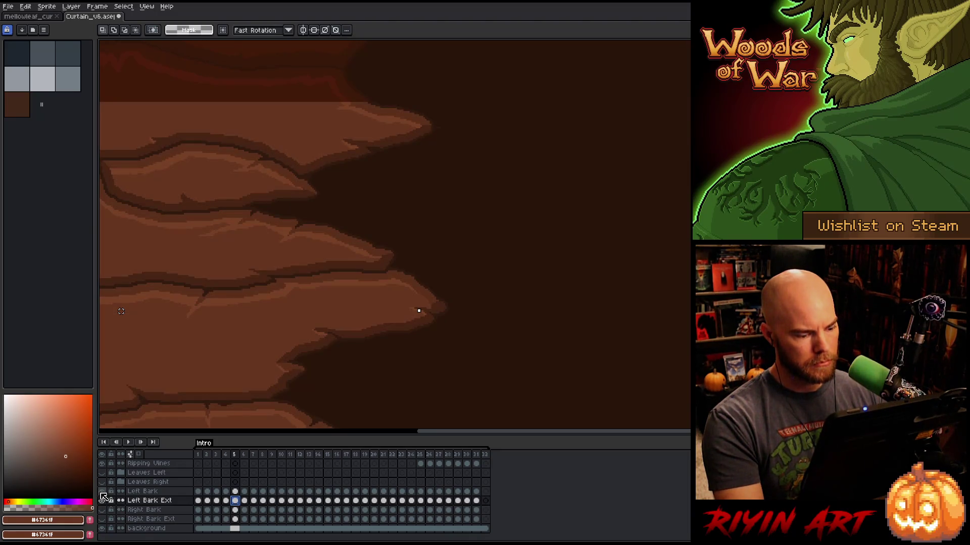
key("Return")
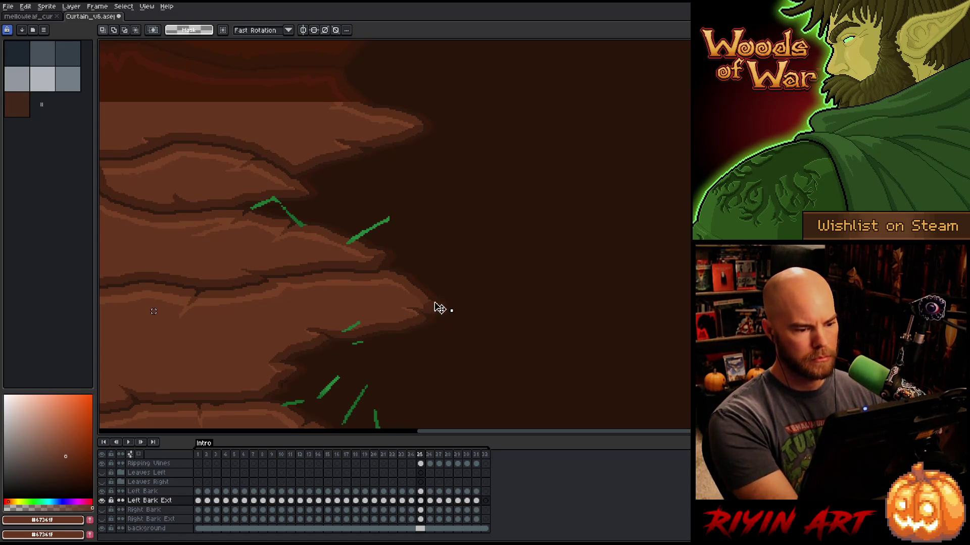
Move the Left Bark Ext bark left on frames 26 and 27.
scroll(440, 308, "up", 3)
key("ctrl+t")
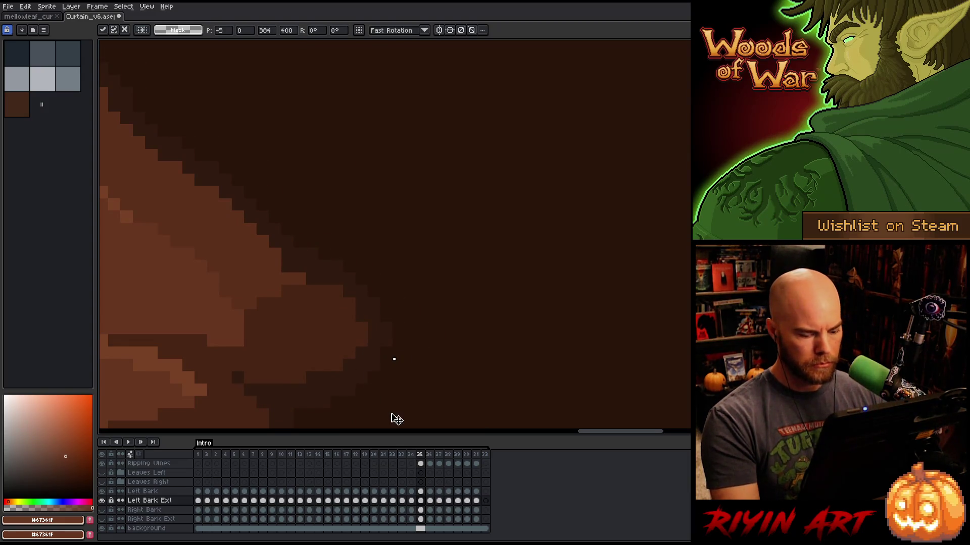
key("Return")
key("period")
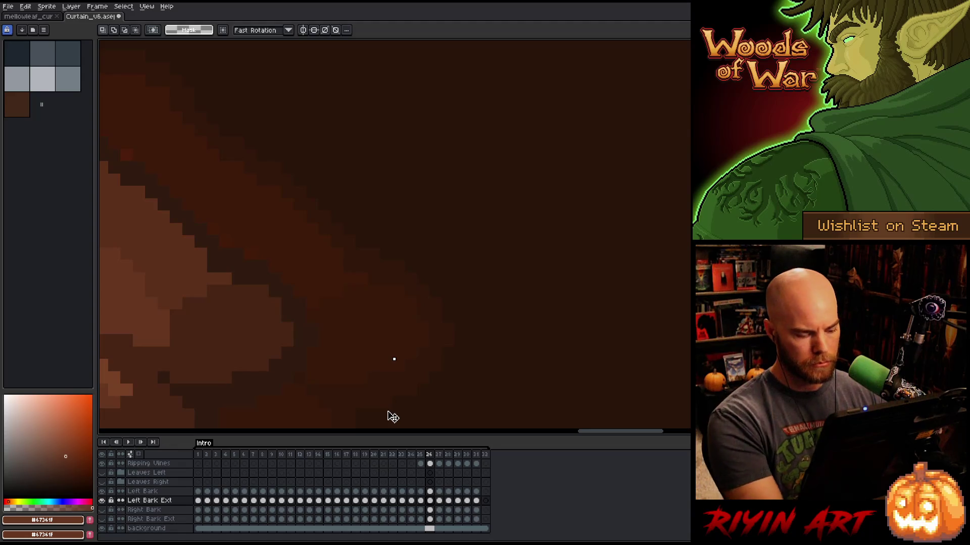
mouse_move(443, 353)
left_mouse_down()
mouse_move(433, 340)
mouse_move(345, 344)
left_mouse_up()
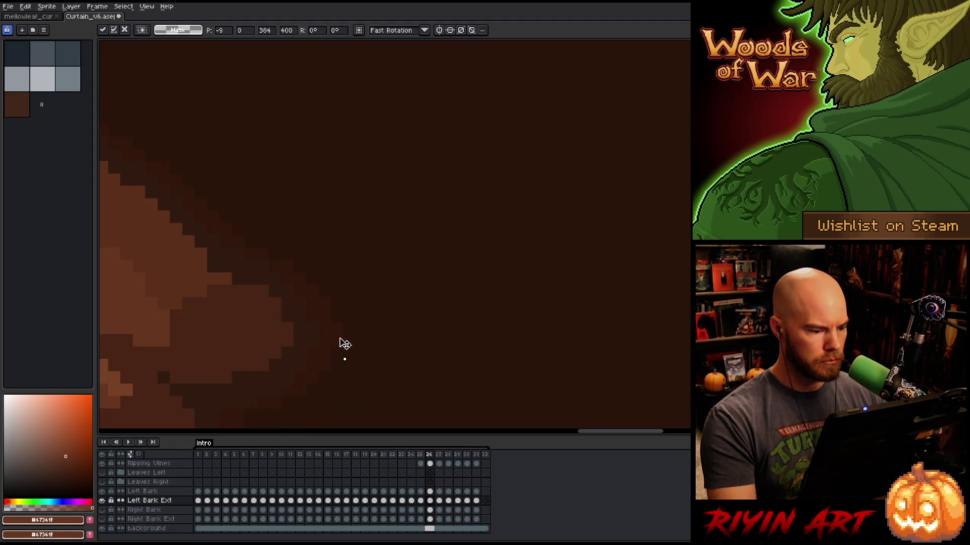
key("Return")
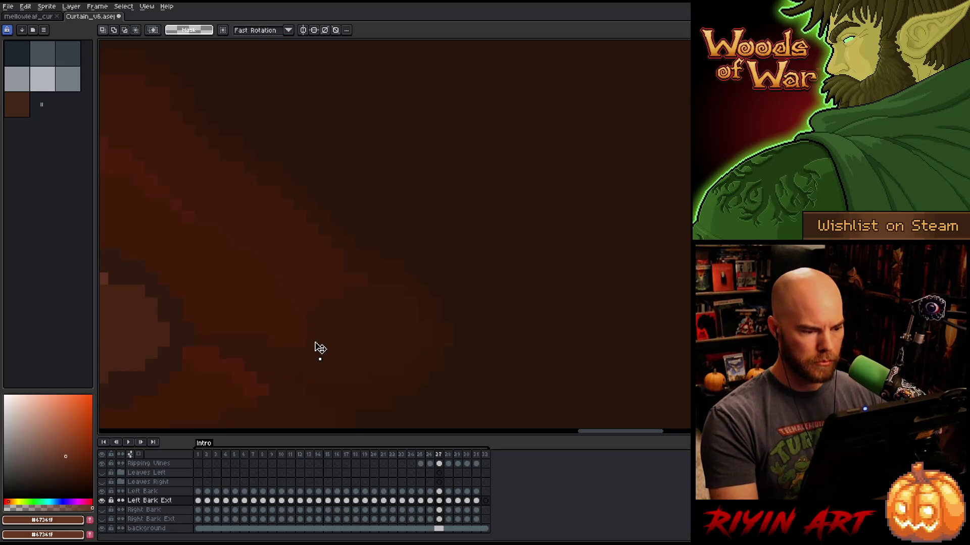
key("period")
scroll(515, 317, "down", 2)
scroll(515, 317, "up", 1)
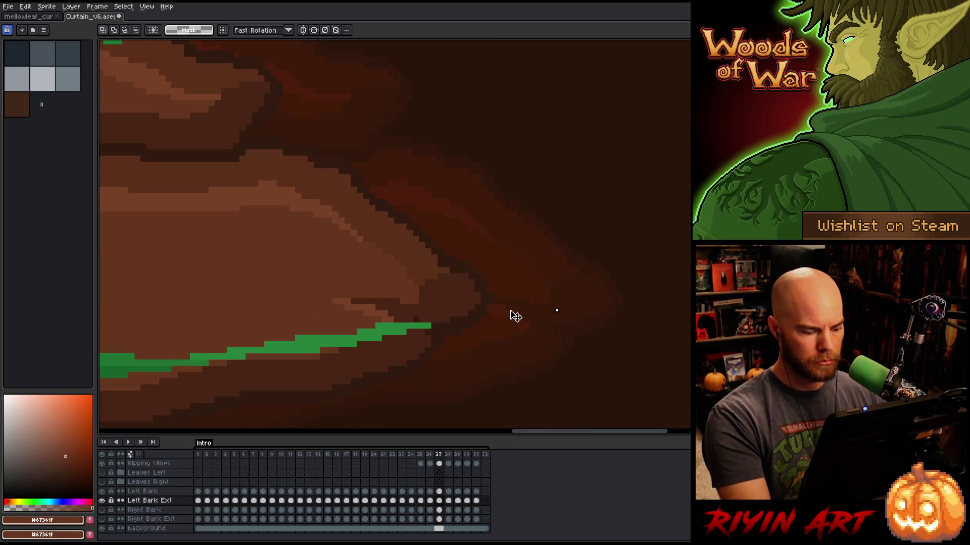
left_click_drag(603, 304, 484, 313)
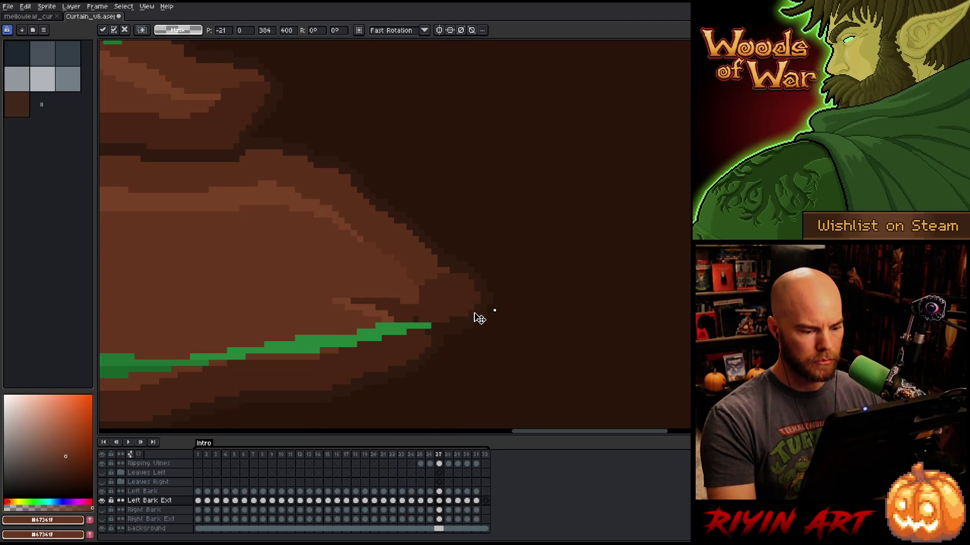
key("Return")
key("period")
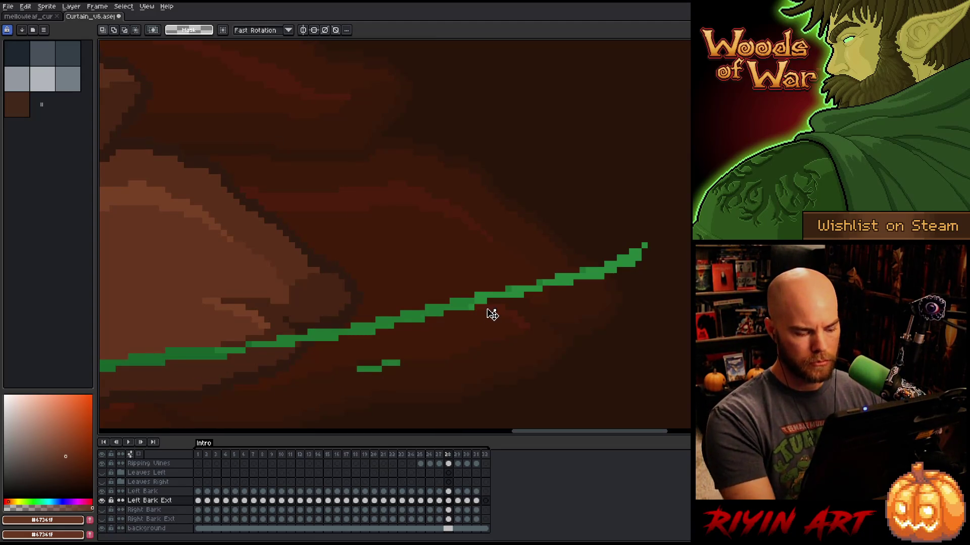
Move the Left Bark Ext bark left on frames 28 and 29.
left_click_drag(606, 303, 373, 308)
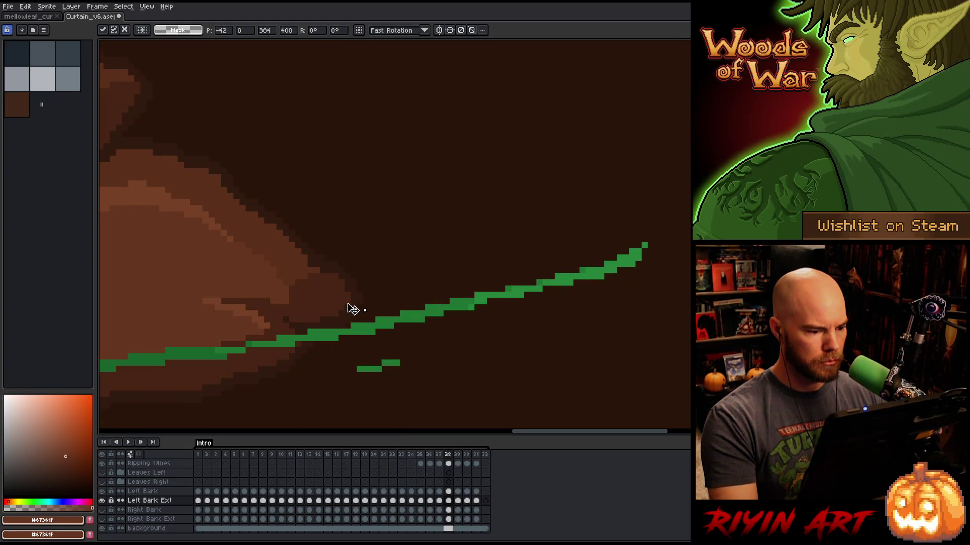
key("period")
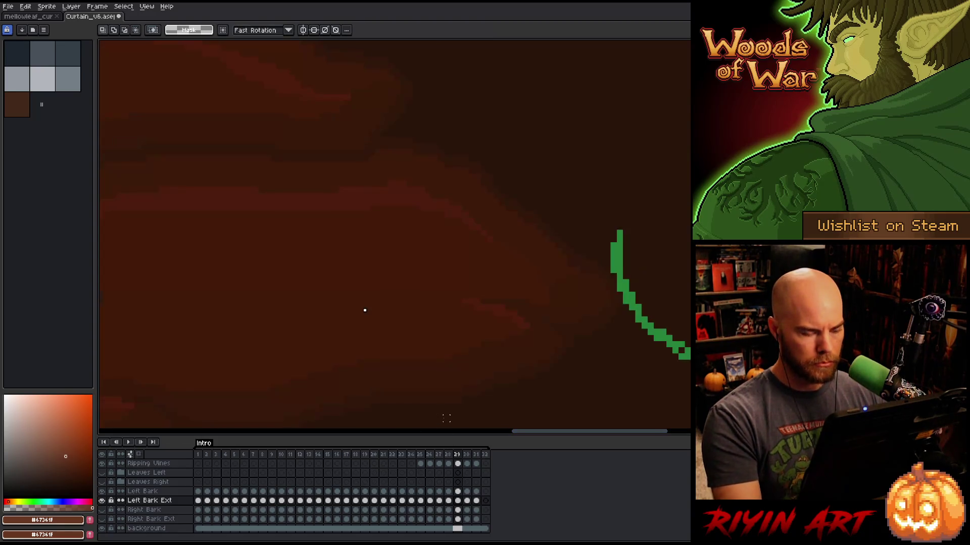
scroll(442, 391, "down", 3)
scroll(585, 316, "up", 2)
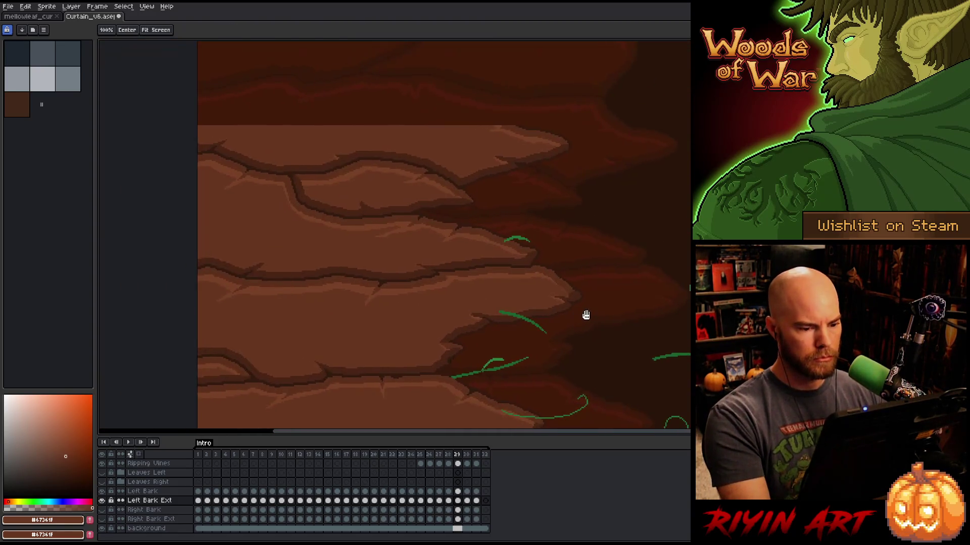
left_click_drag(276, 311, 625, 305)
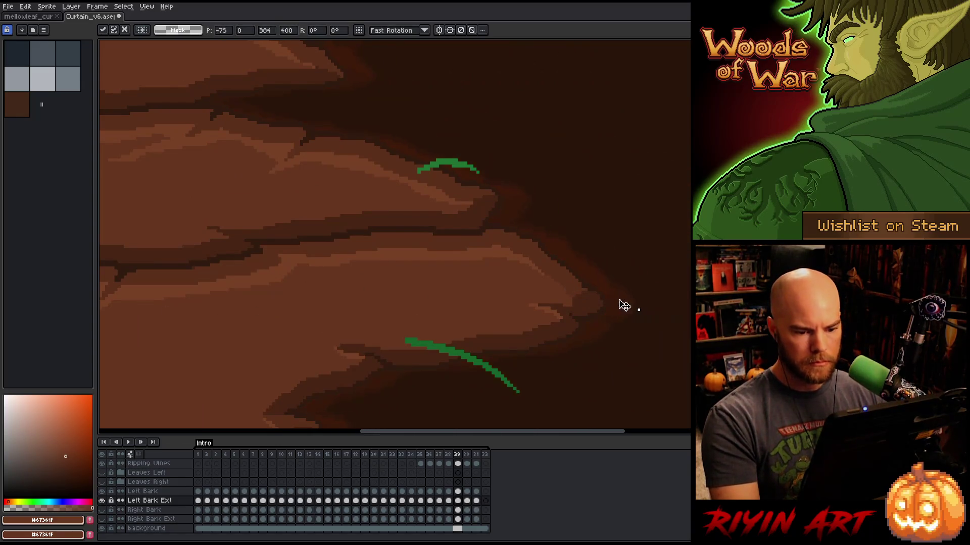
scroll(615, 309, "up", 3)
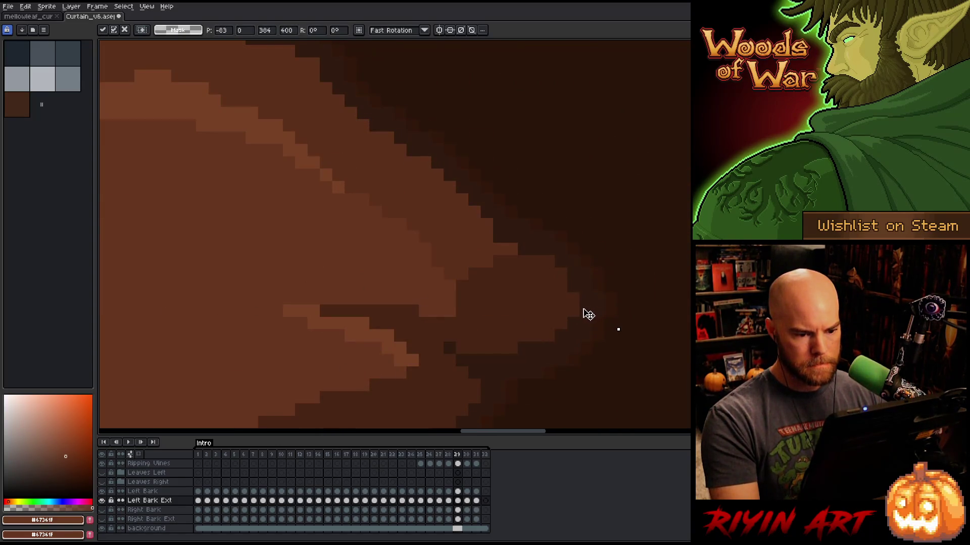
scroll(580, 313, "down", 2)
key("period")
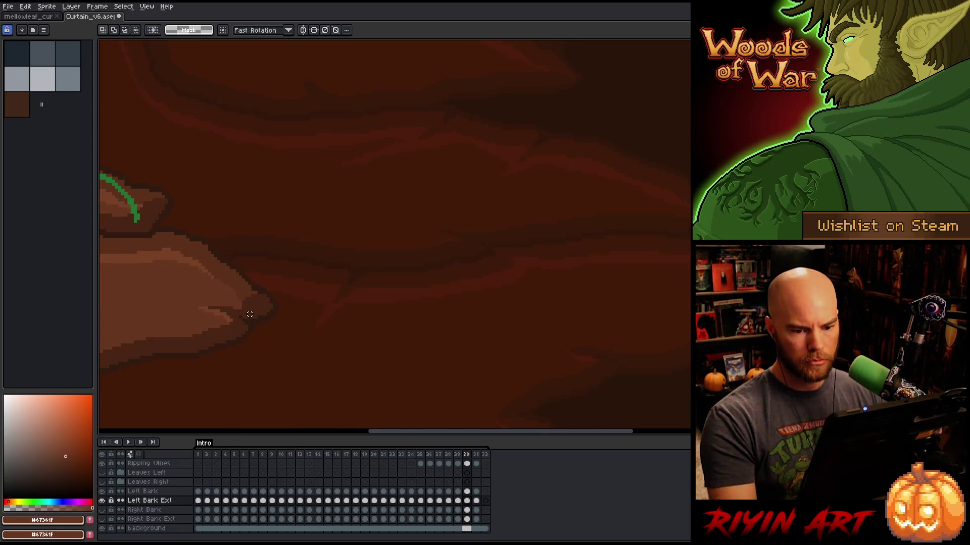
Push the frame 30 bark content far to the left.
key("Left")
left_click_drag(247, 314, 335, 320)
scroll(241, 317, "up", 3)
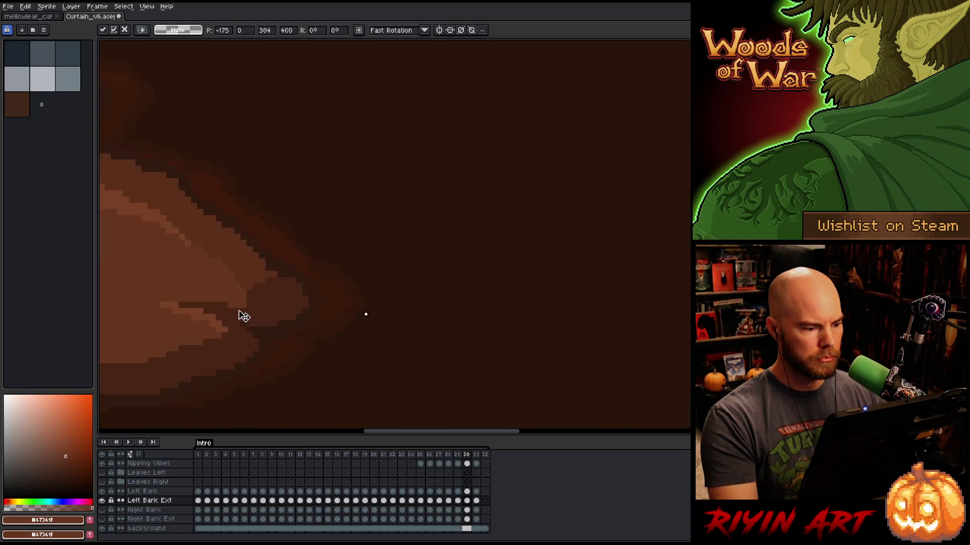
left_click_drag(472, 311, 394, 308)
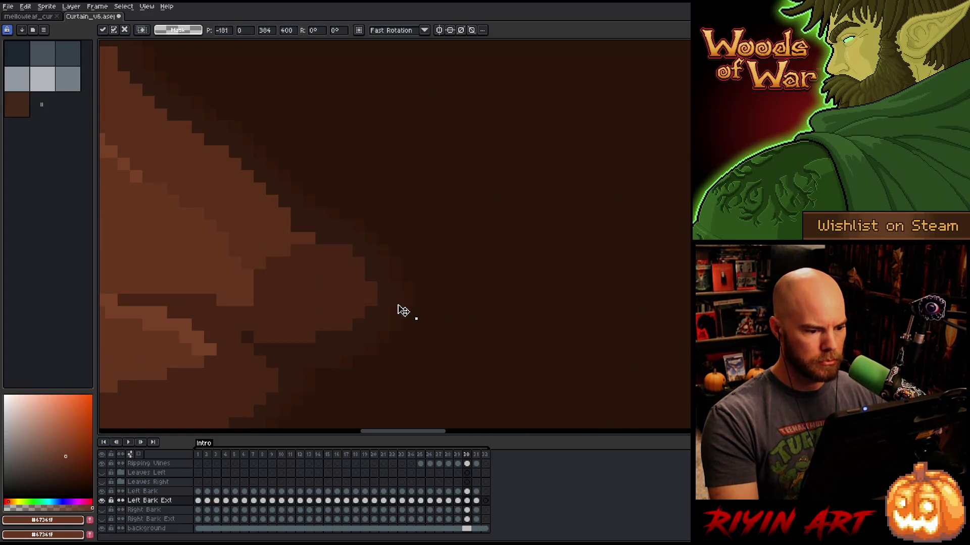
scroll(393, 310, "down", 3)
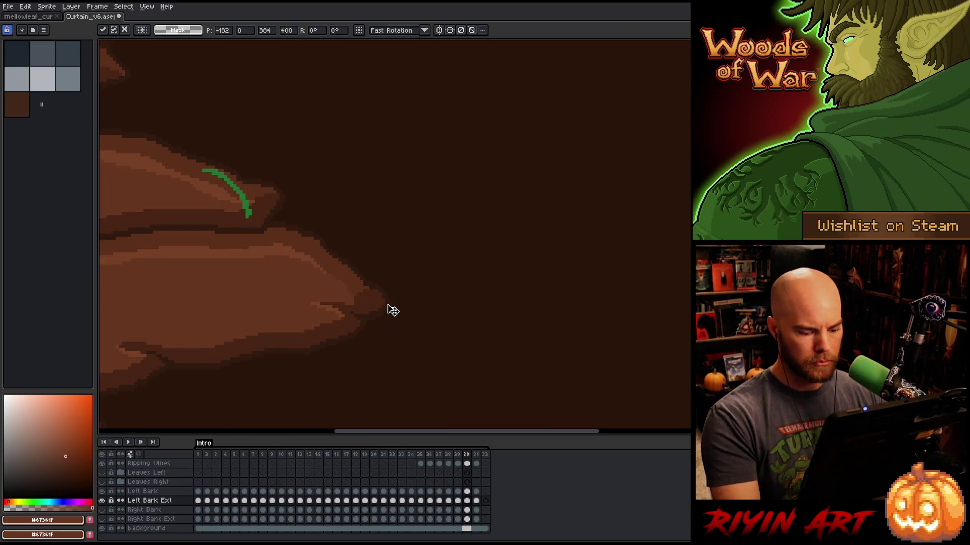
key("Return")
key("Right")
Shift the frame 31 bark further left, then play the animation.
scroll(597, 316, "down", 2)
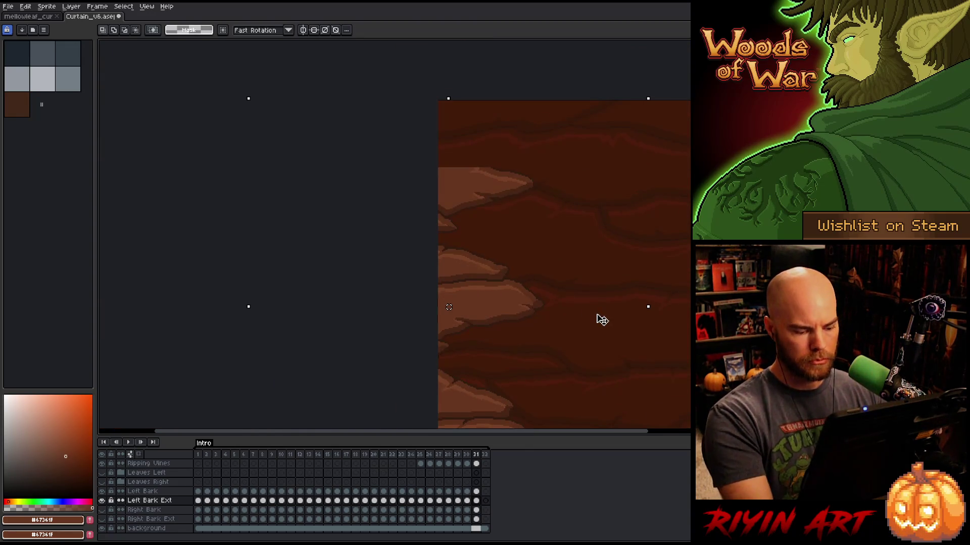
left_click(631, 311)
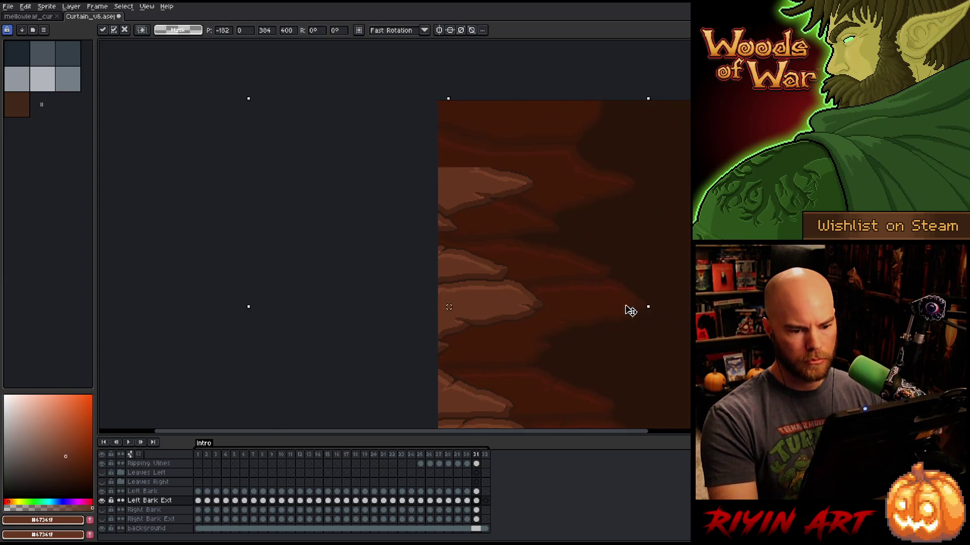
left_click_drag(631, 311, 541, 310)
scroll(555, 307, "up", 2)
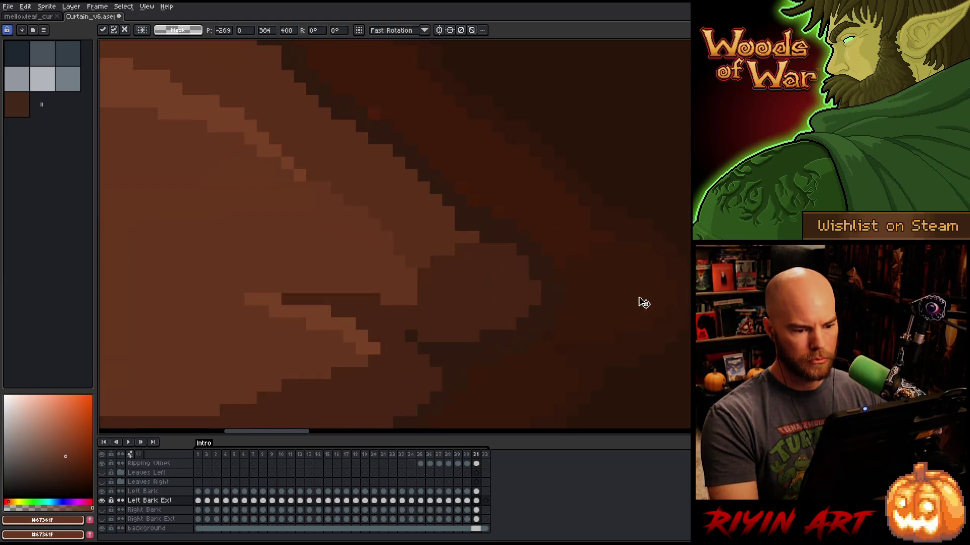
left_click_drag(644, 303, 556, 303)
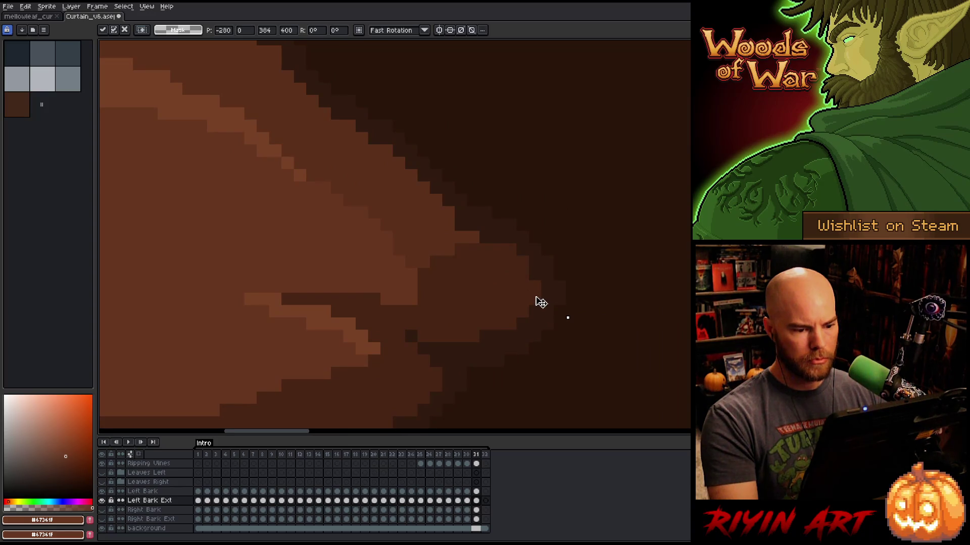
scroll(541, 303, "down", 3)
key("period")
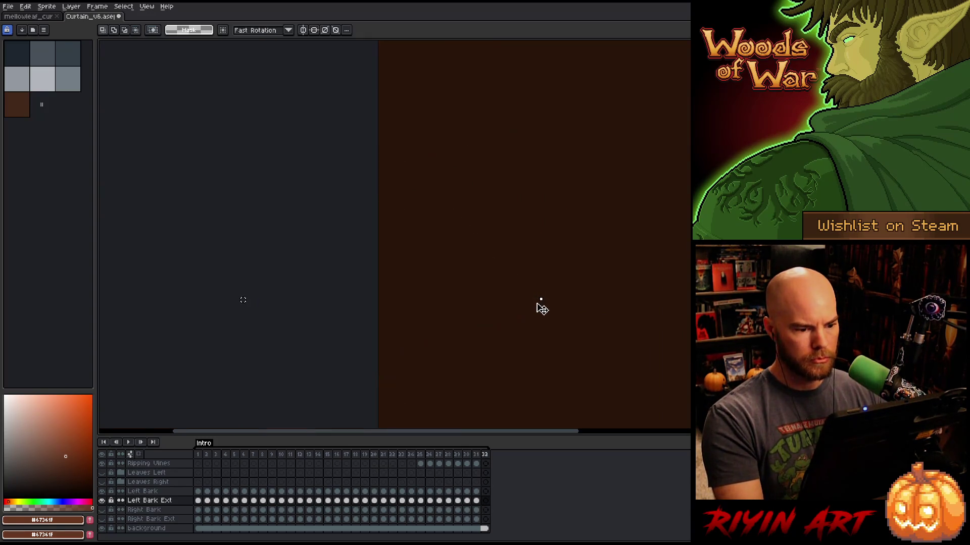
key("Return")
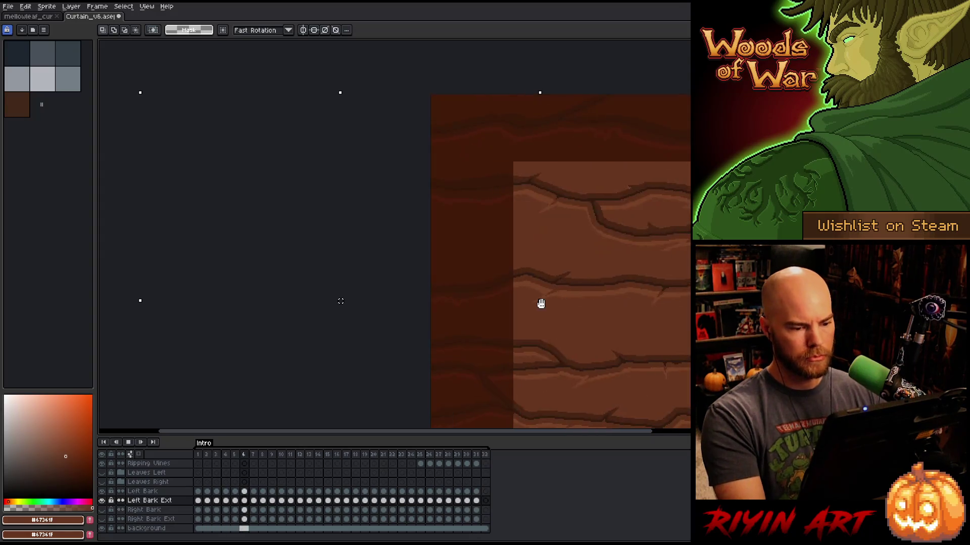
Switch the Left Bark Ext blend mode from Color Dodge to Normal and play the animation.
scroll(562, 309, "down", 4)
scroll(596, 308, "up", 3)
scroll(591, 308, "up", 1)
scroll(471, 310, "down", 1)
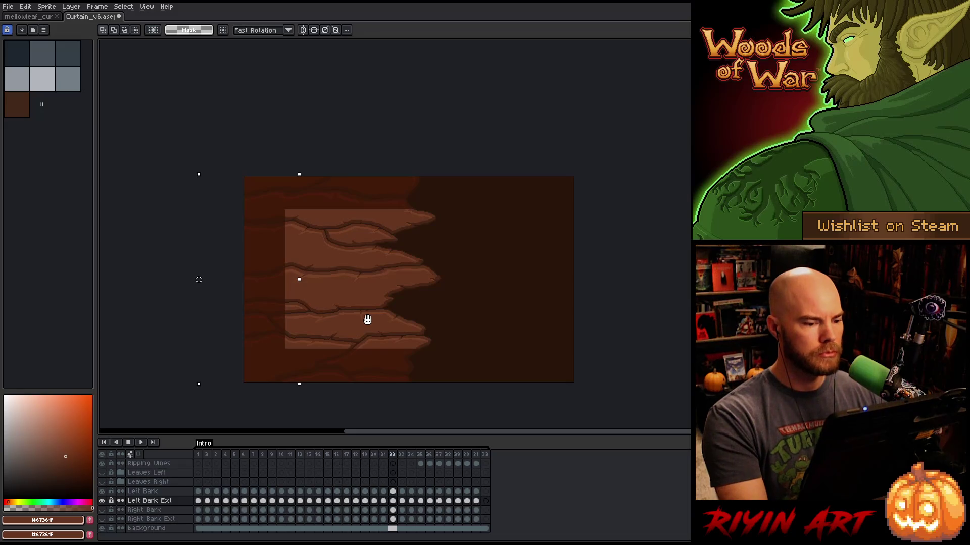
double_click(152, 501)
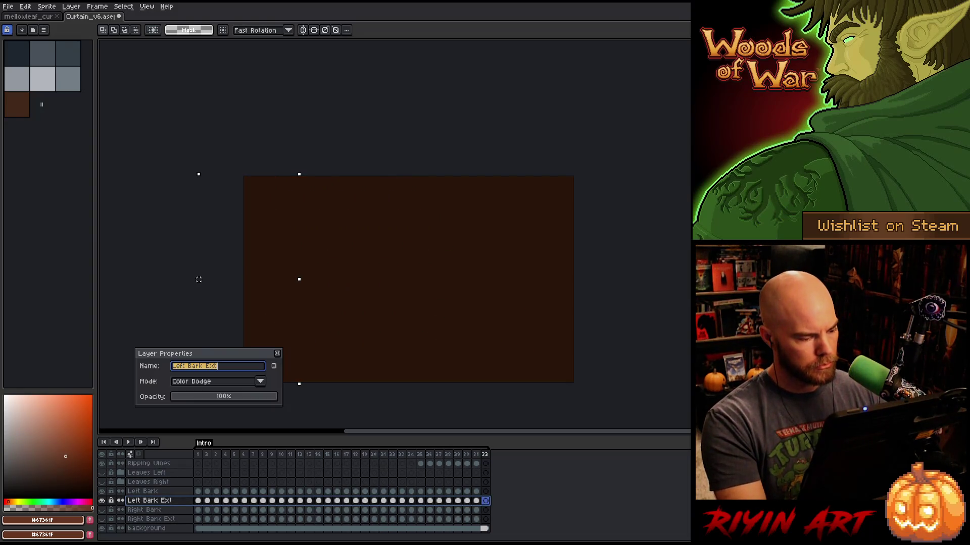
left_click(204, 382)
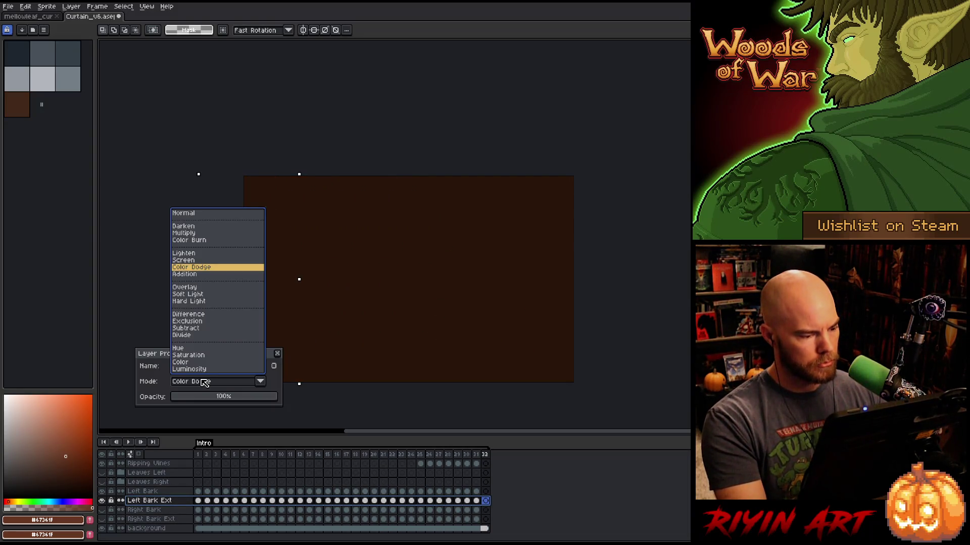
left_click(198, 214)
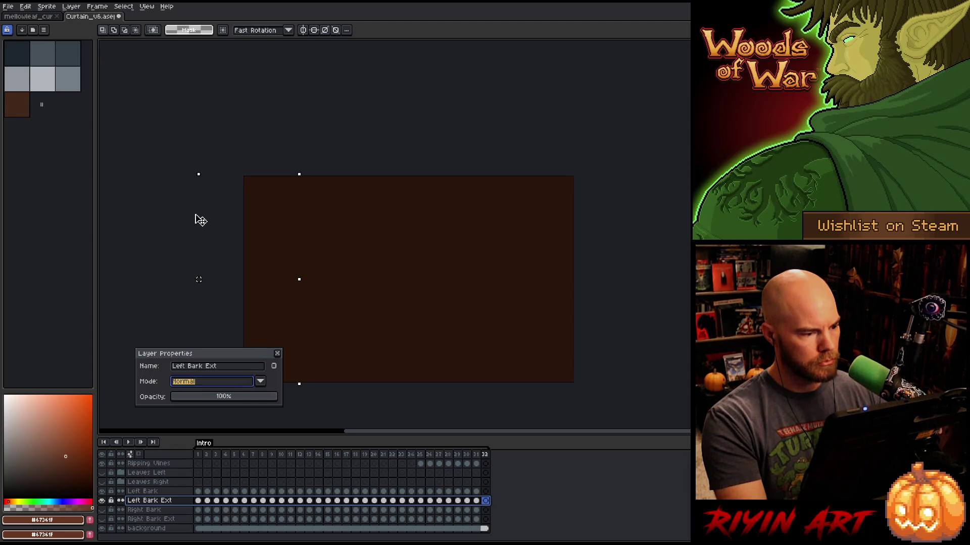
left_click(278, 354)
key("Return")
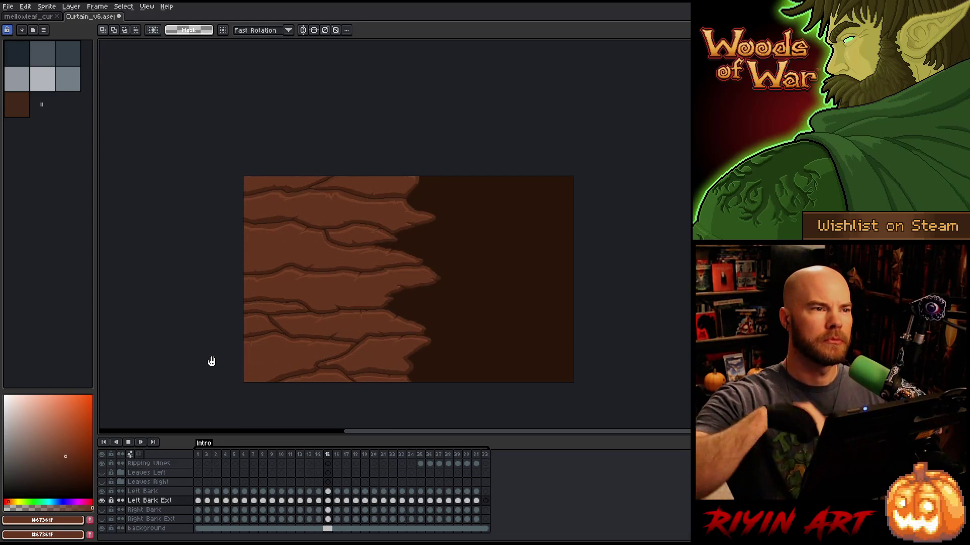
Stop playback, hide Left Bark Ext and Left Bark, show Right Bark and Right Bark Ext on frame 1.
key("Return")
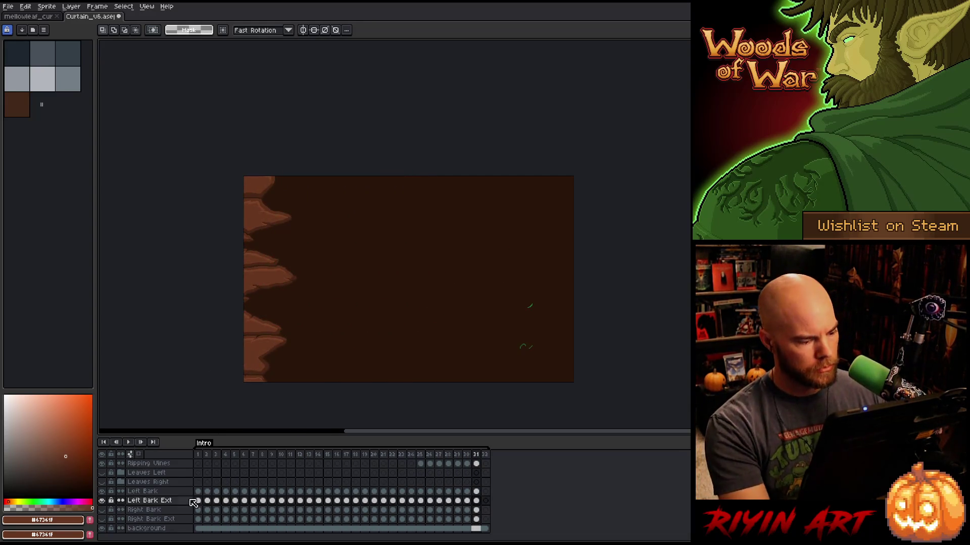
left_click(102, 501)
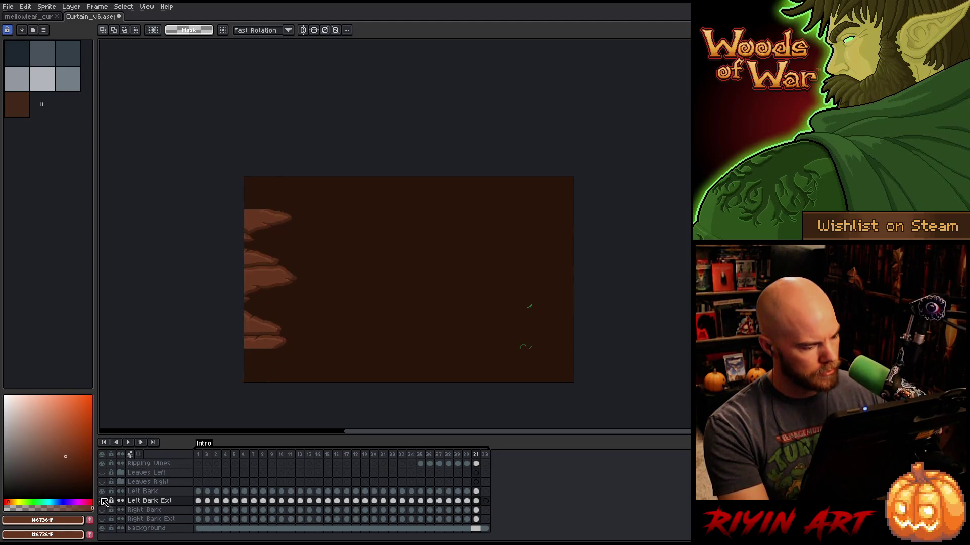
left_click(103, 491)
left_click(103, 510)
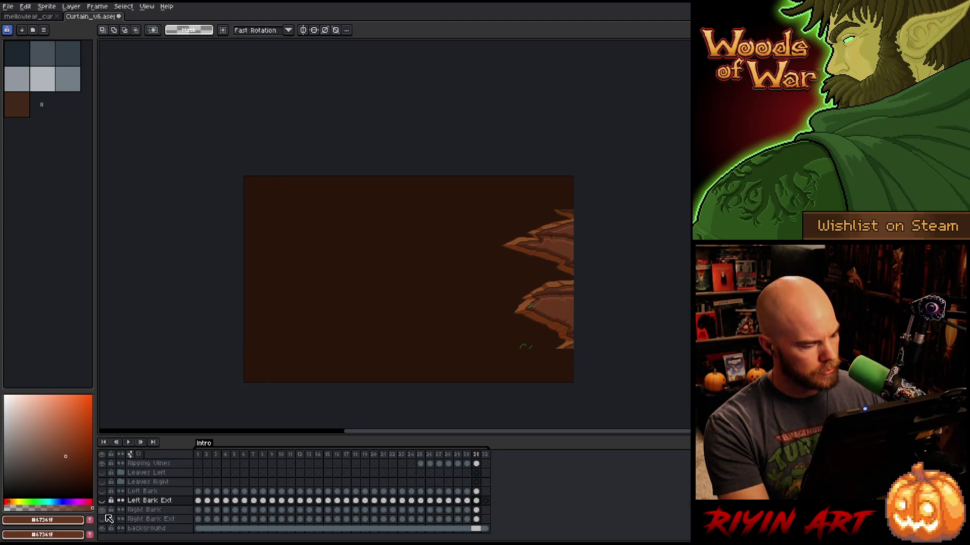
left_click(103, 519)
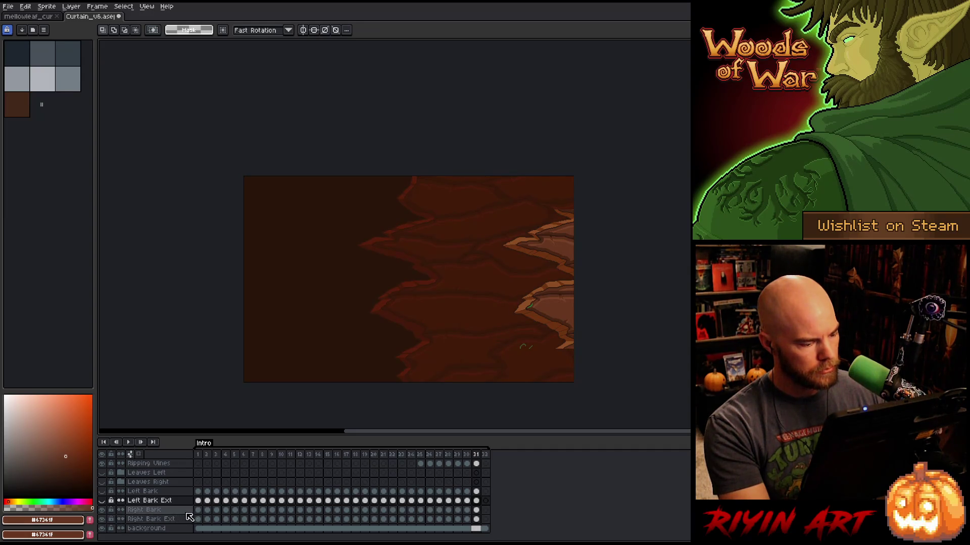
left_click(201, 520)
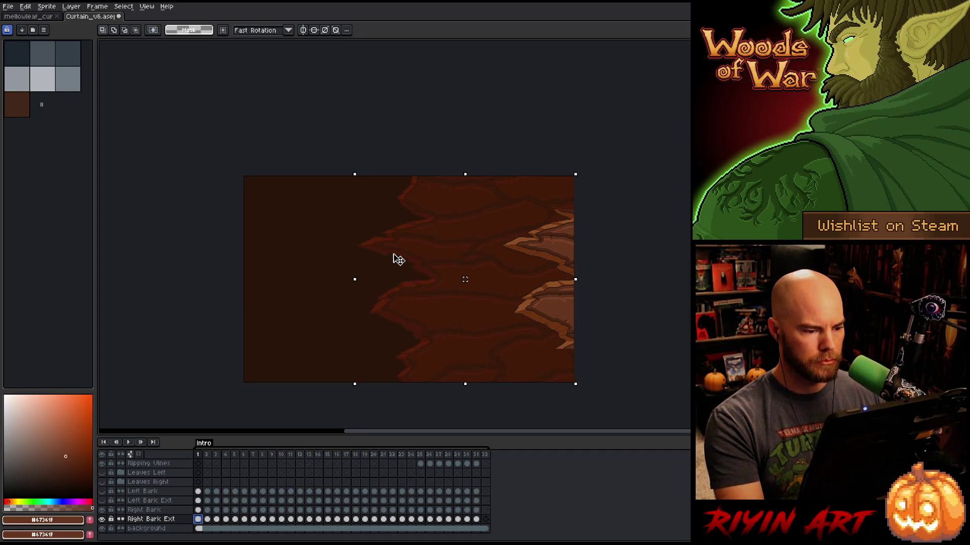
Nudge the Right Bark Ext bark 3 pixels right on frame 1.
key("space")
left_click_drag(515, 273, 425, 268)
scroll(373, 256, "up", 2)
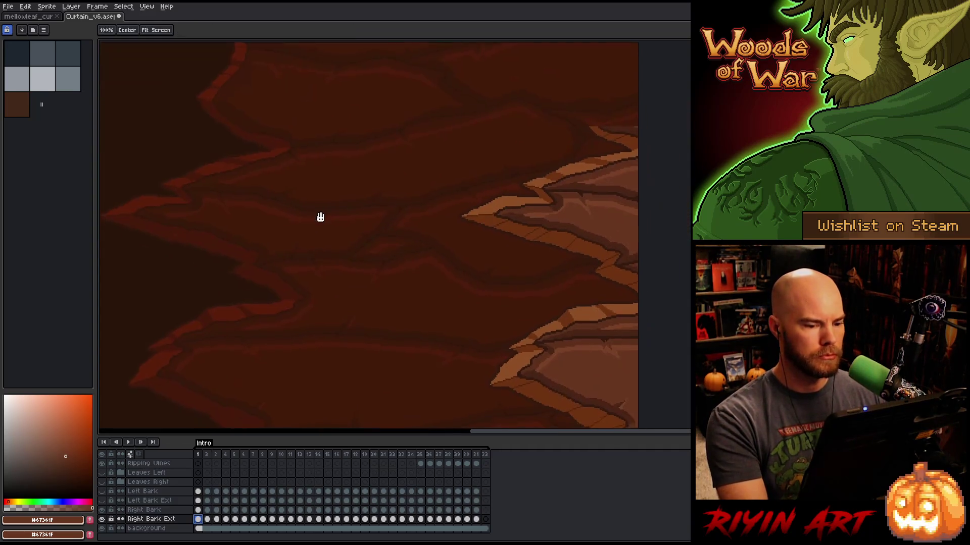
left_click_drag(320, 217, 360, 213)
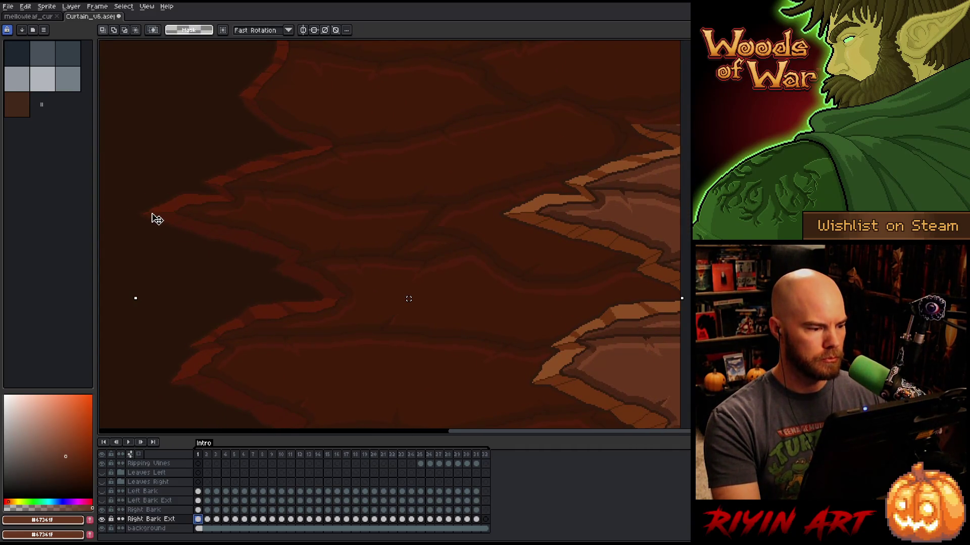
scroll(463, 253, "up", 5)
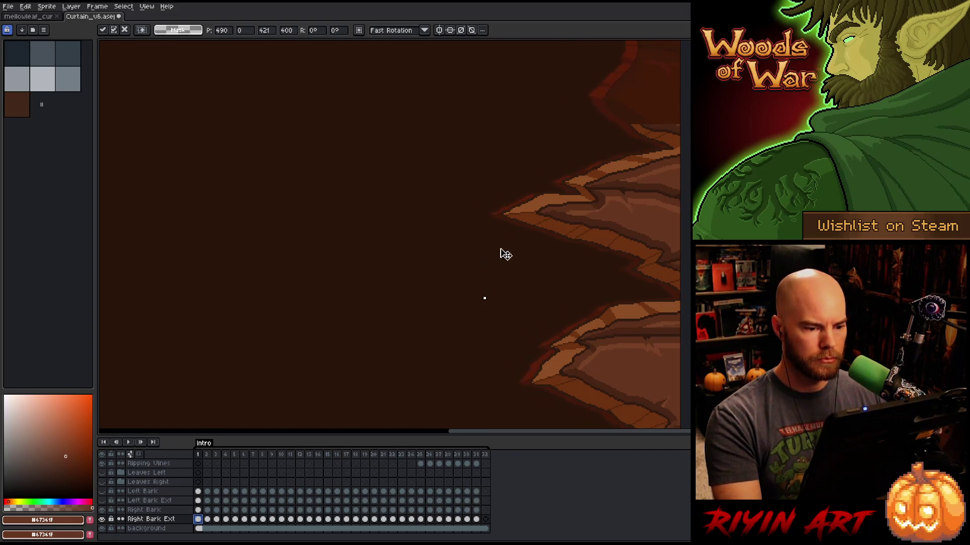
scroll(507, 216, "up", 2)
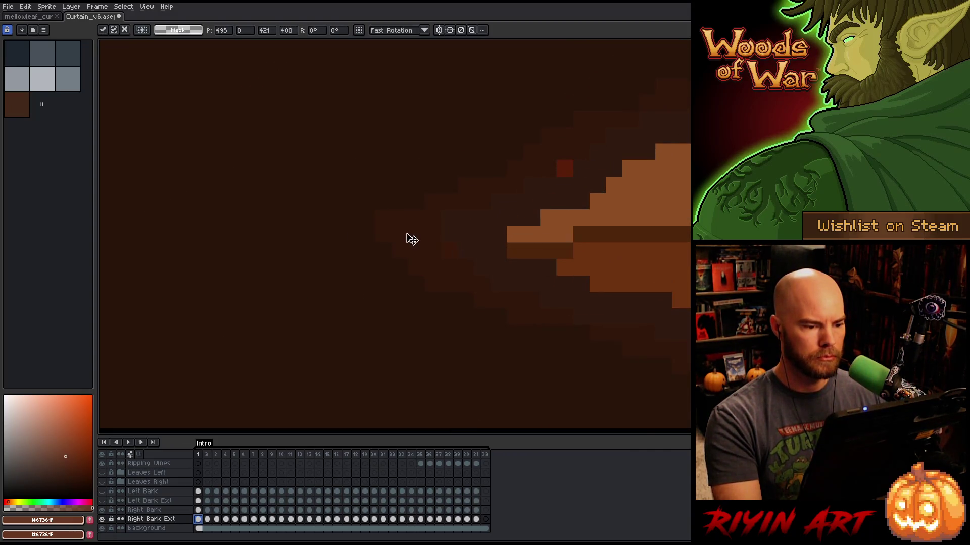
left_click_drag(412, 239, 448, 240)
scroll(463, 235, "down", 3)
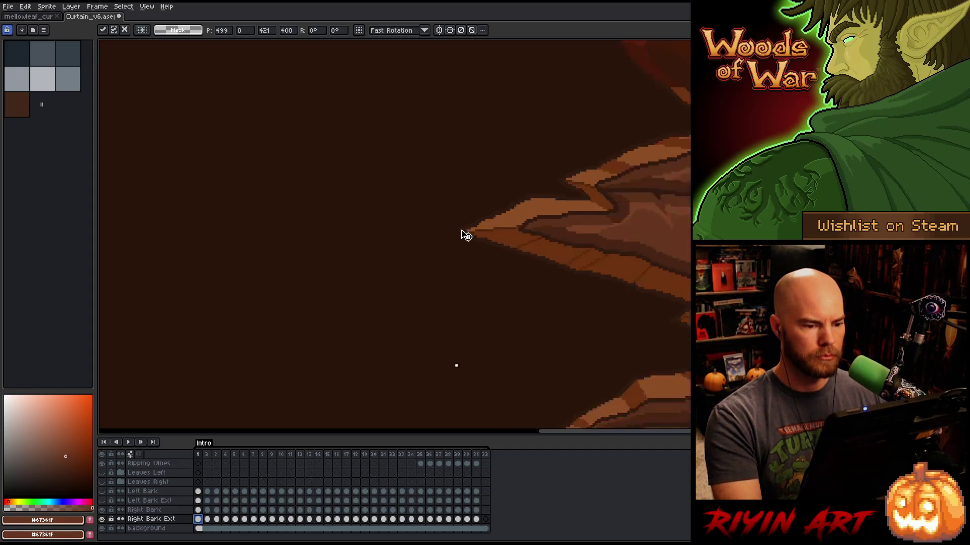
key("period")
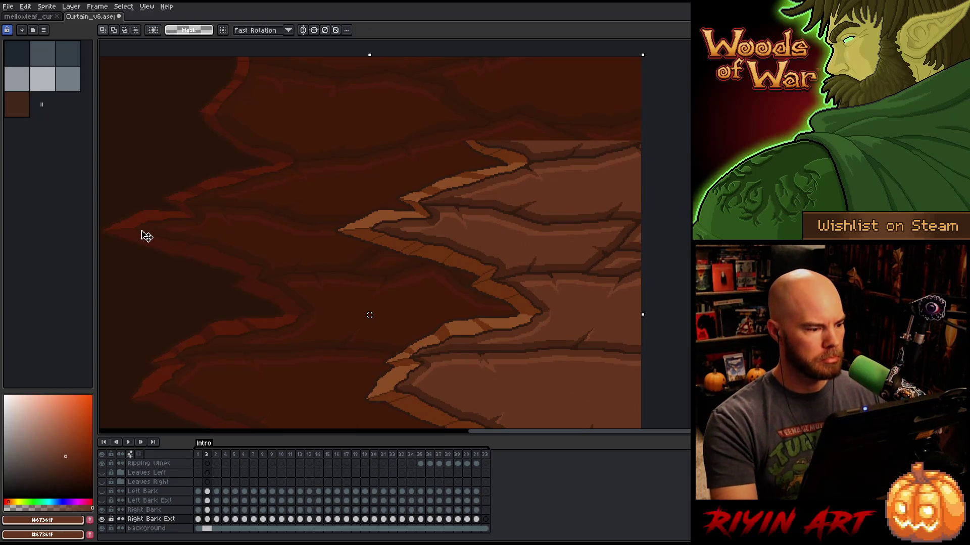
Select and slide the frame 2 bark extension to the right.
left_click_drag(134, 228, 313, 230)
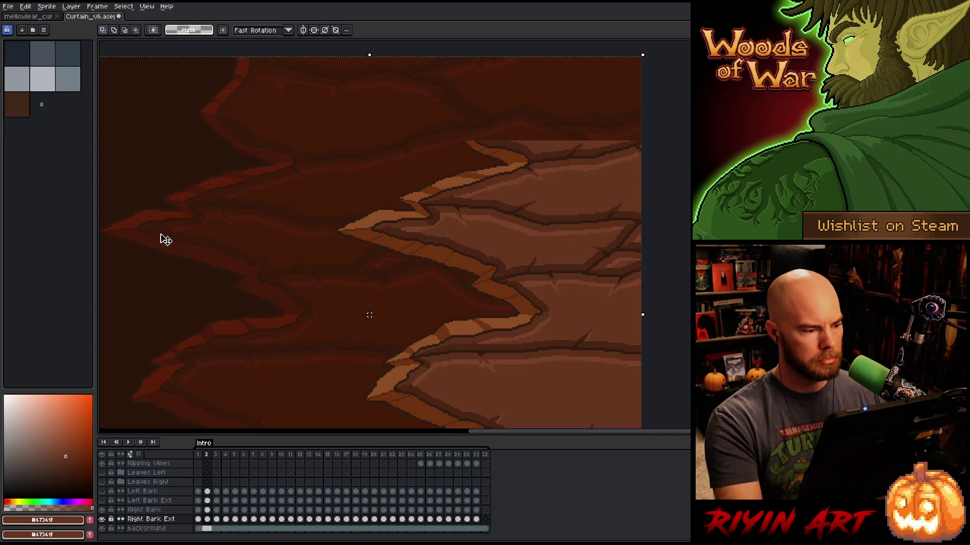
left_click_drag(141, 236, 374, 244)
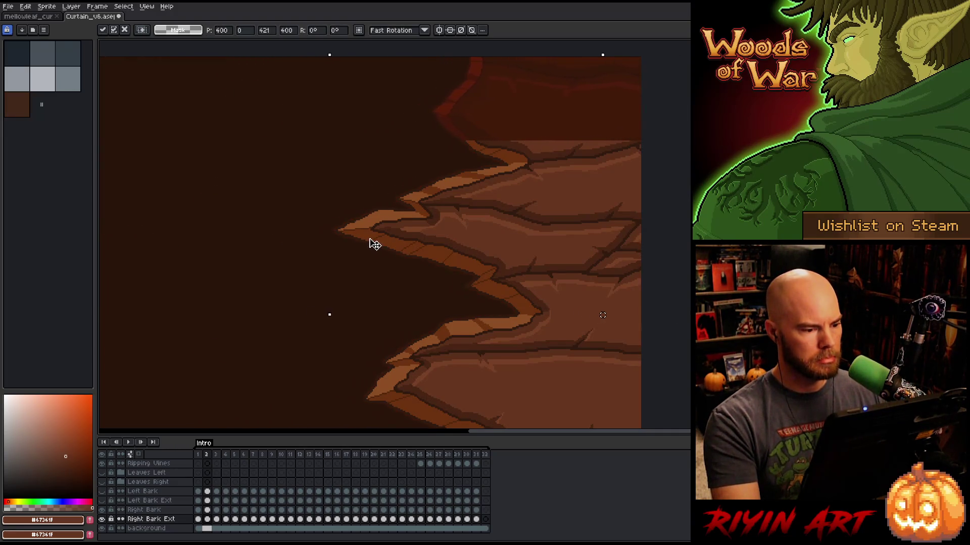
scroll(370, 244, "up", 4)
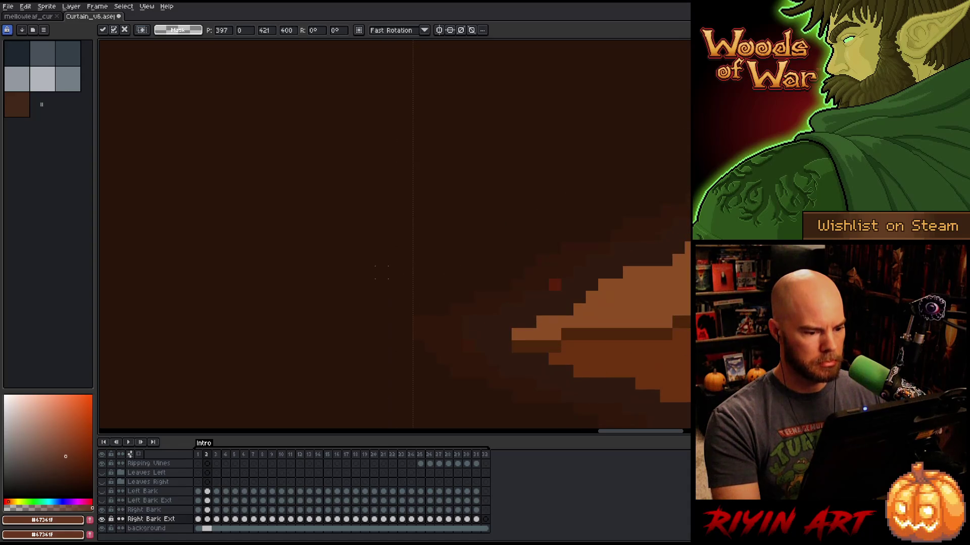
key("Right")
key("Right")
key("Right")
scroll(393, 312, "down", 3)
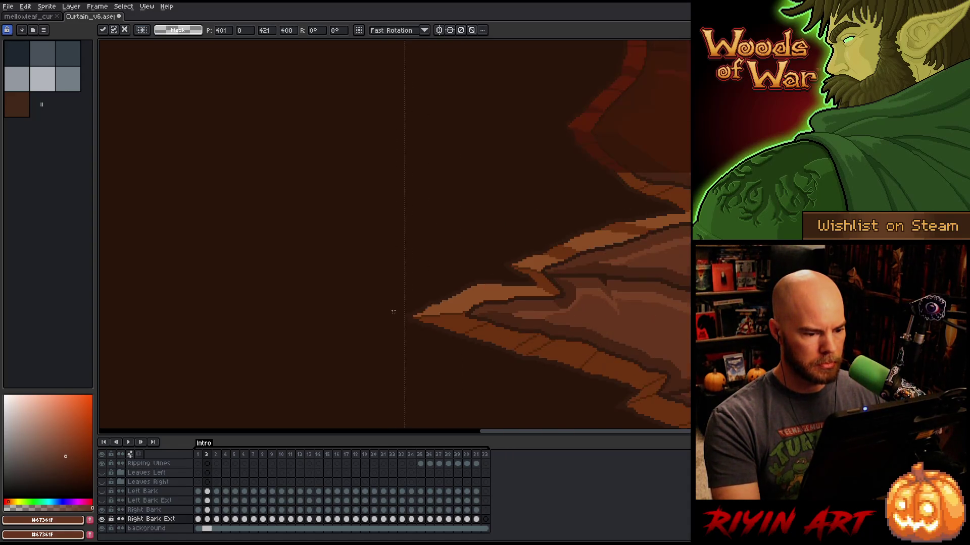
scroll(391, 311, "down", 4)
key("period")
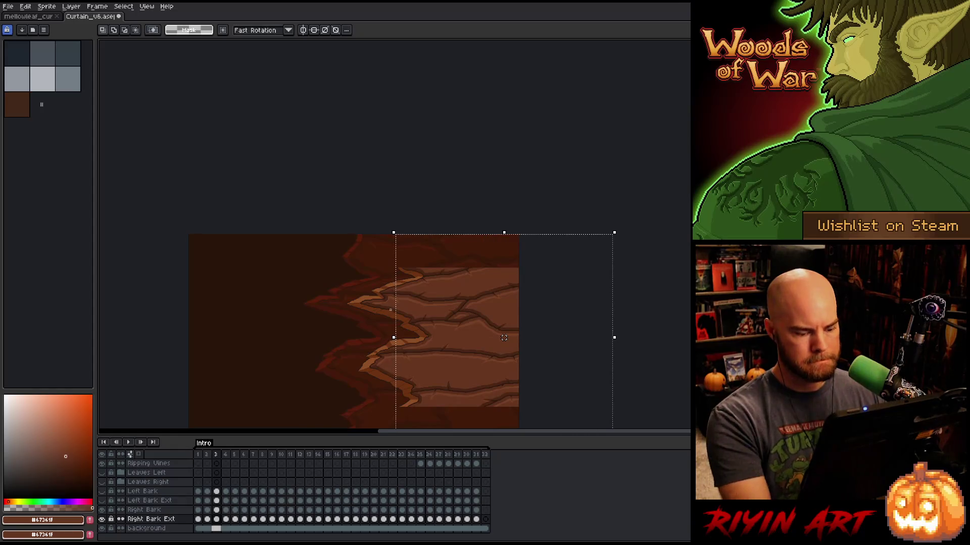
Shift the frame 3 bark extension right and play the animation.
scroll(314, 303, "up", 4)
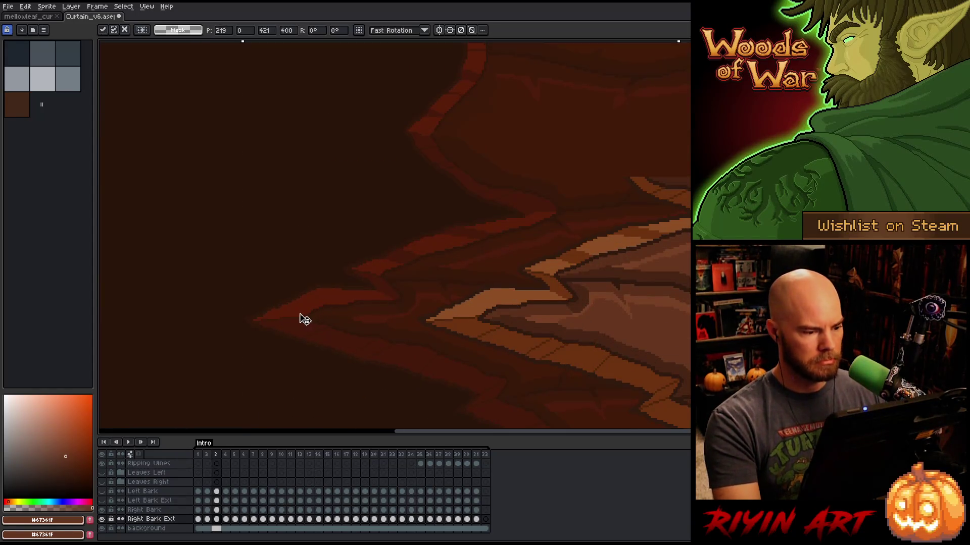
left_click_drag(299, 321, 465, 320)
scroll(416, 319, "up", 3)
key("Return")
scroll(237, 357, "down", 5)
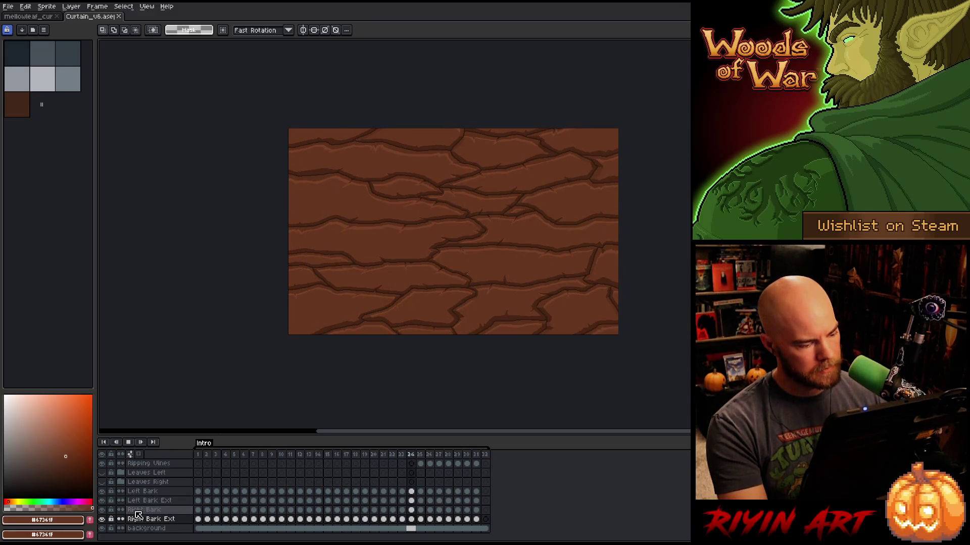
Stop playback, expand the Leaves Left group and turn its visibility on.
key("Return")
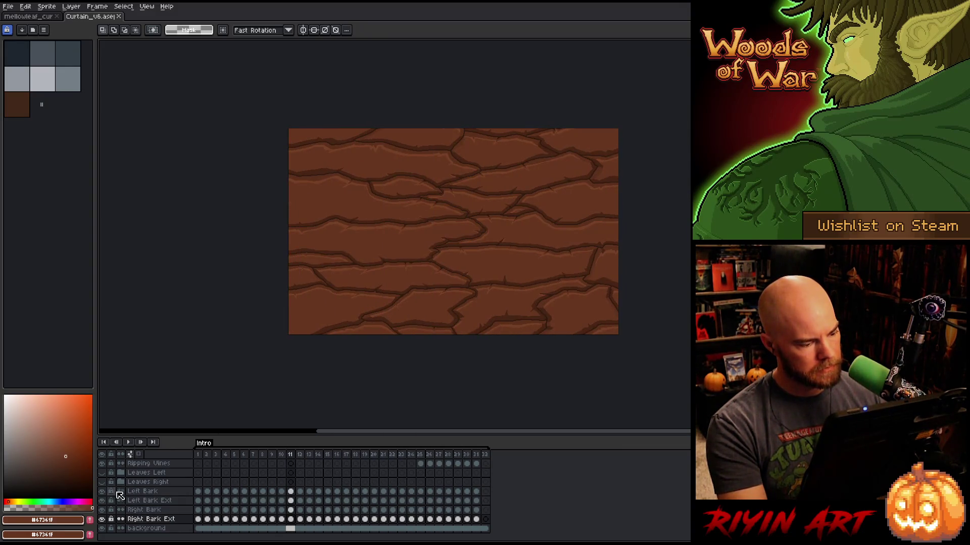
left_click(122, 482)
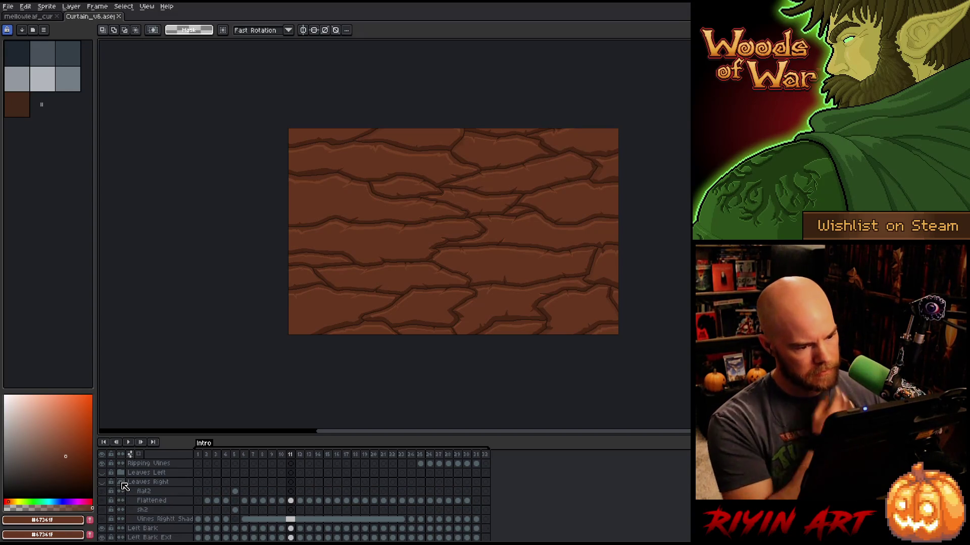
left_click(122, 483)
left_click(122, 474)
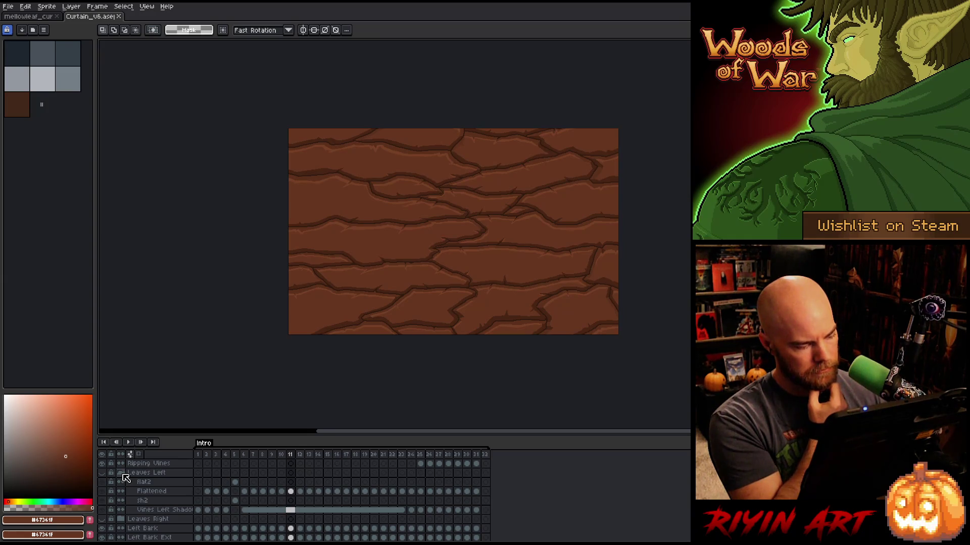
left_click(102, 474)
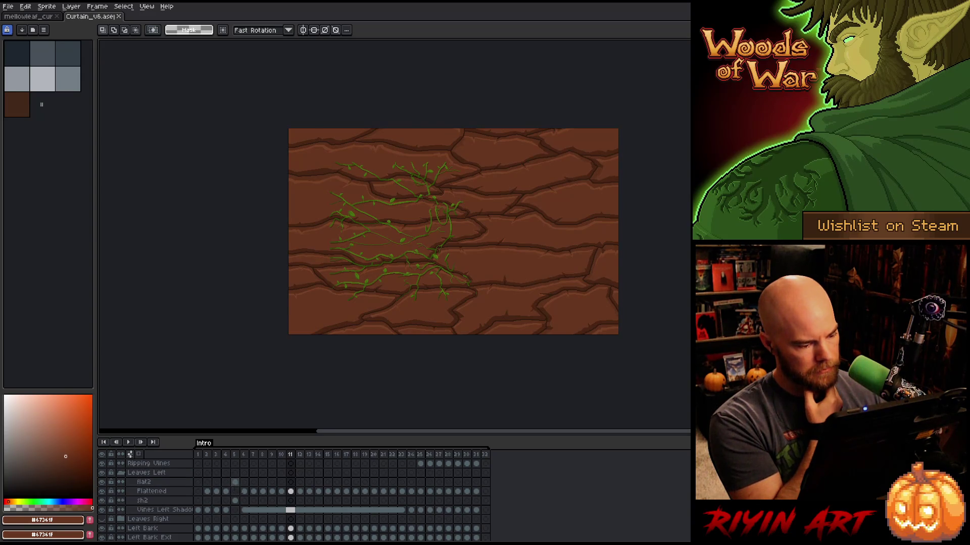
Link and then unlink the flat2 cels from frame 2 onward.
left_click(235, 482)
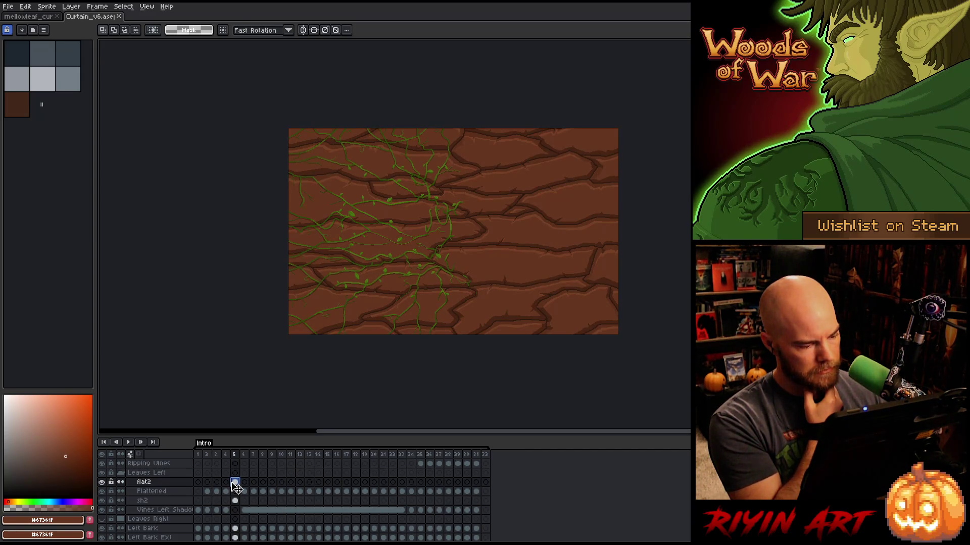
left_click(208, 482)
left_click(218, 484)
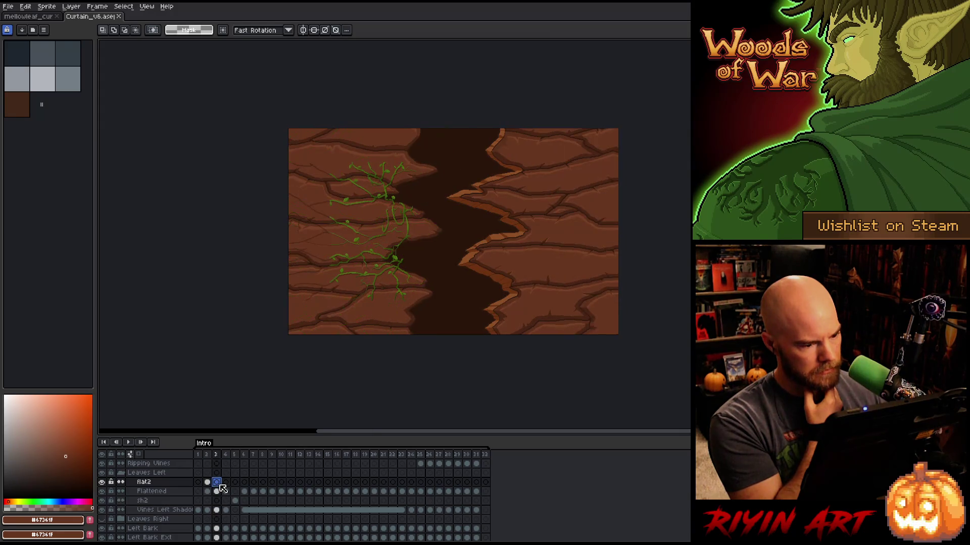
left_click(207, 482)
left_click_drag(216, 484, 480, 484)
right_click(479, 484)
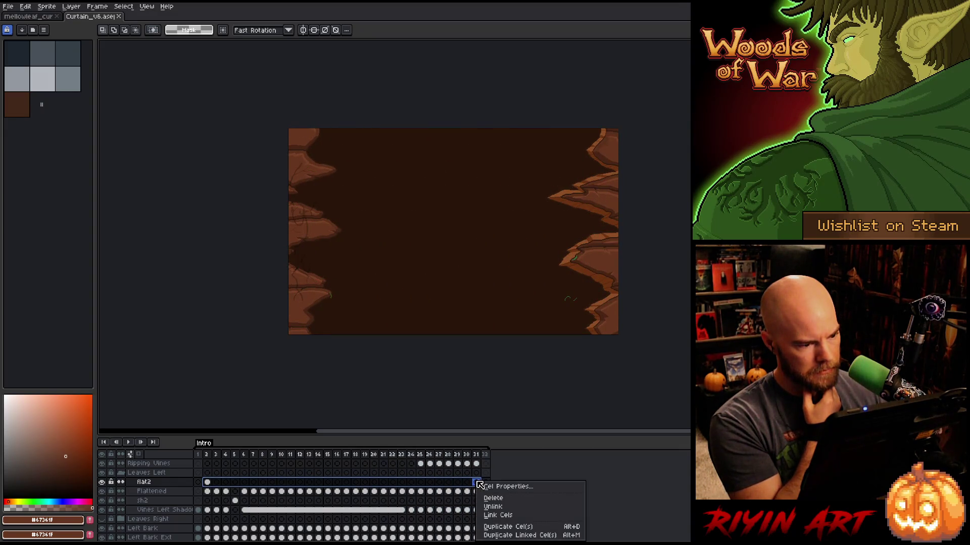
left_click(495, 516)
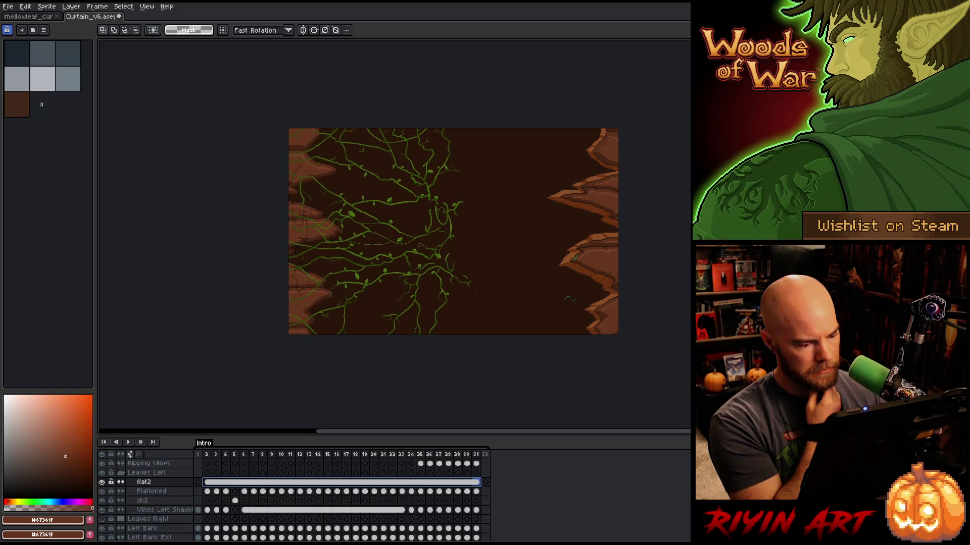
right_click(437, 484)
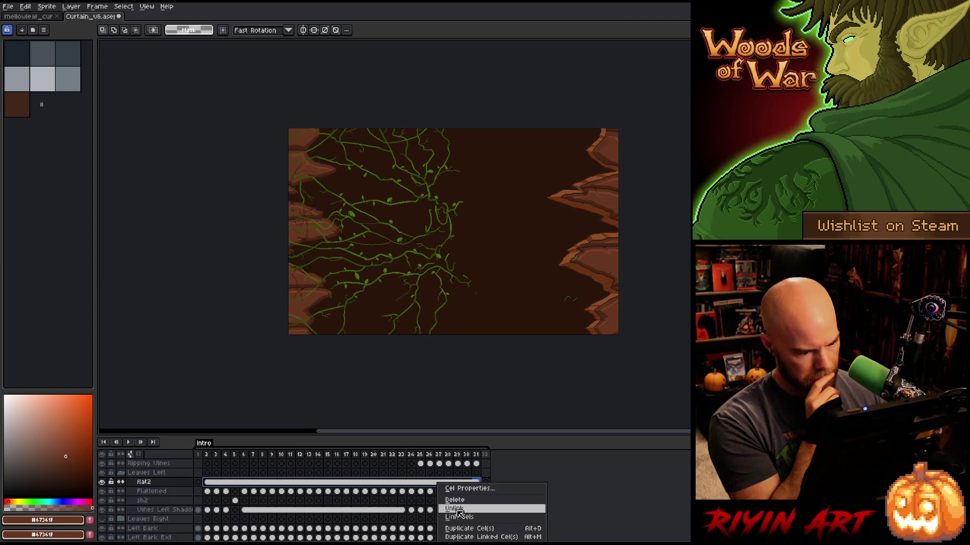
left_click(458, 509)
Link and unlink the sh2 cels from frame 2 onward, then move Flattened below sh2.
left_click(234, 502)
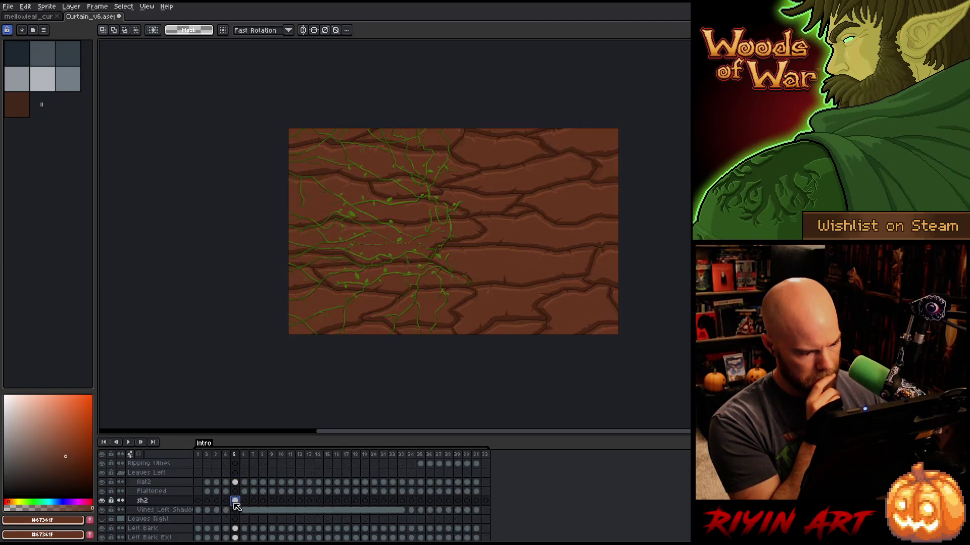
left_click(217, 510)
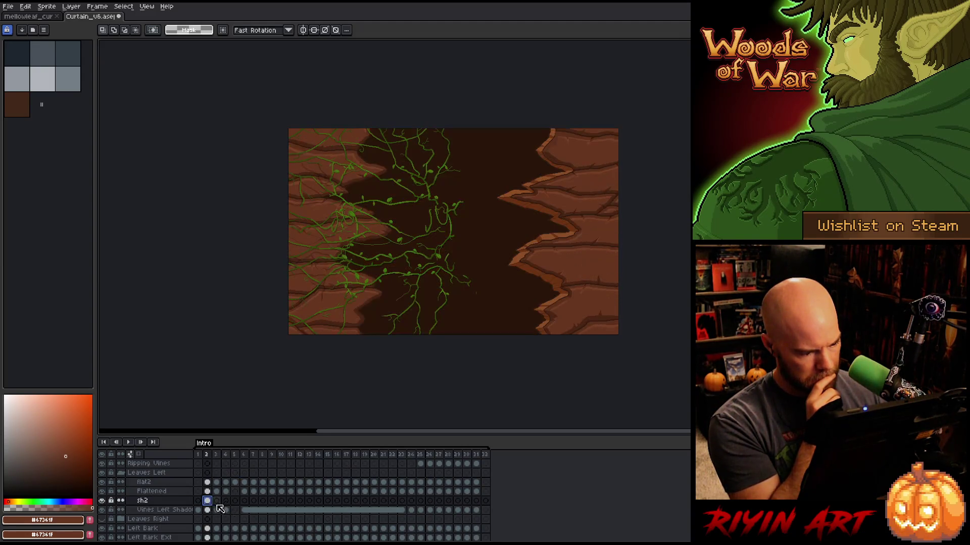
left_click_drag(207, 500, 477, 501)
right_click(477, 500)
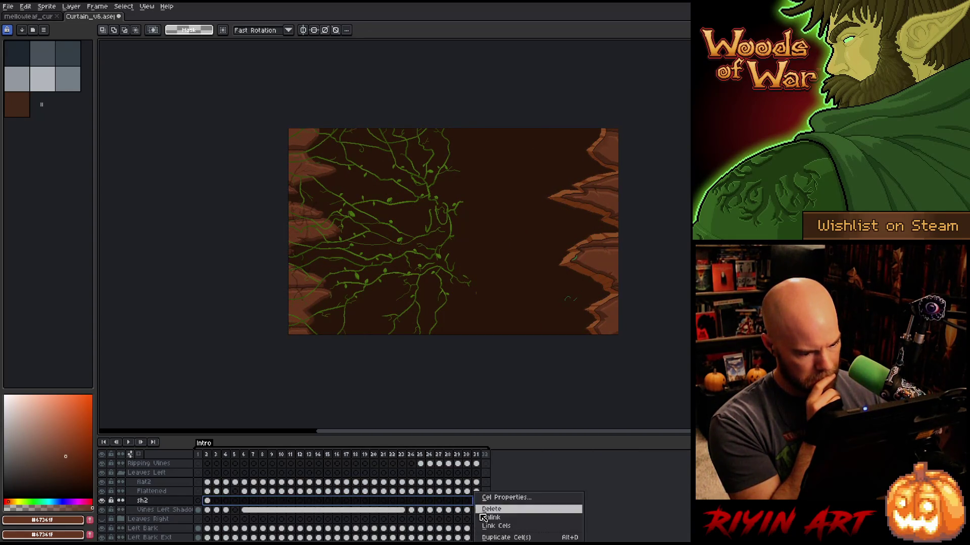
left_click(484, 521)
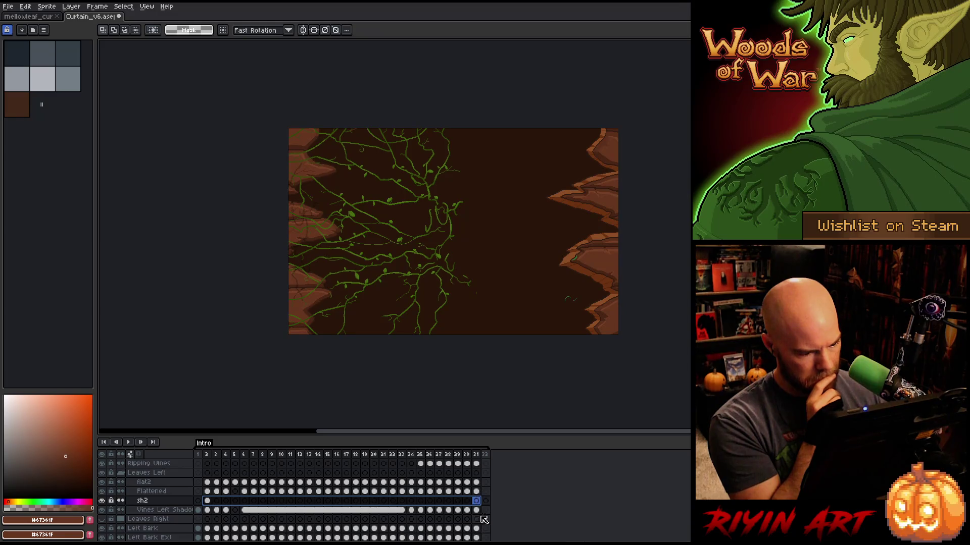
right_click(207, 500)
left_click(239, 524)
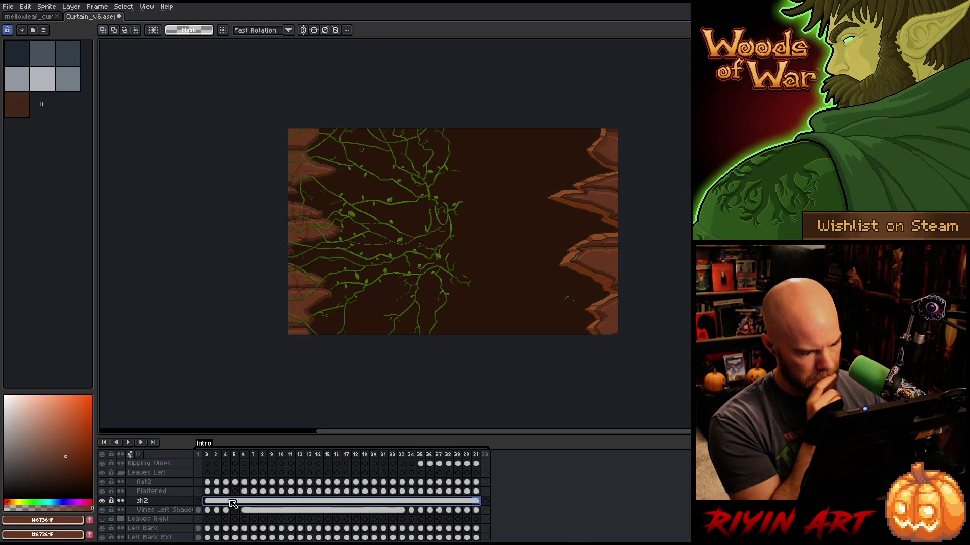
right_click(231, 502)
left_click(248, 516)
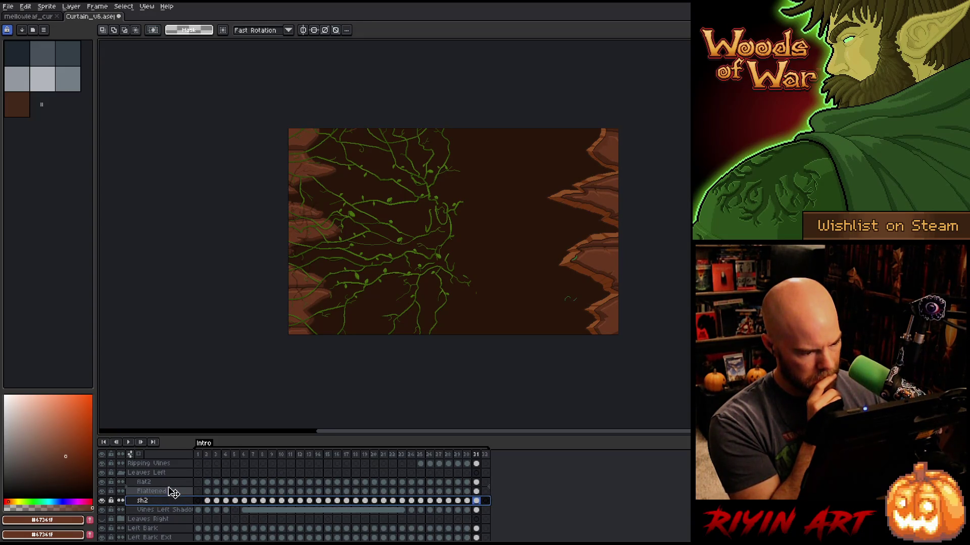
left_click_drag(172, 492, 171, 504)
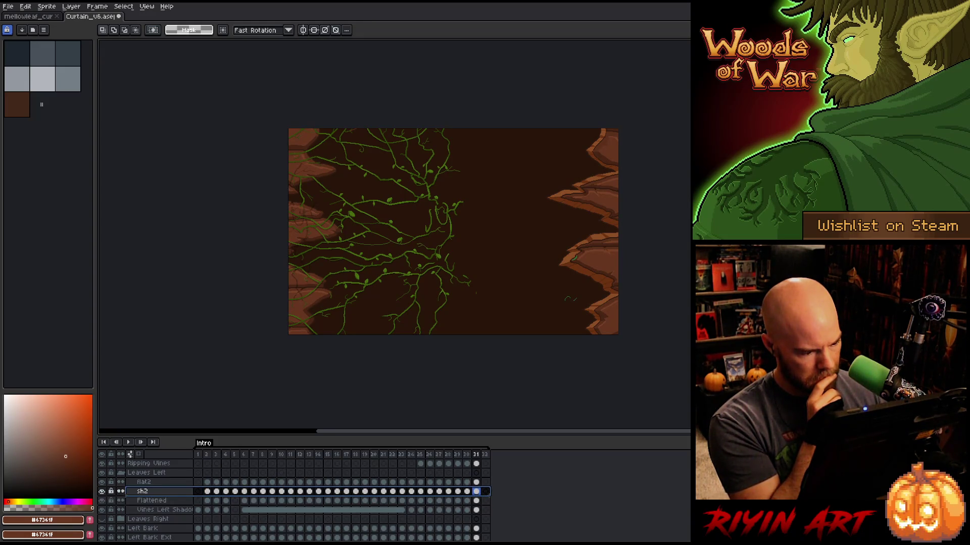
On frame 2, select the flat2 and sh2 cels and drag their vines left onto the left bark strip.
left_click(208, 455)
scroll(396, 203, "up", 2)
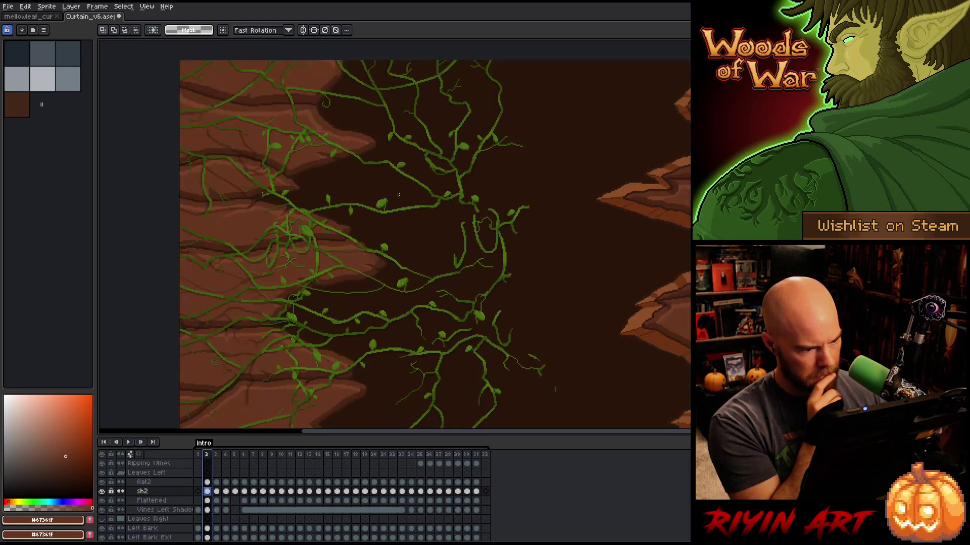
scroll(396, 204, "down", 1)
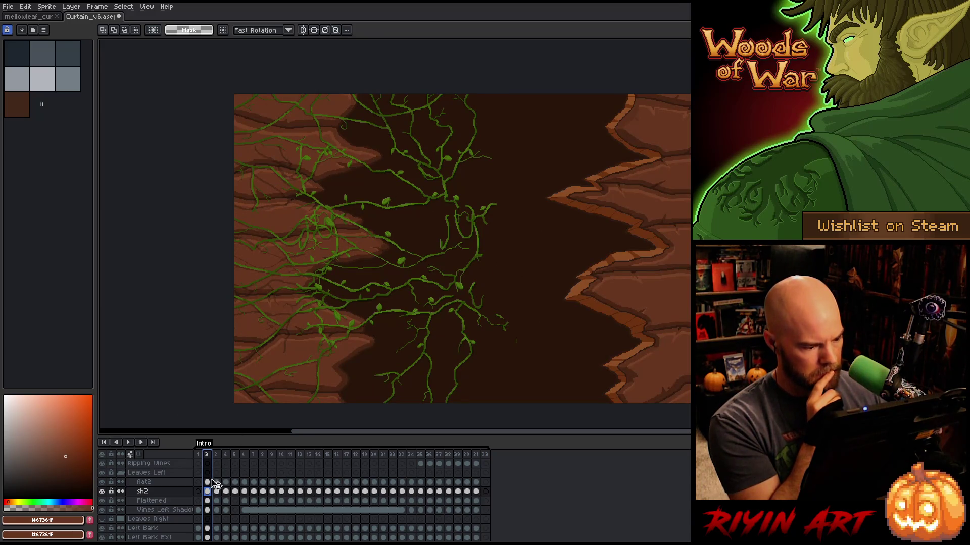
left_click_drag(207, 482, 211, 493)
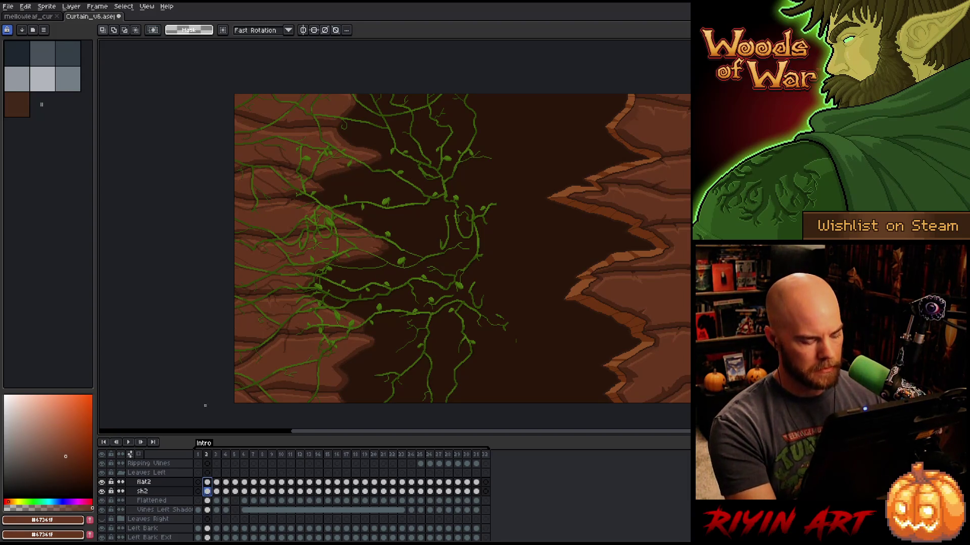
key("v")
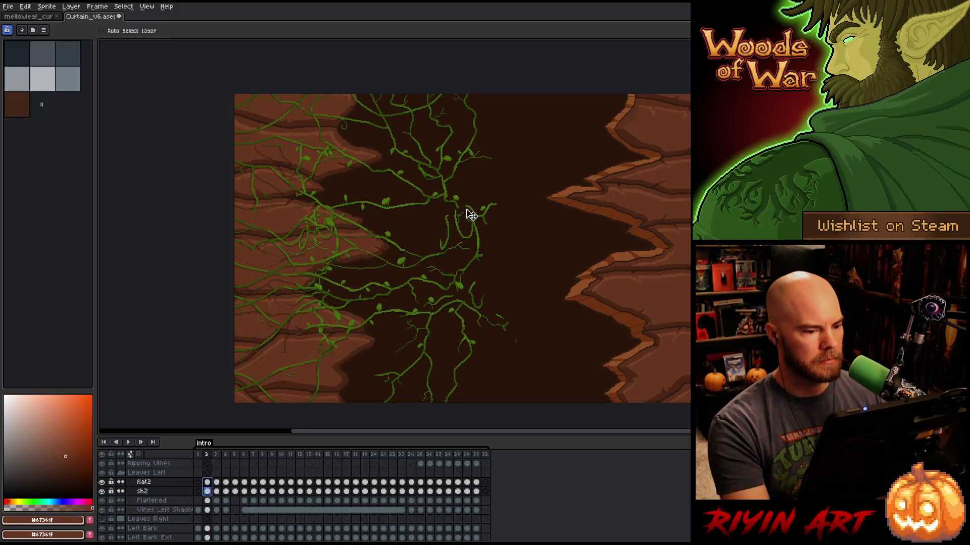
left_click_drag(481, 225, 341, 248)
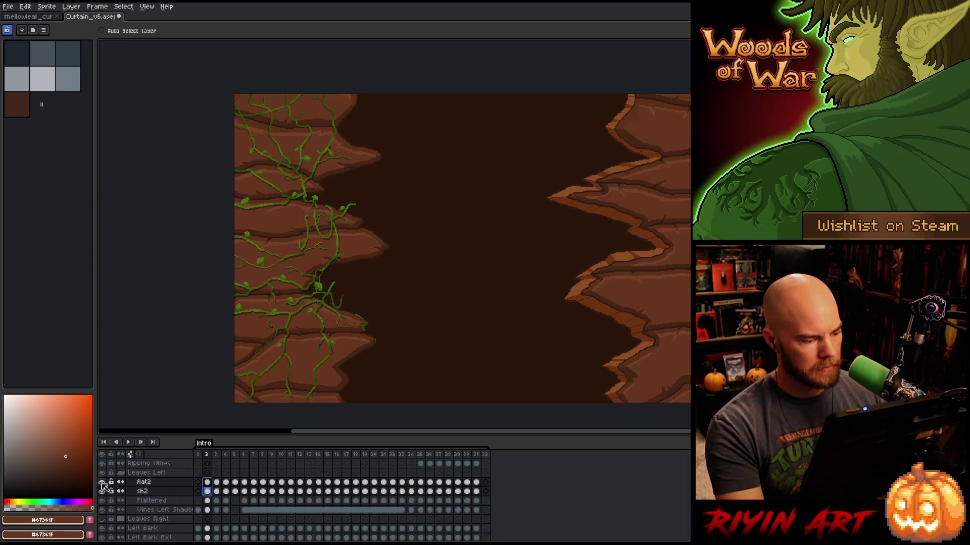
Toggle the flat2 vine layer's visibility on and off repeatedly to compare the vines.
left_click(102, 484)
left_click(102, 484)
left_click(102, 483)
left_click(102, 483)
left_click(103, 484)
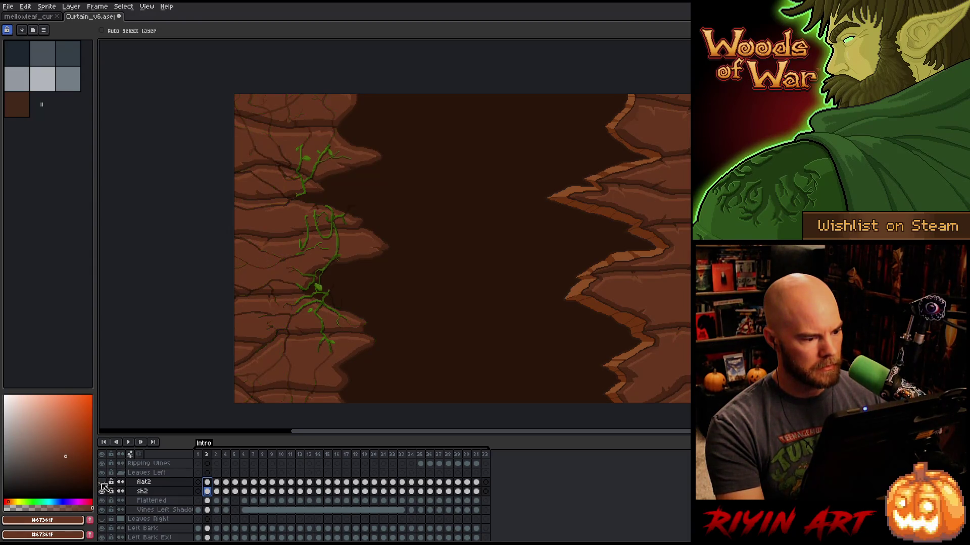
left_click(103, 483)
left_click(103, 483)
left_click(103, 484)
scroll(337, 232, "up", 2)
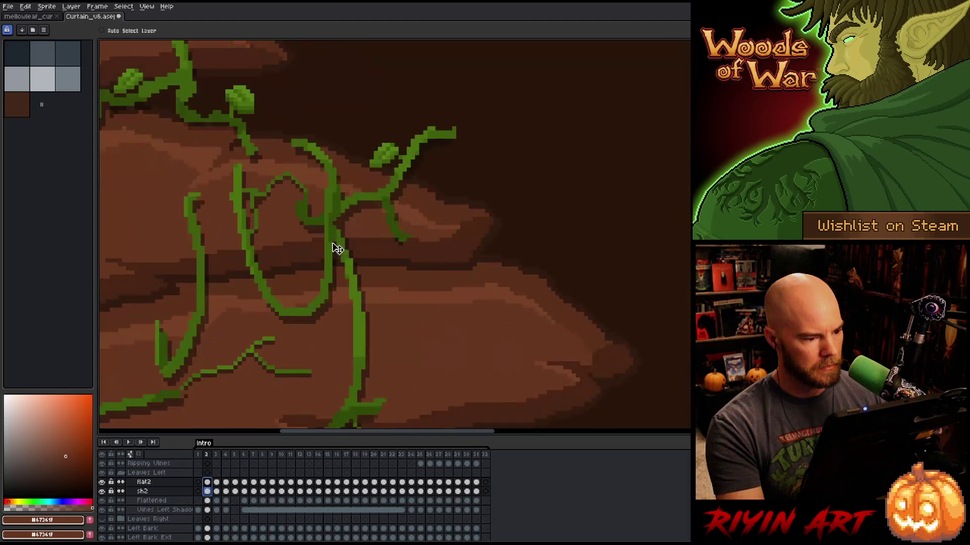
scroll(335, 249, "up", 2)
left_click(103, 484)
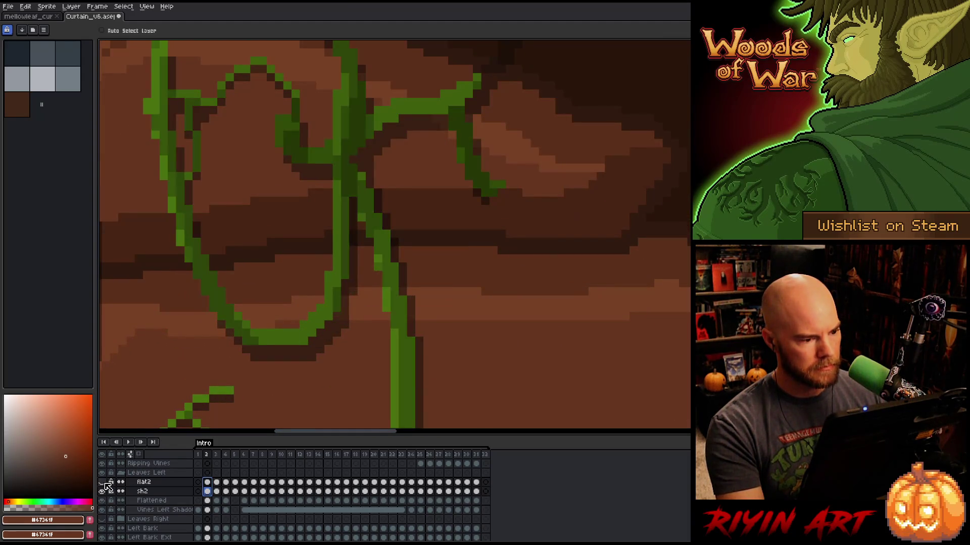
left_click(102, 483)
left_click(102, 484)
left_click(102, 483)
left_click(102, 484)
left_click(103, 483)
scroll(274, 309, "down", 3)
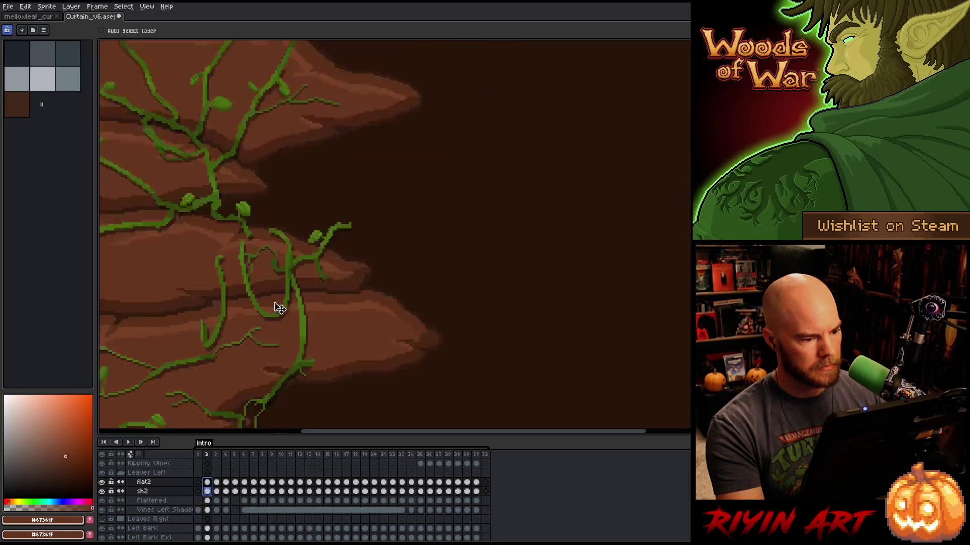
Shift the flat2 and sh2 vines left over the bark on frames 3 and 4.
left_click(217, 484)
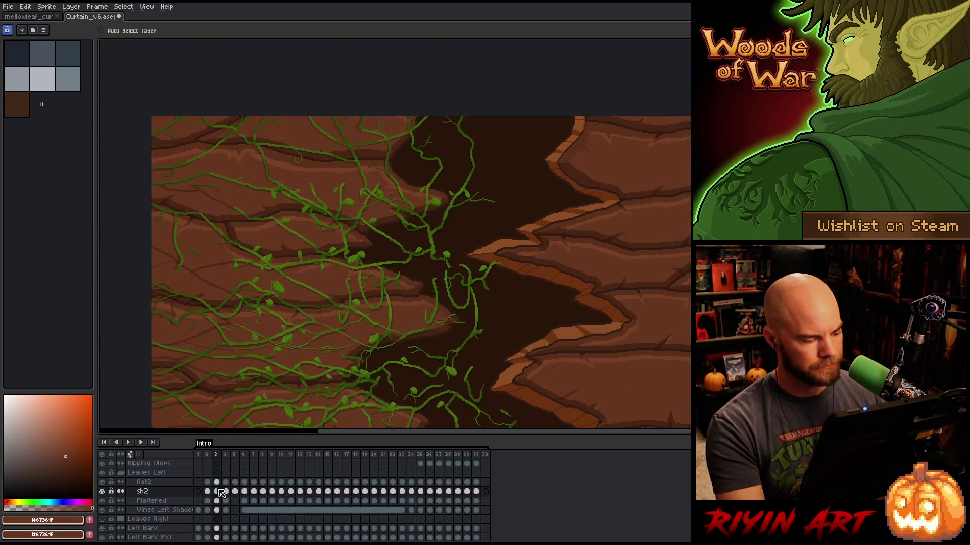
left_click_drag(218, 491, 217, 483)
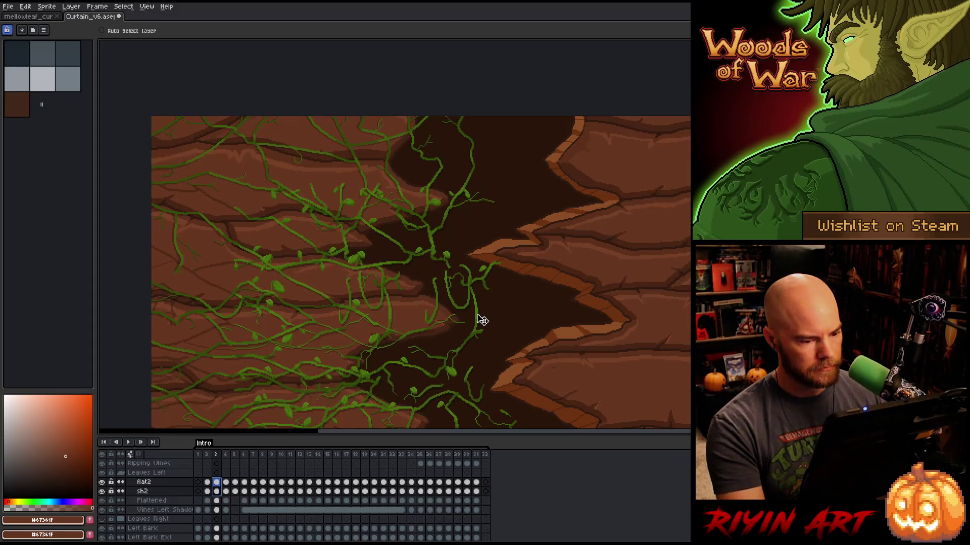
left_click_drag(483, 320, 399, 331)
scroll(374, 299, "up", 3)
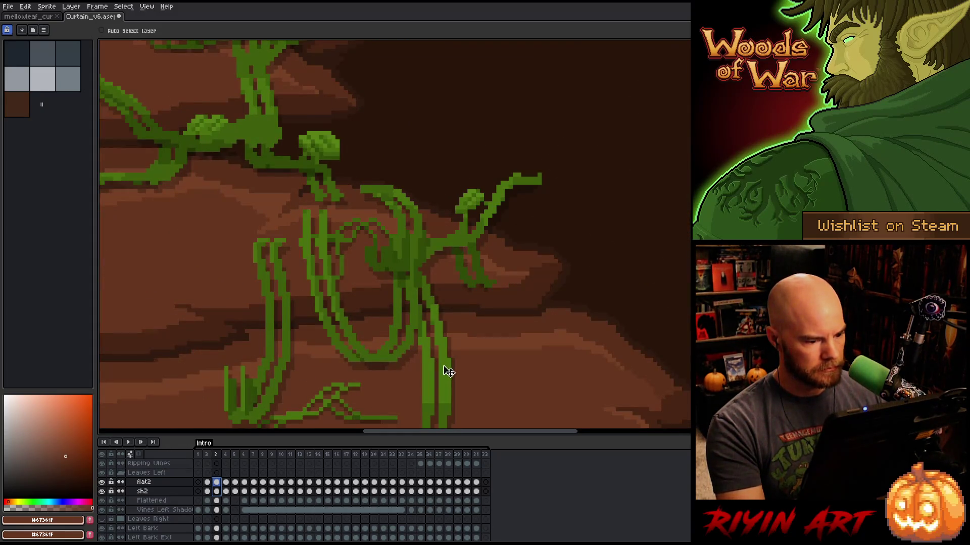
left_click_drag(448, 376, 432, 376)
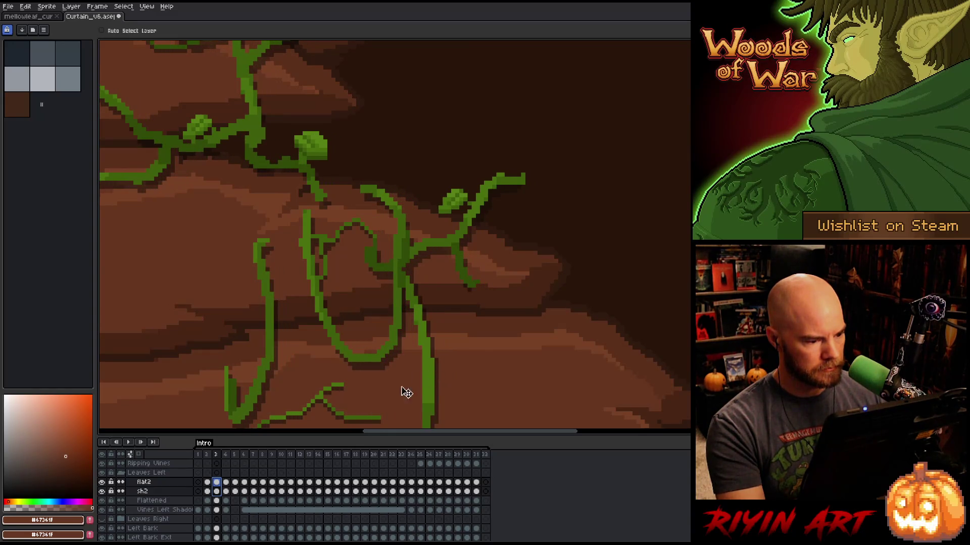
left_click(225, 491)
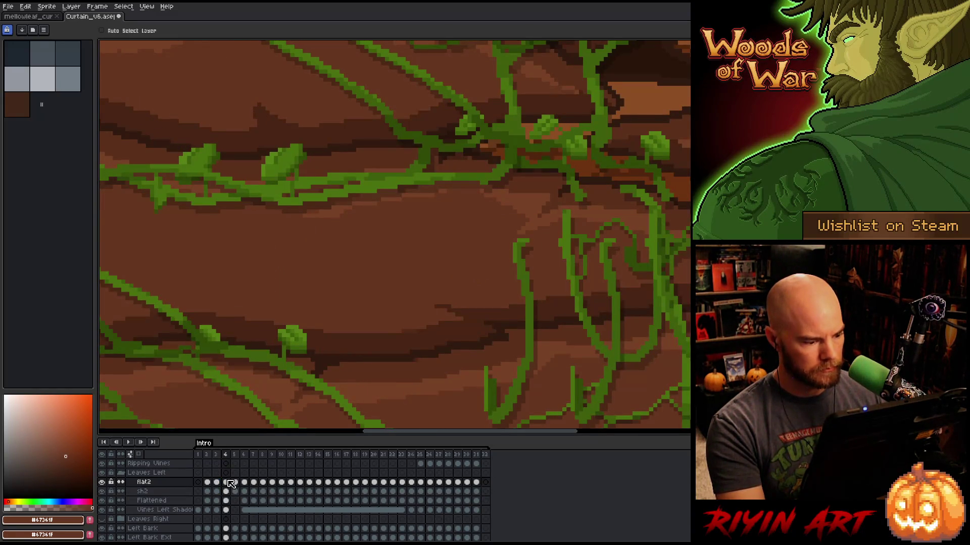
left_click_drag(228, 485, 227, 492)
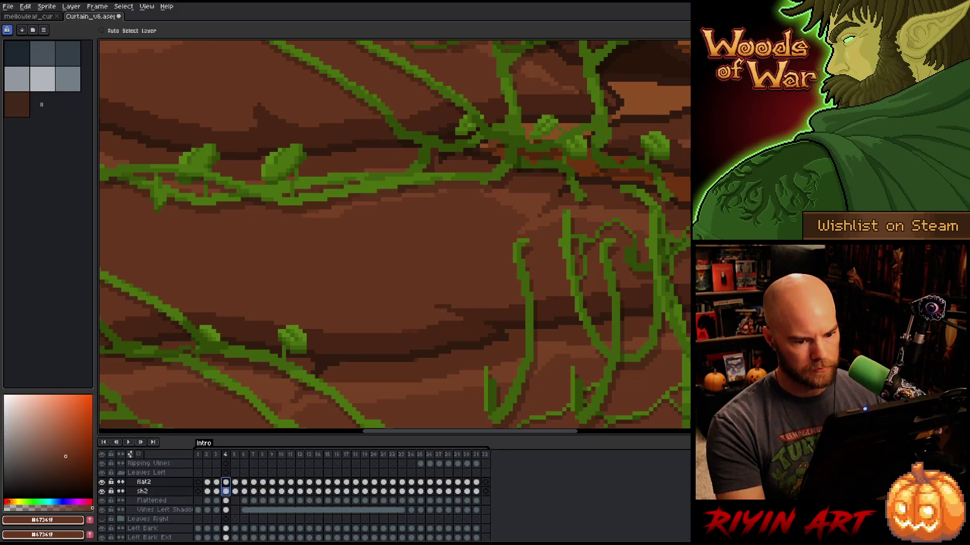
left_click_drag(766, 310, 679, 308)
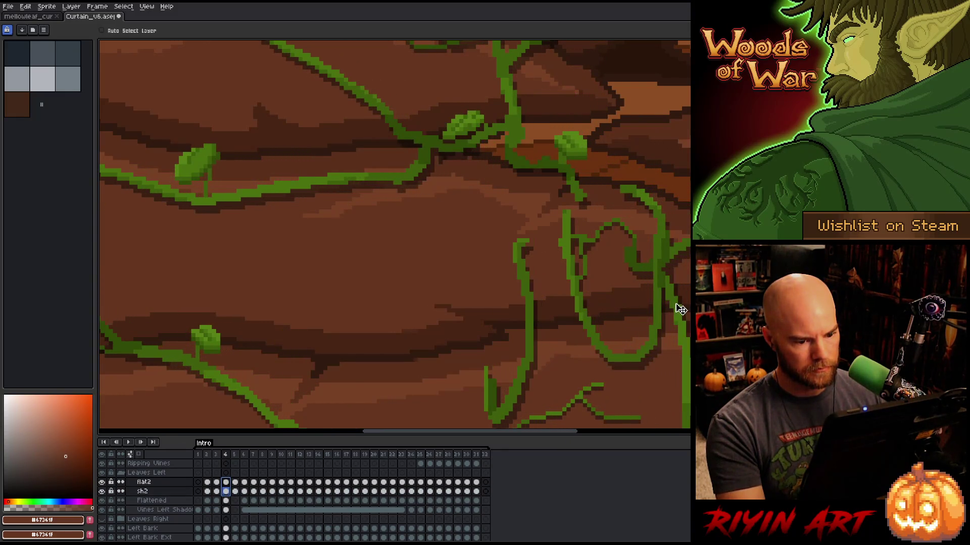
Select frame 5's flat2 and sh2 cels and hide the flat2 vine layer.
left_click(236, 492)
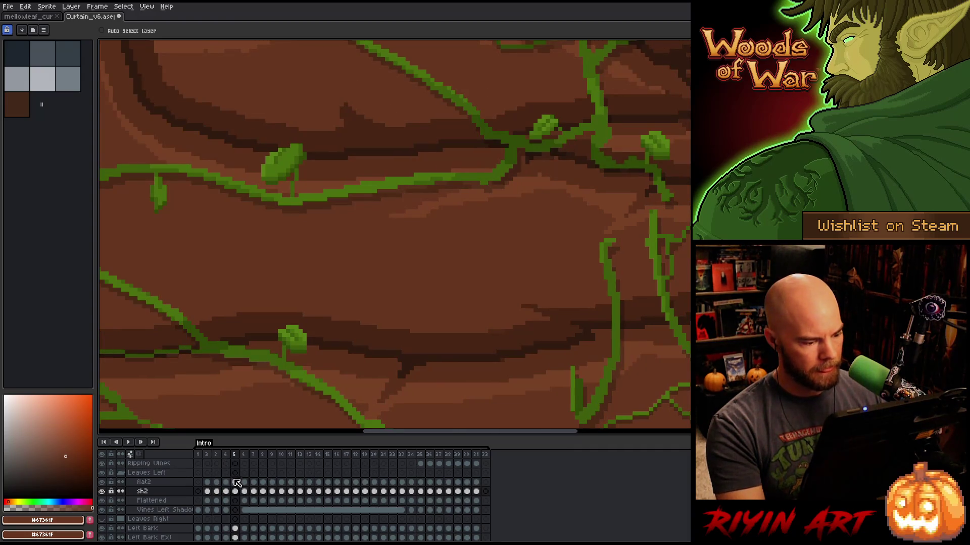
left_click_drag(235, 483, 235, 491)
scroll(393, 234, "down", 3)
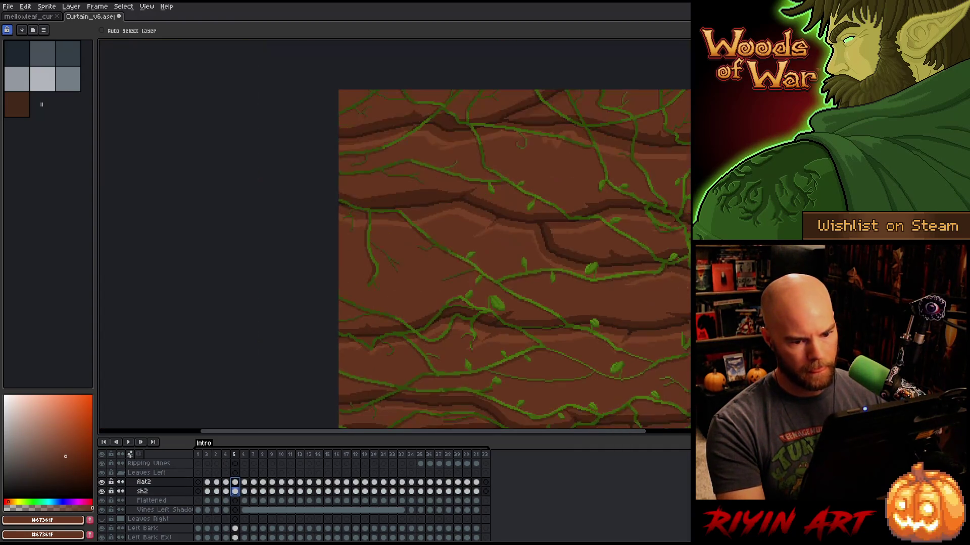
left_click(102, 482)
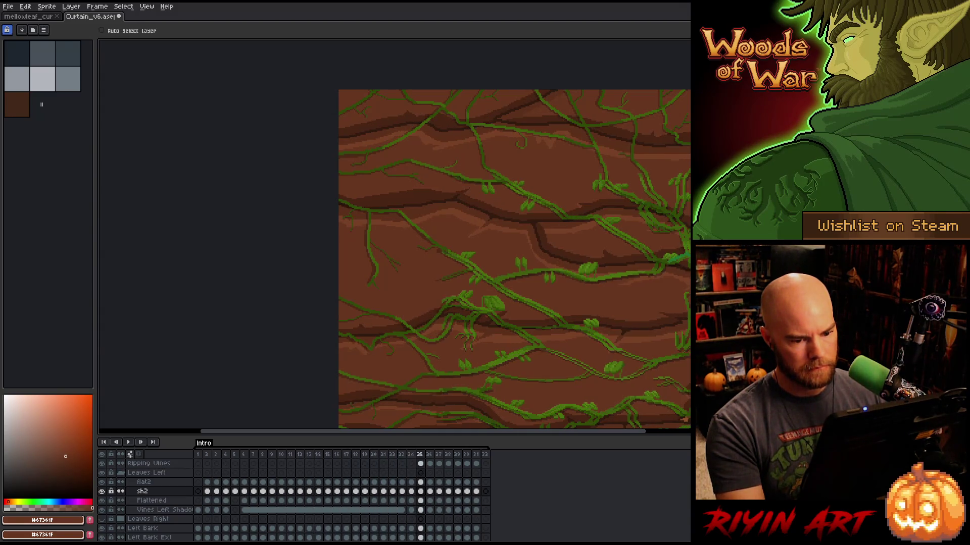
Go to frame 25, select the flat2 cel, and turn off onion skinning.
key("Left")
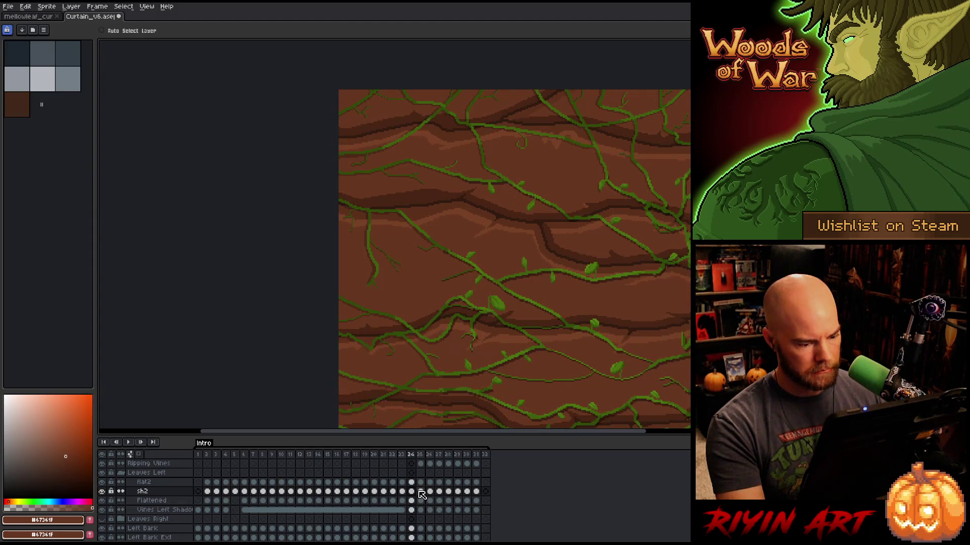
key("Right")
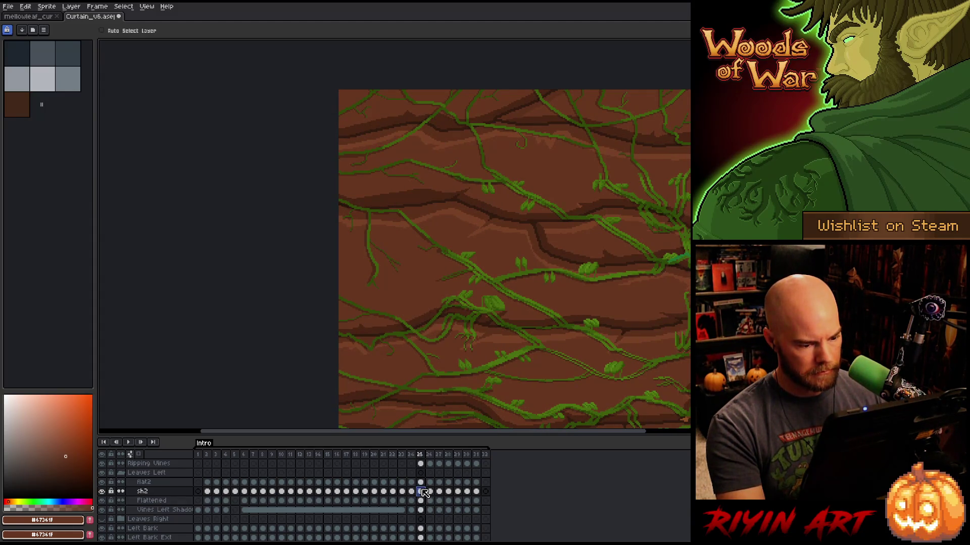
left_click(420, 482)
scroll(505, 227, "up", 3)
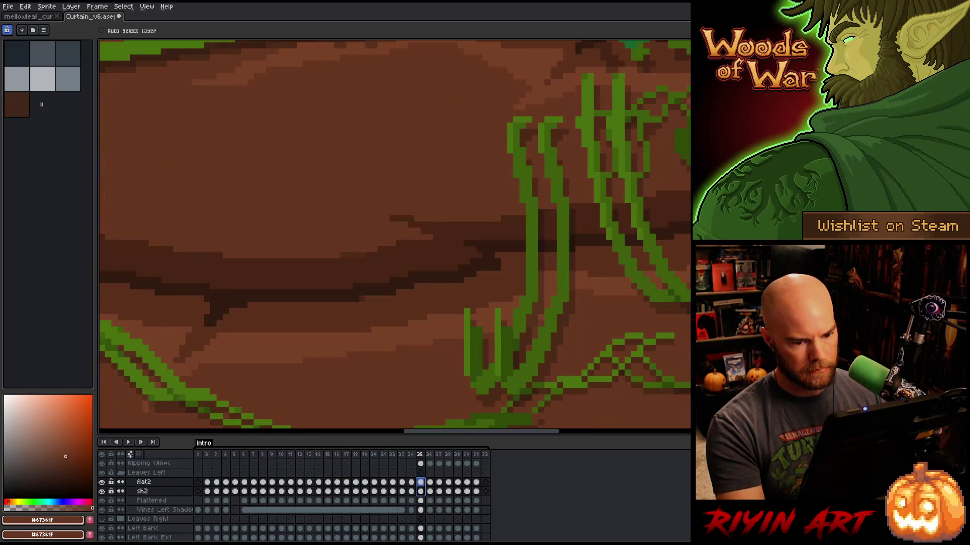
key("F3")
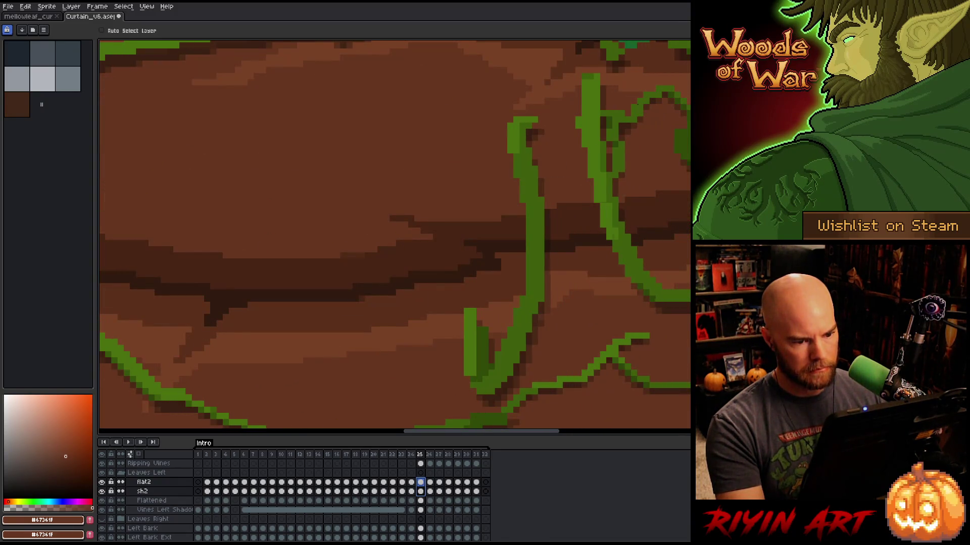
Nudge the frame 26 vines left; try the same on frame 27 but undo it.
key("Right")
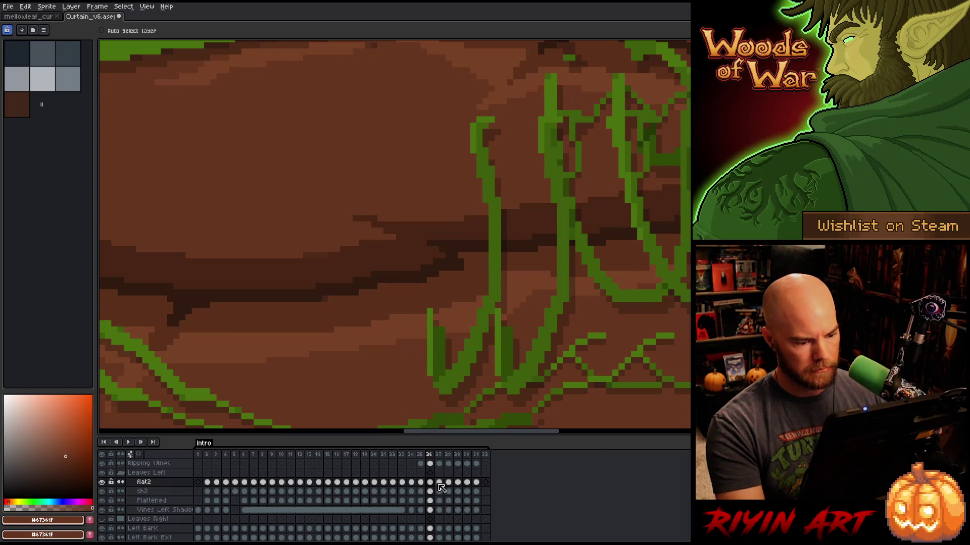
left_click(430, 491, "shift")
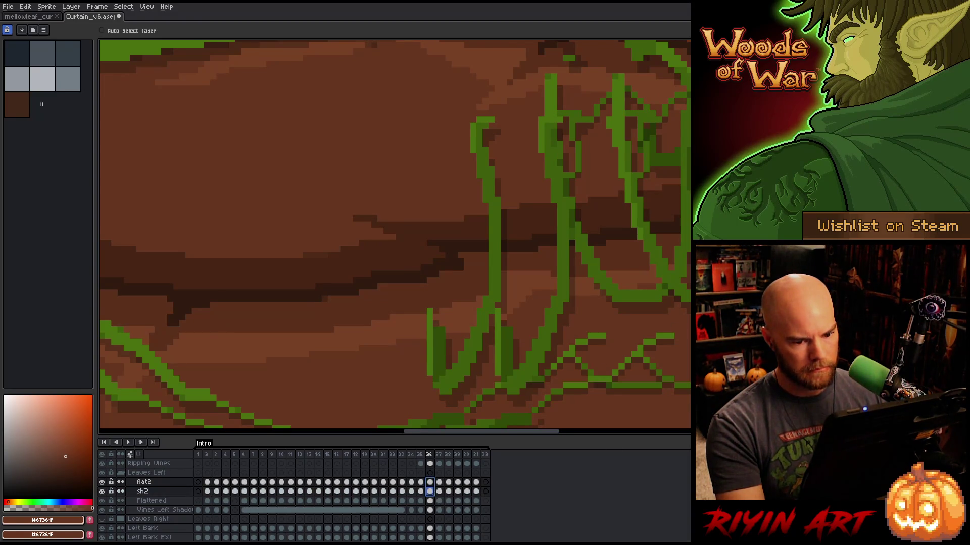
key("Left")
key("Left")
key("Left")
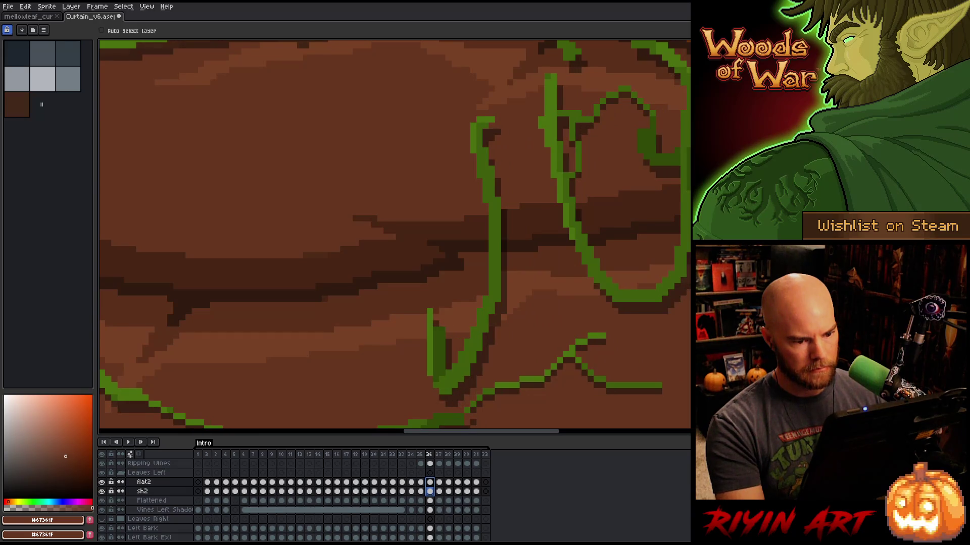
key("Right")
left_click(443, 491)
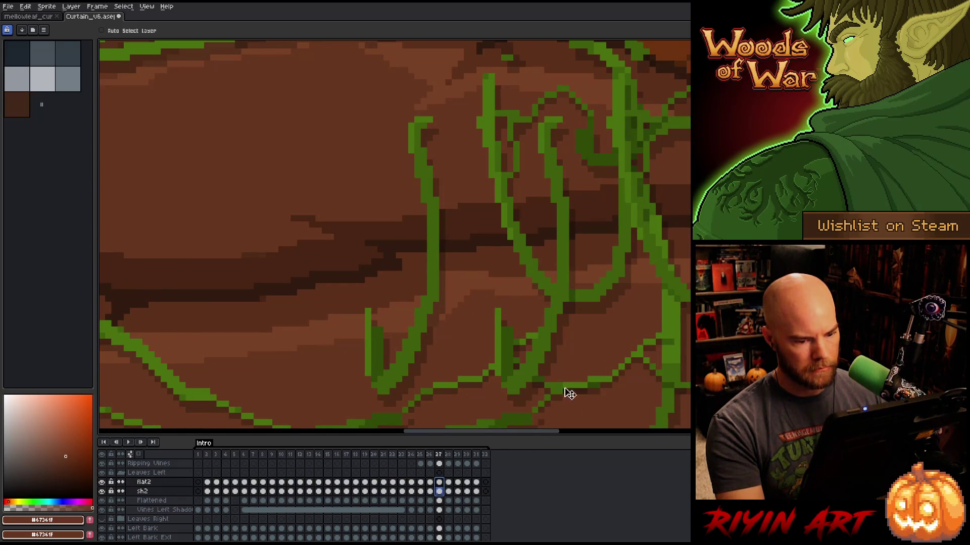
key("Left")
key("Left")
key("Left")
key("ctrl+z")
key("ctrl+z")
key("ctrl+z")
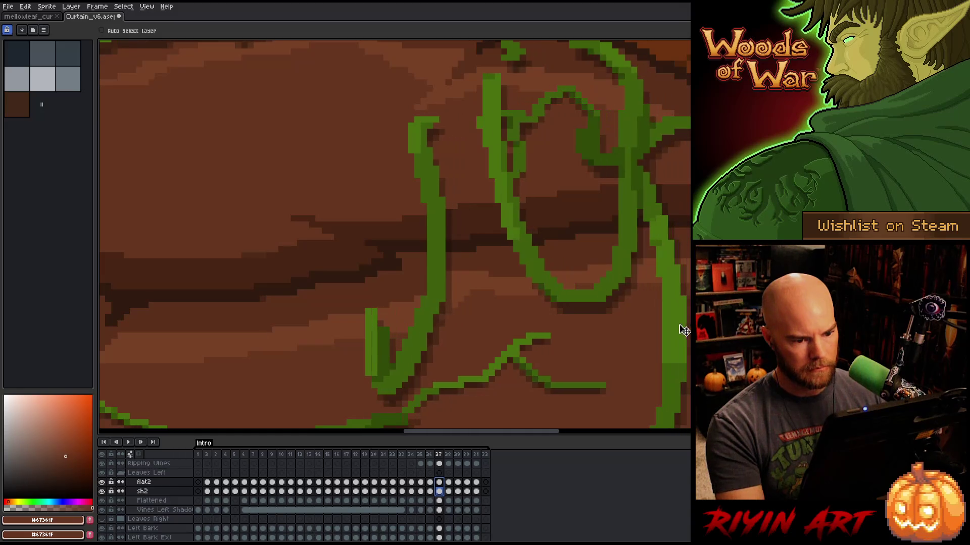
Drag the flat2 and sh2 vines left on frames 28 and 29.
left_click(448, 492)
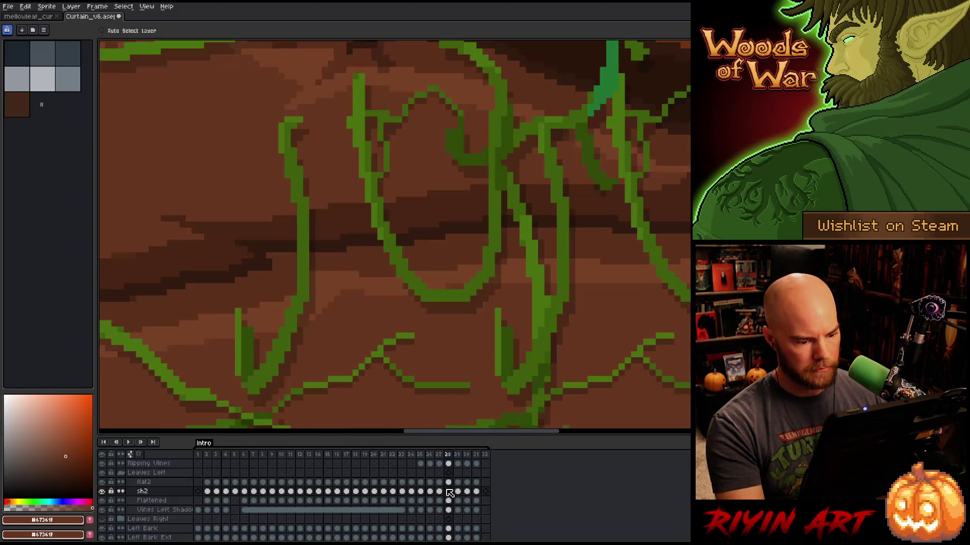
left_click_drag(448, 488, 448, 482)
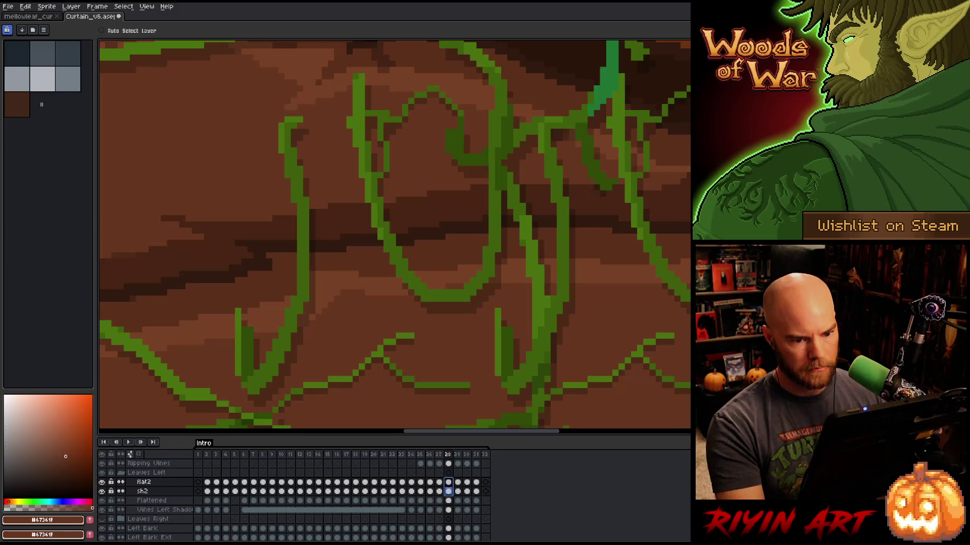
left_click_drag(606, 253, 500, 261)
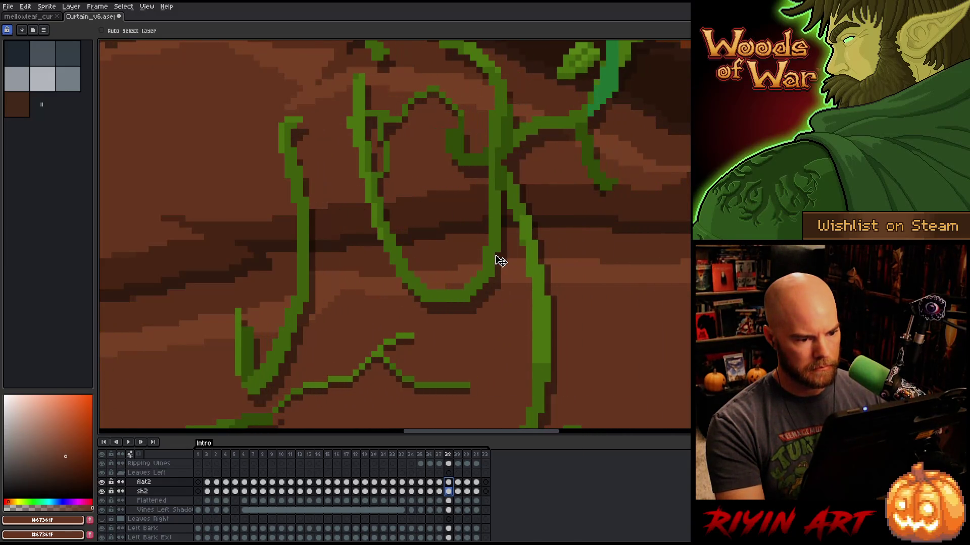
left_click(458, 491)
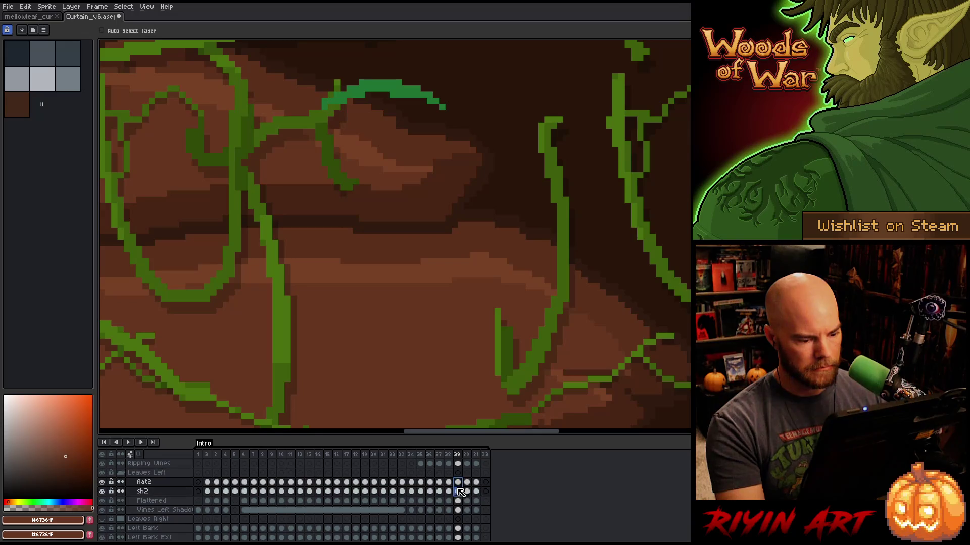
mouse_move(553, 262)
left_mouse_down()
mouse_move(335, 255)
mouse_move(235, 267)
left_mouse_up()
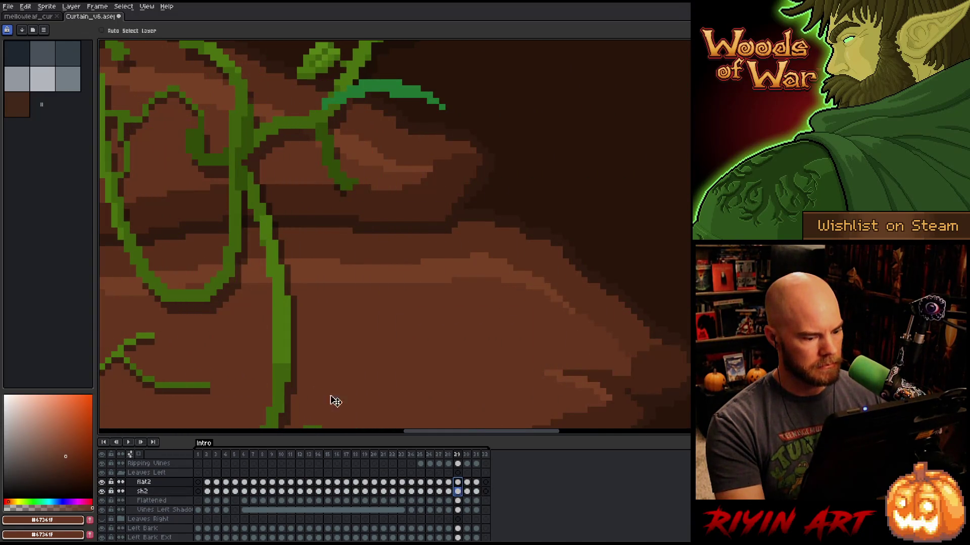
Select both the flat2 and sh2 cels at frame 30.
left_click(467, 491)
left_click(471, 485)
left_click(472, 490, "shift")
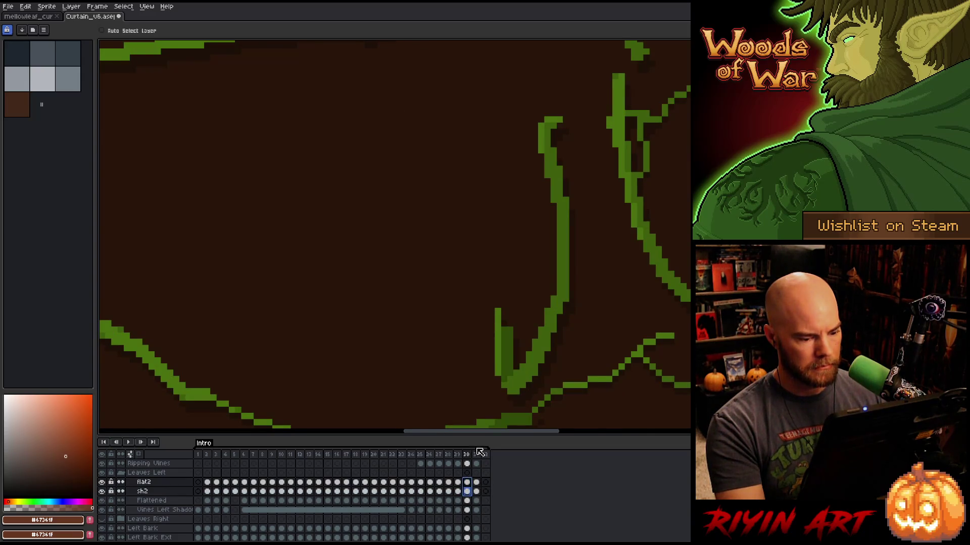
scroll(530, 333, "down", 4)
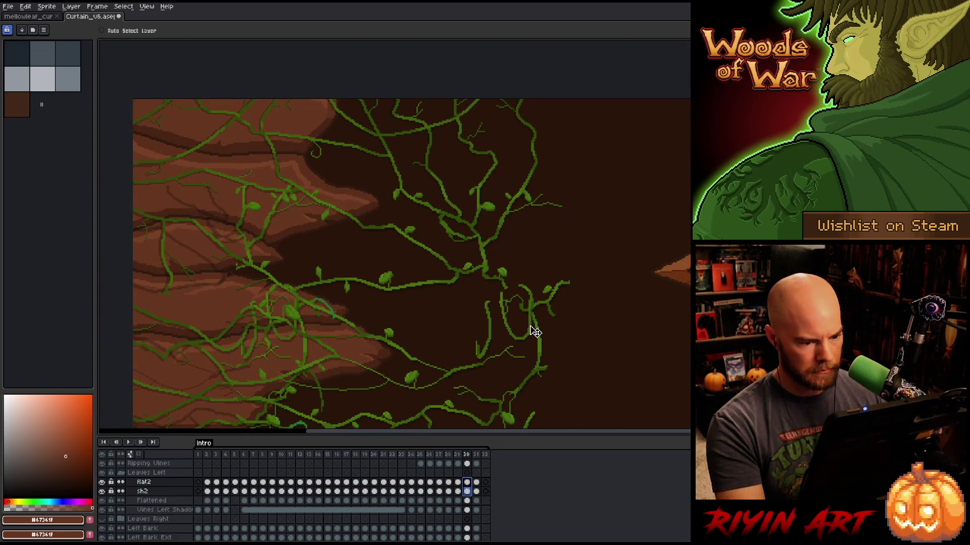
Drag the frame 30 vines left over the bark and compare with frame 31.
left_click_drag(531, 334, 299, 333)
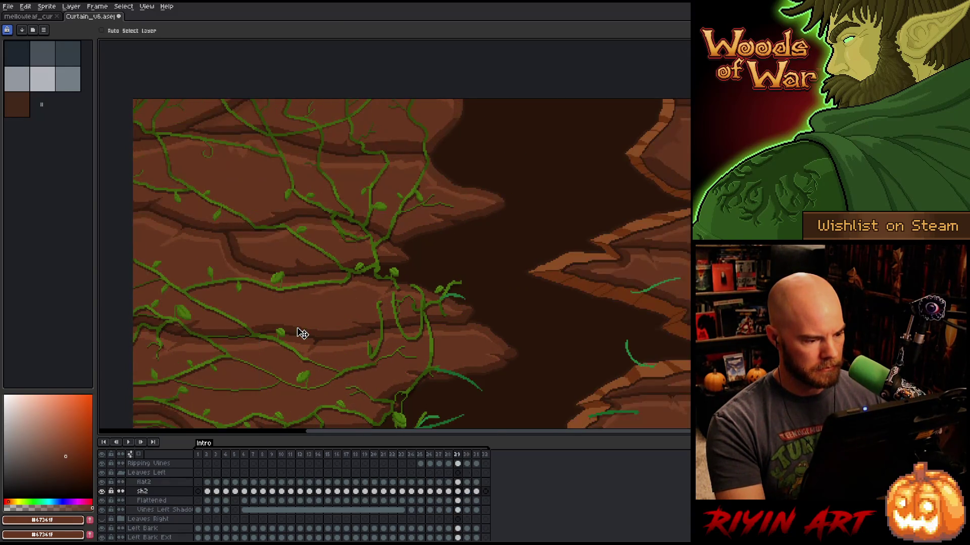
key("Right")
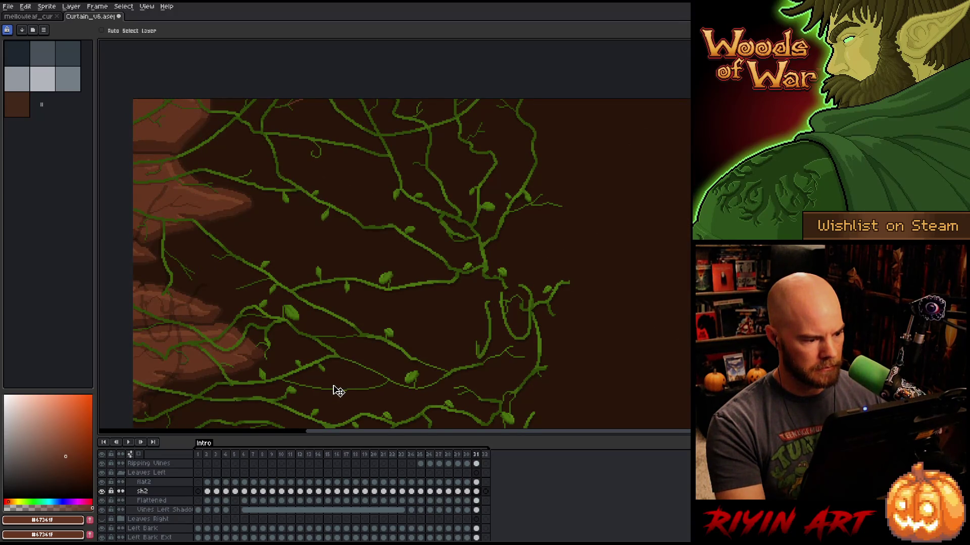
key("Left")
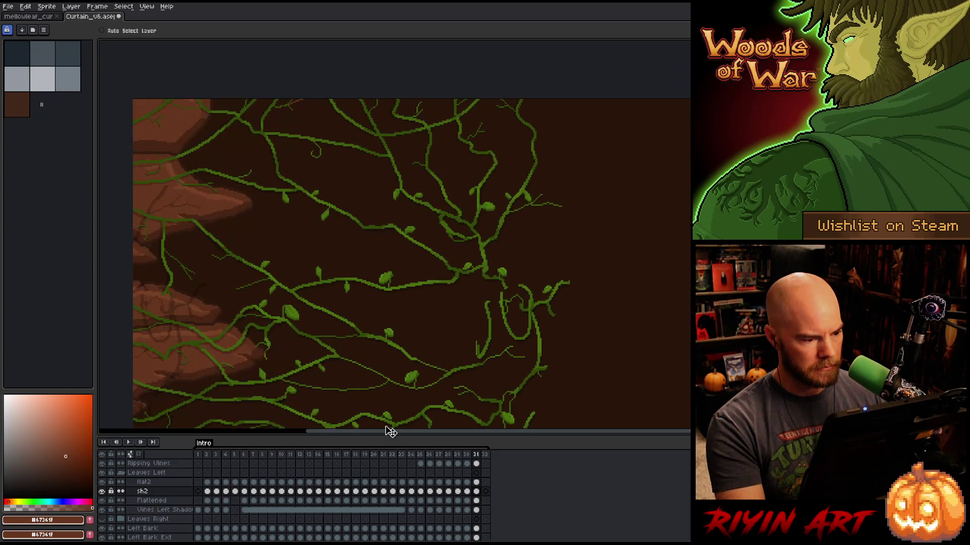
Move frame 31's vine cels far left, then flip between frames 30 and 31 to check motion.
left_click(477, 493)
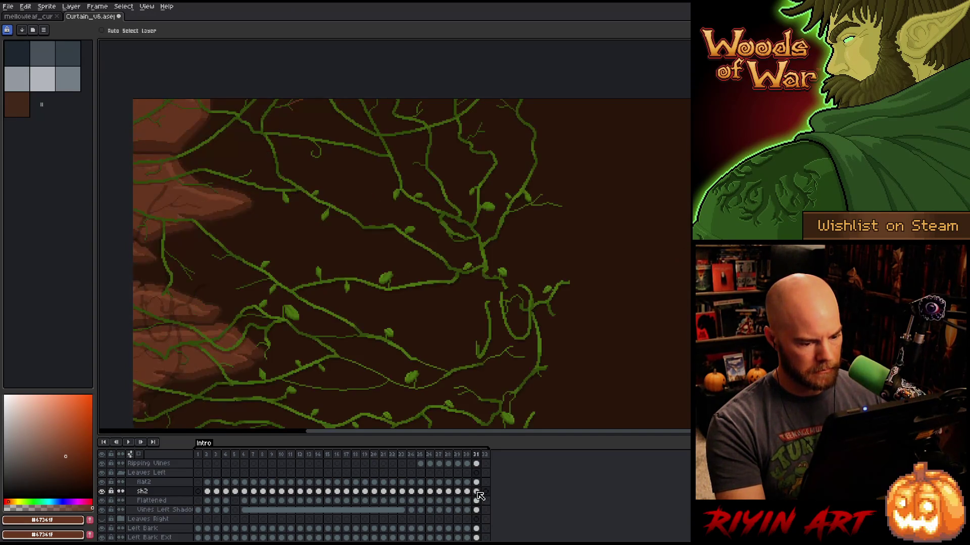
left_click_drag(477, 483, 478, 491)
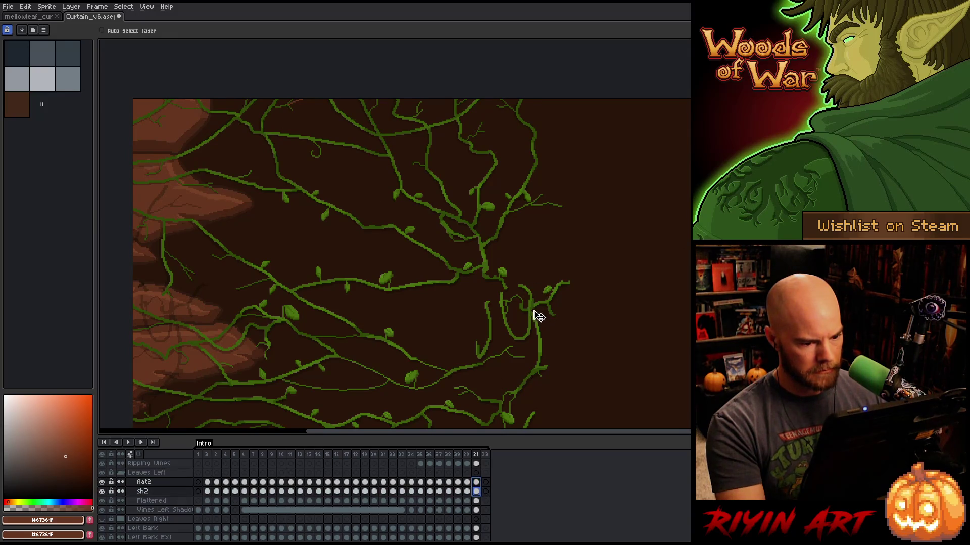
left_click_drag(537, 316, 176, 332)
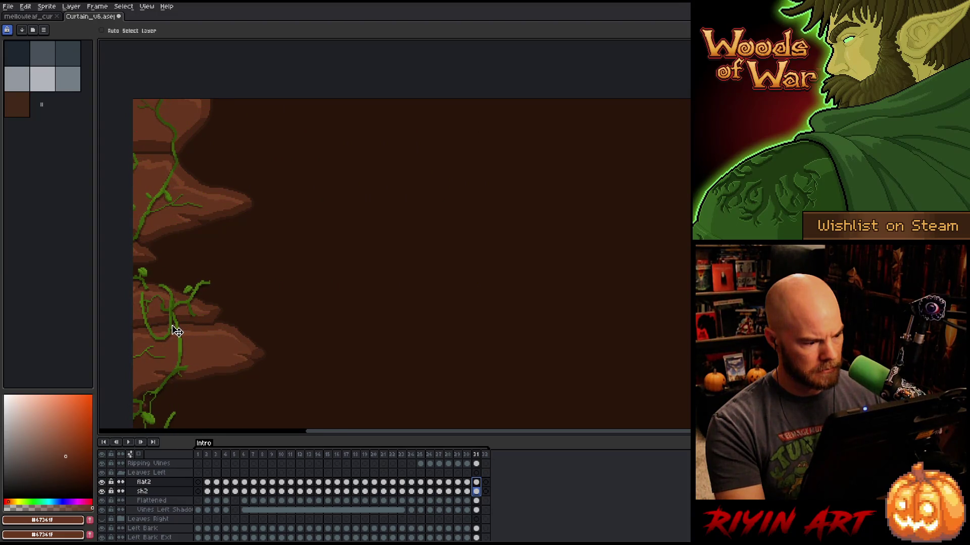
key("Left")
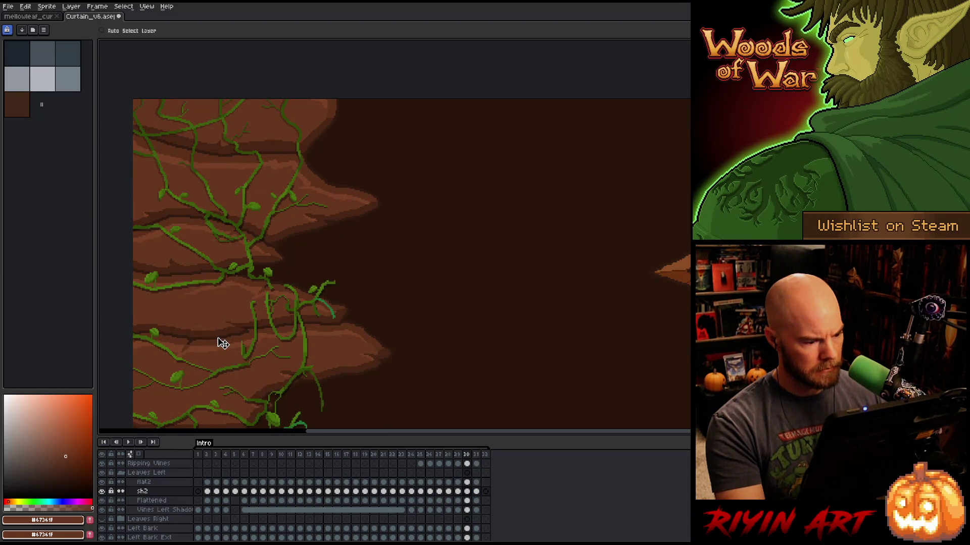
key("Right")
key("Left")
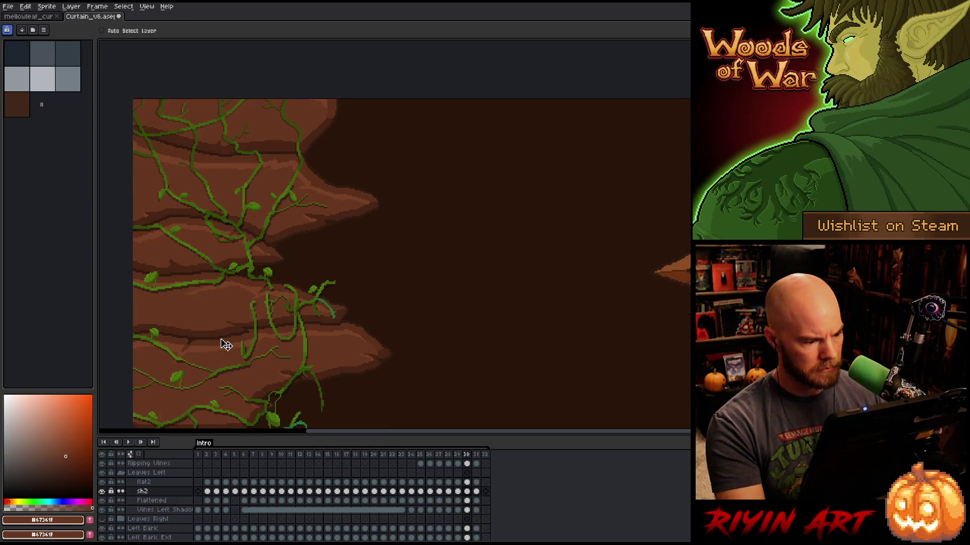
key("Right")
scroll(225, 344, "down", 2)
scroll(237, 343, "down", 1)
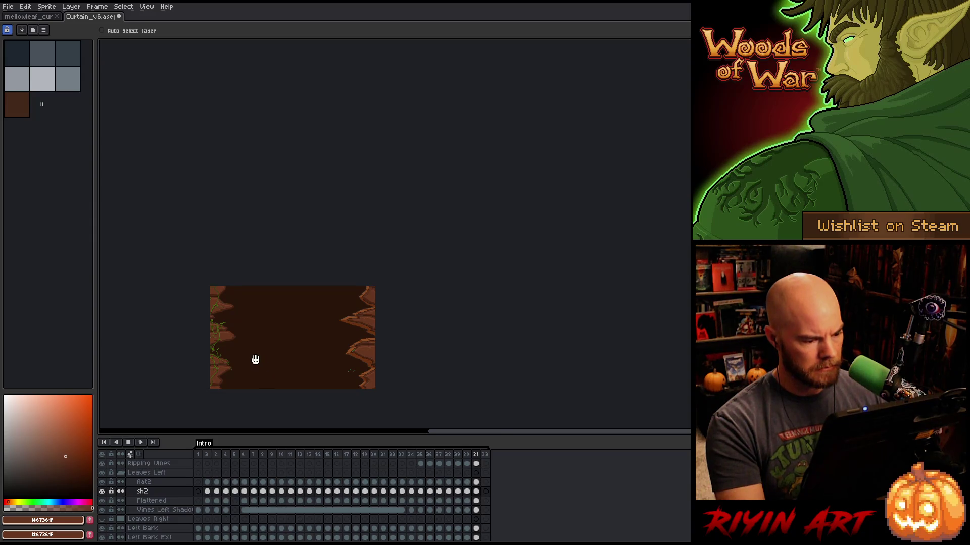
Play the Intro animation, recentre the sprite view, and select the Left Bark cel at frame 2.
key("Return")
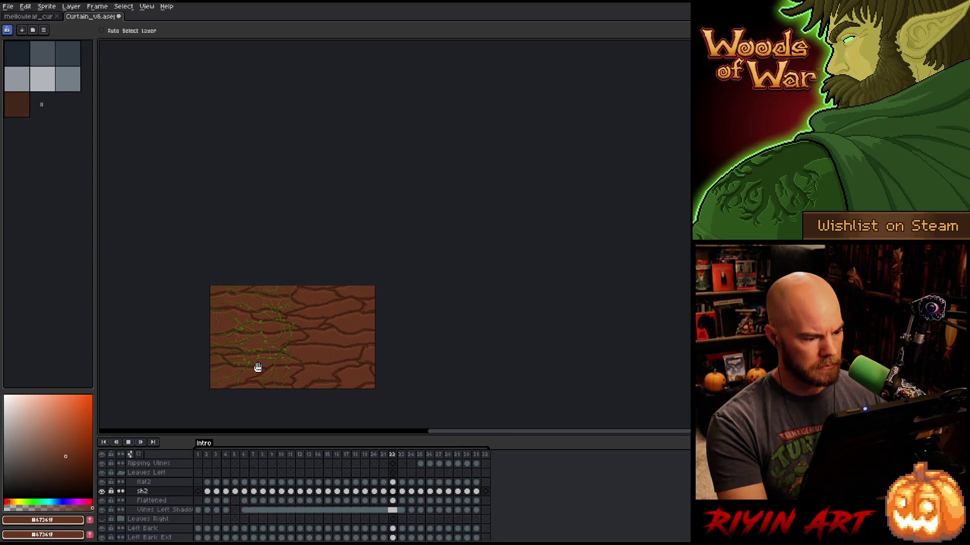
scroll(257, 367, "up", 2)
left_click_drag(257, 367, 435, 283)
scroll(434, 283, "down", 1)
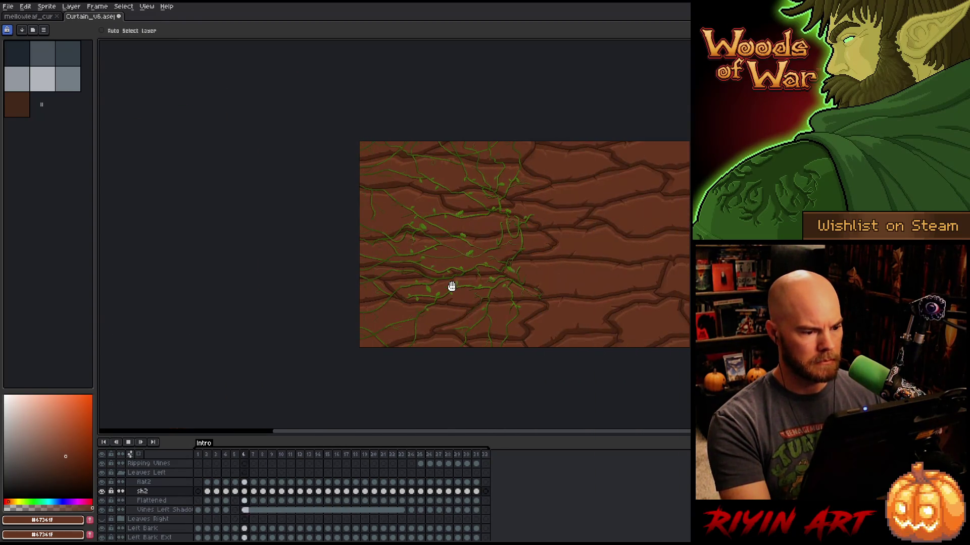
mouse_move(515, 282)
left_mouse_down()
mouse_move(463, 277)
mouse_move(435, 287)
left_mouse_up()
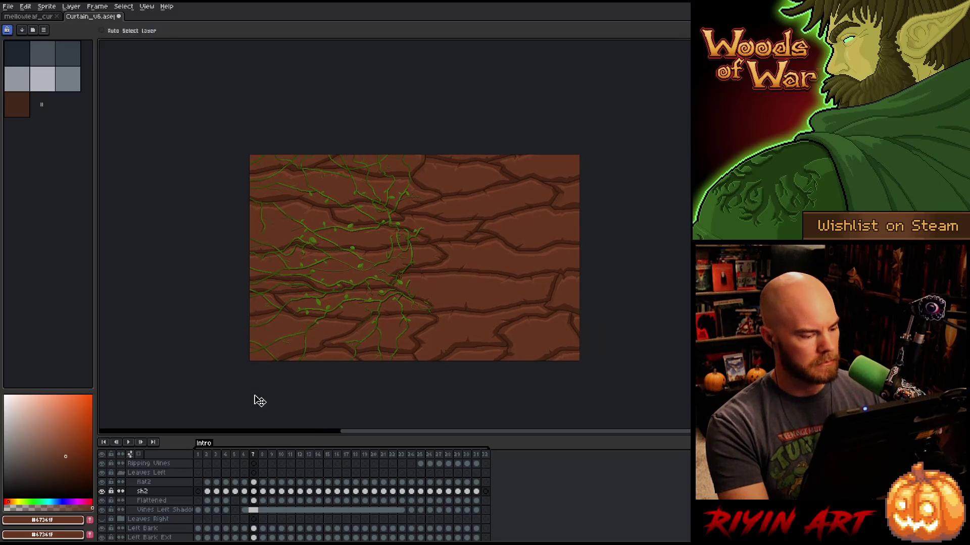
scroll(207, 524, "down", 1)
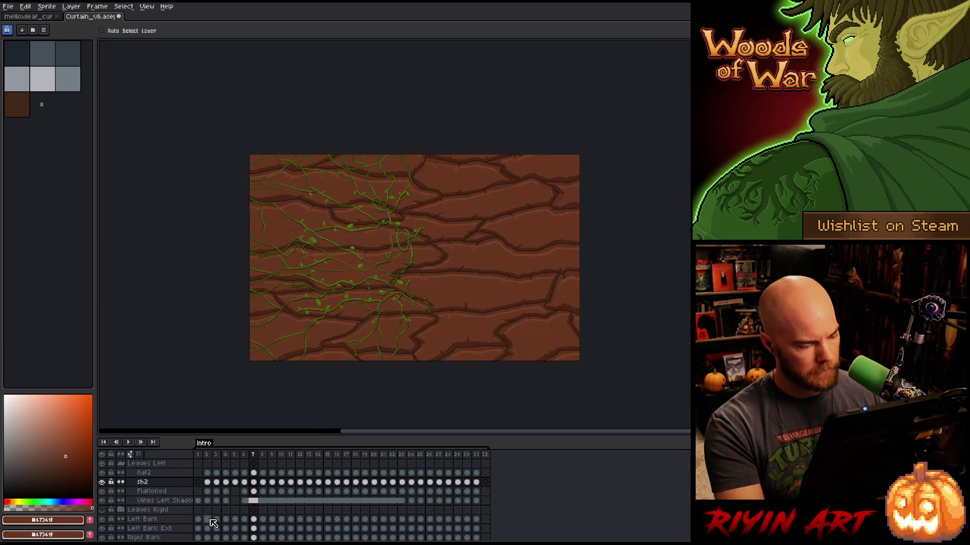
left_click(208, 520)
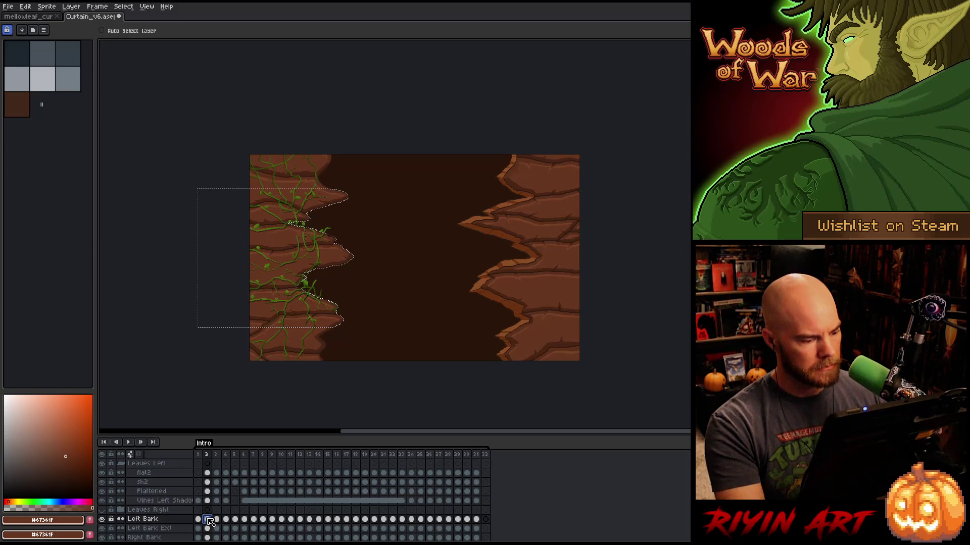
Try deleting frame 2's vines, undo it, and compare the bark across nearby frames.
left_click_drag(207, 473, 210, 484)
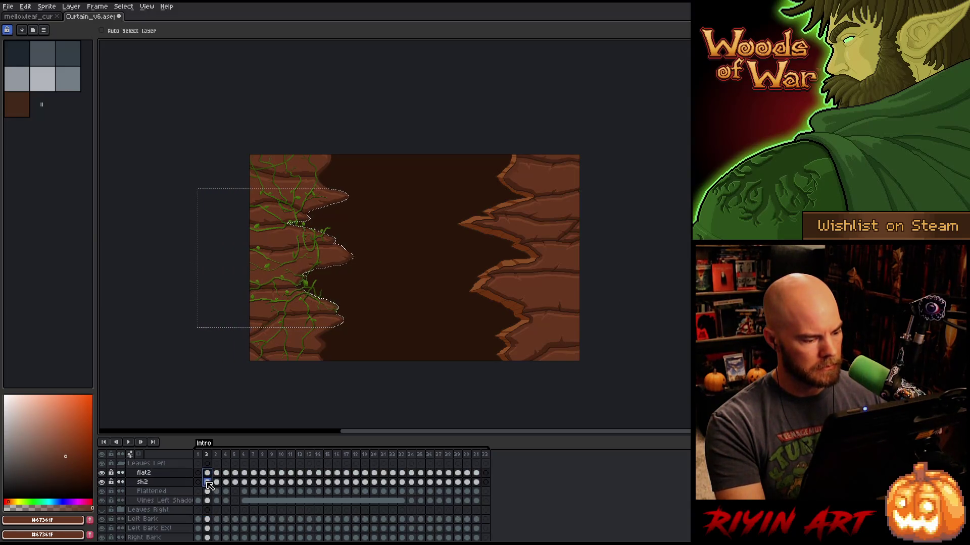
scroll(257, 264, "up", 3)
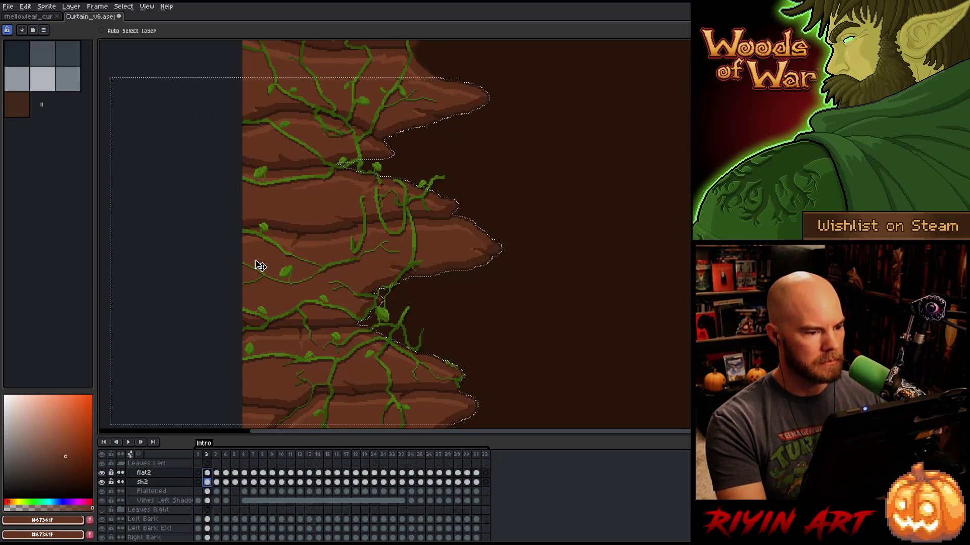
key("Delete")
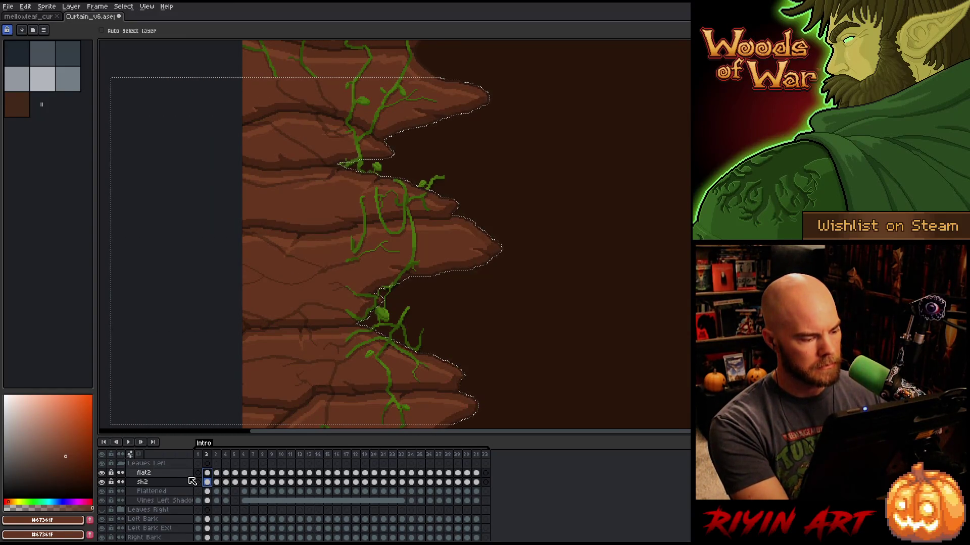
key("ctrl+z")
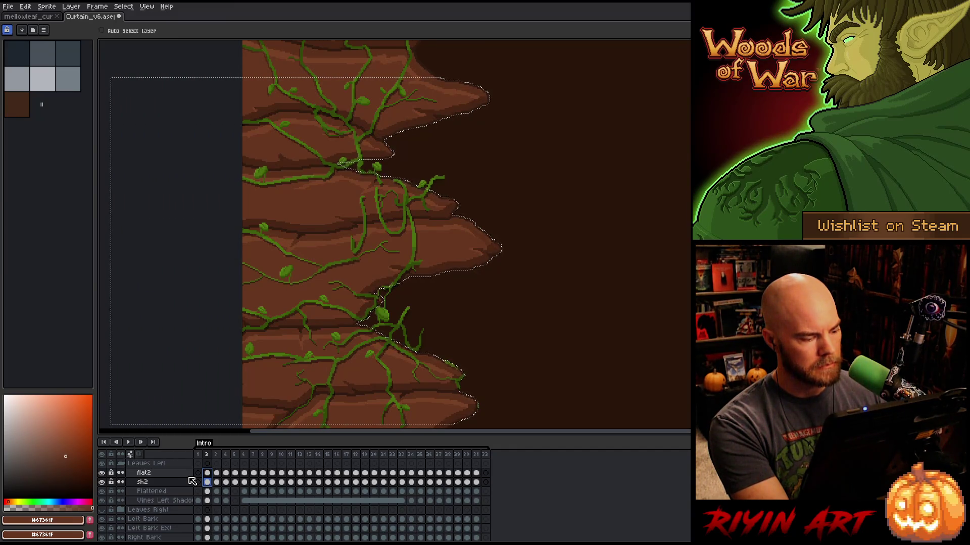
key("Right")
key("Left")
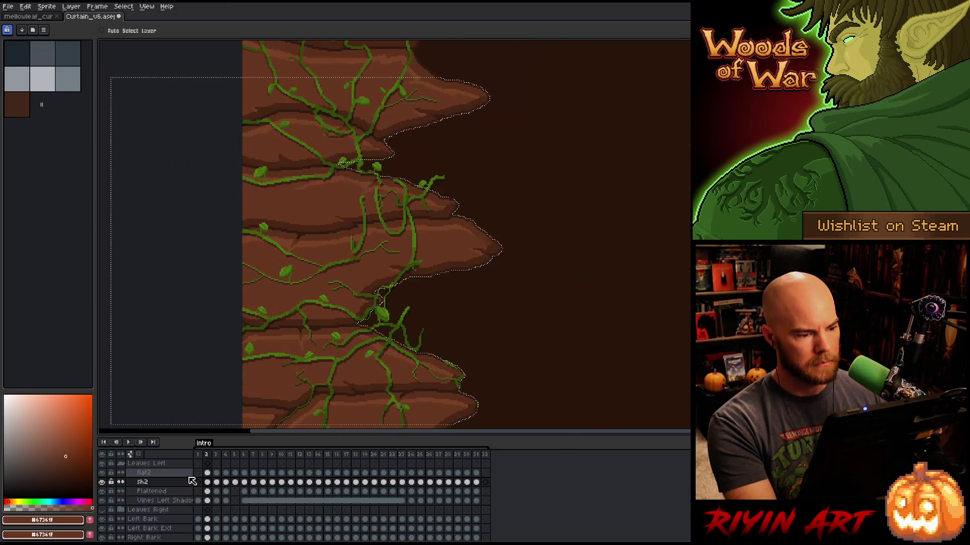
key("Left")
key("Right")
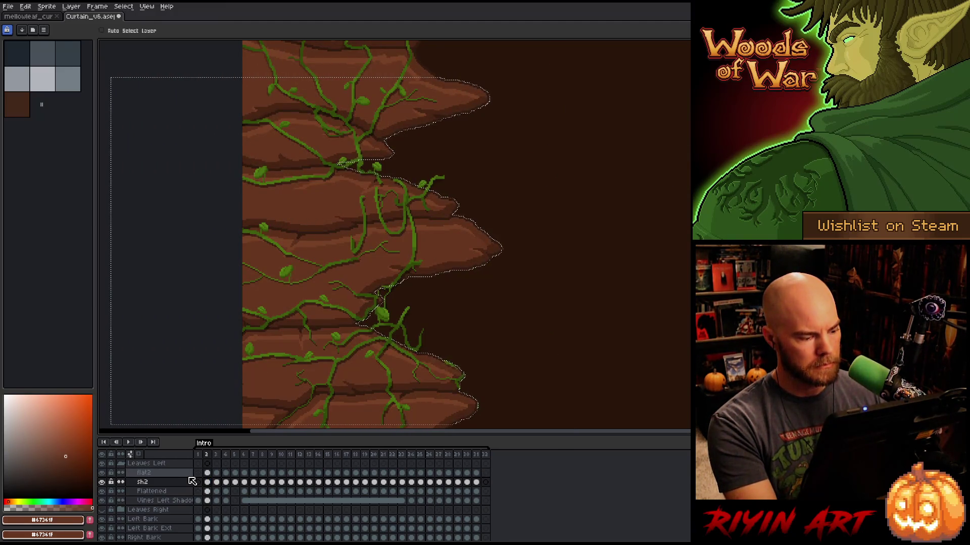
key("Right")
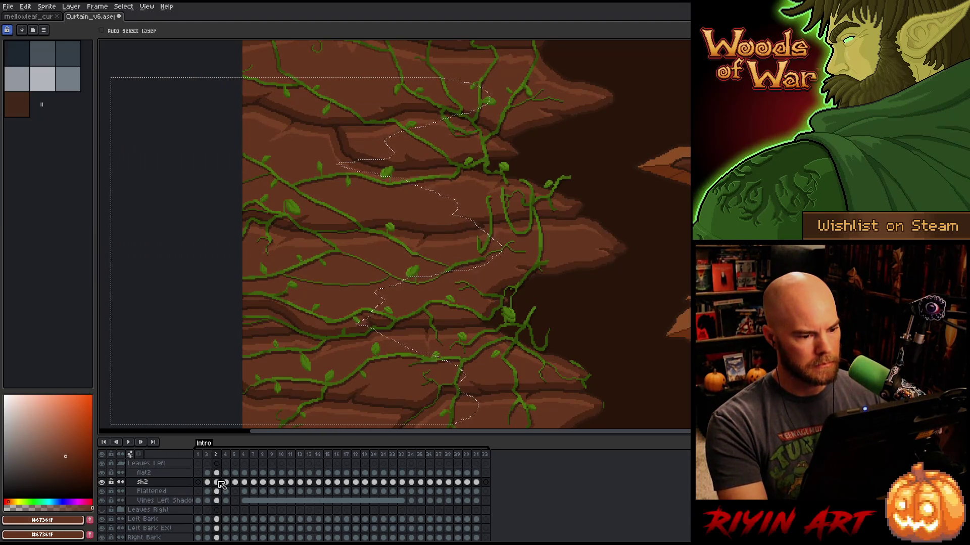
On frame 3, load the Left Bark outline and delete the flat2 and sh2 vines inside it.
left_click(218, 520, "ctrl")
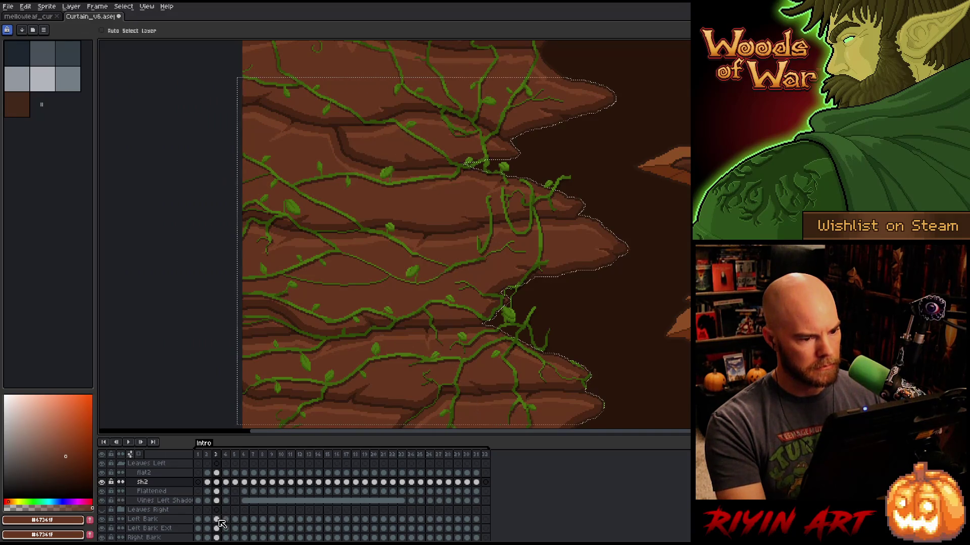
left_click_drag(216, 473, 224, 488)
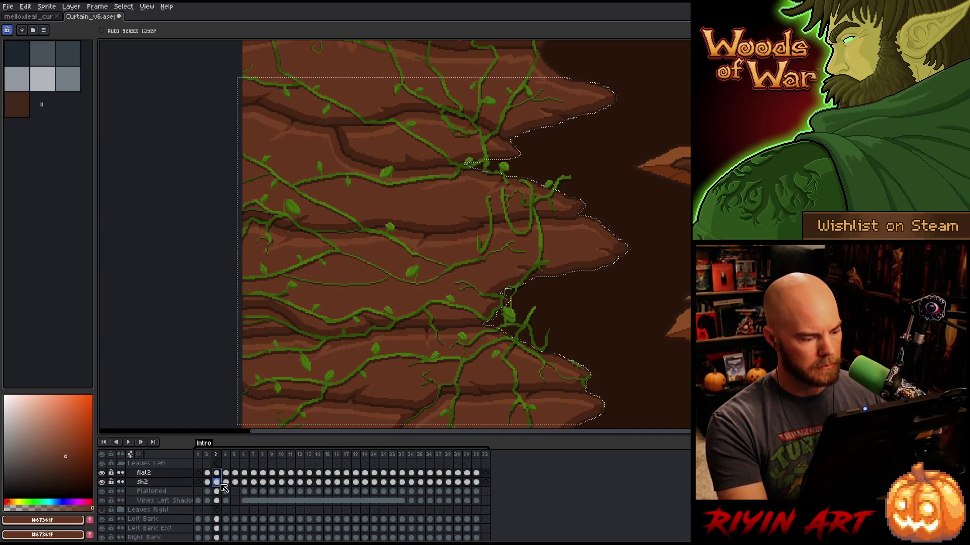
key("Delete")
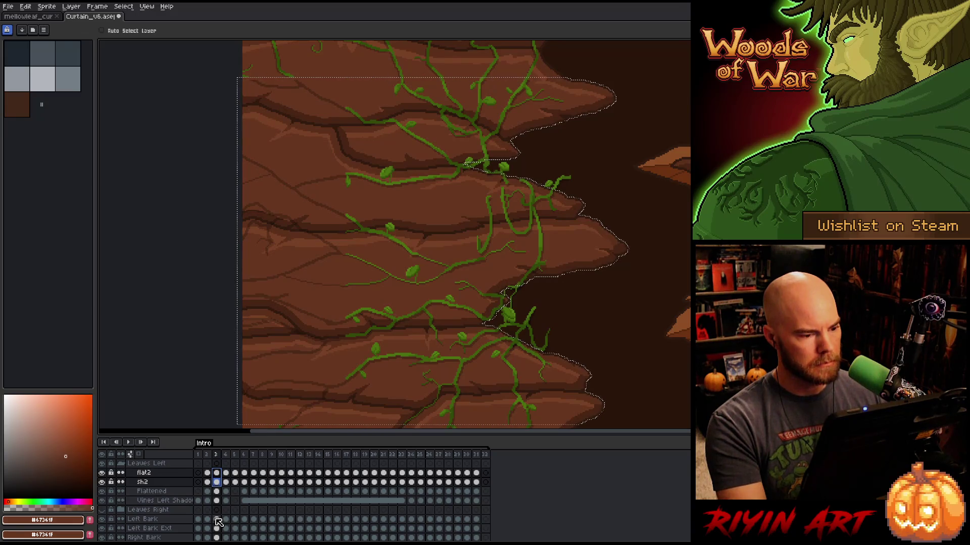
scroll(382, 281, "down", 4)
scroll(421, 280, "up", 3)
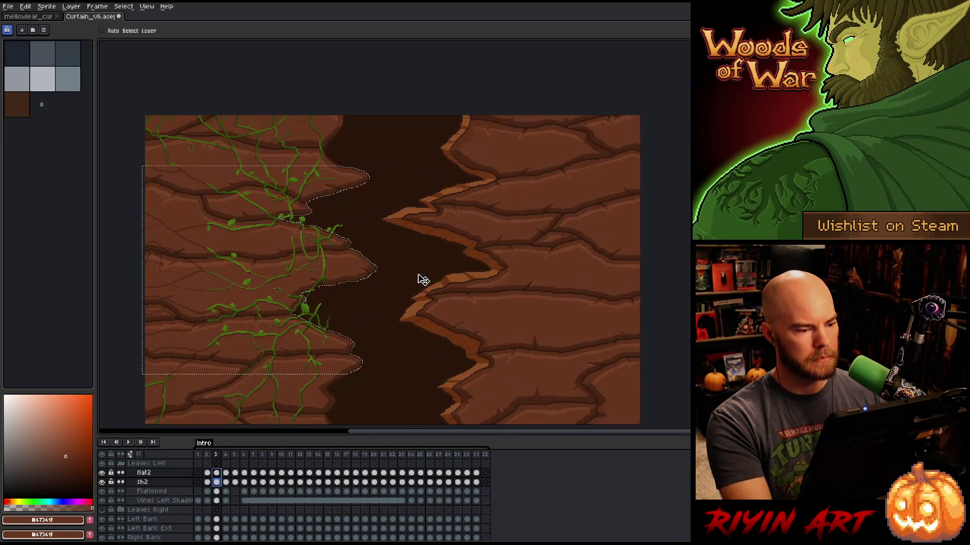
Add Layer 1 above Ripping Vines on frame 3 with Shift+N, deselect, and save.
scroll(392, 274, "down", 1)
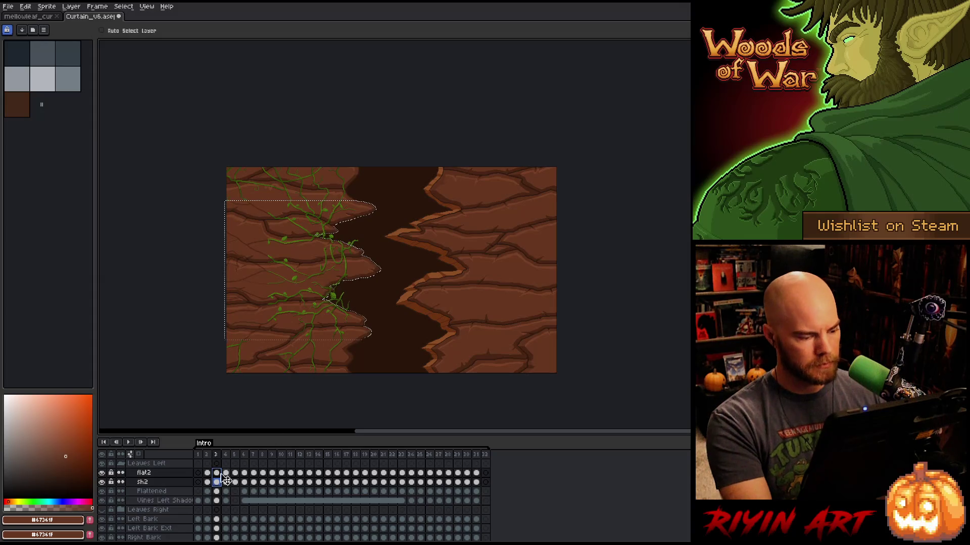
scroll(165, 492, "up", 1)
left_click(160, 463)
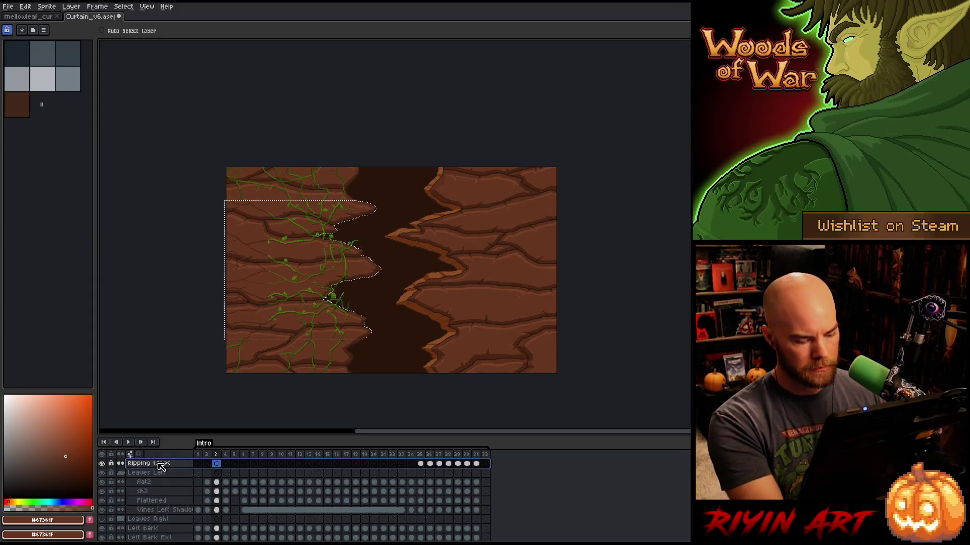
key("shift+n")
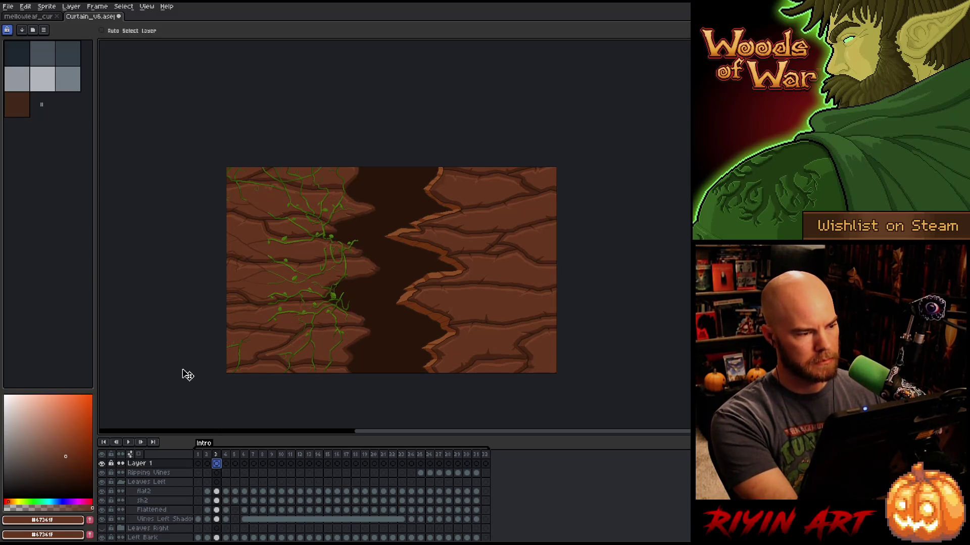
key("ctrl+d")
key("ctrl+s")
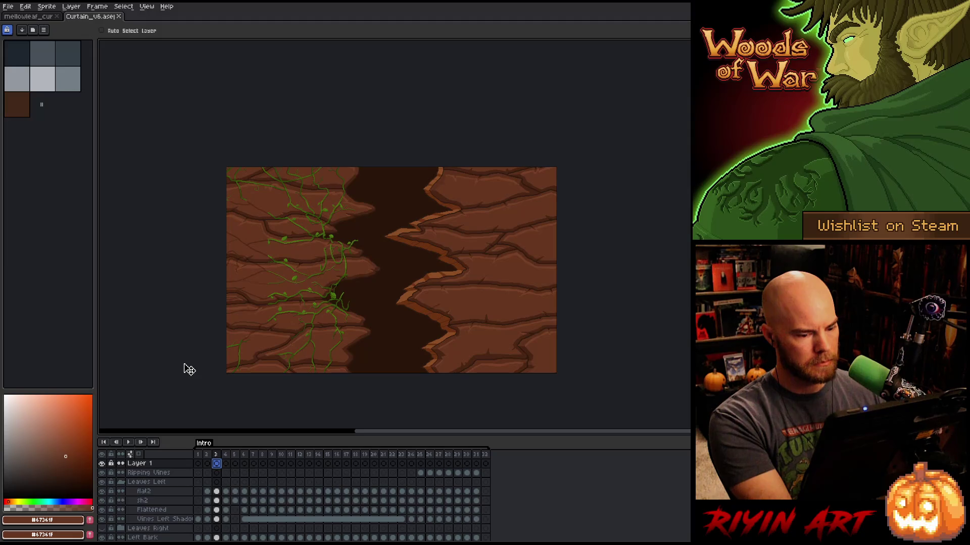
Draw a rectangular marquee over the sprite's middle, extend its bottom edge, and activate Layer 1's frame-3 cel.
key("m")
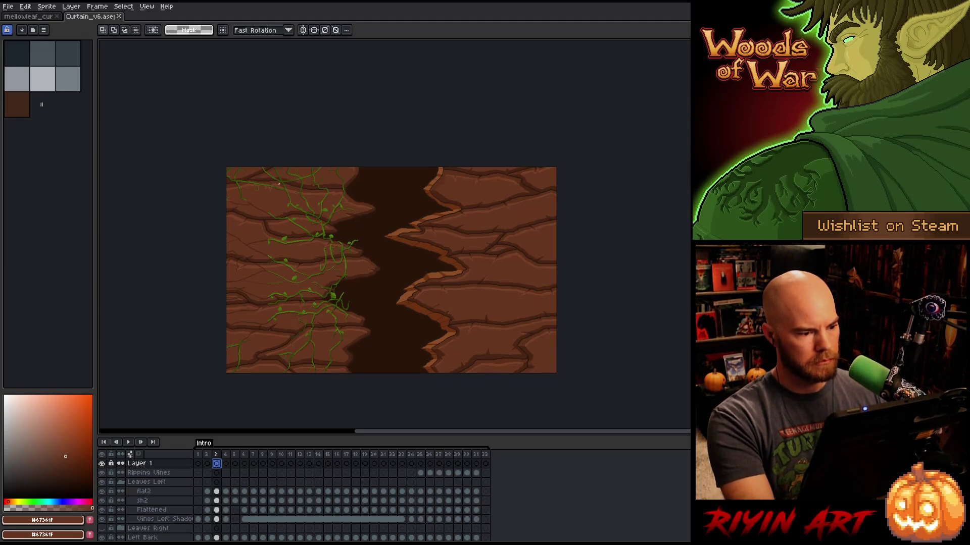
mouse_move(277, 193)
left_mouse_down()
mouse_move(433, 299)
mouse_move(524, 333)
left_mouse_up()
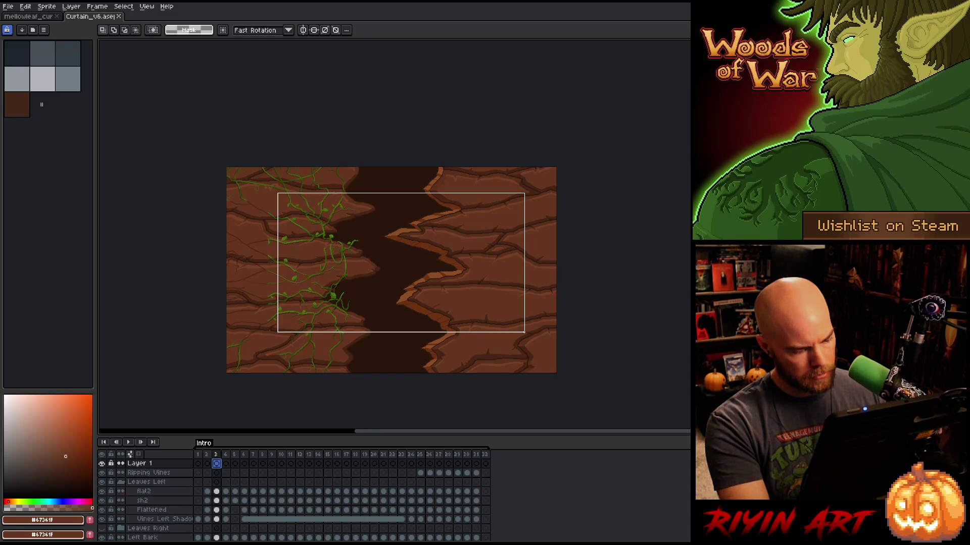
left_click_drag(525, 332, 525, 331)
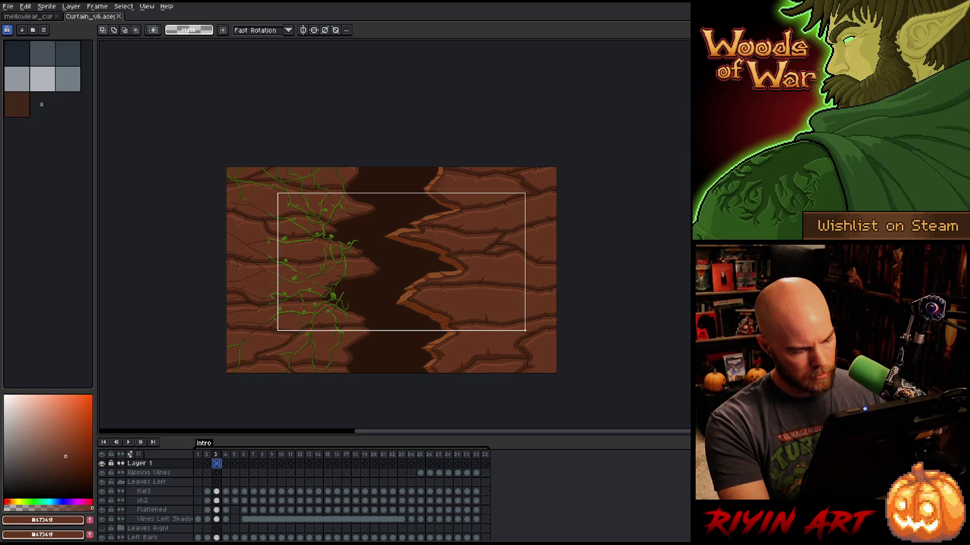
left_click_drag(524, 330, 526, 334)
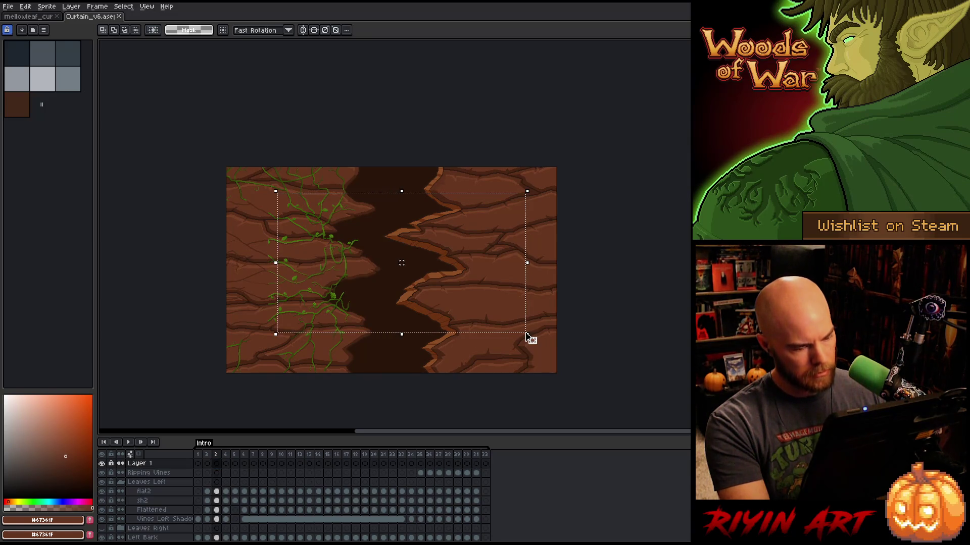
left_click(217, 465)
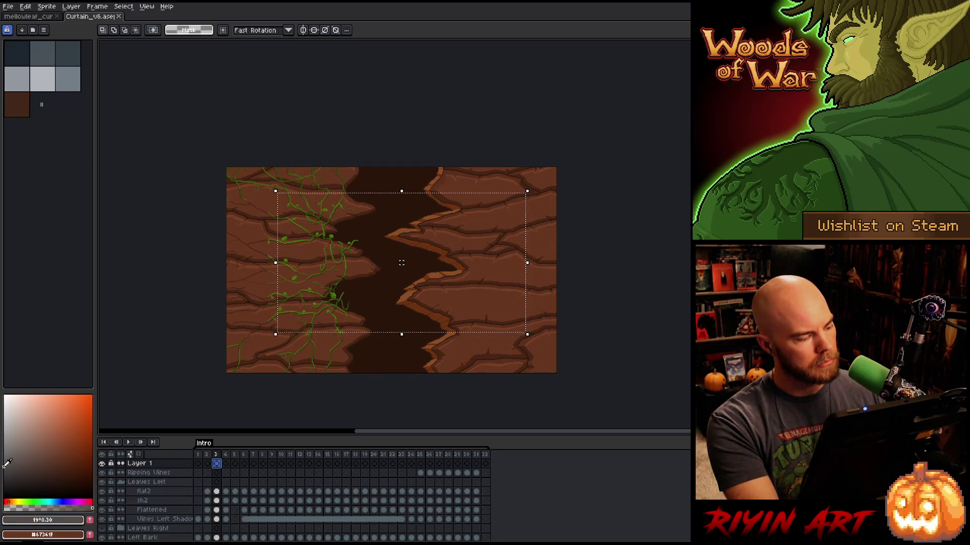
Fill the rectangular selection on Layer 1 with grey.
key("f")
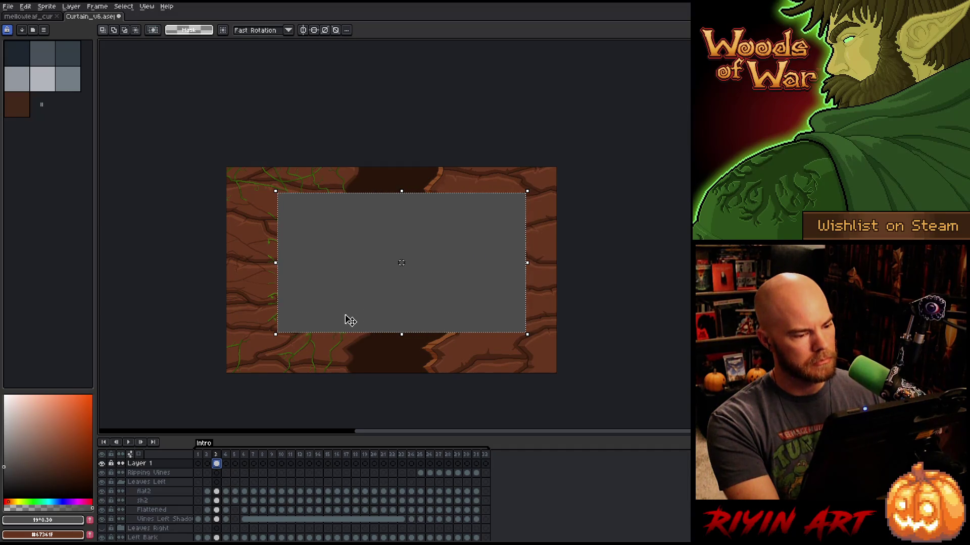
scroll(520, 310, "up", 1)
scroll(524, 390, "up", 1)
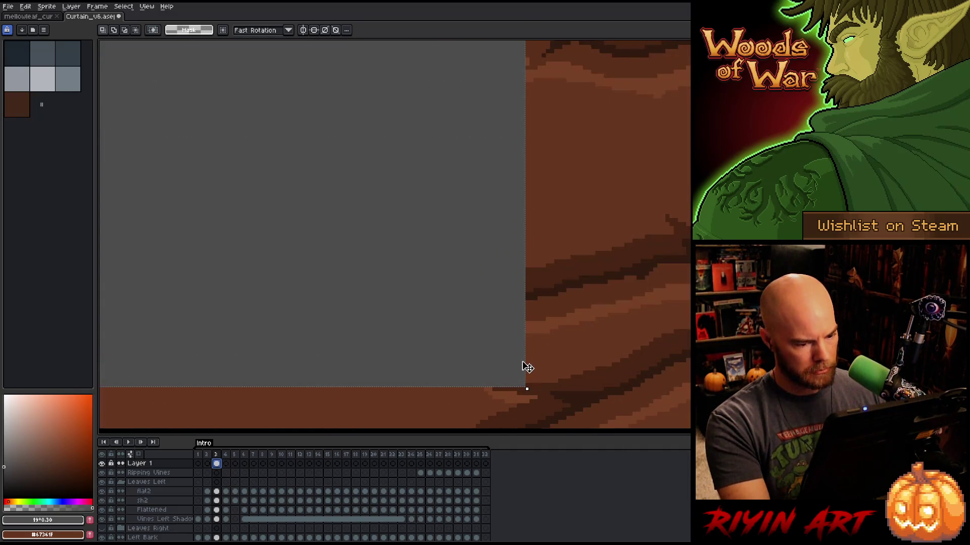
scroll(523, 366, "up", 1)
scroll(520, 151, "down", 1)
scroll(524, 143, "down", 1)
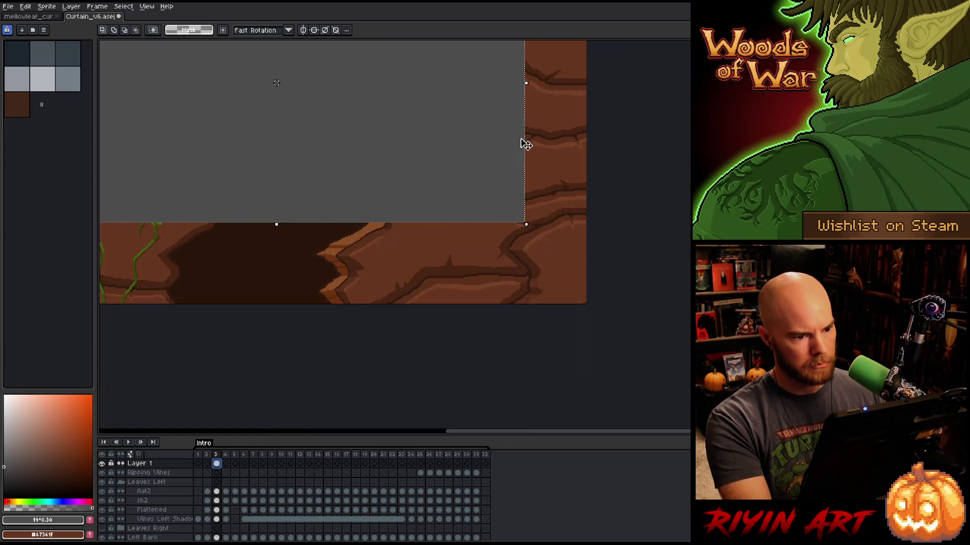
left_click_drag(524, 143, 520, 271)
scroll(518, 267, "up", 2)
scroll(494, 317, "up", 1)
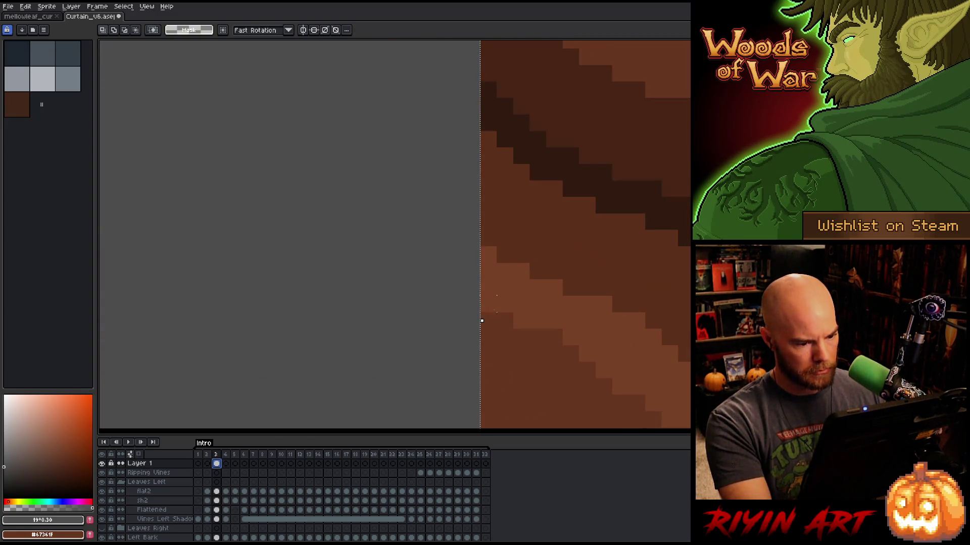
Resize the grey rectangle to 480×270 pixels and commit it.
left_click(484, 321)
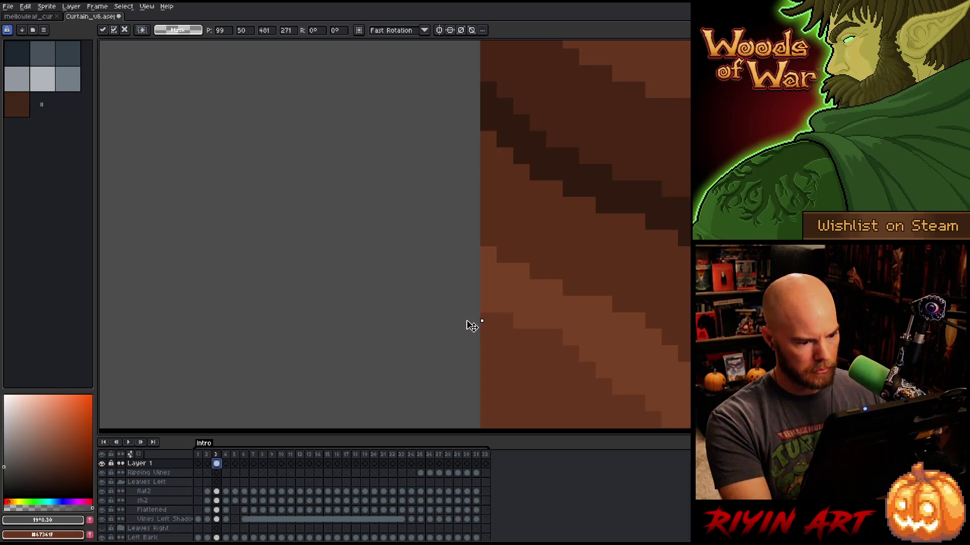
left_click_drag(468, 326, 461, 325)
scroll(440, 322, "down", 1)
left_click_drag(307, 346, 460, 208)
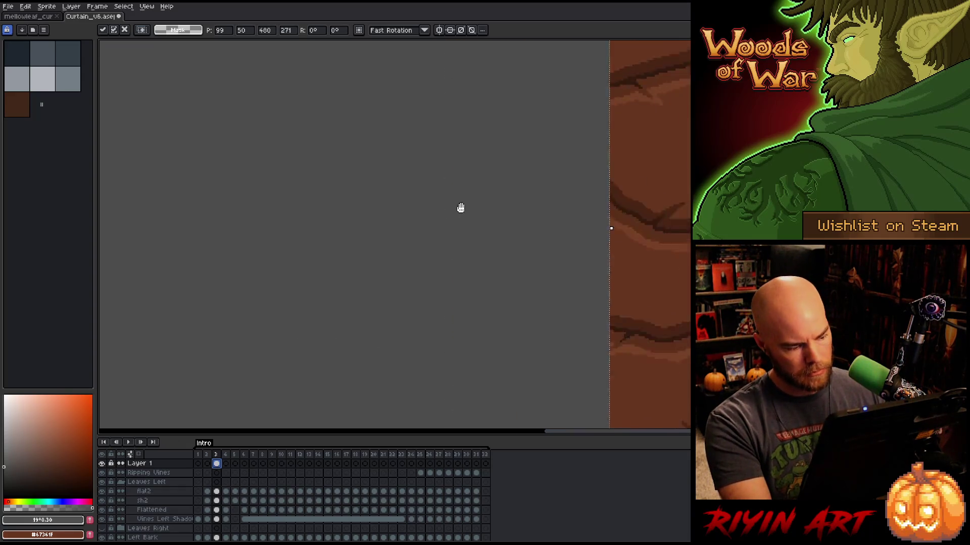
scroll(391, 314, "down", 3)
scroll(386, 313, "up", 4)
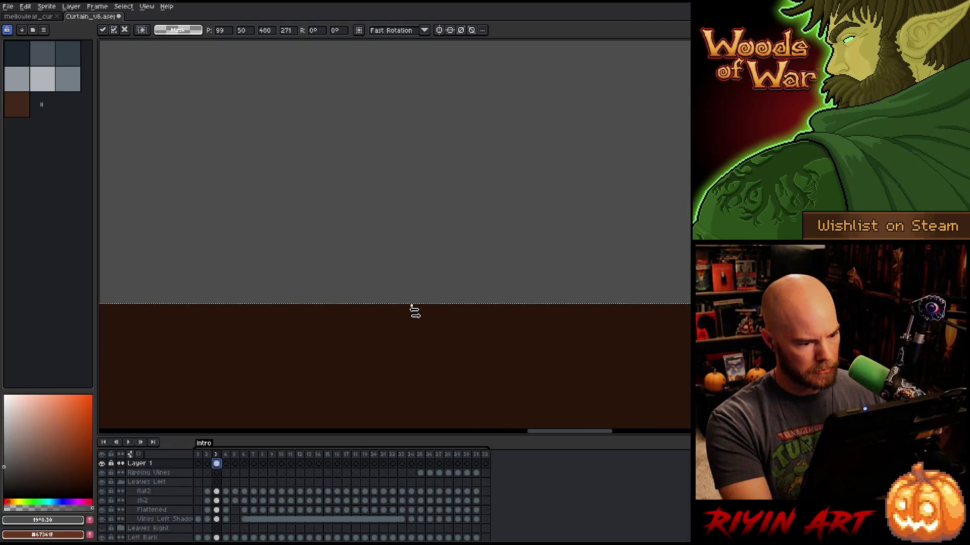
mouse_move(416, 298)
left_mouse_down()
mouse_move(419, 281)
mouse_move(412, 294)
left_mouse_up()
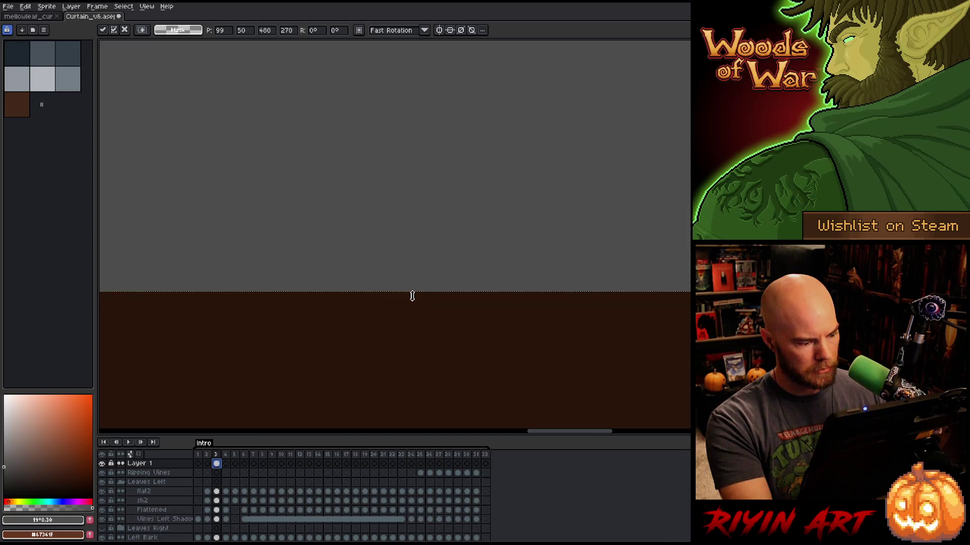
scroll(417, 209, "down", 3)
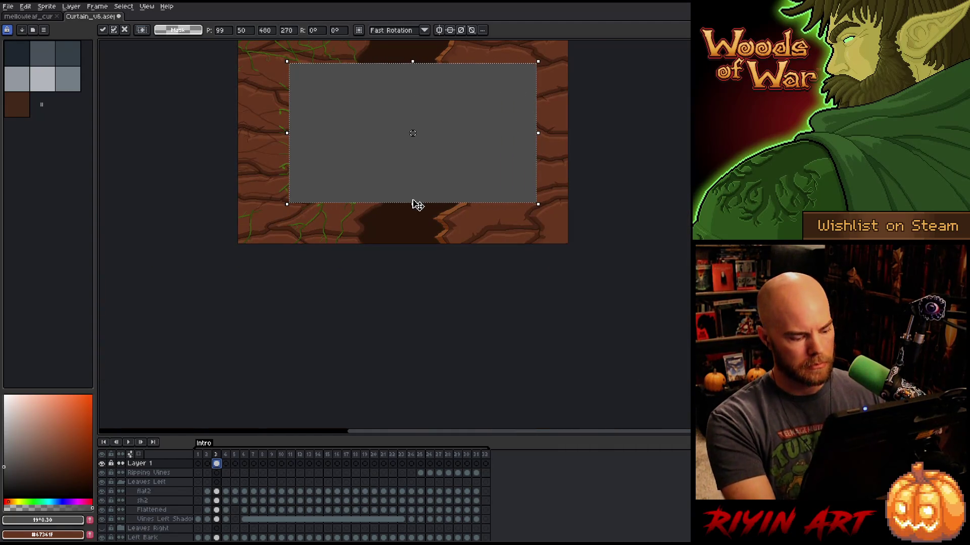
key("Return")
Center the rectangle on the sprite via Edit > Center, deselect, and move the cel to frame 1.
key("ctrl+a")
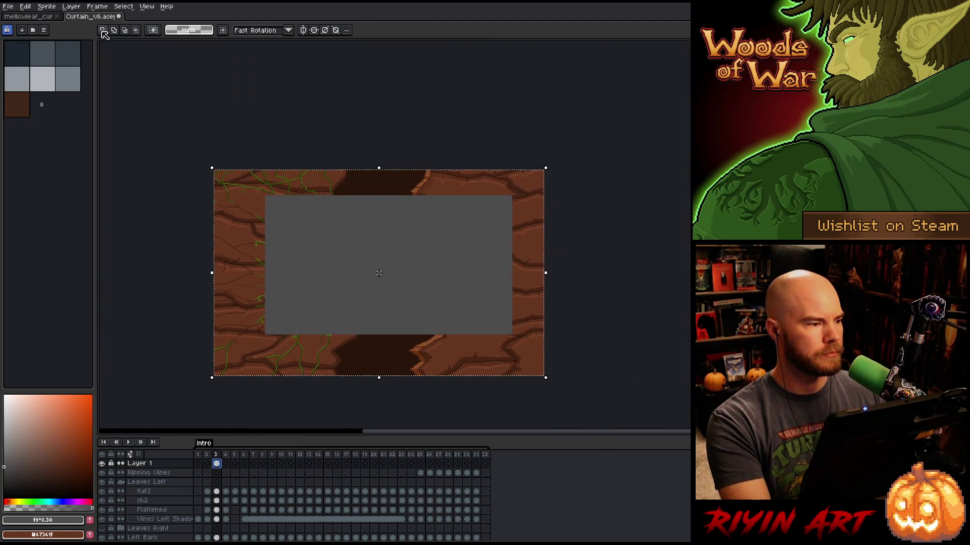
left_click(31, 9)
mouse_move(64, 160)
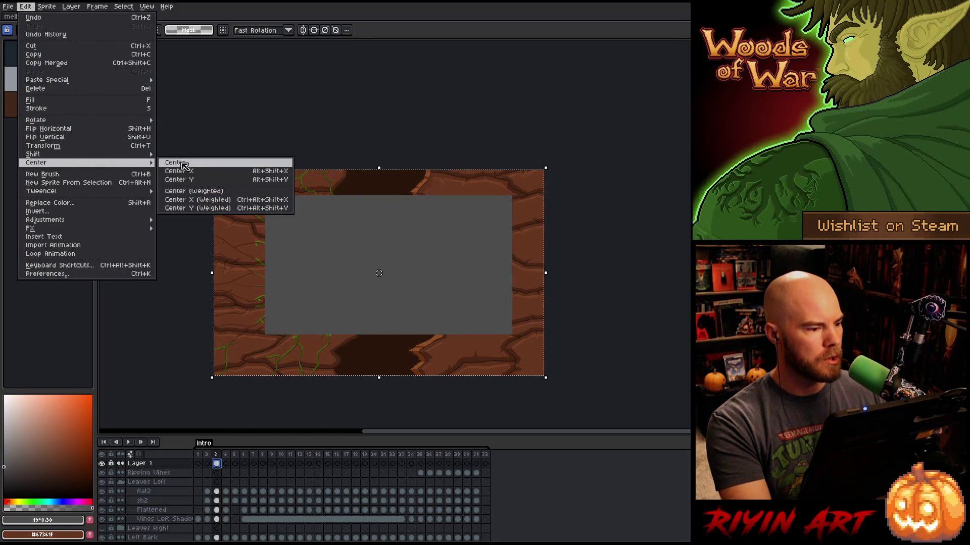
left_click(179, 162)
key("ctrl+d")
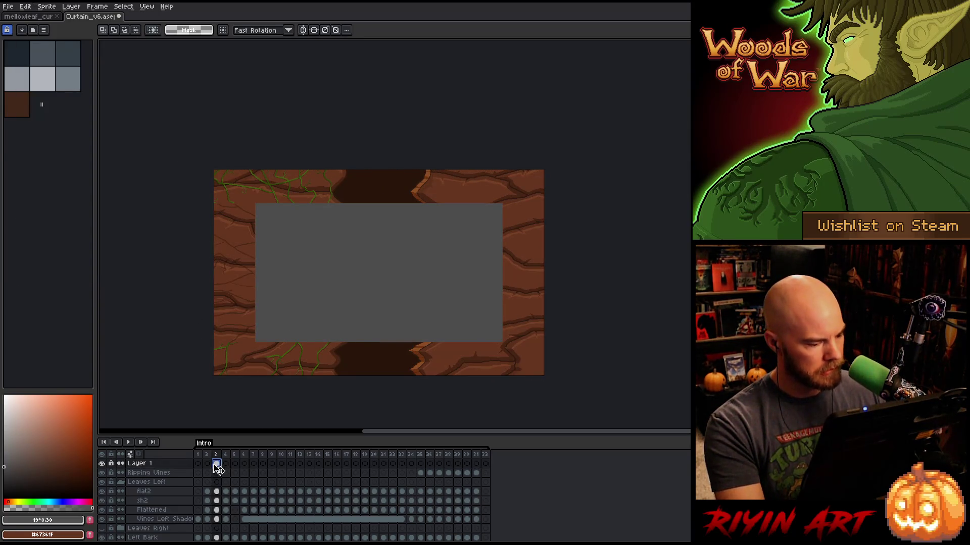
mouse_move(217, 469)
left_mouse_down()
mouse_move(196, 466)
mouse_move(496, 473)
left_mouse_up()
Link Layer 1's cels across frames 1–32, hide it to review frames 1–3, then show it again.
right_click(487, 467)
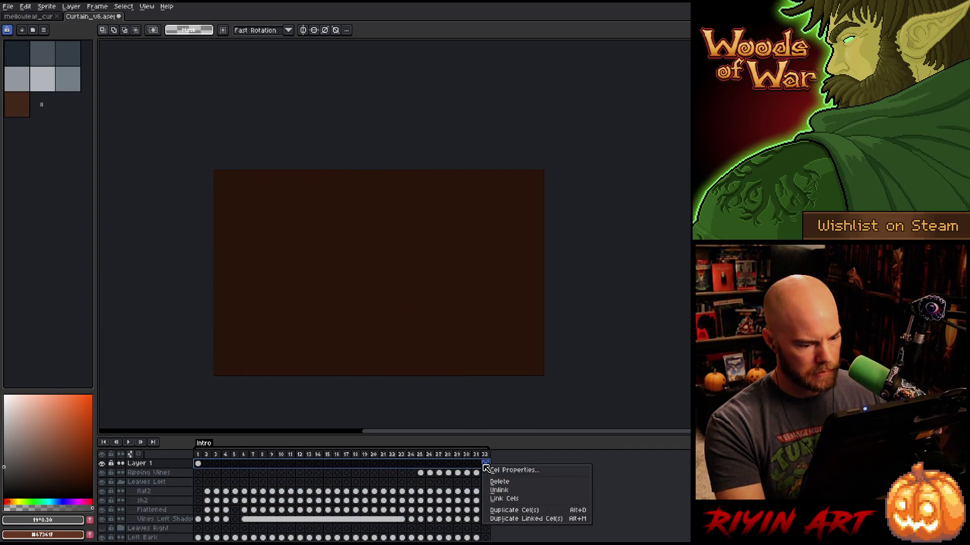
left_click(505, 499)
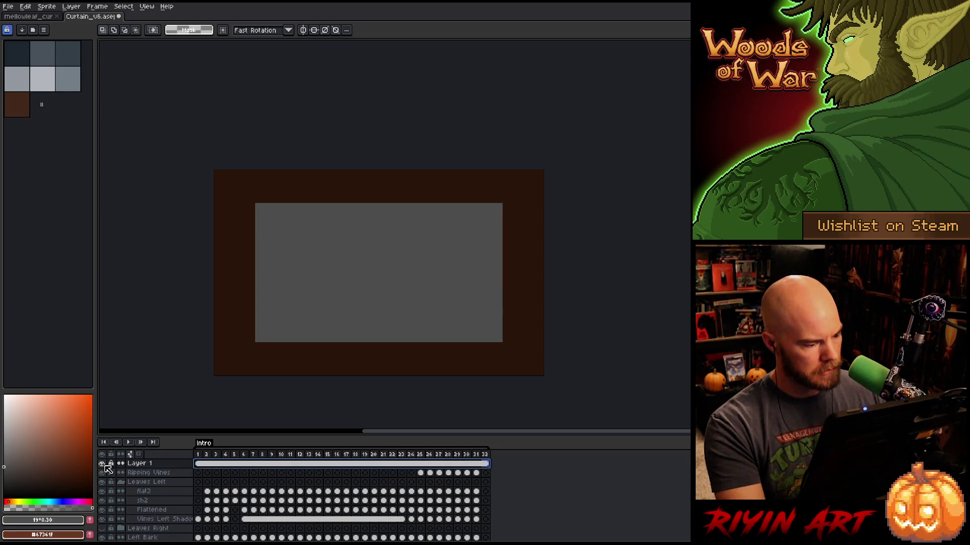
left_click(103, 463)
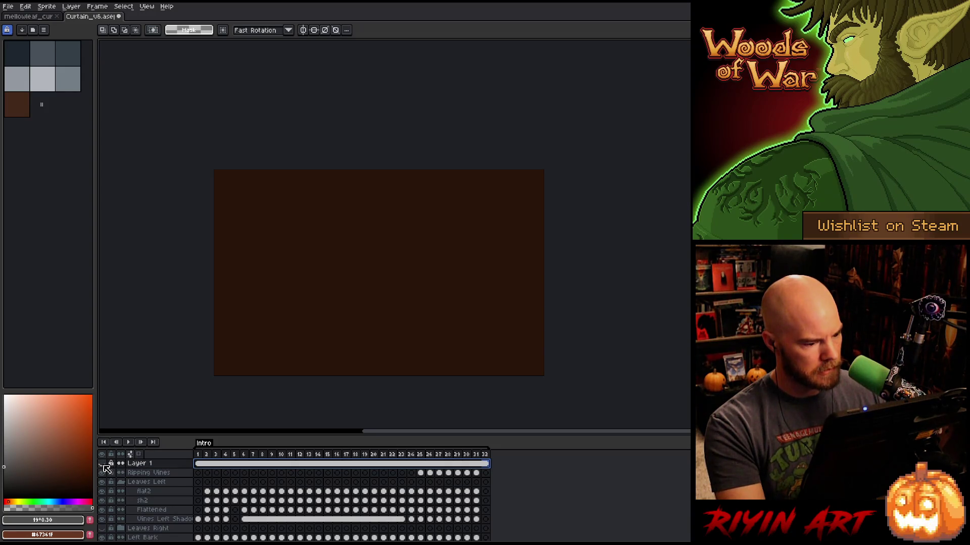
left_click(198, 472)
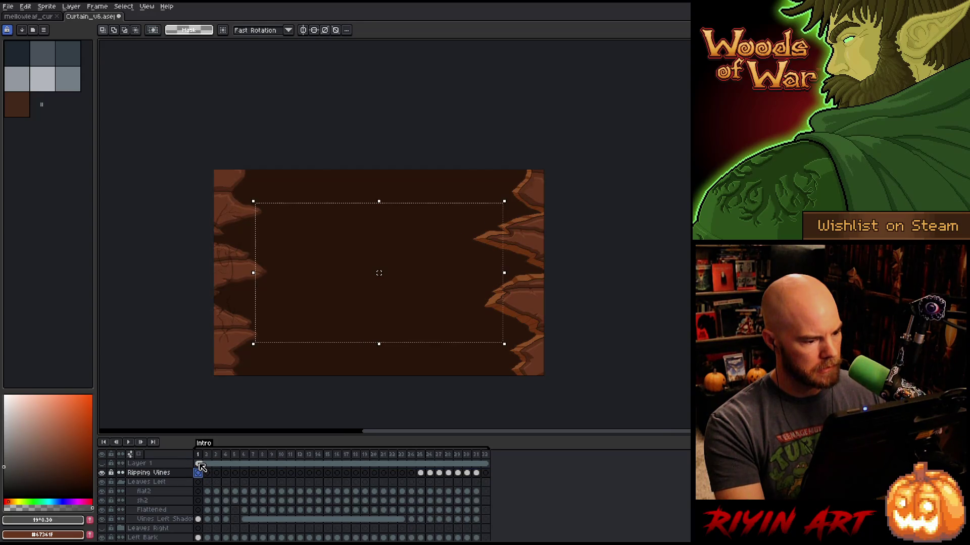
left_click(206, 468)
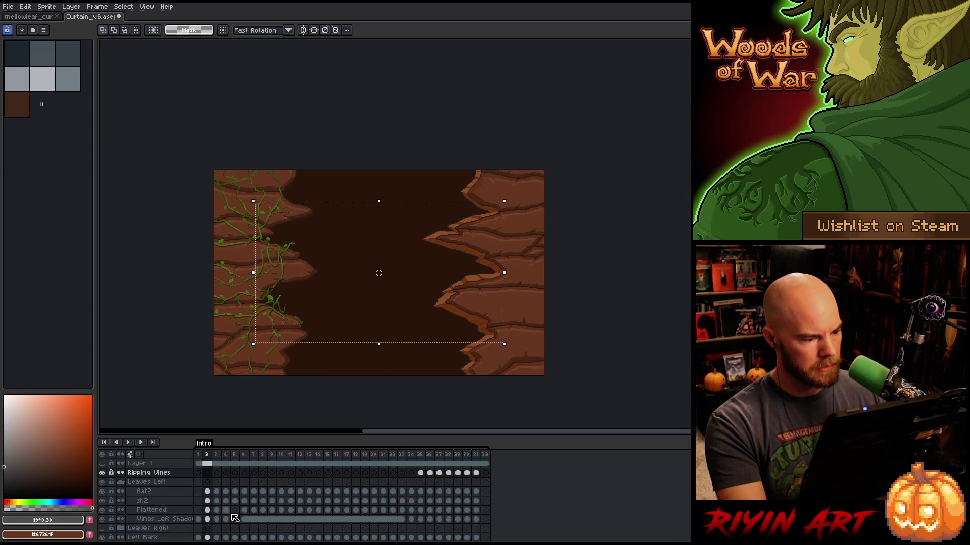
key("Right")
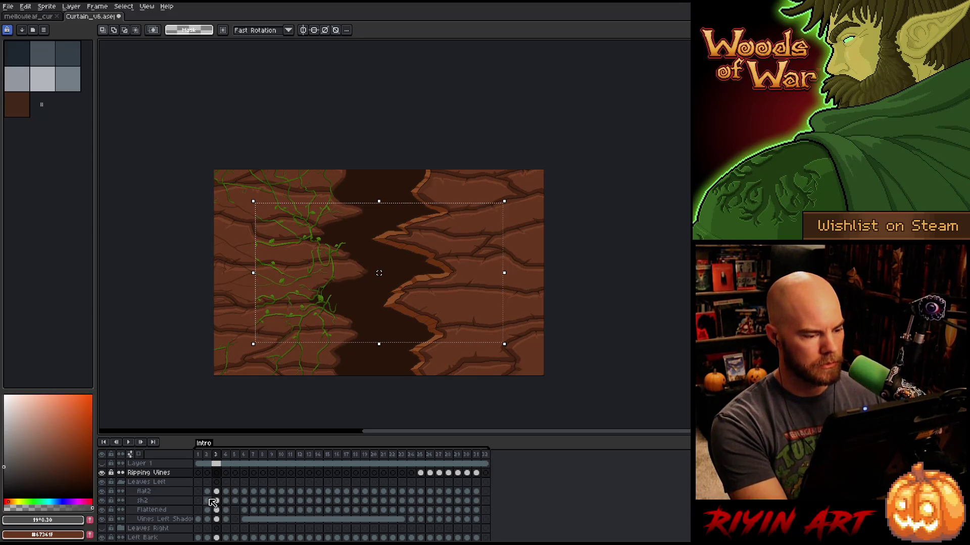
left_click(201, 464)
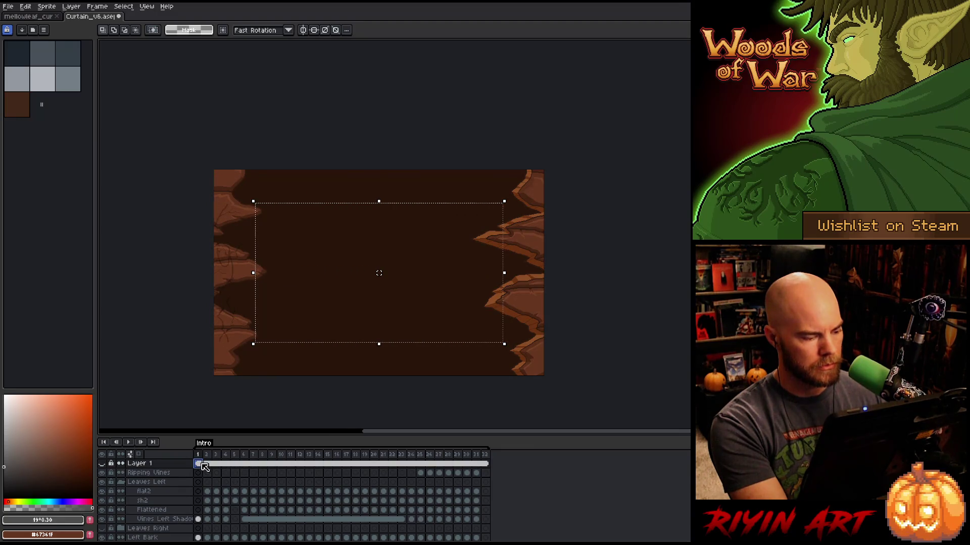
left_click(103, 464)
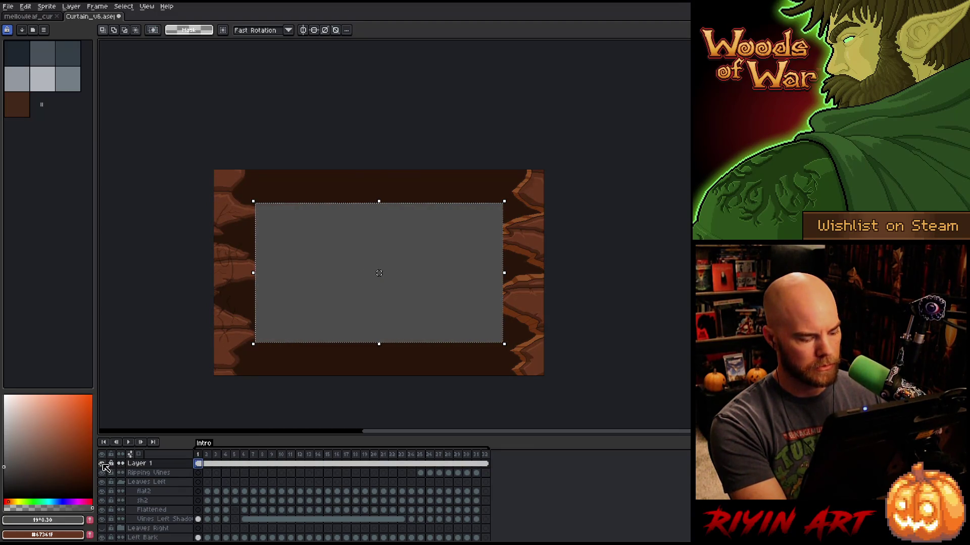
Undo the grey fill and placeholder layer, then add a fresh layer above Ripping Vines.
key("ctrl+a")
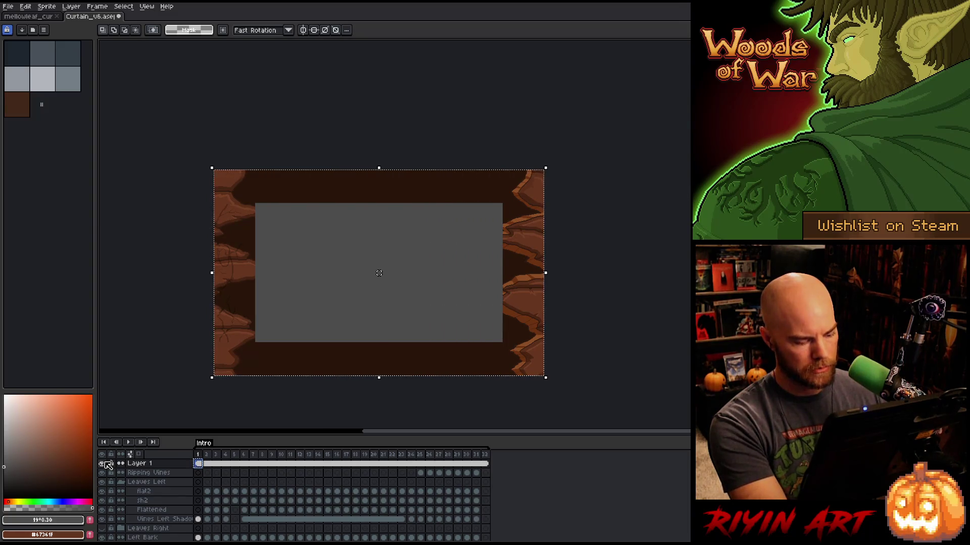
key("ctrl+z")
key("ctrl+z")
key("ctrl+z")
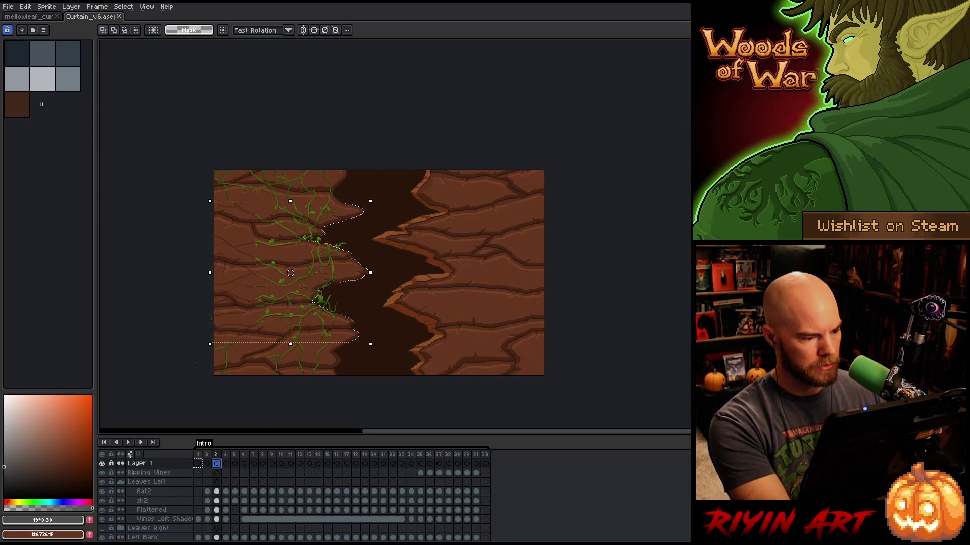
key("ctrl+z")
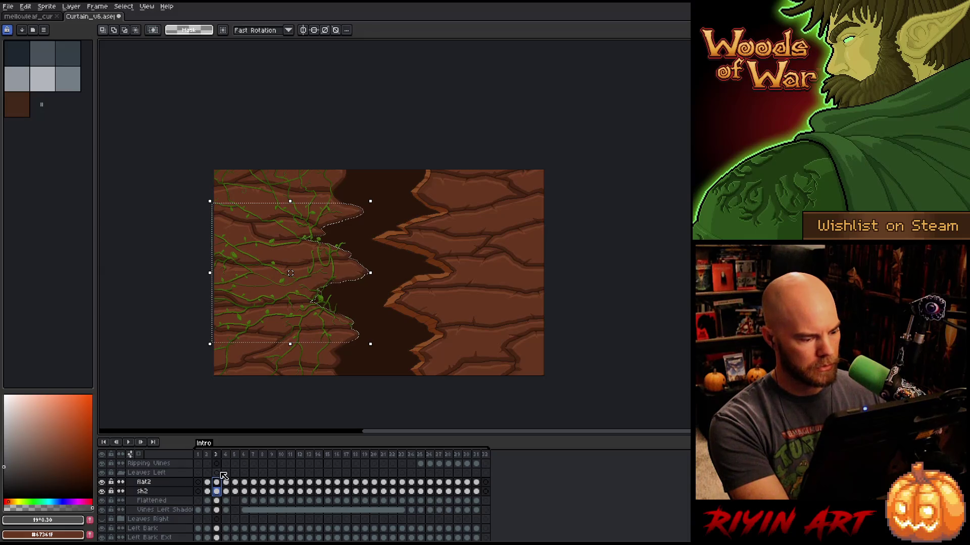
left_click(189, 465)
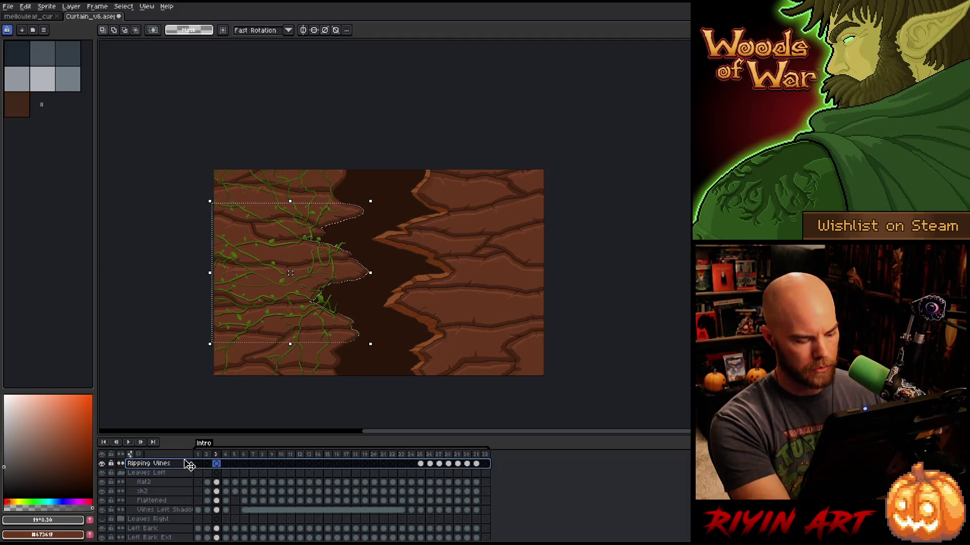
key("shift+n")
left_click(198, 464)
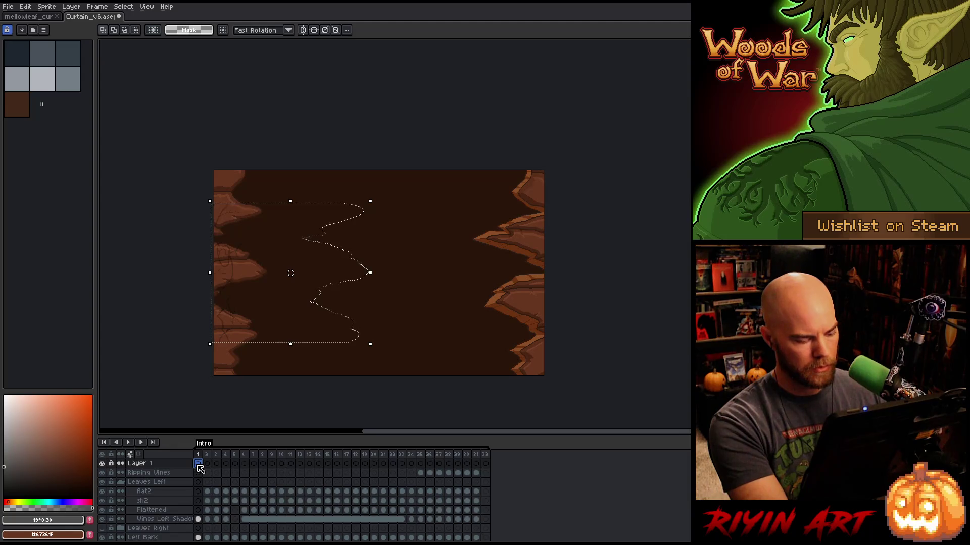
Clear the selection, then create a 480×270 scratch sprite filled with grey.
key("ctrl+d")
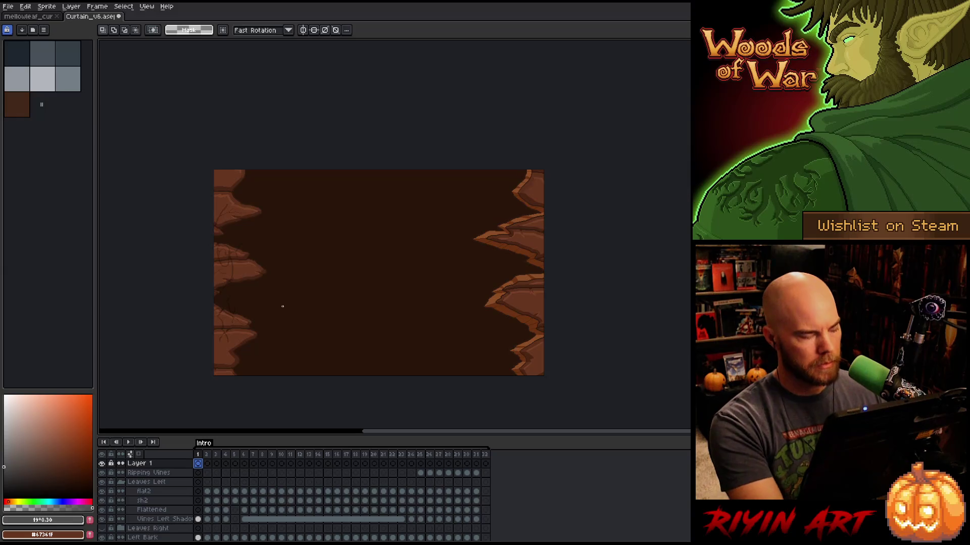
key("ctrl+n")
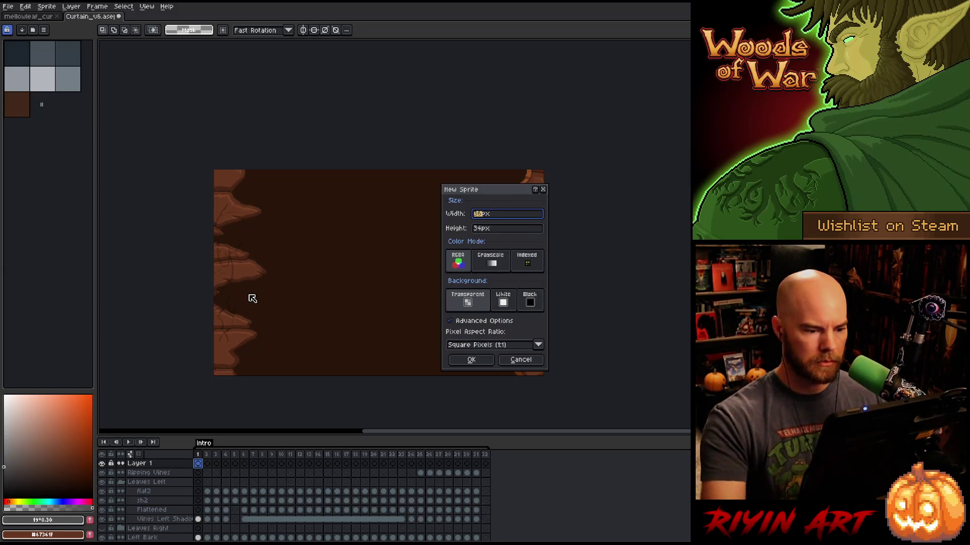
type("480")
key("Tab")
key("Return")
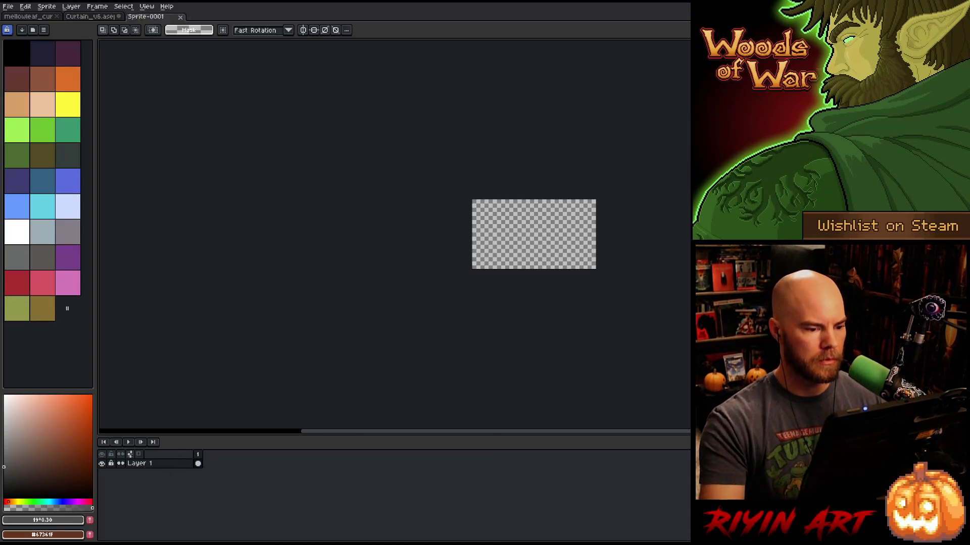
key("g")
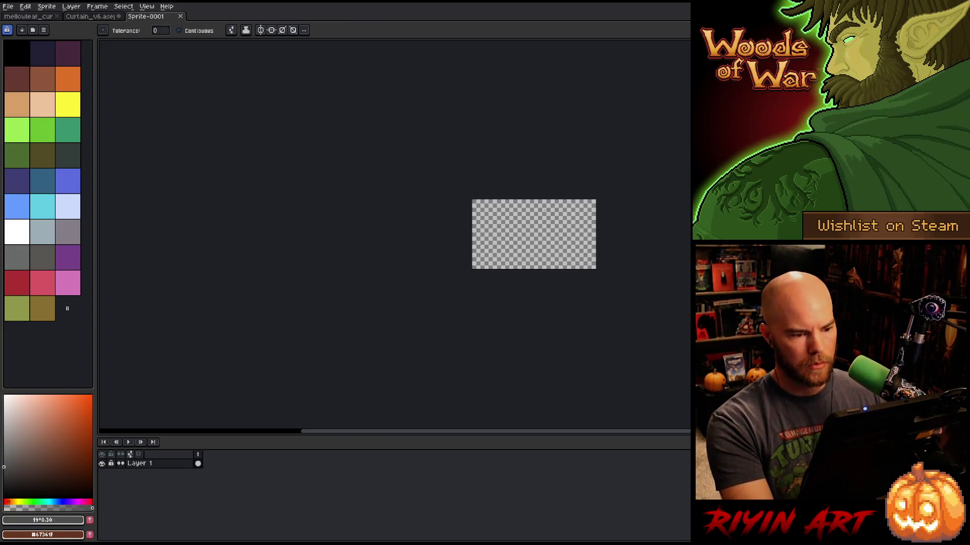
left_click(567, 211)
key("w")
left_click(574, 217)
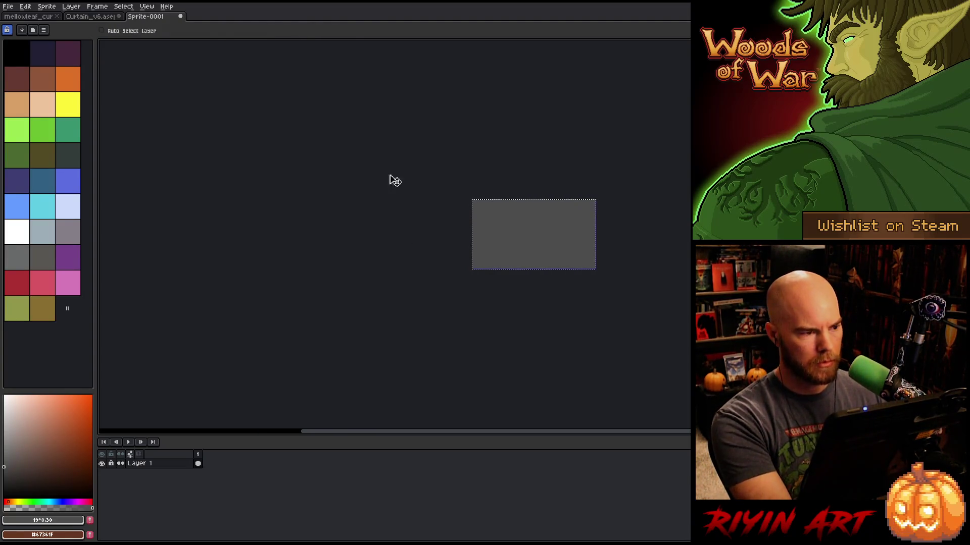
Paste the grey rectangle into the curtain and close the scratch sprite without saving.
left_click(93, 17)
key("ctrl+v")
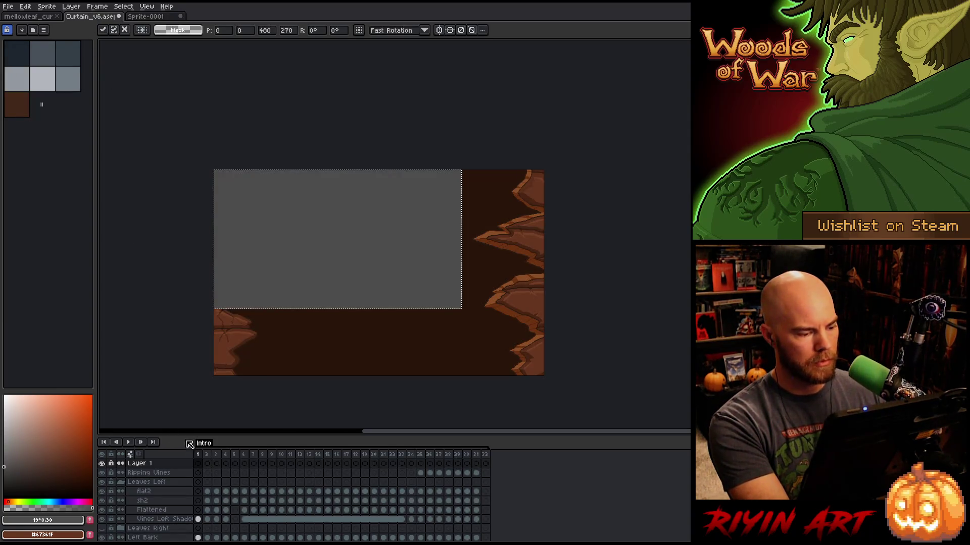
left_click(147, 16)
left_click(185, 18)
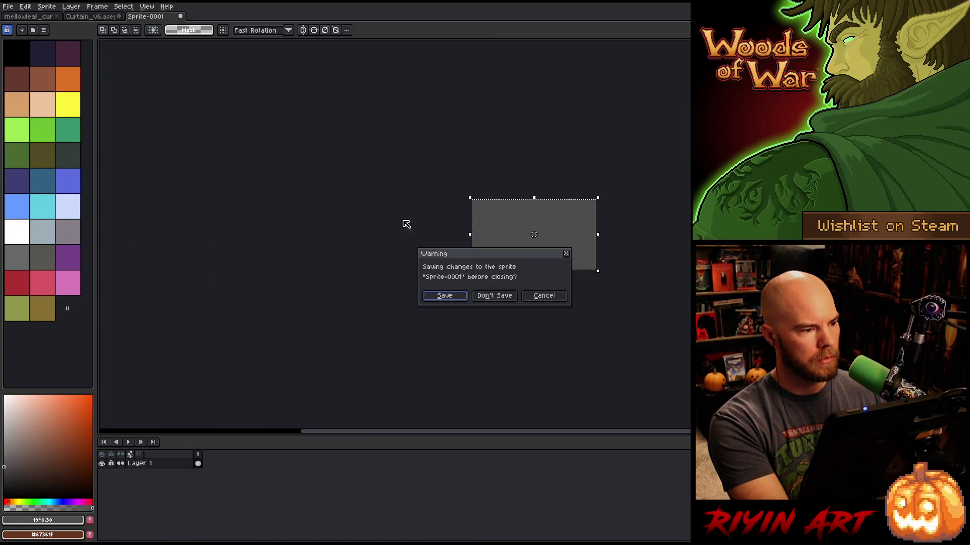
left_click(495, 296)
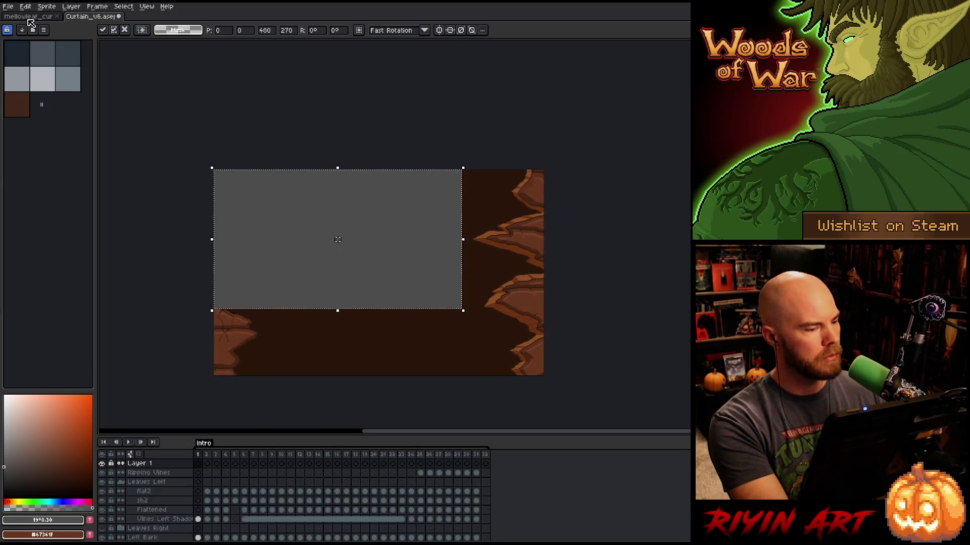
key("Return")
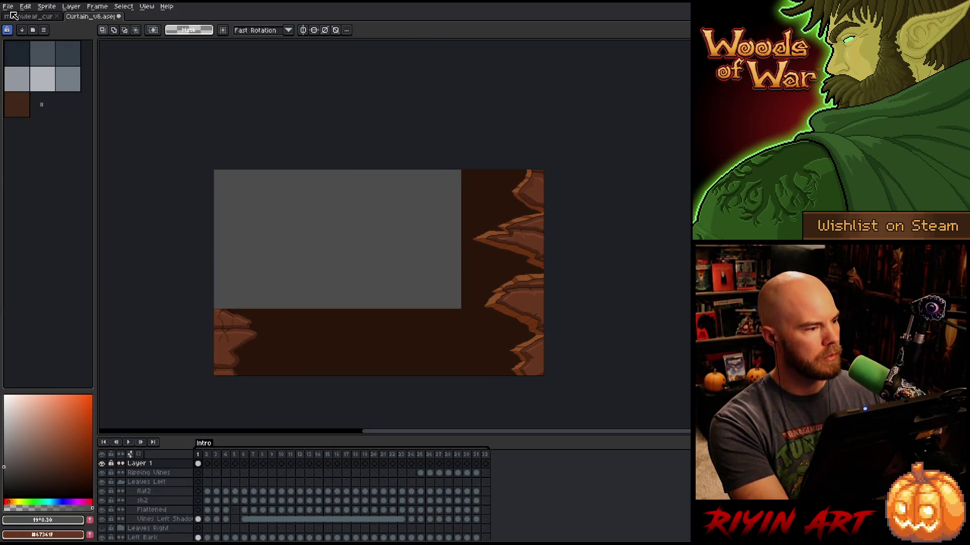
Centre the grey rectangle on the canvas and link Layer 1's cels across frames 1–32.
left_click(8, 6)
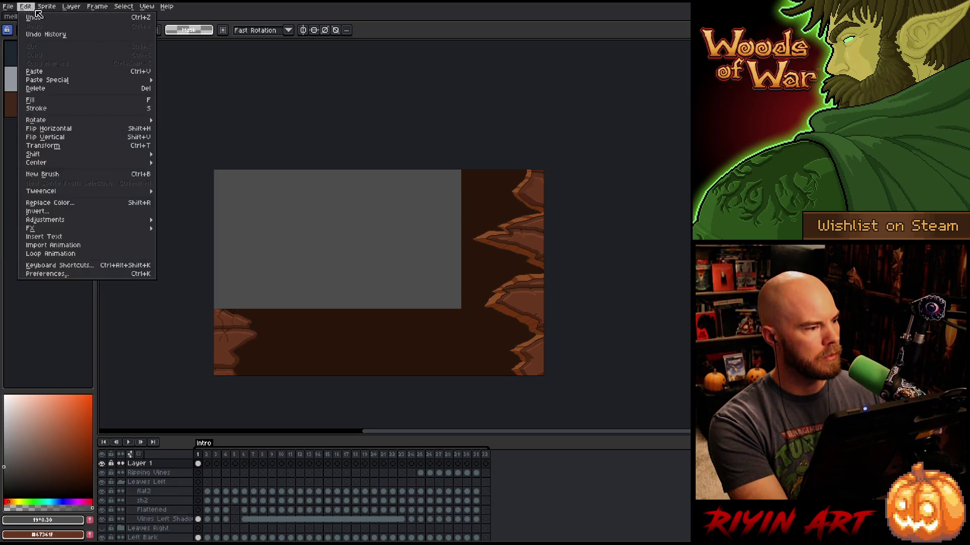
mouse_move(88, 163)
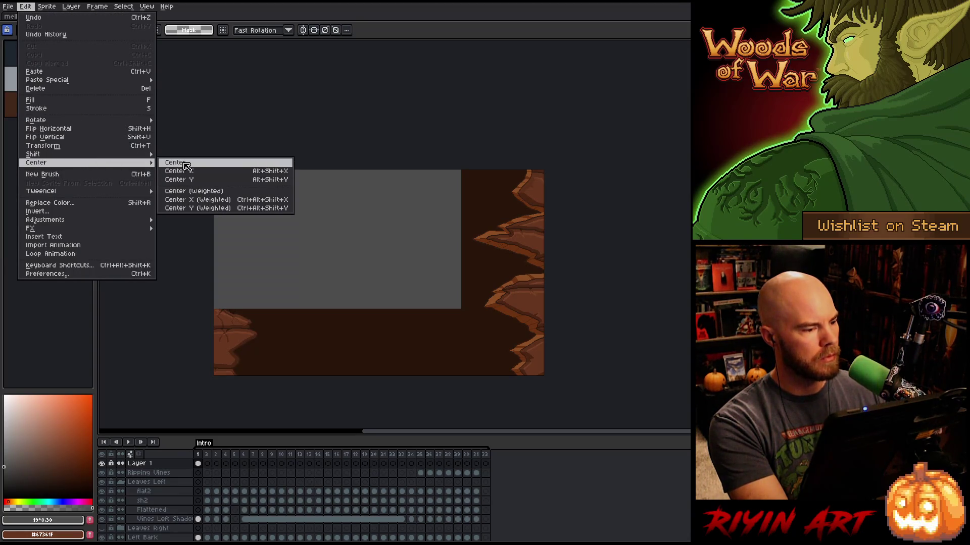
left_click(183, 163)
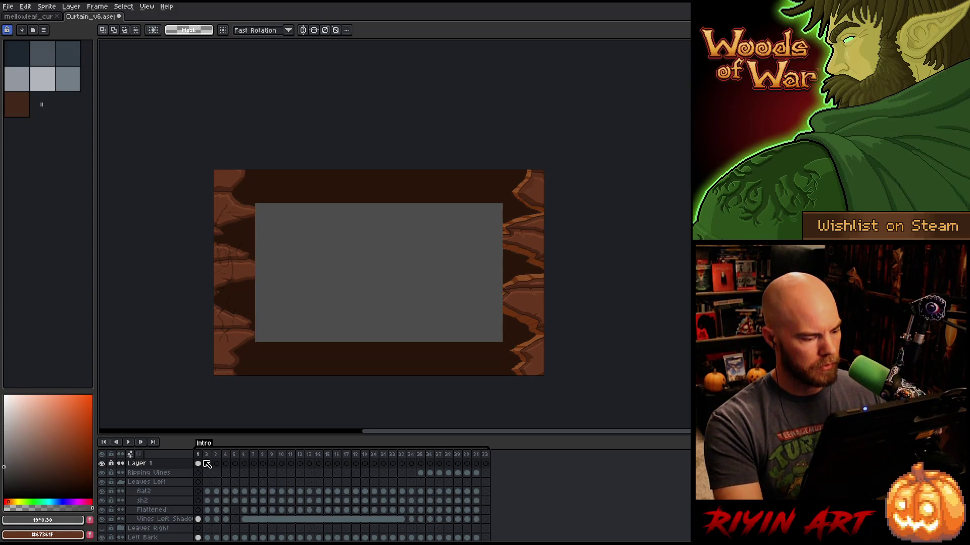
left_click_drag(198, 463, 485, 463)
right_click(488, 469)
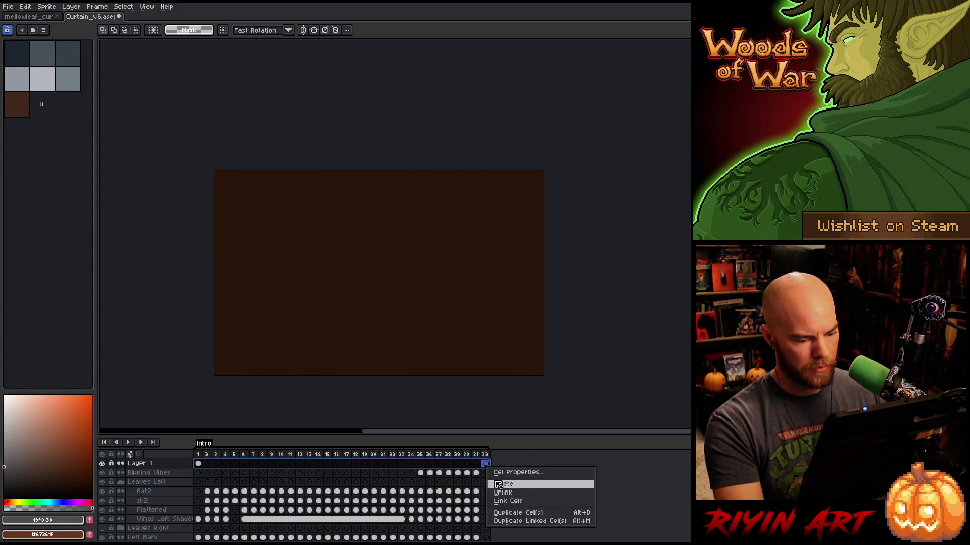
left_click(504, 505)
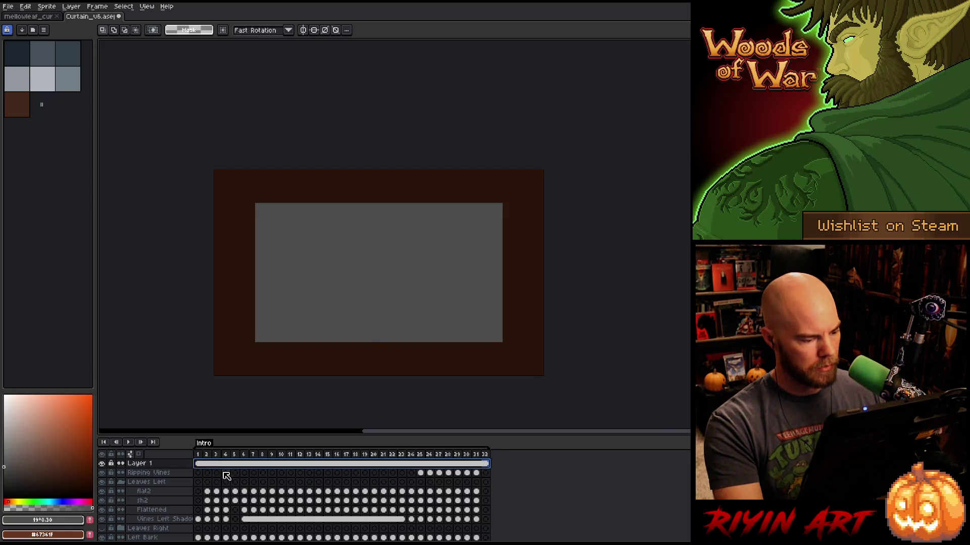
Hide the grey Layer 1 and inspect the flat2 and sh2 cels on frames 2–3.
left_click(225, 472)
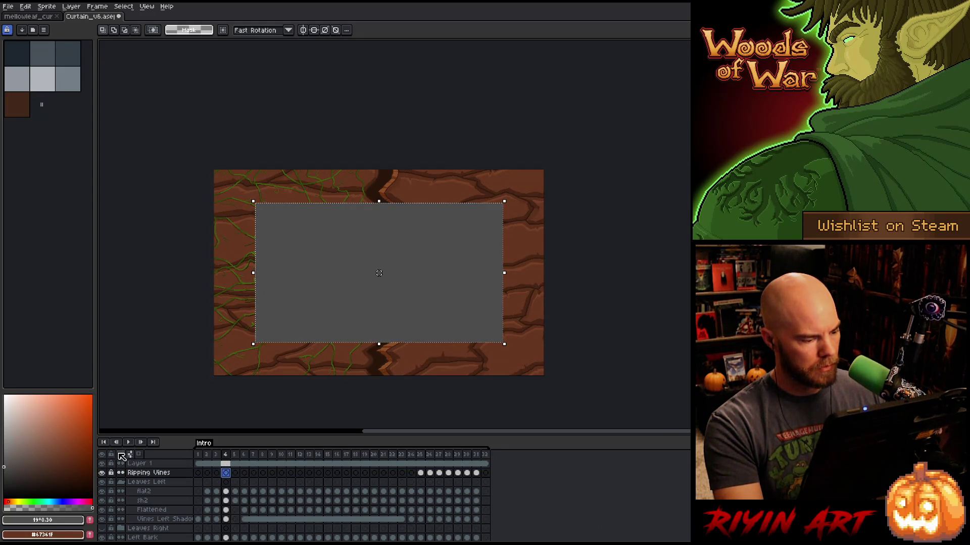
left_click(101, 463)
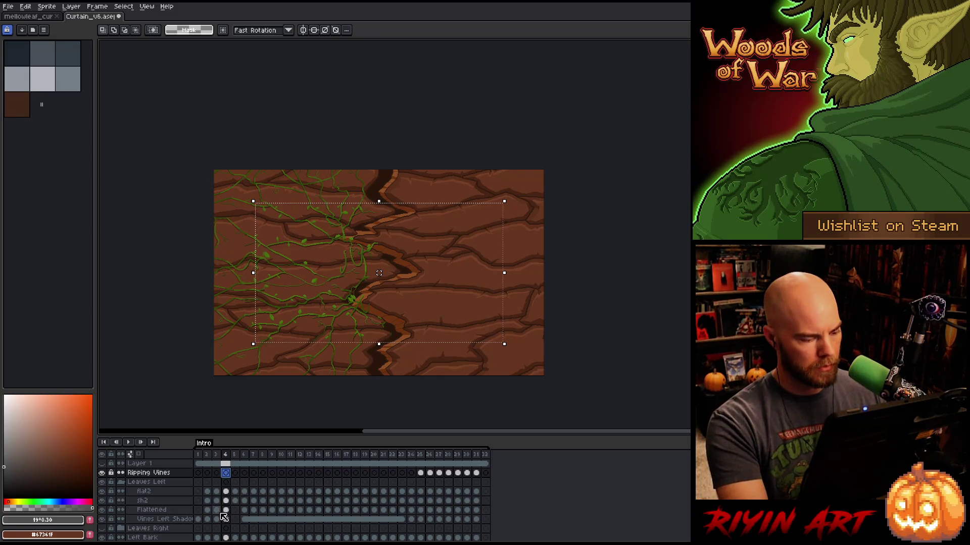
left_click(208, 492)
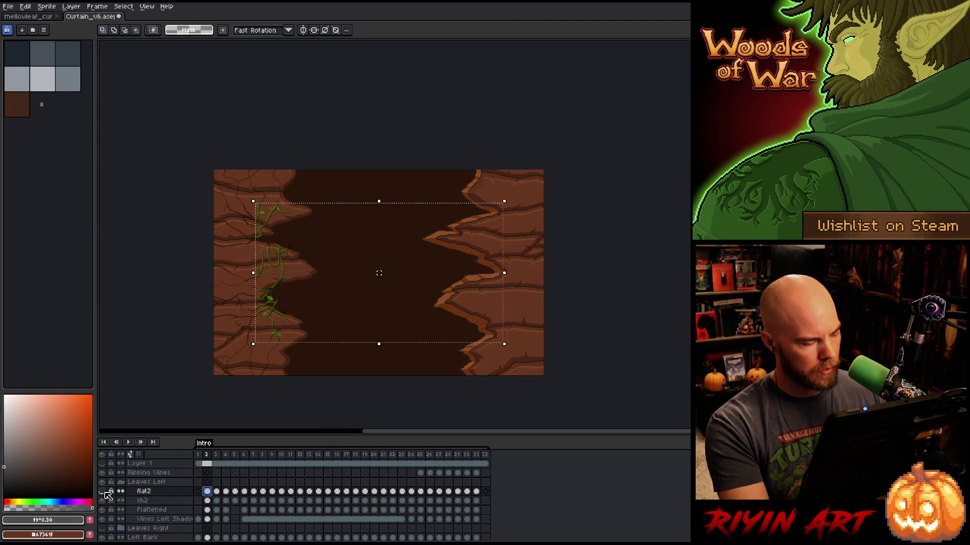
left_click(208, 501, "shift")
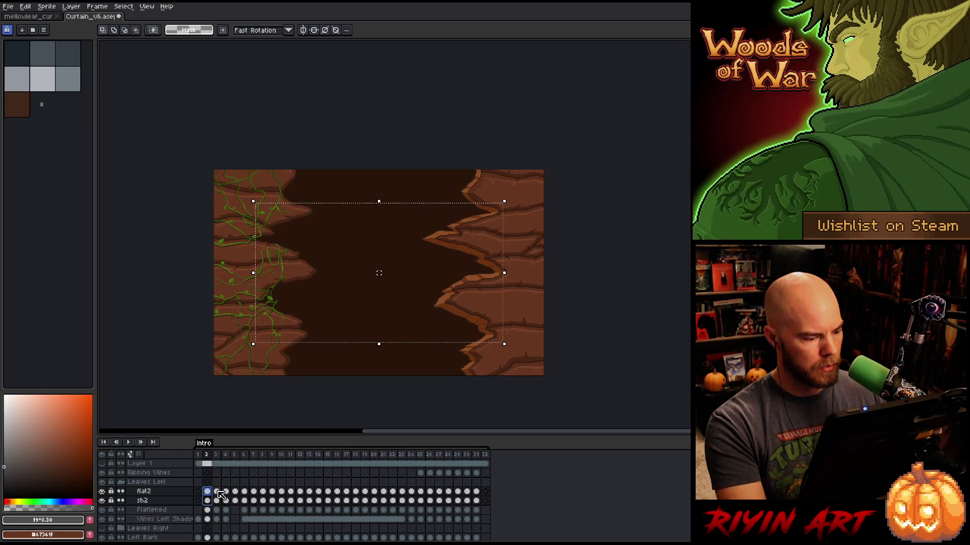
left_click(218, 501)
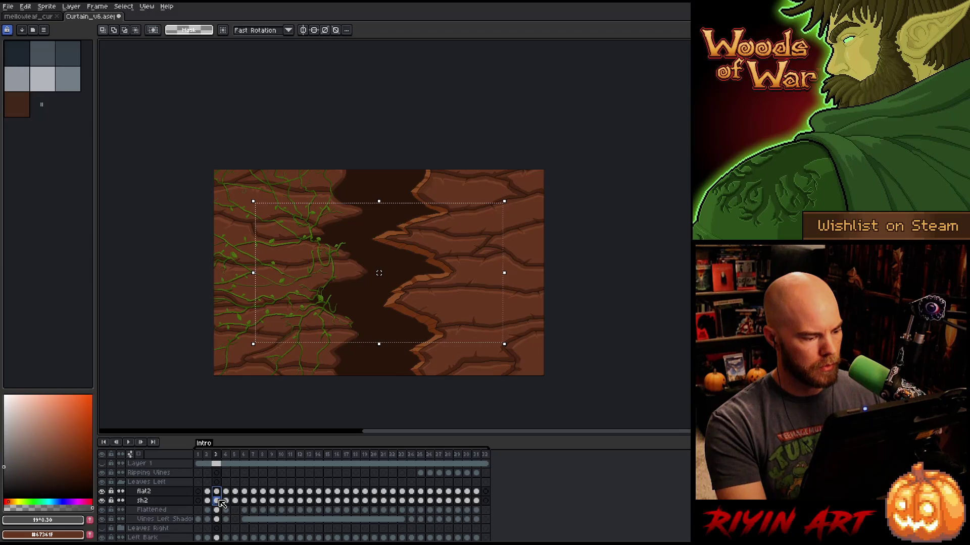
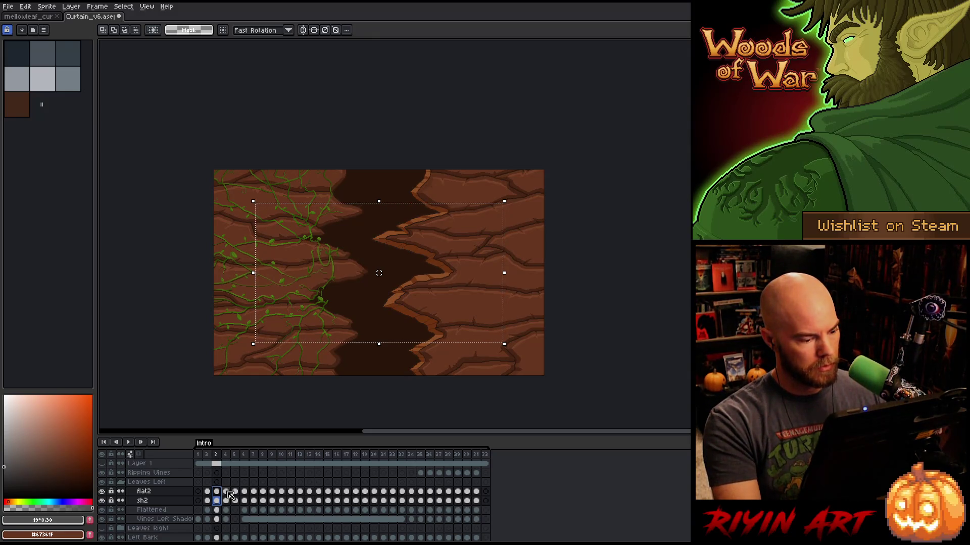
On frames 4–5, toggle the Flattened and flat2 vines off and on to compare against bare bark.
left_click_drag(227, 492, 229, 498)
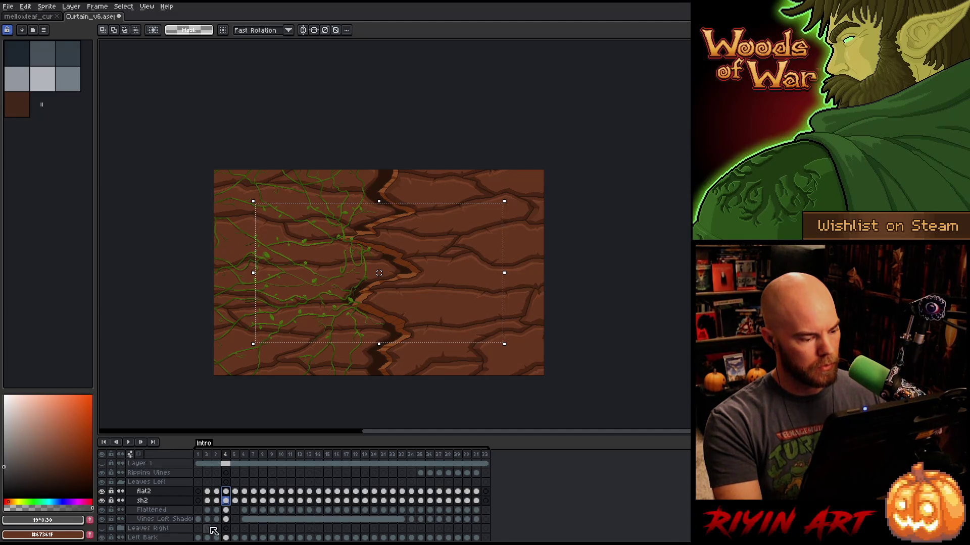
left_click(102, 510)
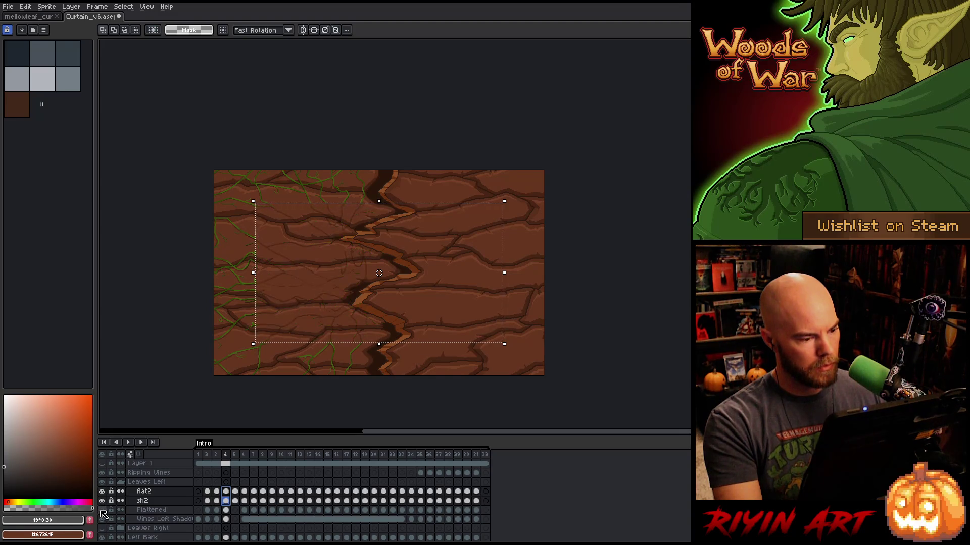
left_click(102, 511)
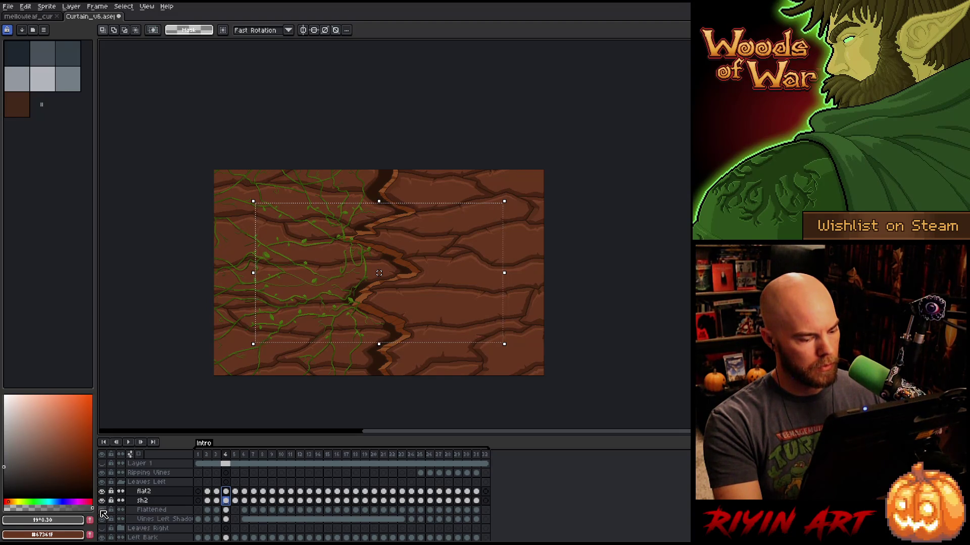
key("Right")
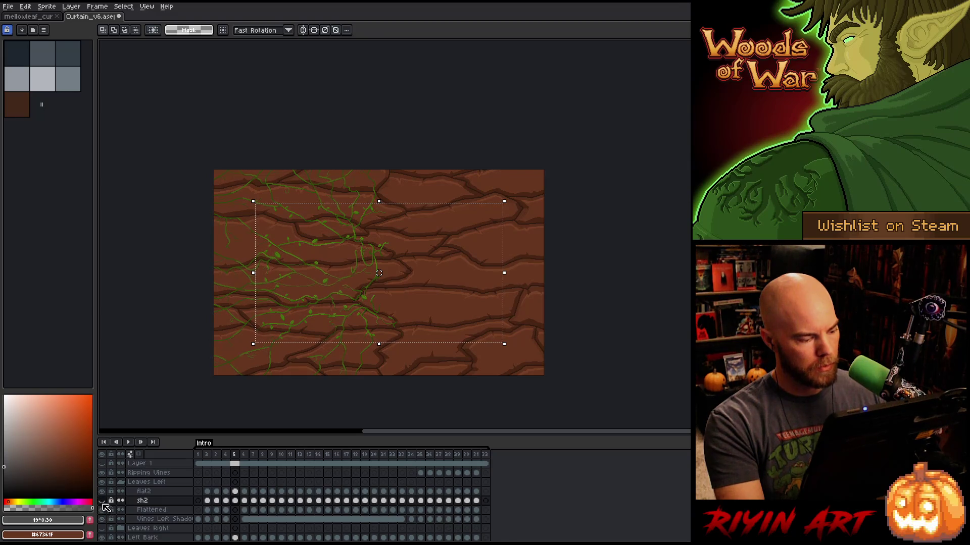
left_click(103, 492)
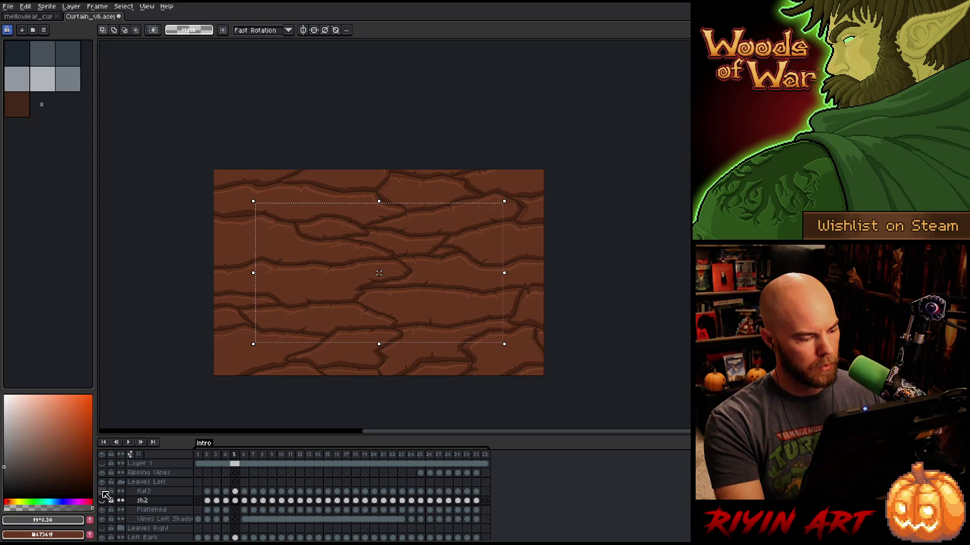
left_click(103, 492)
left_click(103, 494)
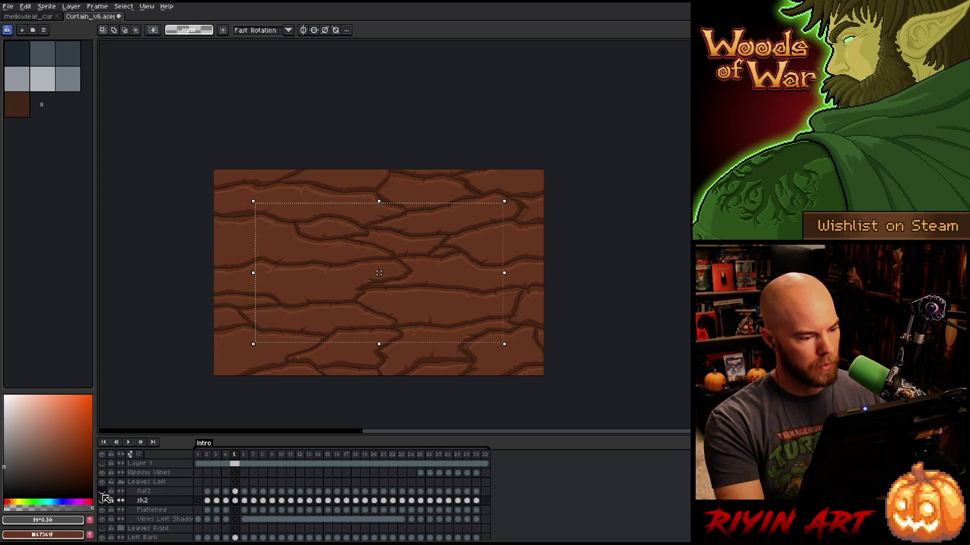
left_click(105, 493)
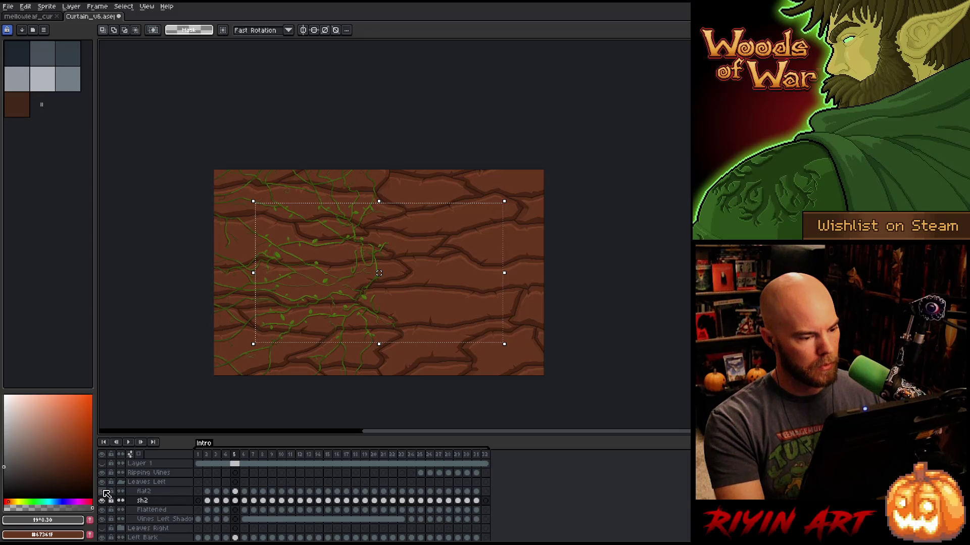
Step from frame 4 through to 28, flipping between frames 27 and 28 where the bark splits.
key("Left")
key("Right")
key("Right")
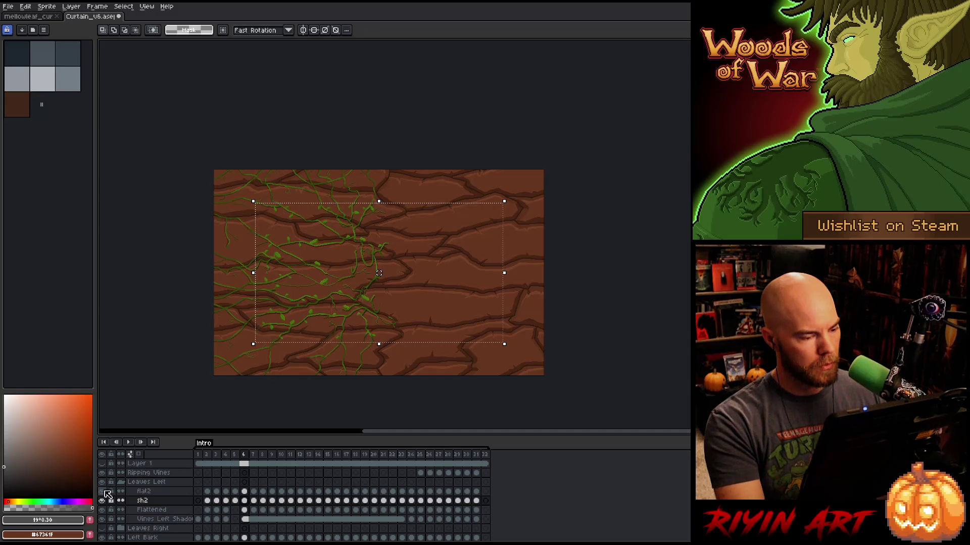
key("Left")
key("Right")
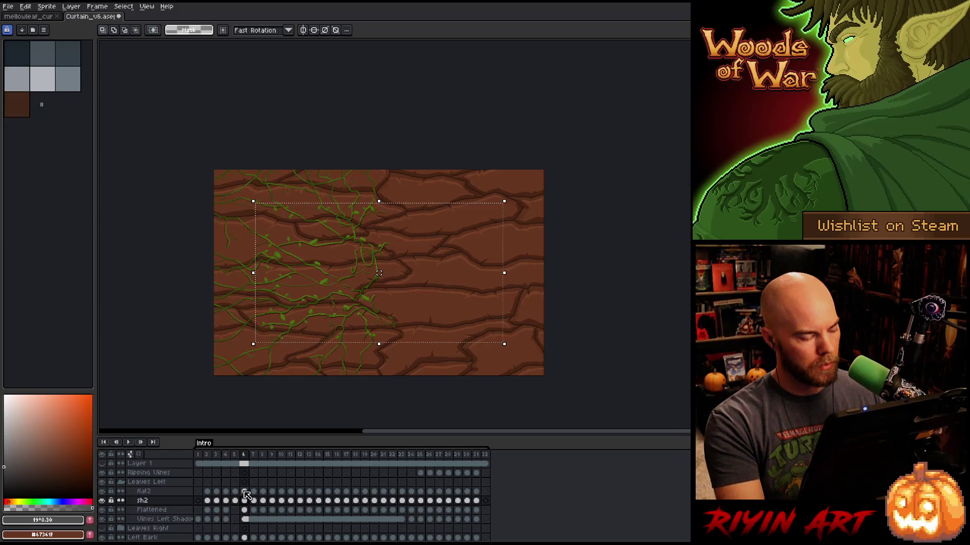
key("Right")
key("Right")
key("Right")
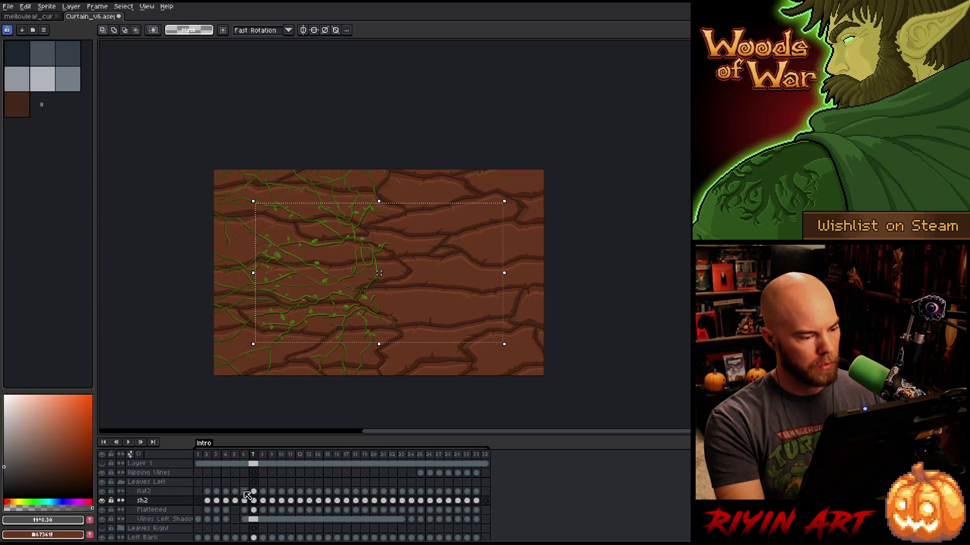
key("Right")
key("Right")
key("Right")
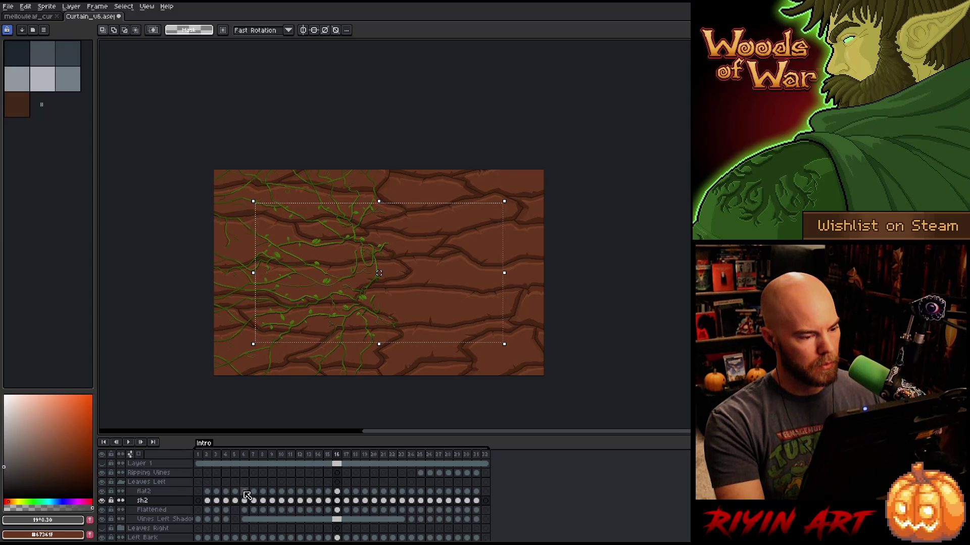
key("Right")
key("Right")
key("Right")
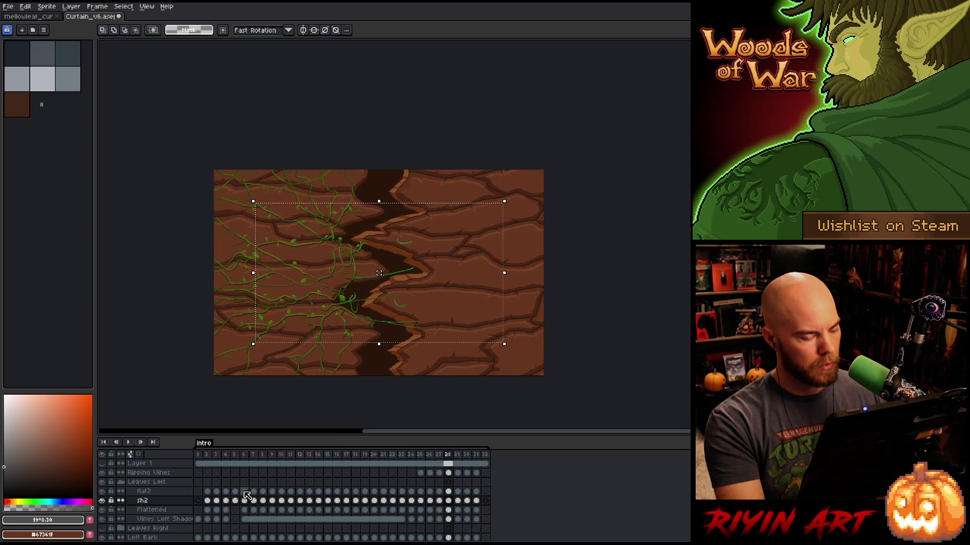
key("Left")
key("Right")
key("Left")
key("Right")
key("Left")
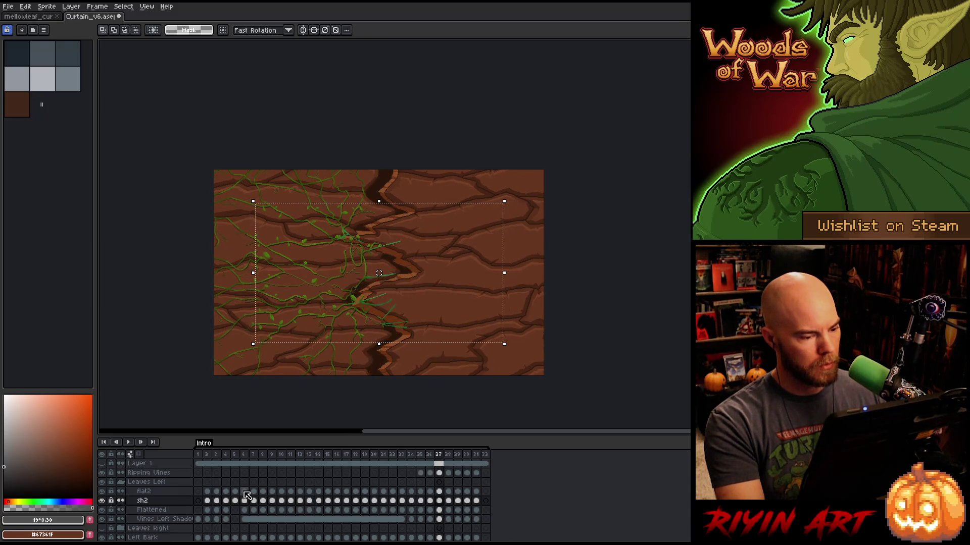
Check frames 26–29 around the opening crack and select the vine cels from frame 6 to 31.
key("Right")
key("Right")
key("Left")
key("Left")
key("Left")
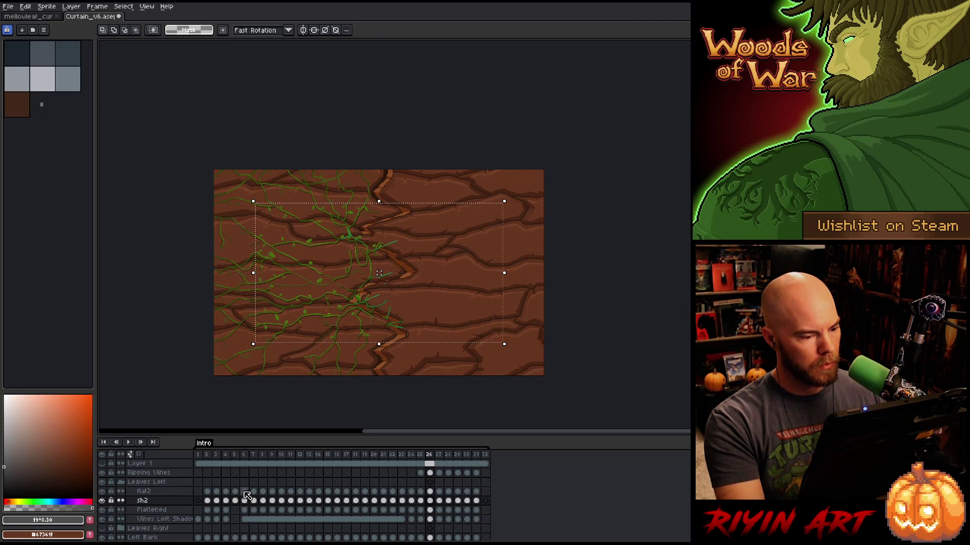
key("Right")
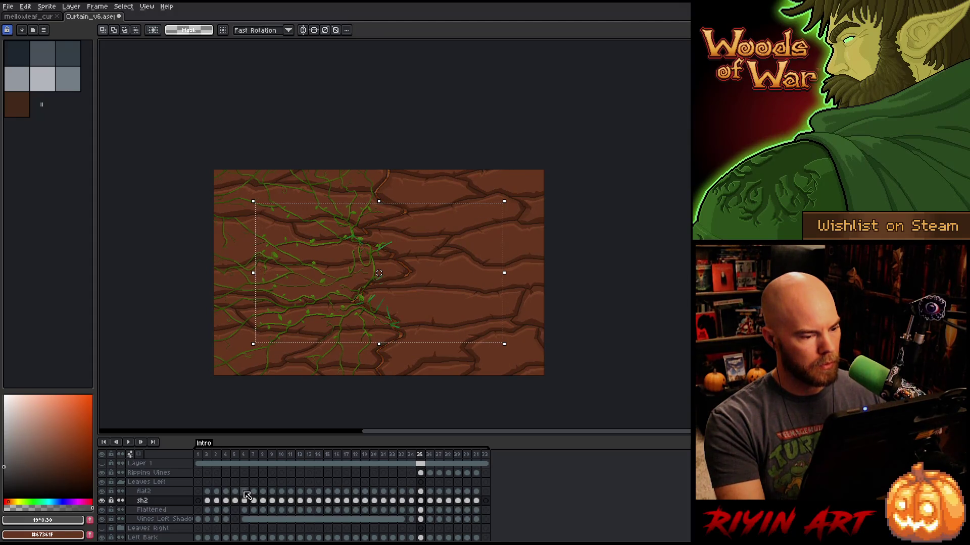
key("Left")
key("Right")
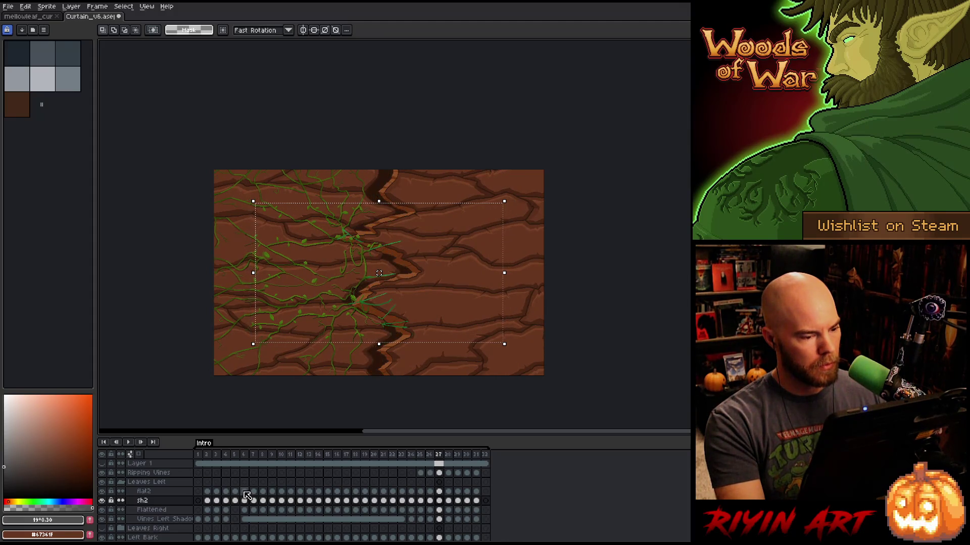
key("Right")
key("Right")
left_click_drag(245, 492, 476, 498)
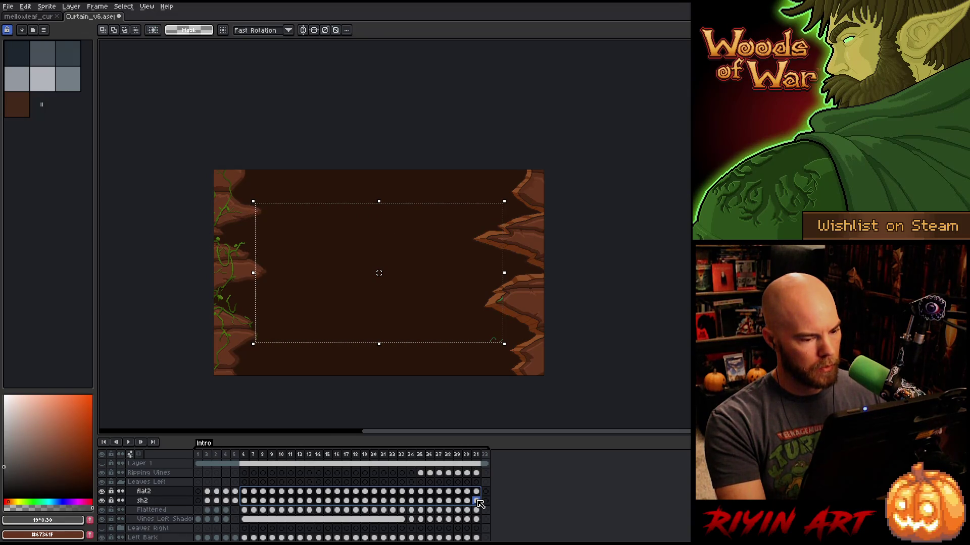
Play the selected frames 6–31, then zoom in on the left-side vines of frame 6.
key("Return")
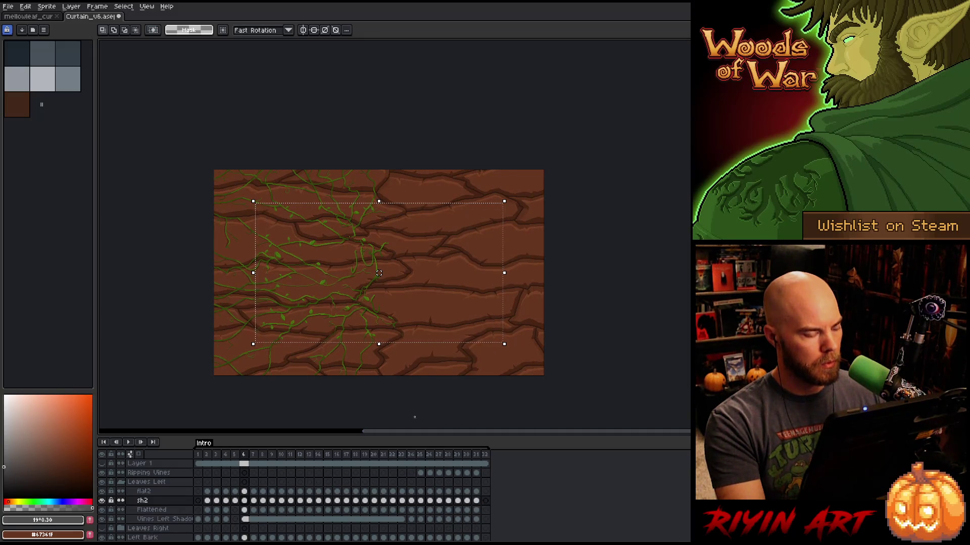
scroll(258, 309, "up", 4)
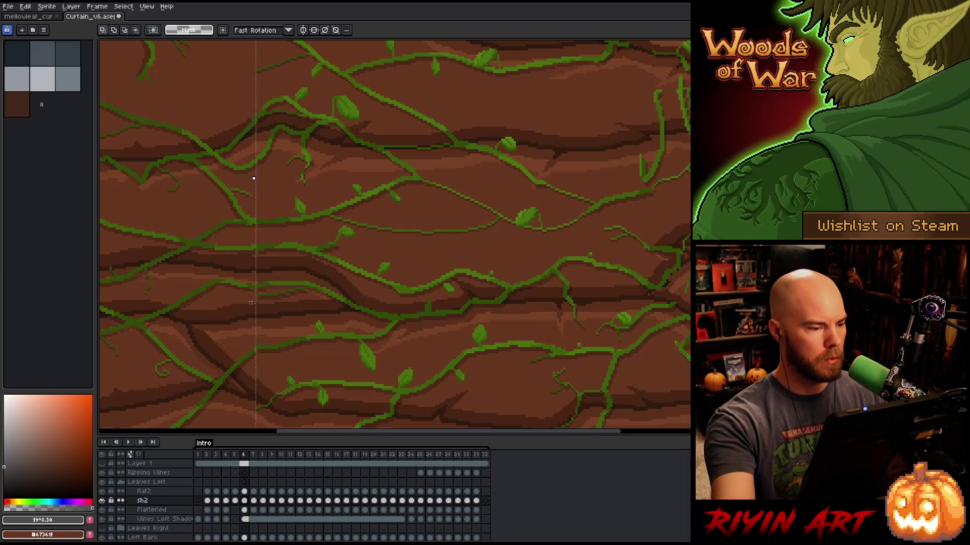
Lasso a tall vertical strip of vines near the left edge on the Flattened frame 6.
key("b")
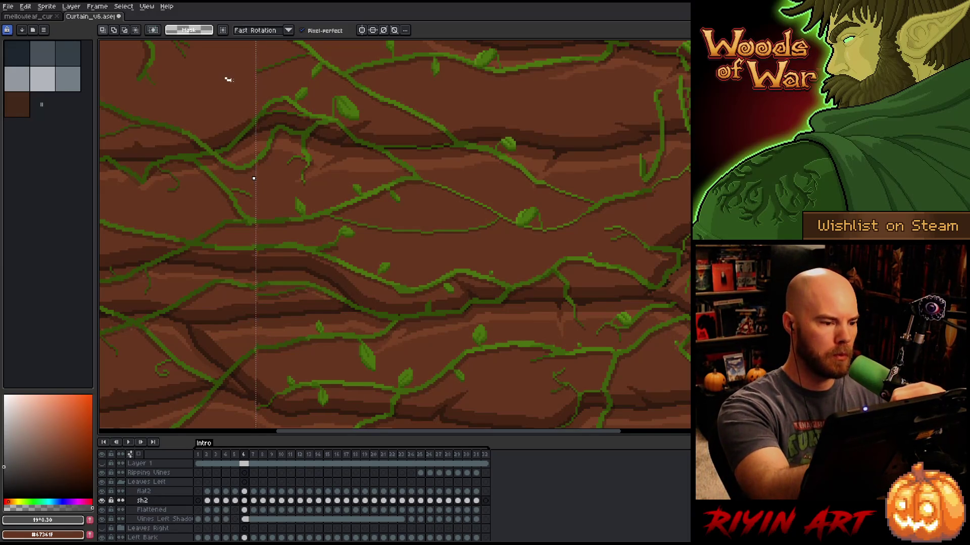
mouse_move(226, 79)
left_mouse_down()
mouse_move(281, 99)
mouse_move(279, 190)
mouse_move(294, 231)
mouse_move(302, 360)
left_mouse_up()
mouse_move(251, 378)
left_mouse_down()
mouse_move(190, 210)
mouse_move(200, 104)
left_mouse_up()
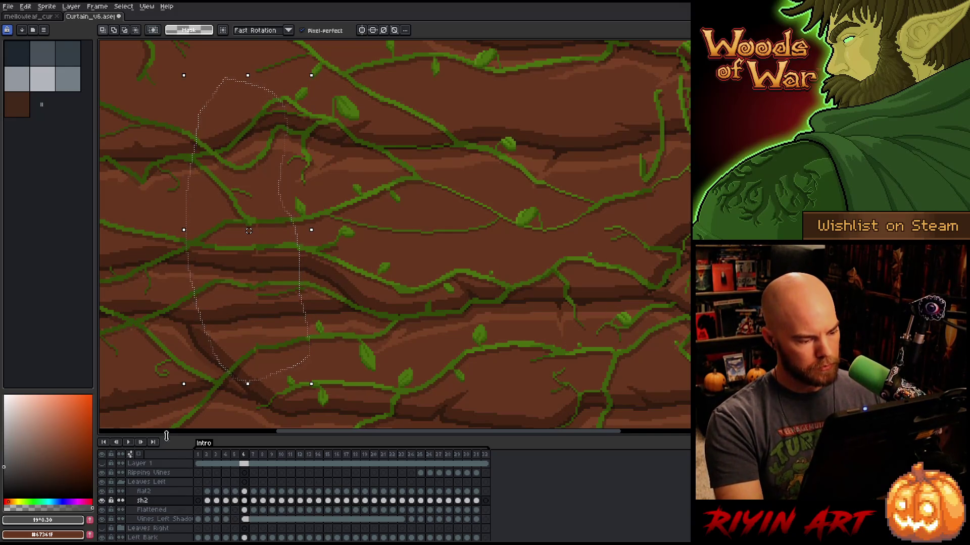
left_click(244, 511)
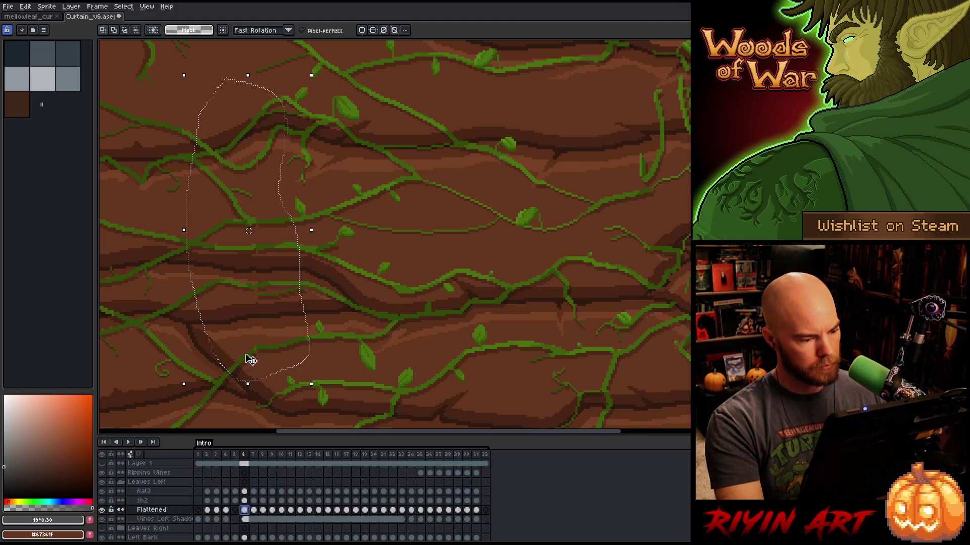
left_click(272, 352)
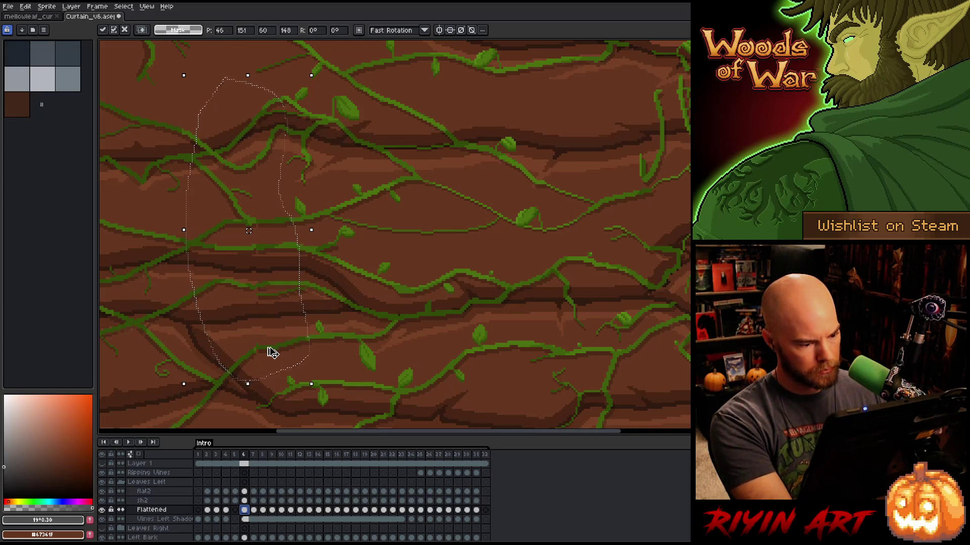
Compare that strip across frames 4, 5 and 6, then add an empty Layer 2 above flat2.
left_click(235, 492)
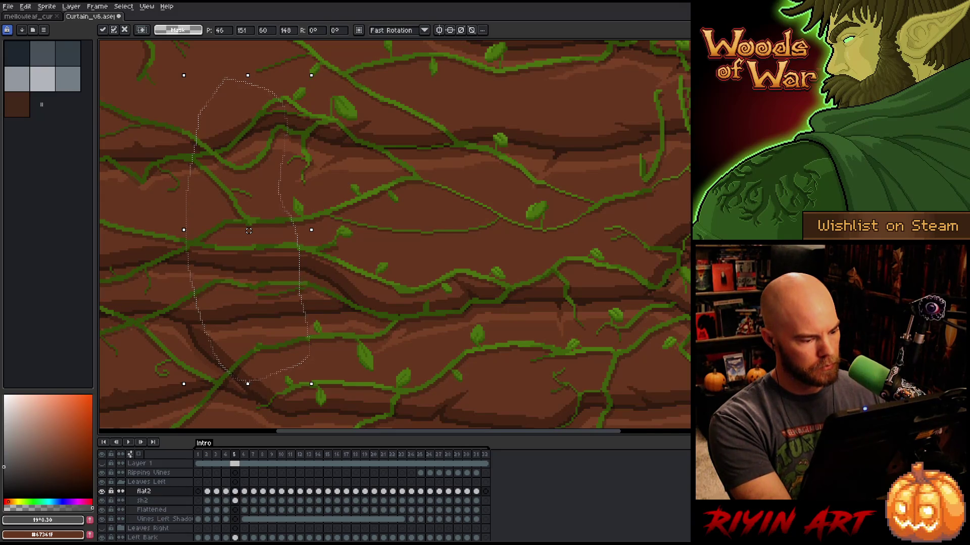
left_click(226, 492)
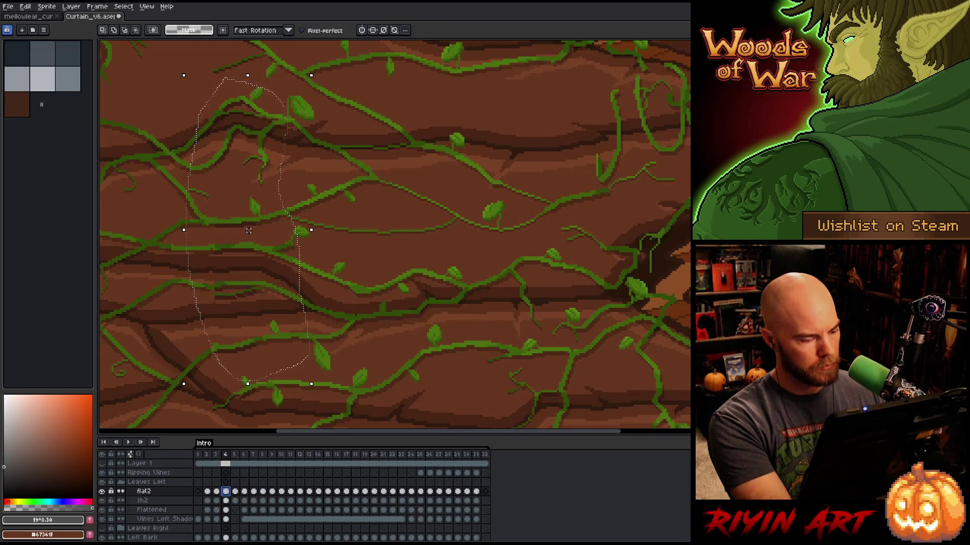
key("period")
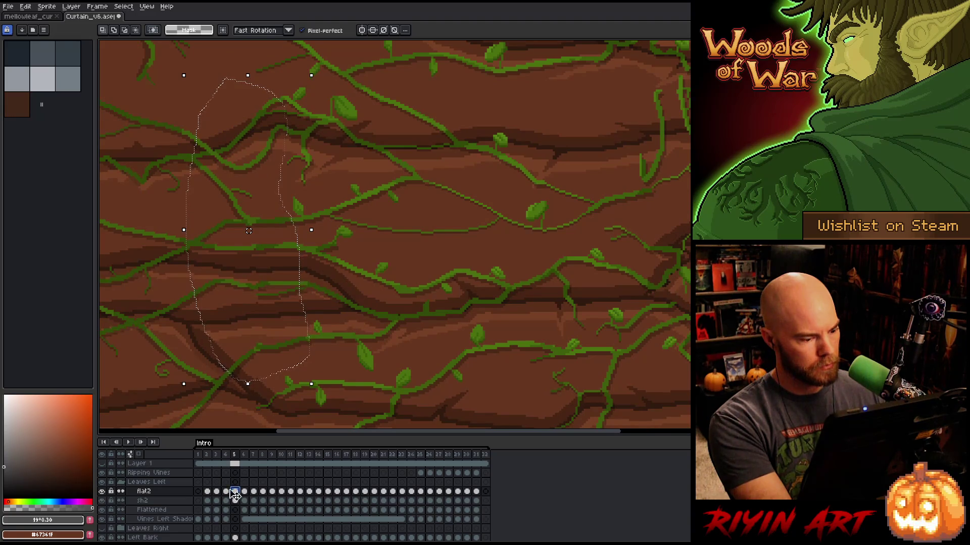
key("shift+n")
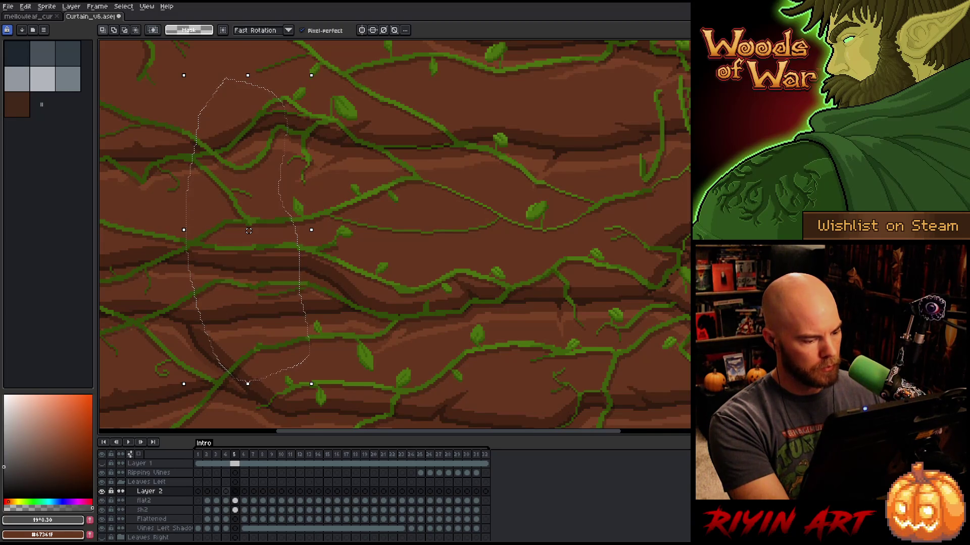
On frame 4, select a narrow vine strip, shift it left and commit it.
key("comma")
left_click_drag(253, 95, 311, 351)
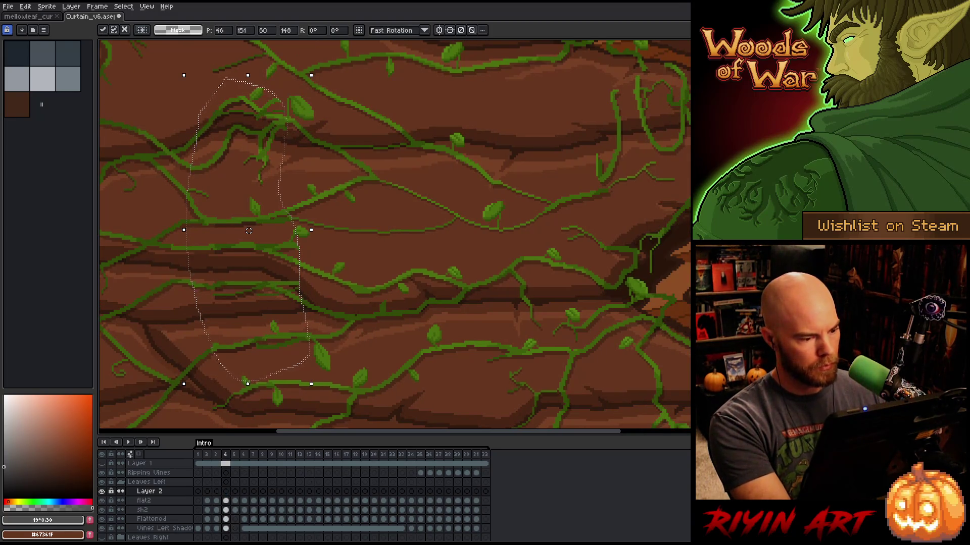
left_click_drag(284, 224, 256, 224)
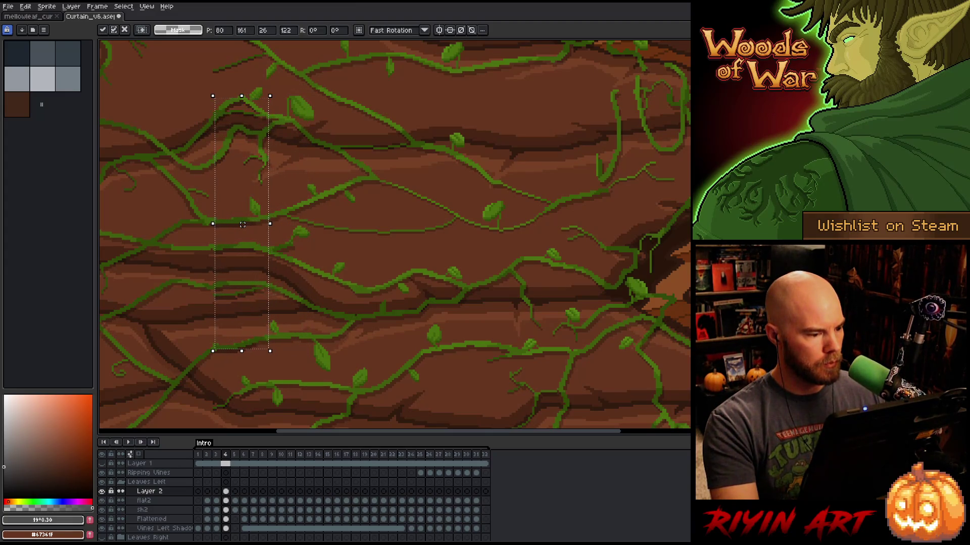
key("Right")
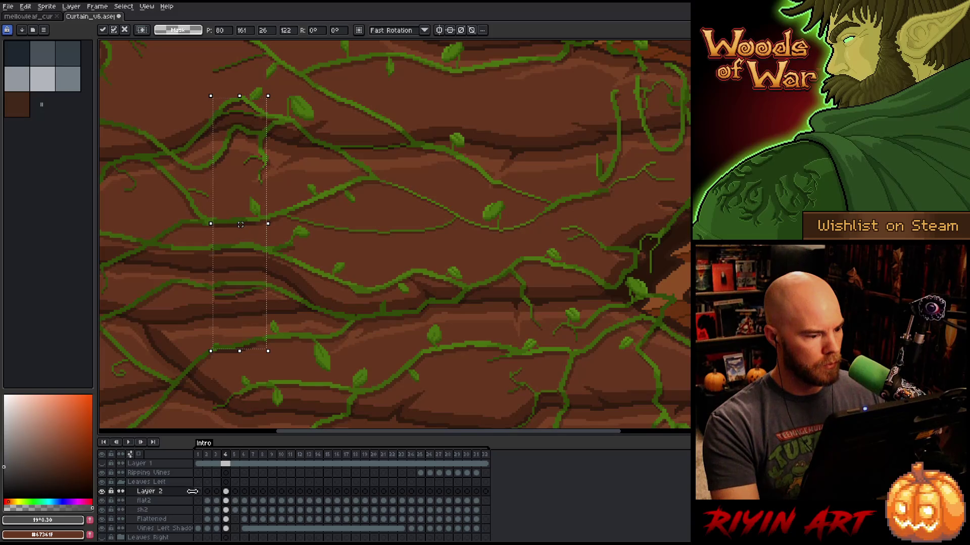
key("Return")
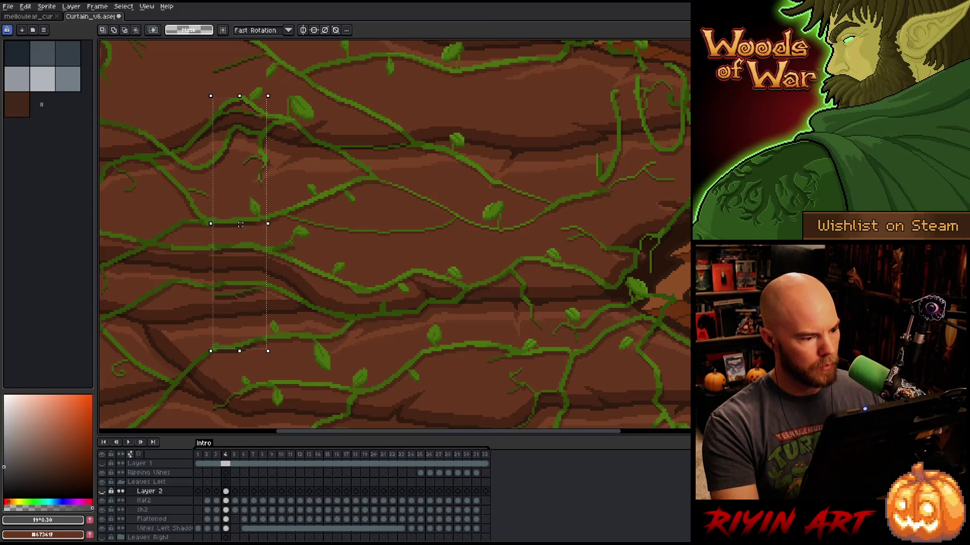
left_click(225, 493)
key("ctrl+d")
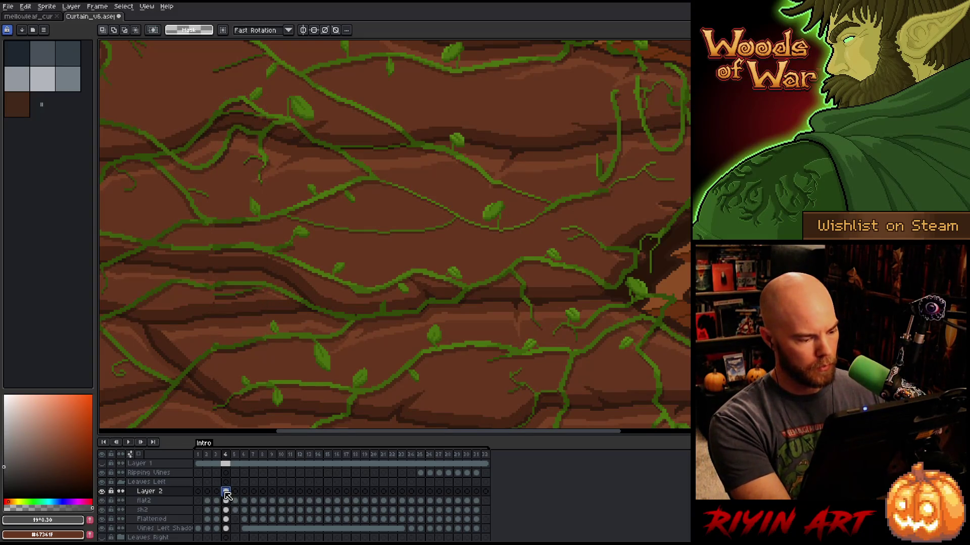
Compare Layer 2 across frames 3, 4 and 24–26, settling on frame 25.
left_click(216, 492)
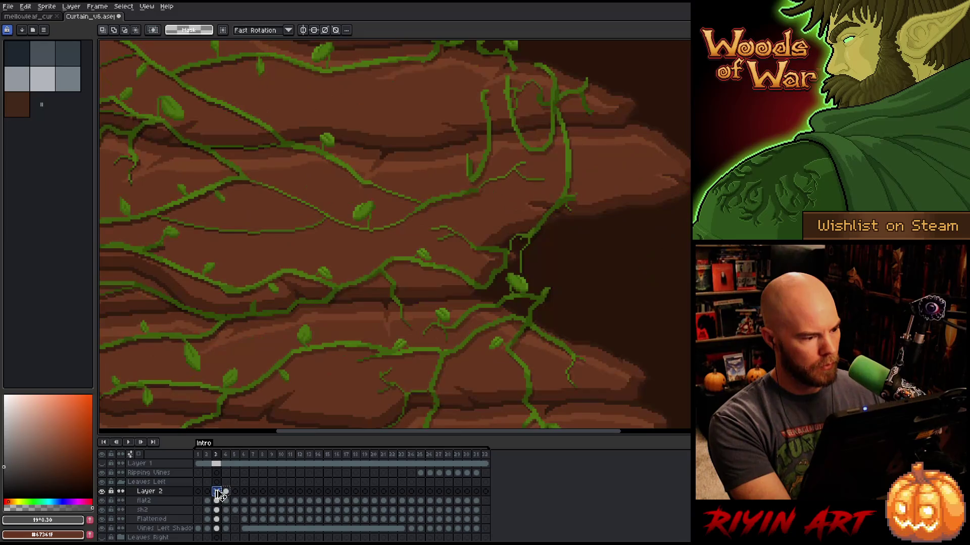
scroll(203, 360, "down", 1)
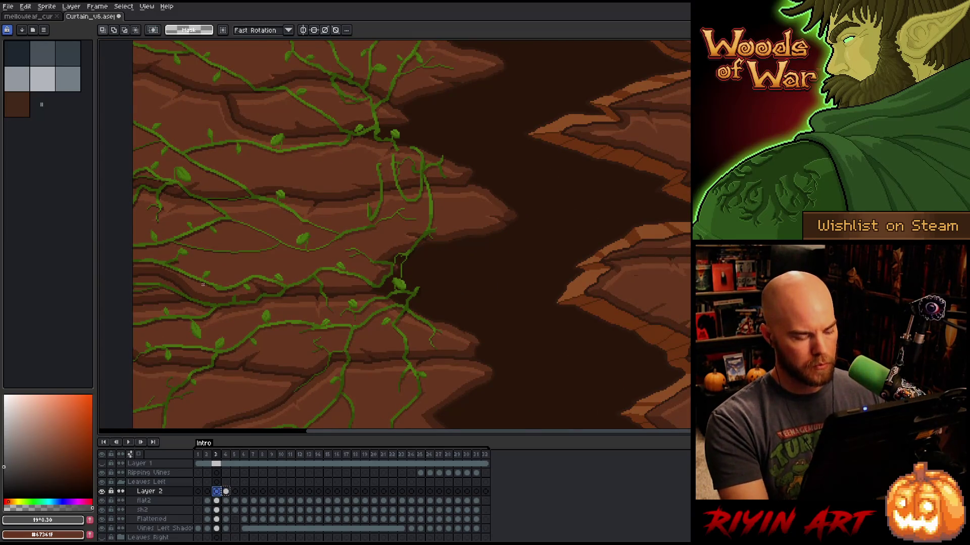
key("Right")
key("Right")
key("Right")
key("Right")
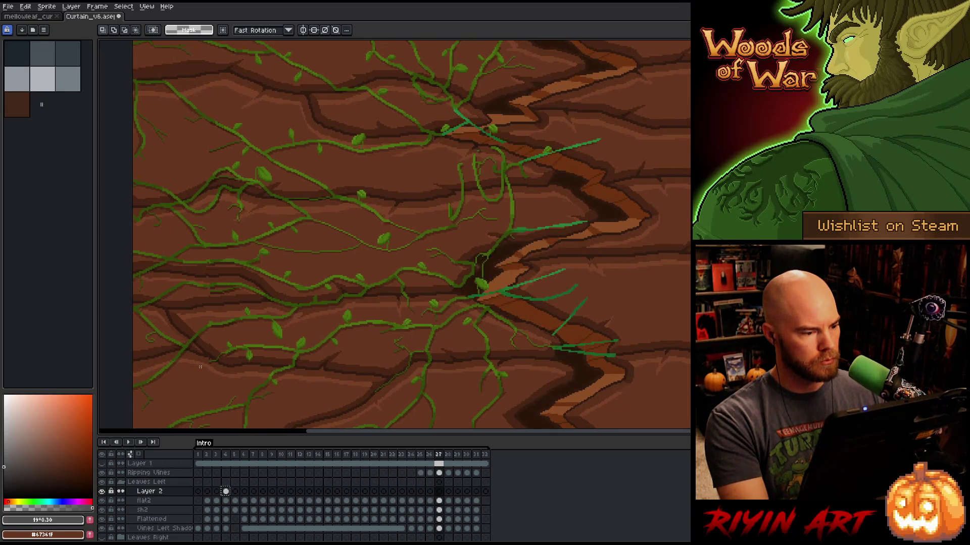
key("Left")
key("Left")
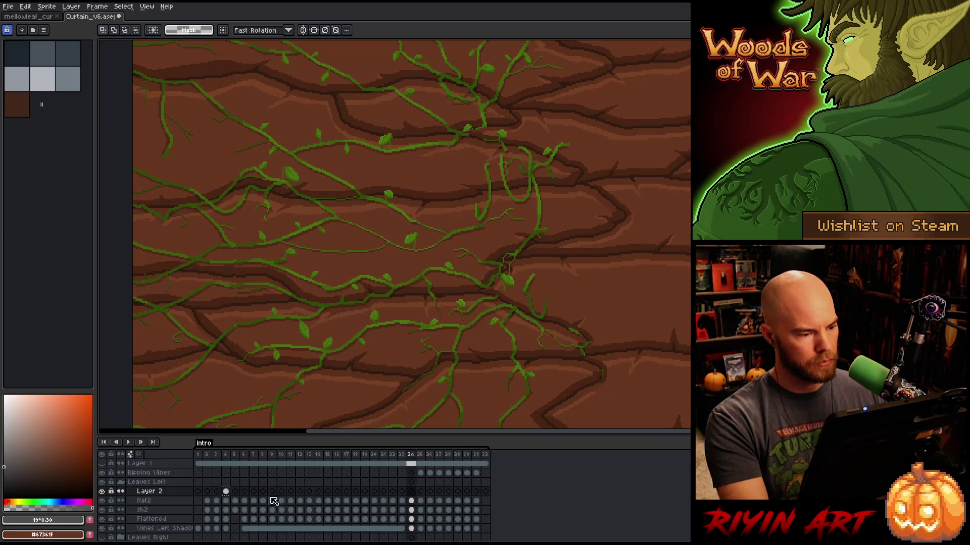
left_click(226, 492)
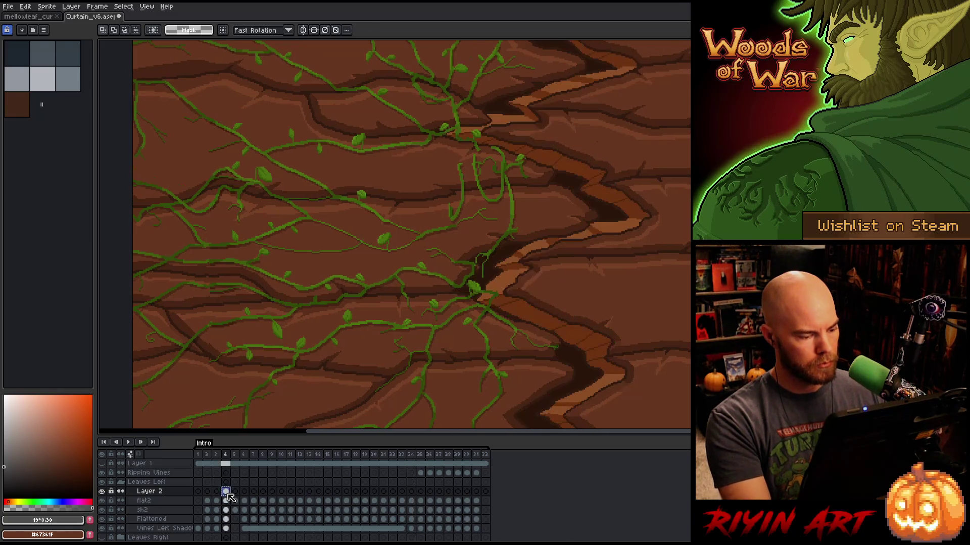
left_click(422, 493)
left_click(431, 493)
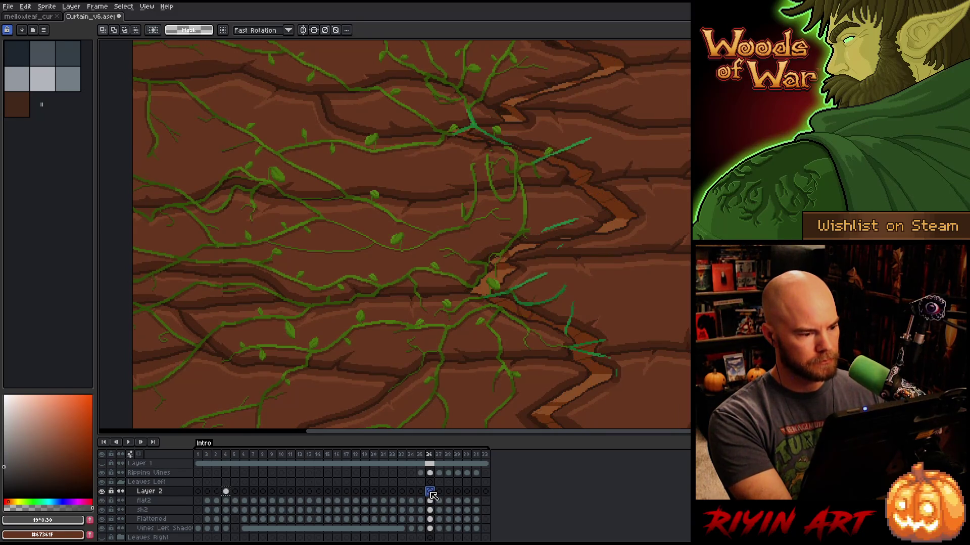
left_click(422, 493)
Mark a tall vine strip on the left and place it into frame 25.
left_click_drag(211, 166, 250, 328)
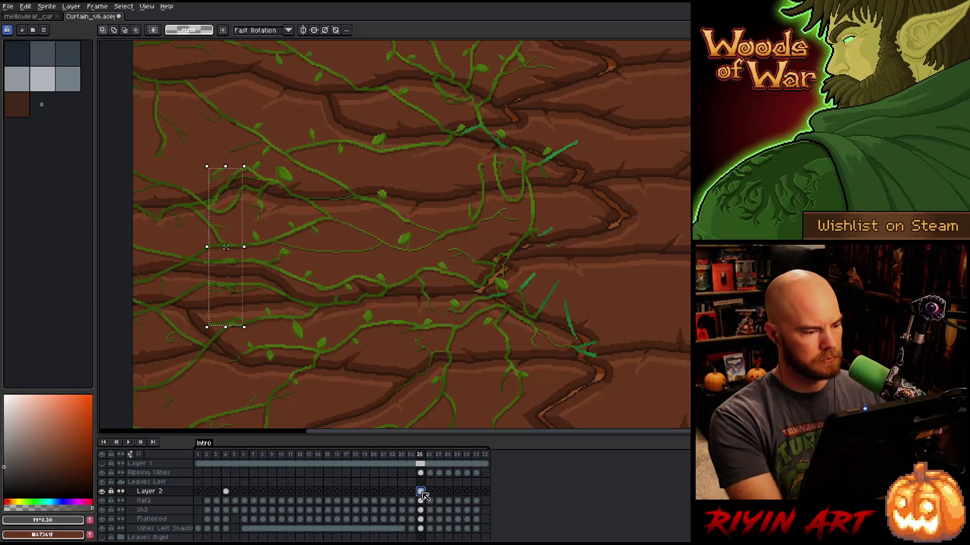
key("ctrl+t")
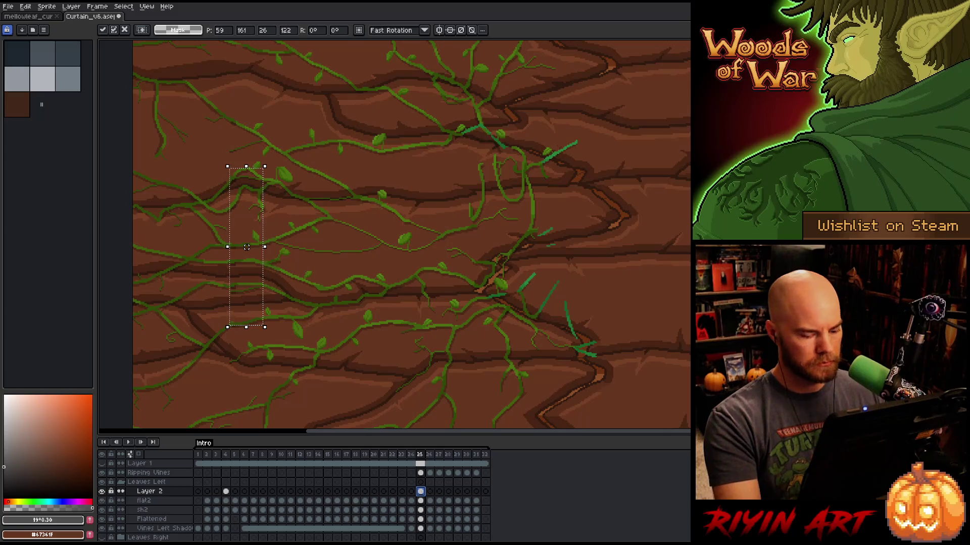
key("comma")
key("period")
key("period")
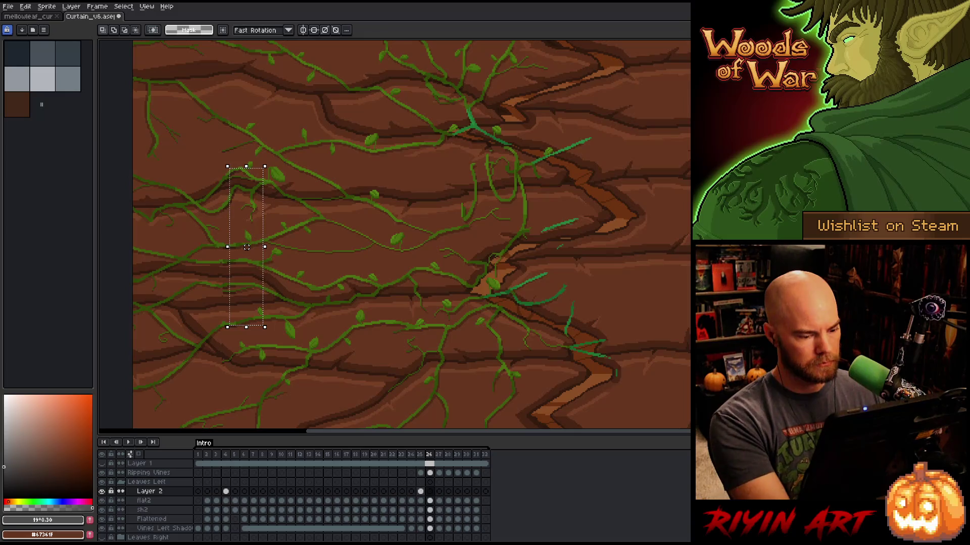
key("comma")
Paste the vine strip into frame 26, nudge it one pixel right, and preview playback.
left_click(423, 492)
key("period")
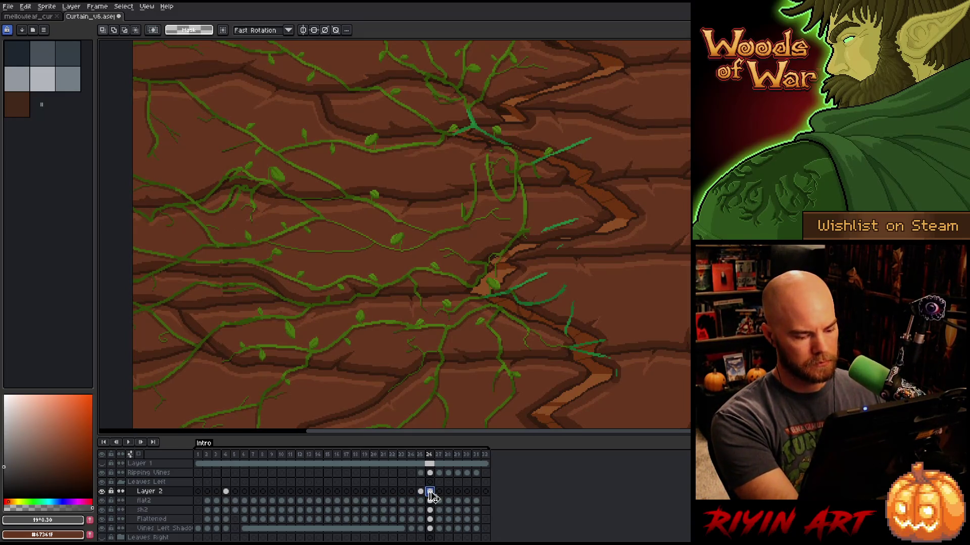
key("ctrl+v")
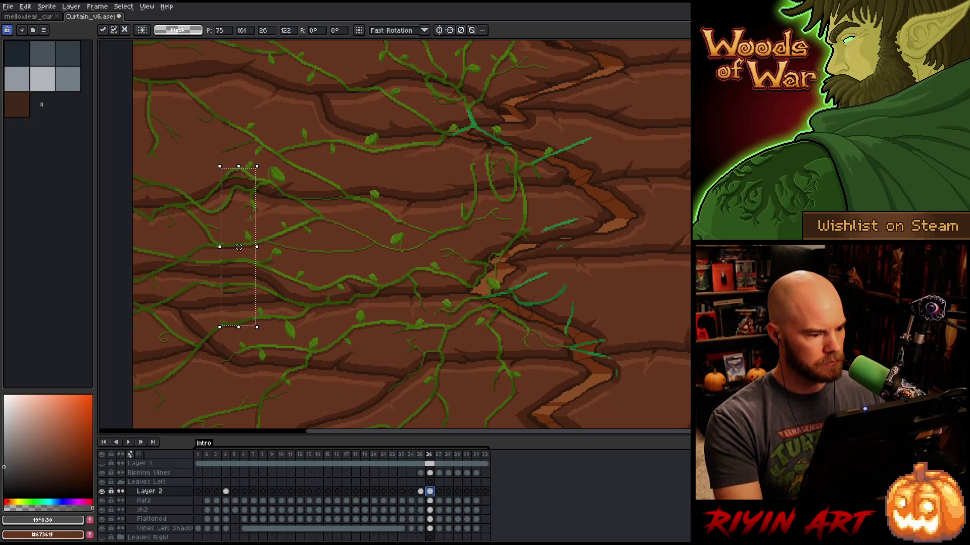
key("Right")
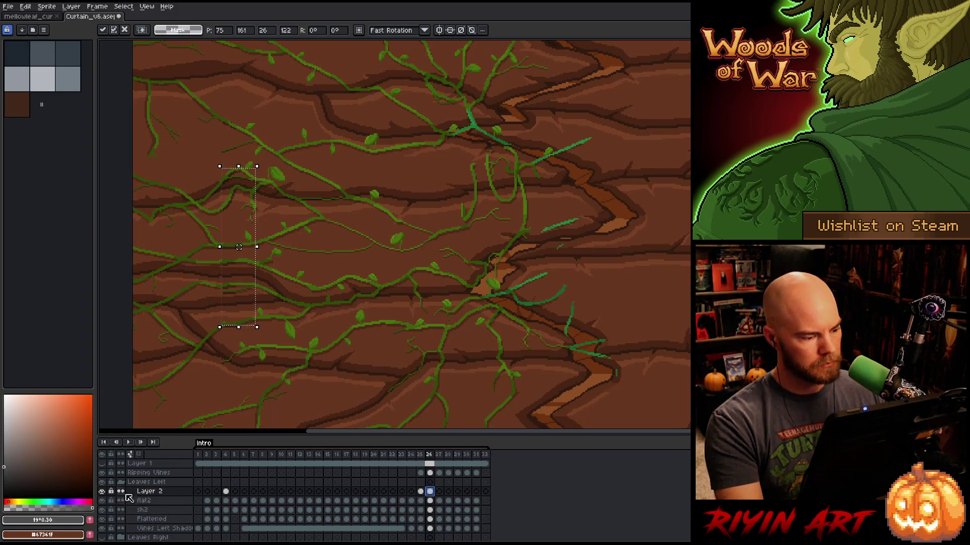
key("Return")
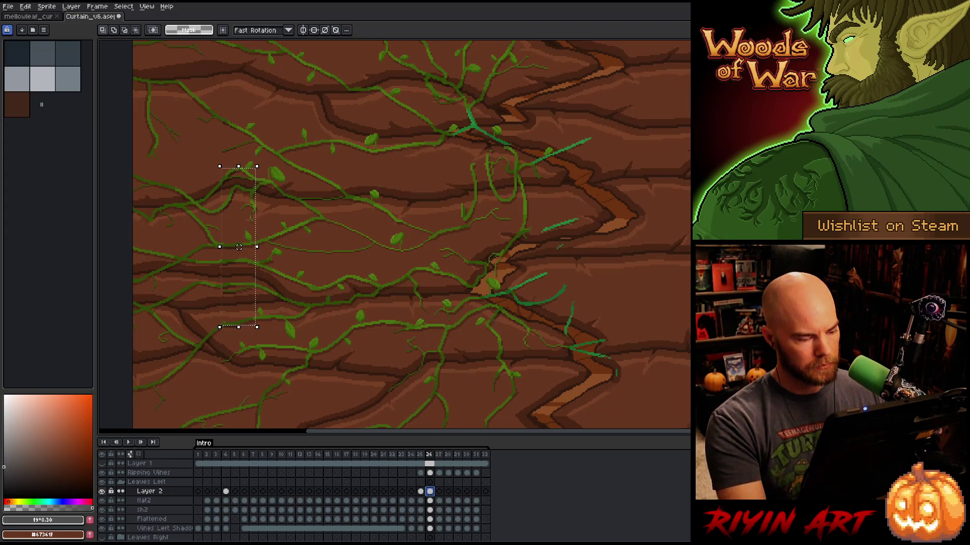
key("Return")
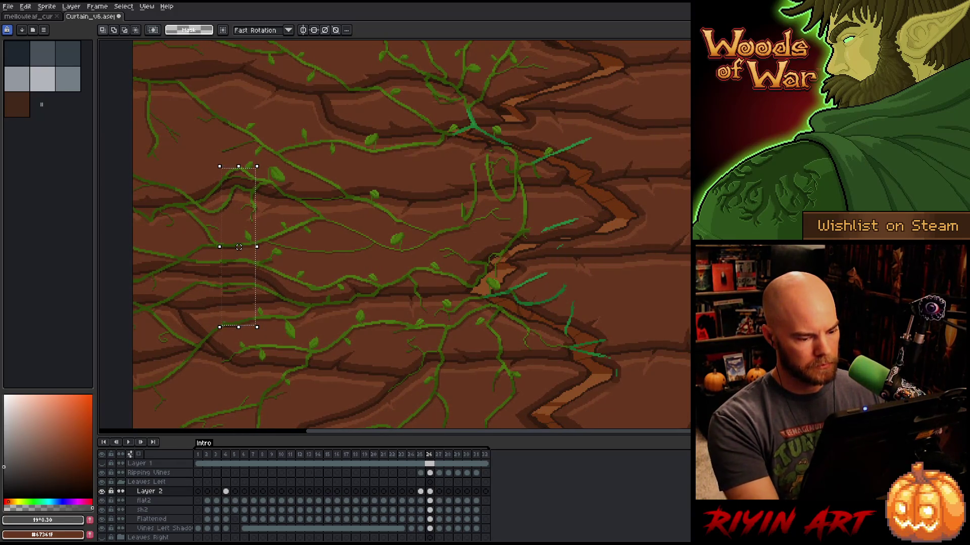
Paste the vine strip into frame 27 shifted slightly left and review playback.
left_click(430, 491)
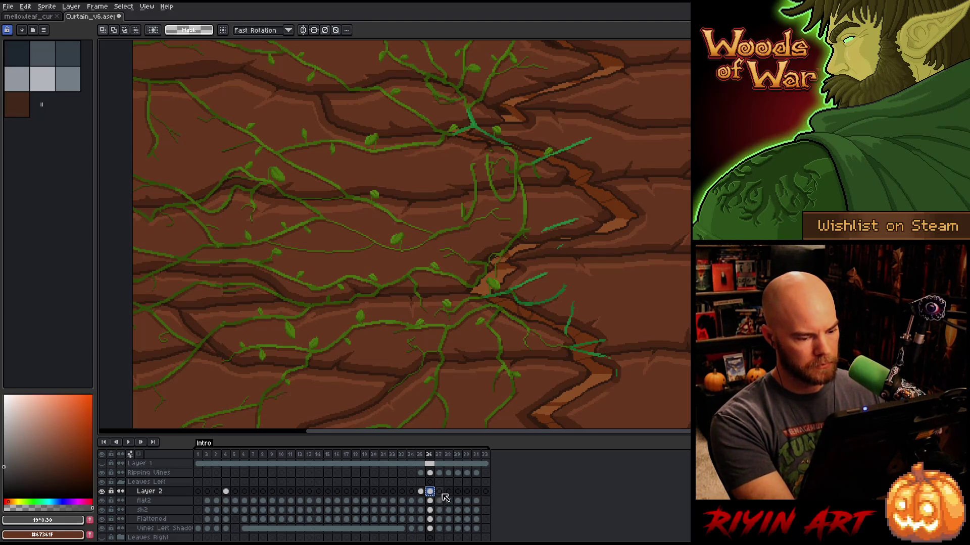
left_click(439, 492)
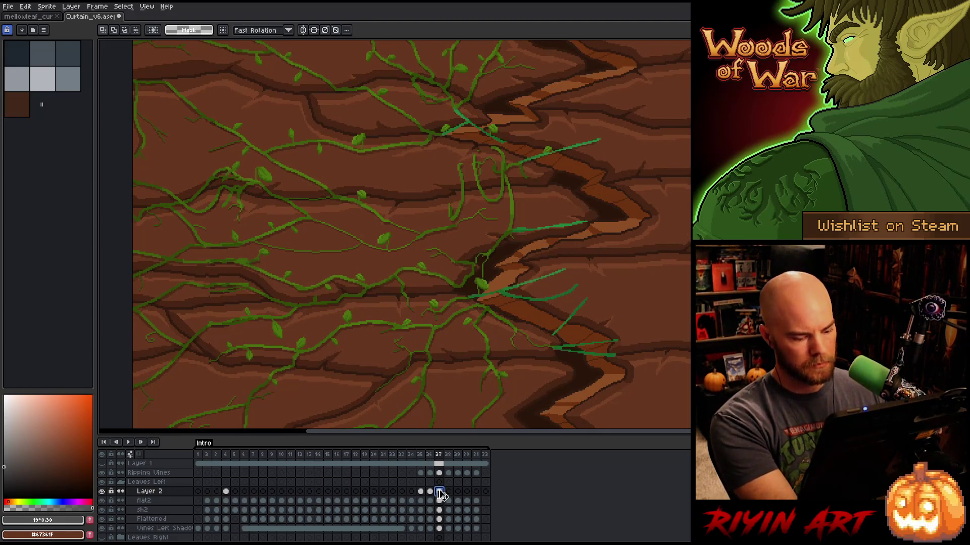
key("ctrl+v")
left_click_drag(239, 247, 234, 247)
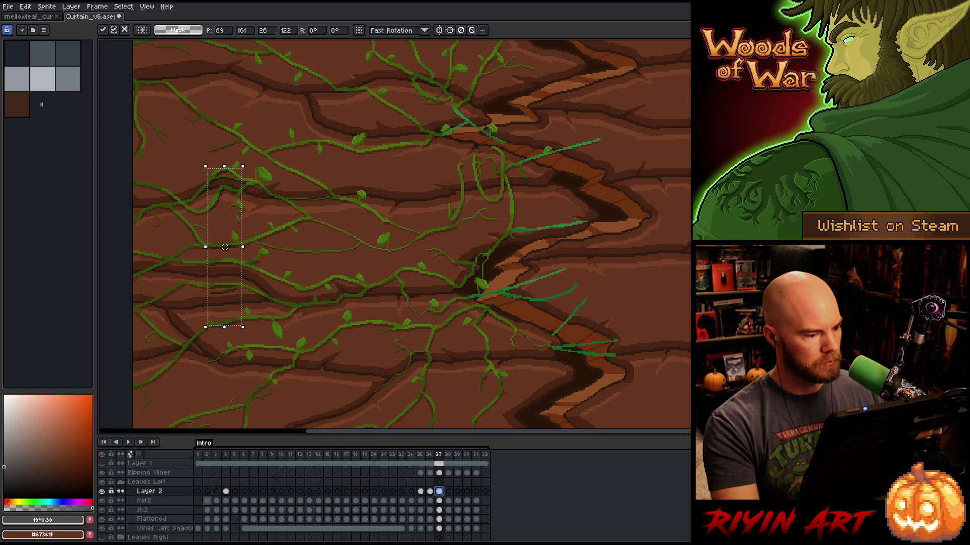
left_click(101, 491)
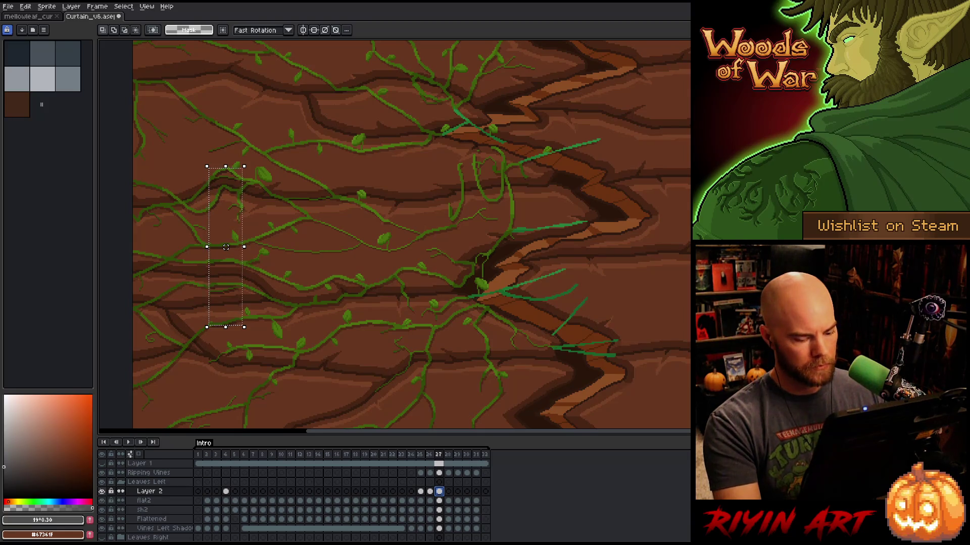
key("Return")
In frame 28, shift the vine strip further left and commit it.
key("Right")
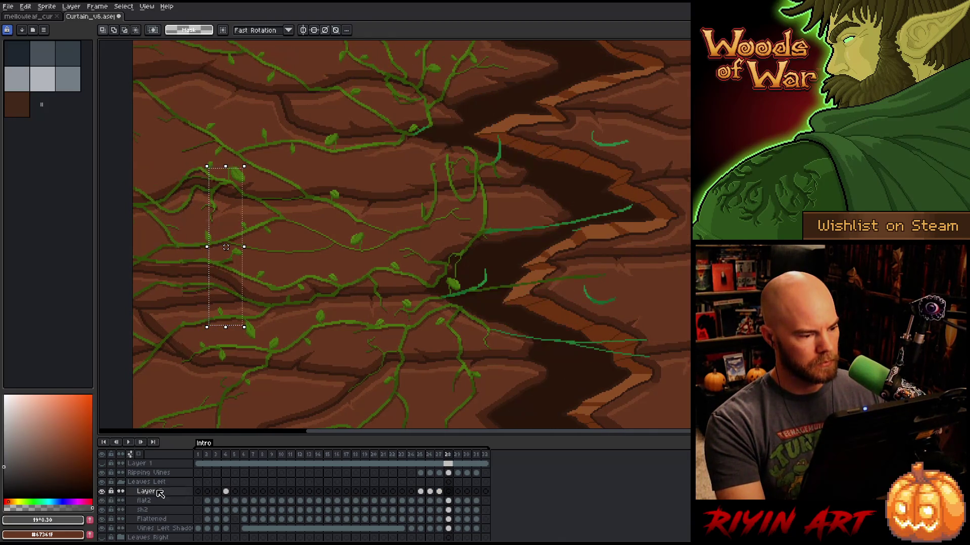
left_click(439, 491)
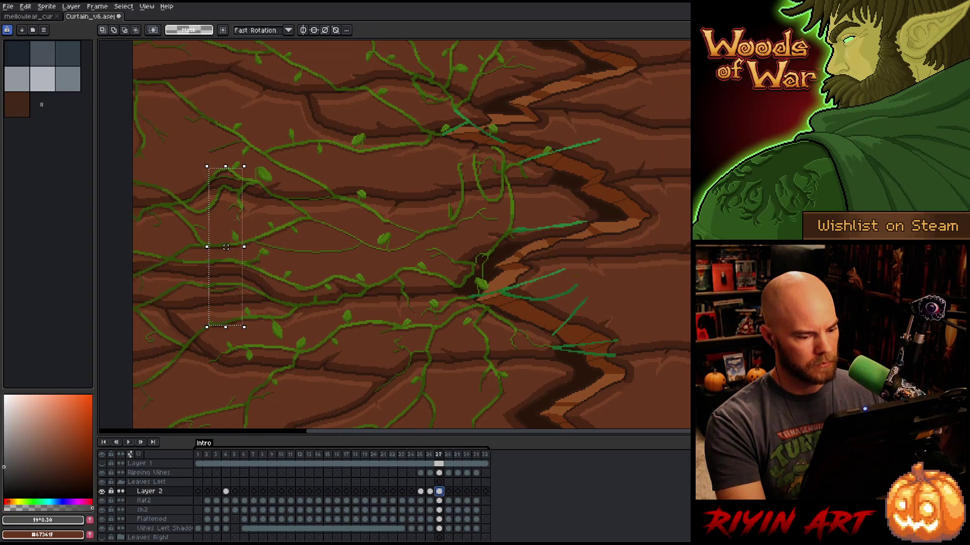
left_click(448, 492)
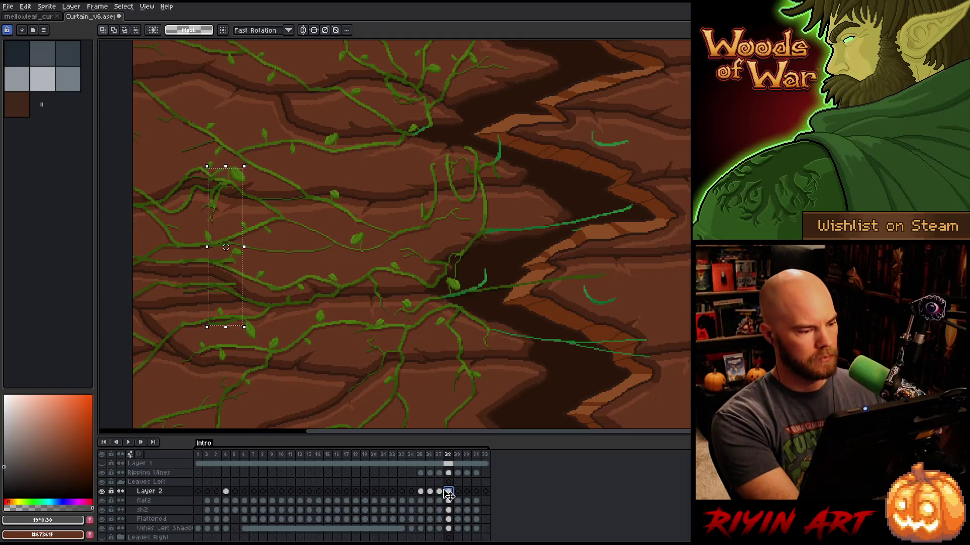
left_click_drag(226, 253, 199, 247)
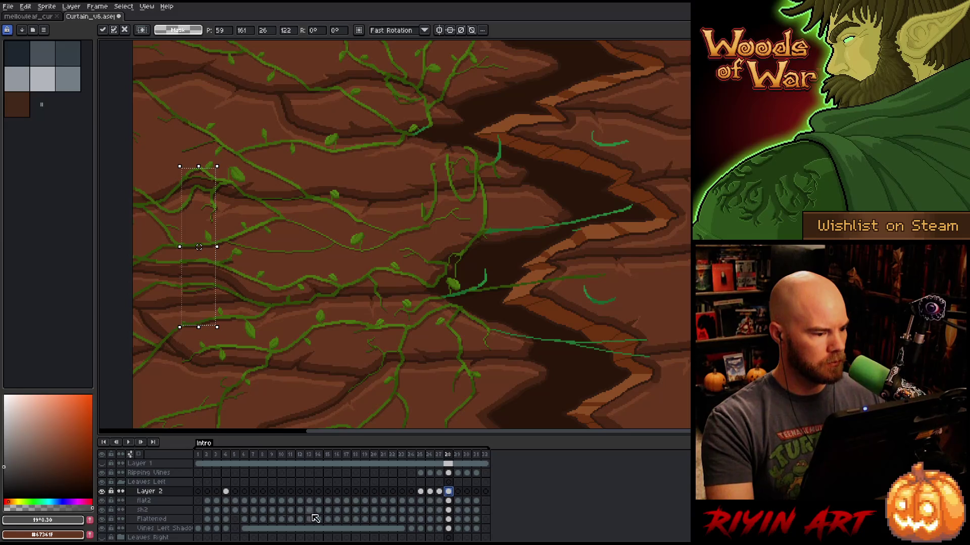
left_click(101, 491)
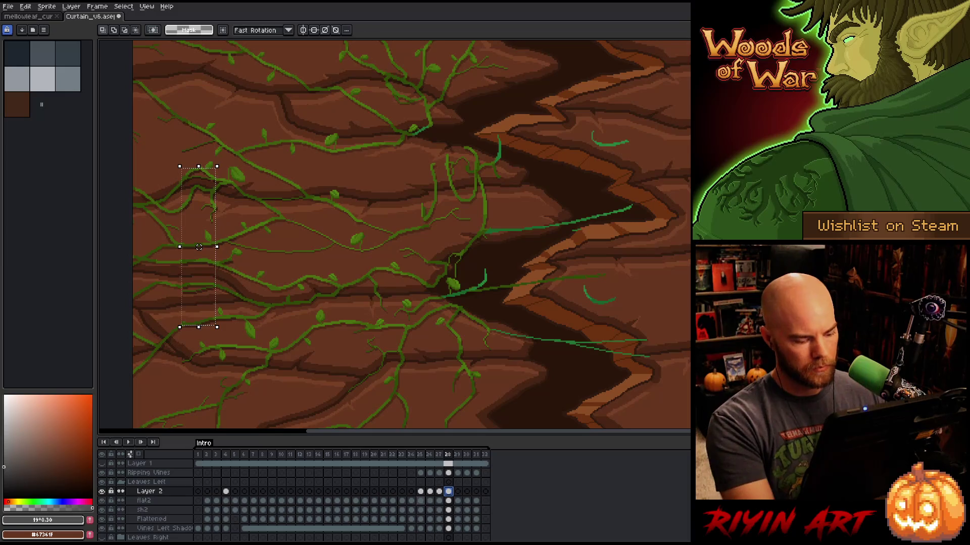
key("ctrl+d")
Place the vine strip in frame 29 moved further left, check frame 30, and replay.
left_click(458, 492)
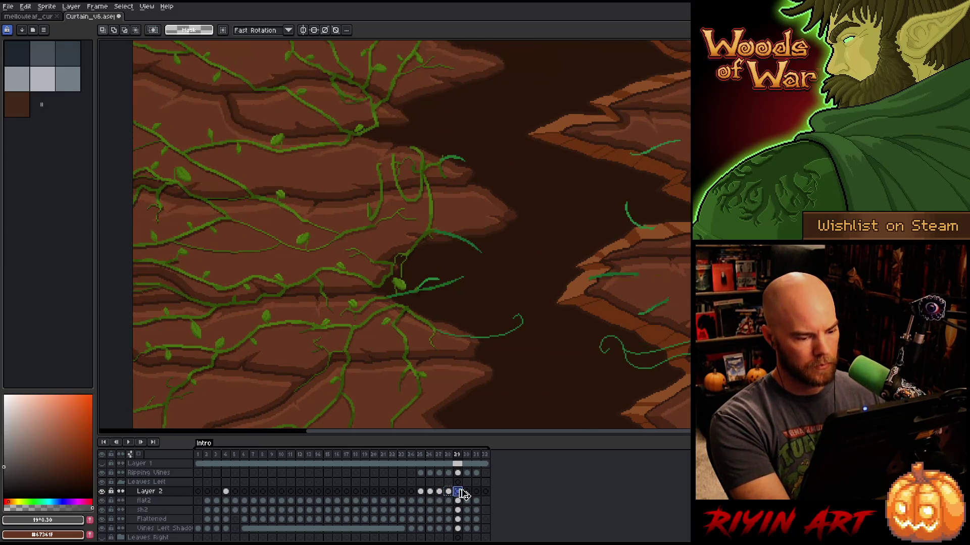
left_click_drag(178, 167, 216, 327)
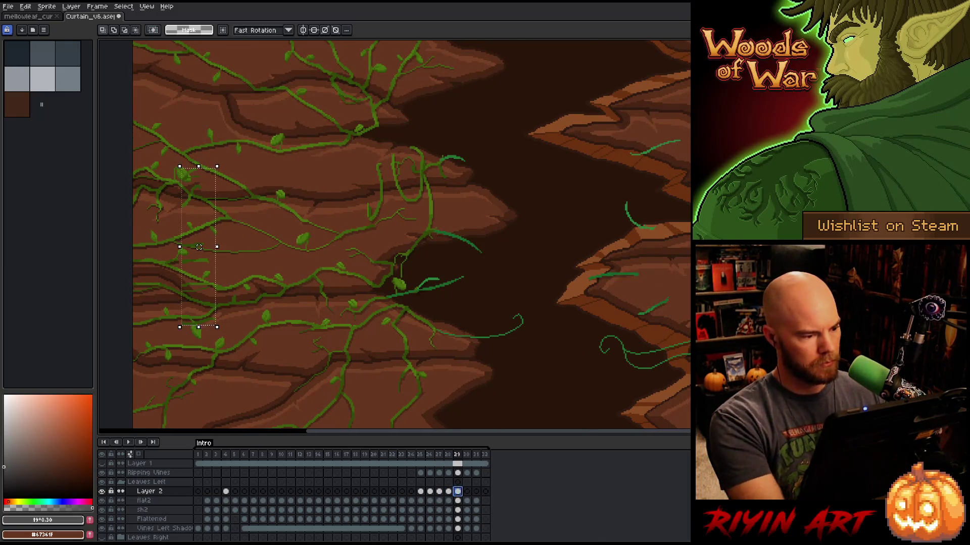
left_click(197, 247)
left_click_drag(197, 247, 145, 247)
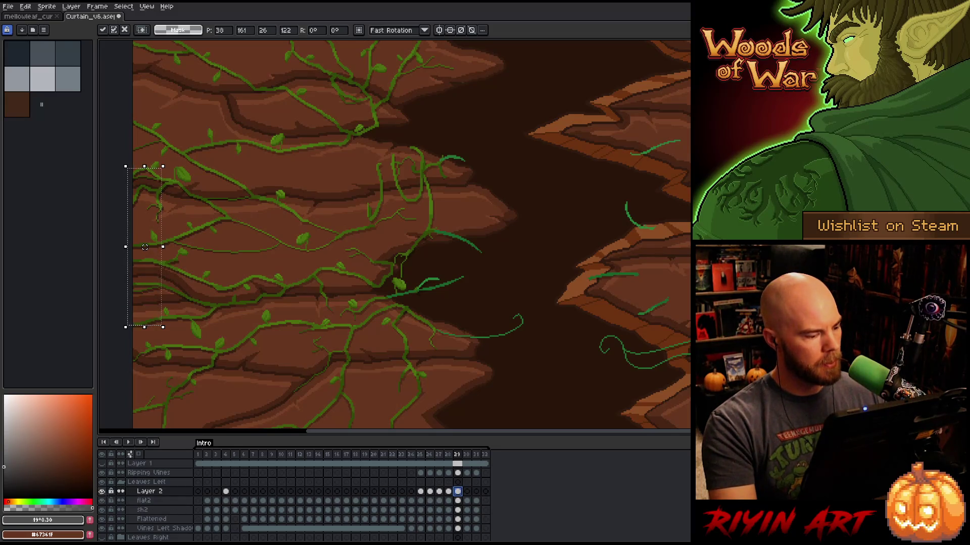
key("Return")
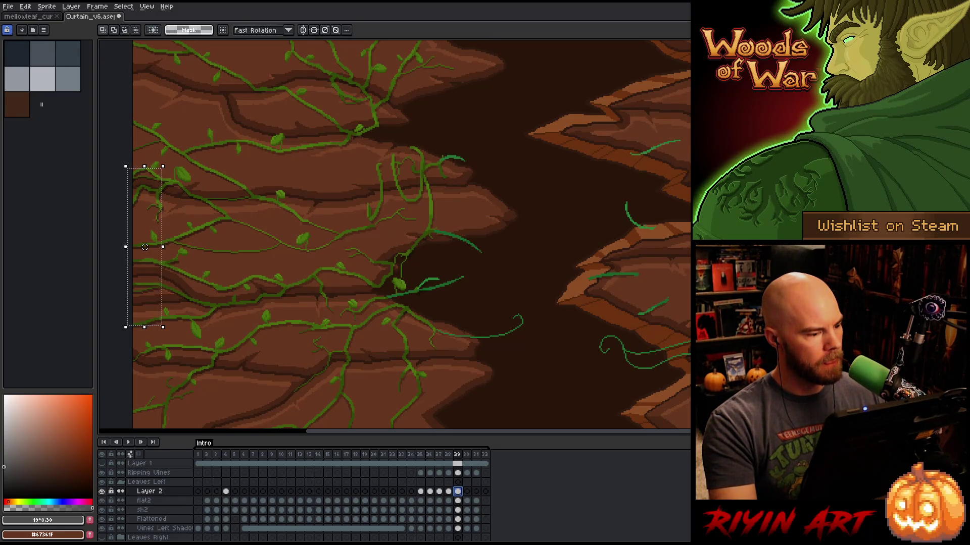
key("Right")
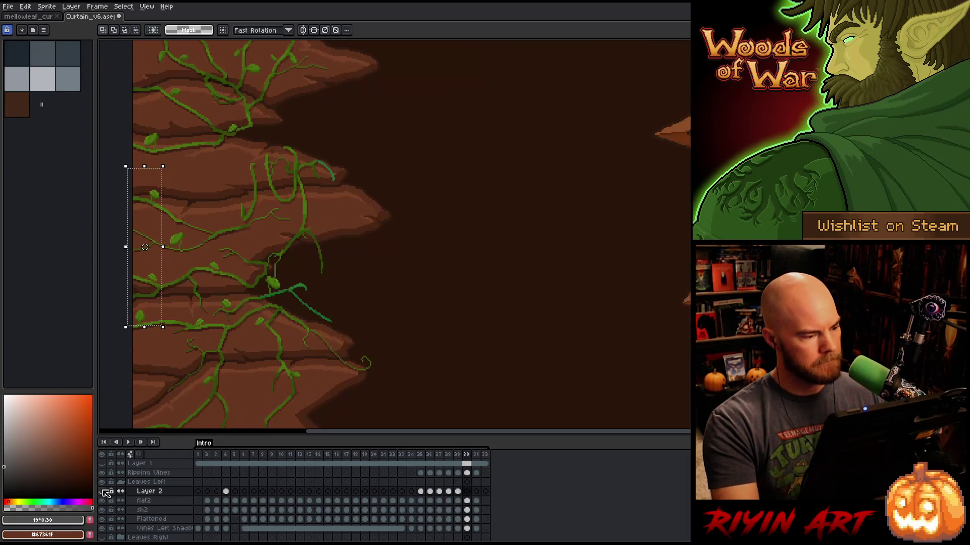
key("Left")
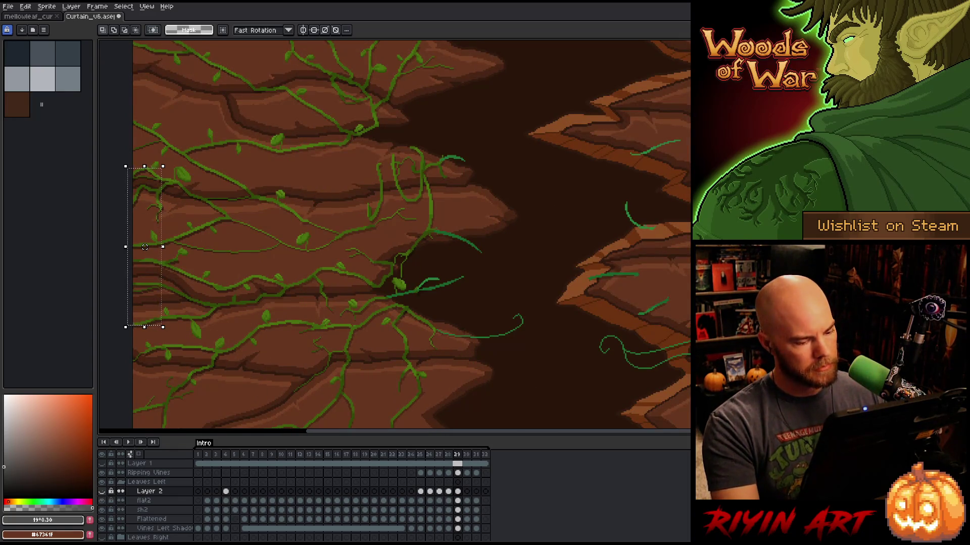
key("Return")
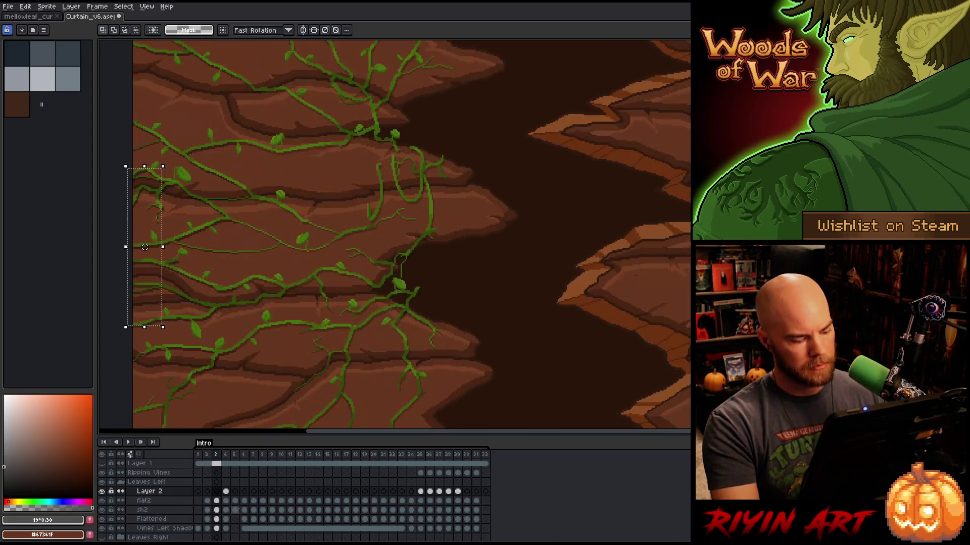
Watch the curtain play while zooming and panning, stop on frame 18, and save Curtain_v6.
scroll(379, 275, "down", 3)
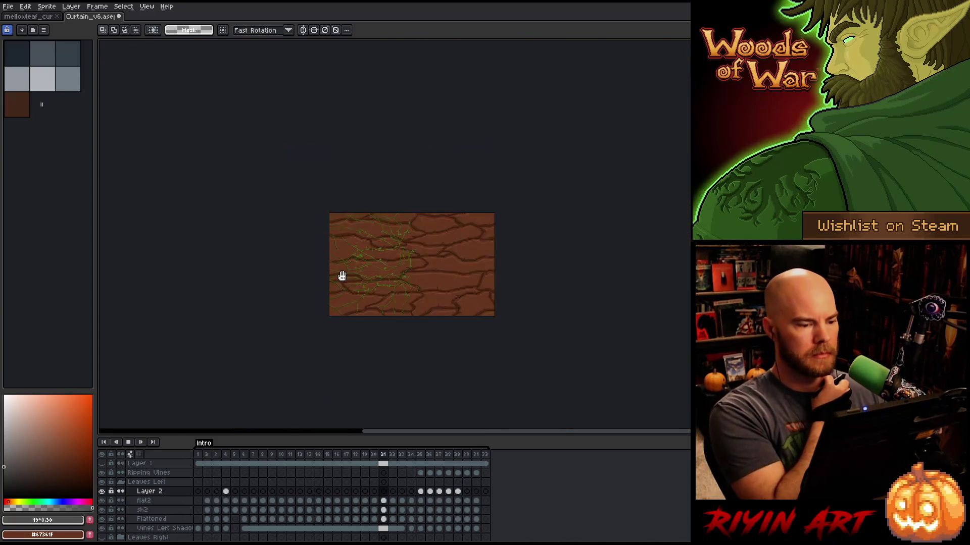
scroll(342, 275, "up", 3)
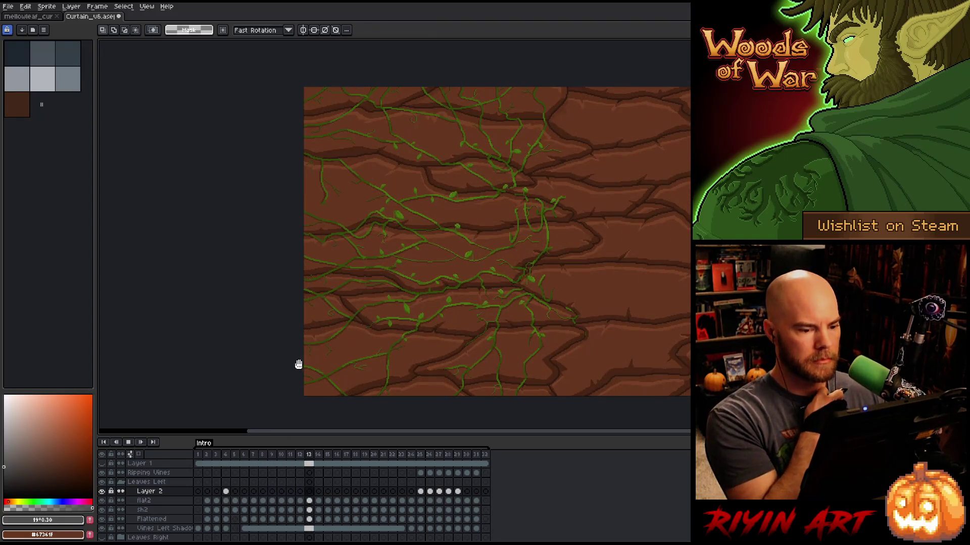
key("Return")
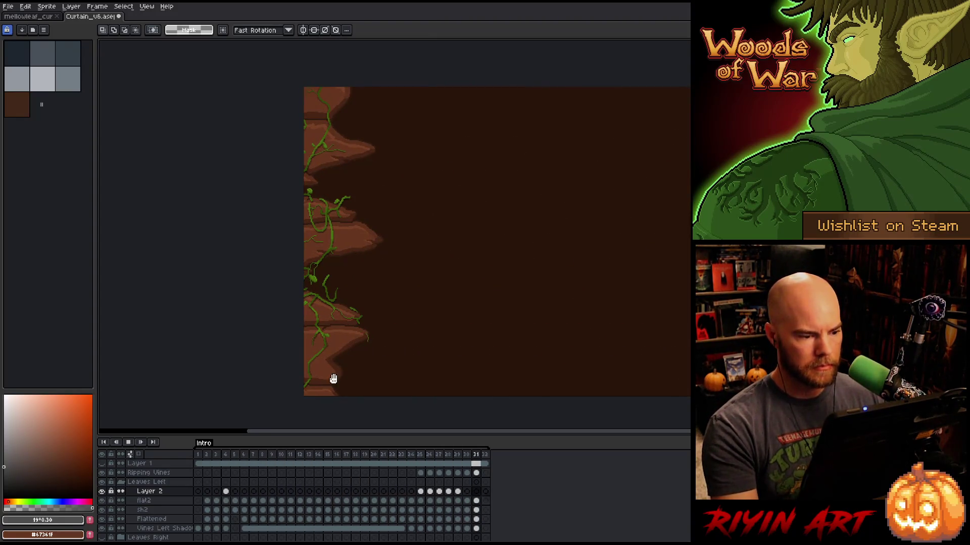
scroll(547, 266, "down", 1)
scroll(598, 245, "up", 1)
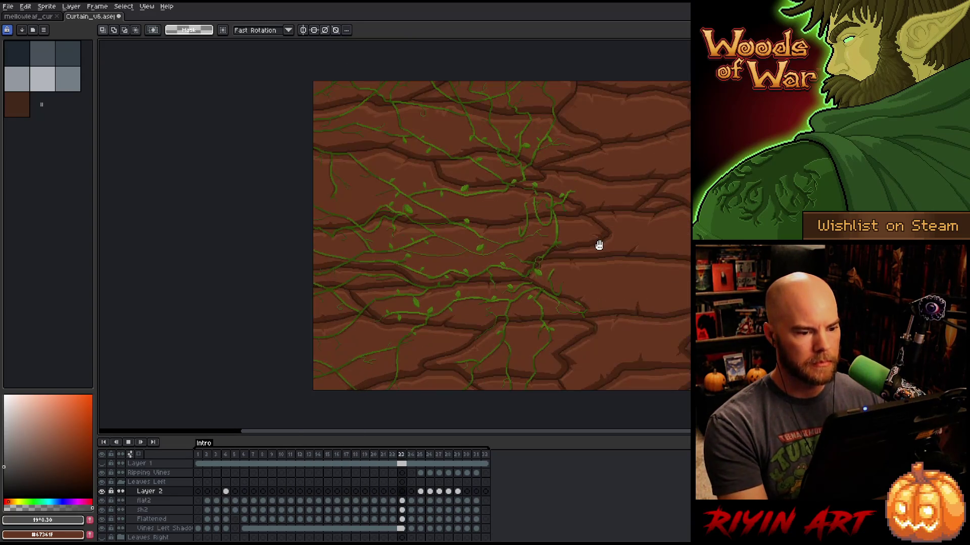
mouse_move(599, 245)
left_mouse_down()
mouse_move(541, 277)
mouse_move(515, 272)
left_mouse_up()
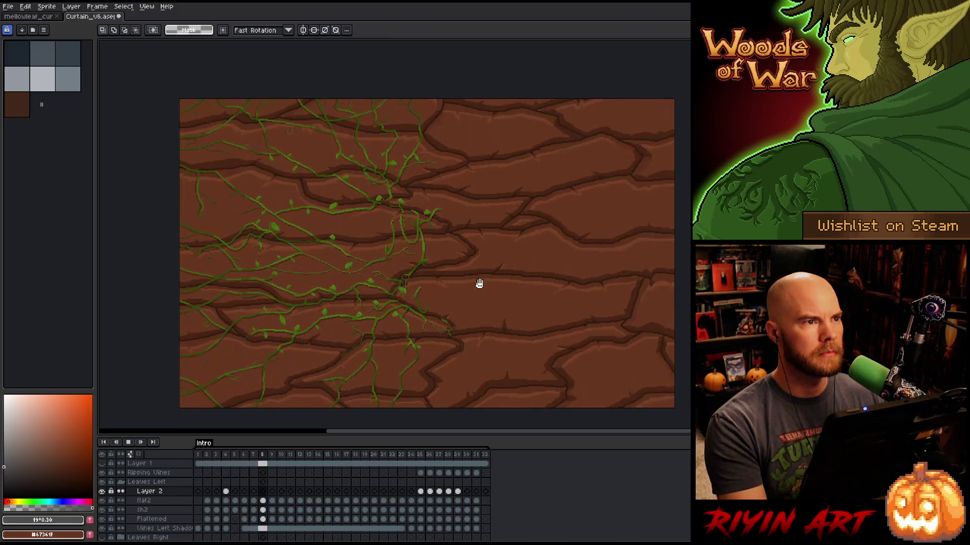
key("Return")
key("ctrl+s")
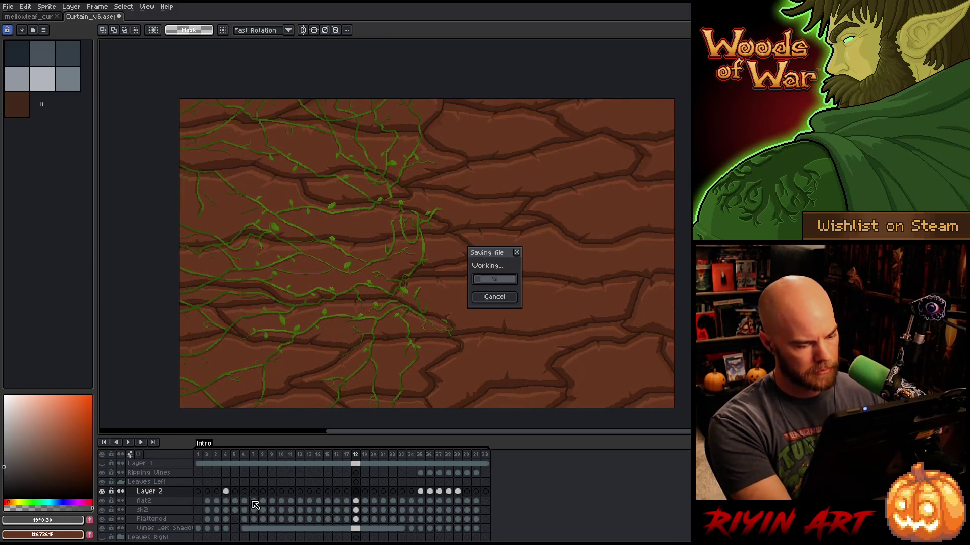
left_click(157, 493)
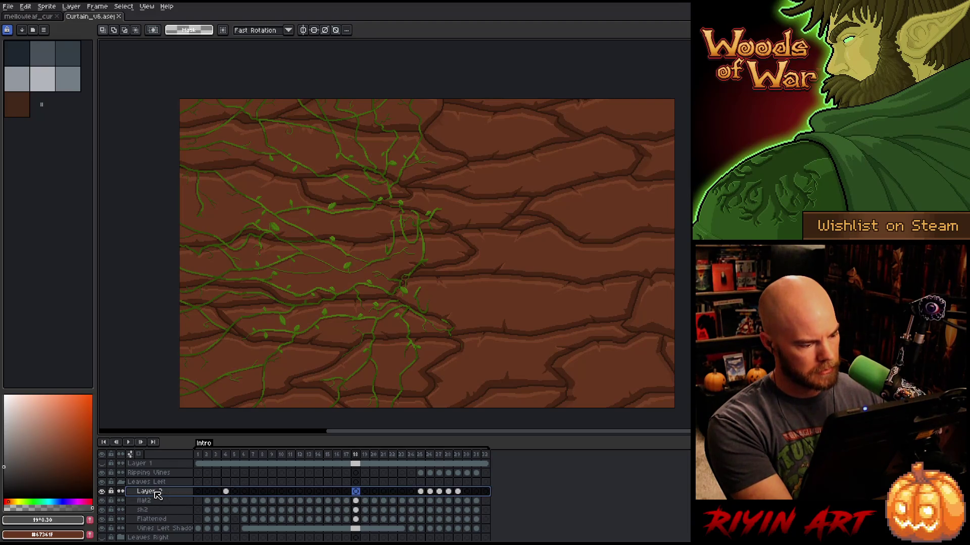
Delete Layer 2, move sh2 below Flattened in Leaves Left, save and replay.
key("ctrl+e")
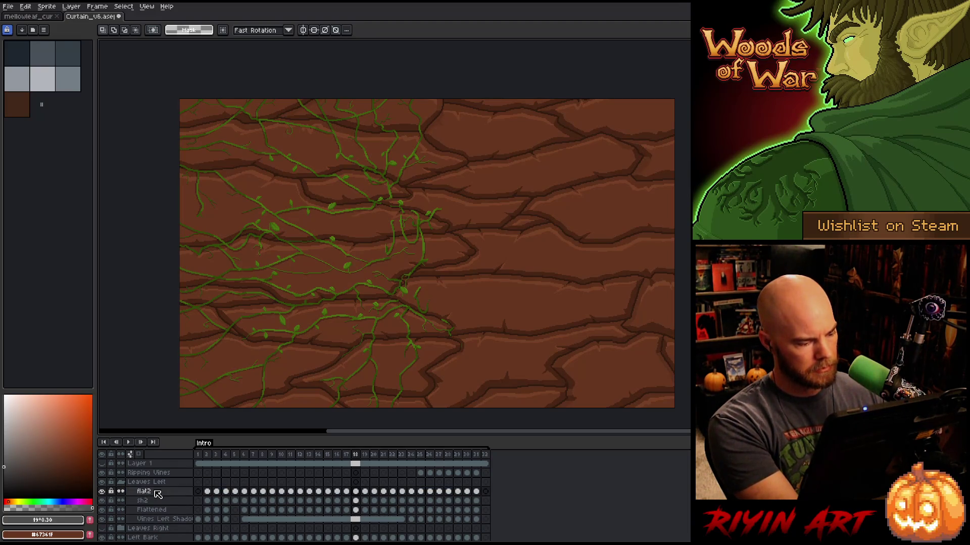
scroll(182, 494, "down", 2)
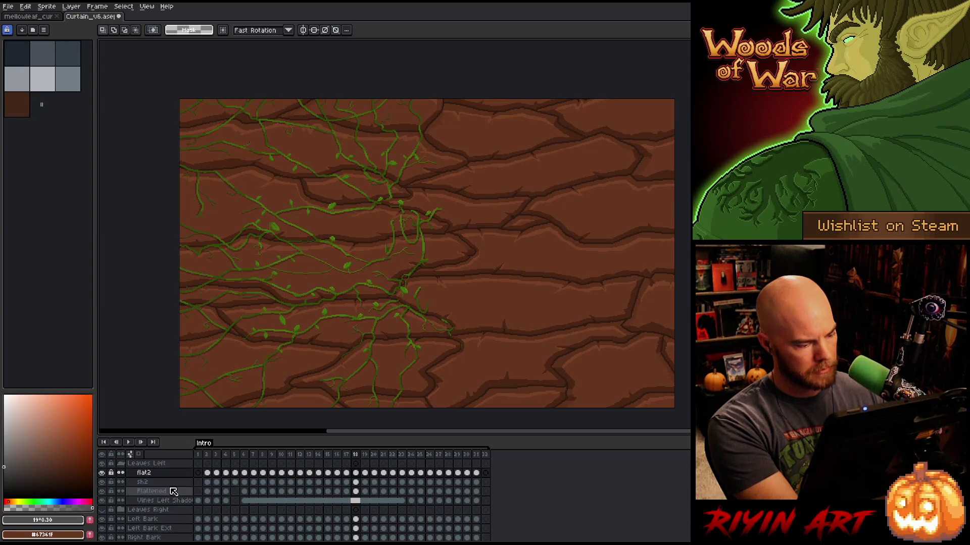
left_click(169, 484)
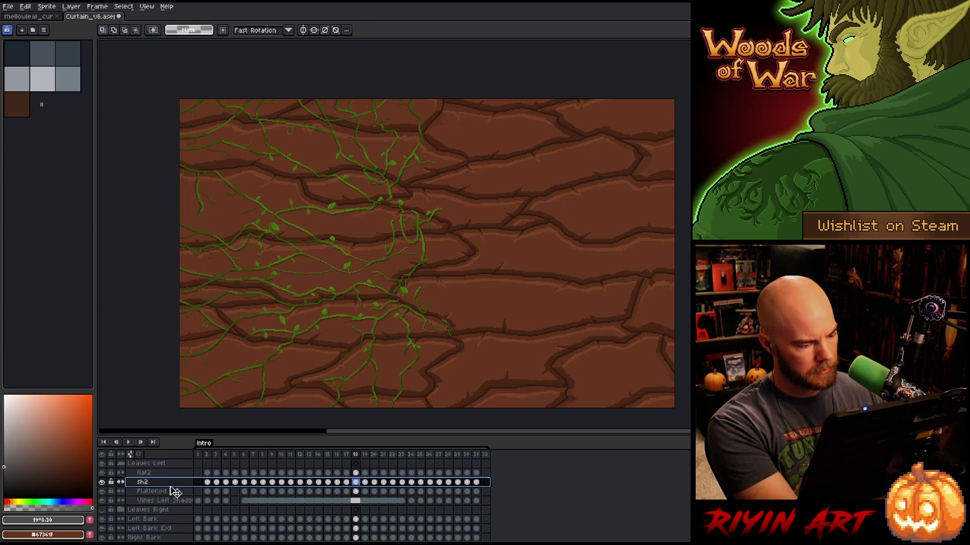
left_click_drag(174, 499, 175, 499)
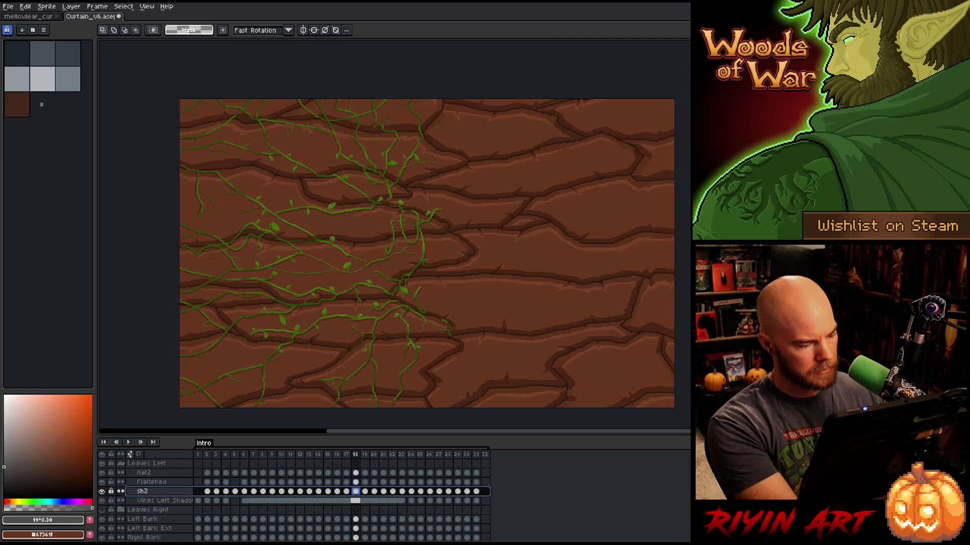
key("ctrl+s")
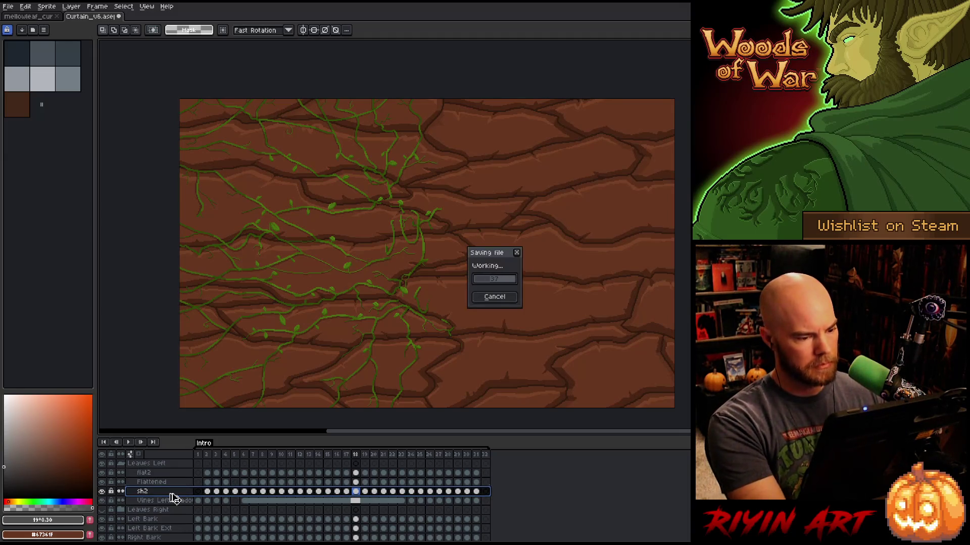
key("Return")
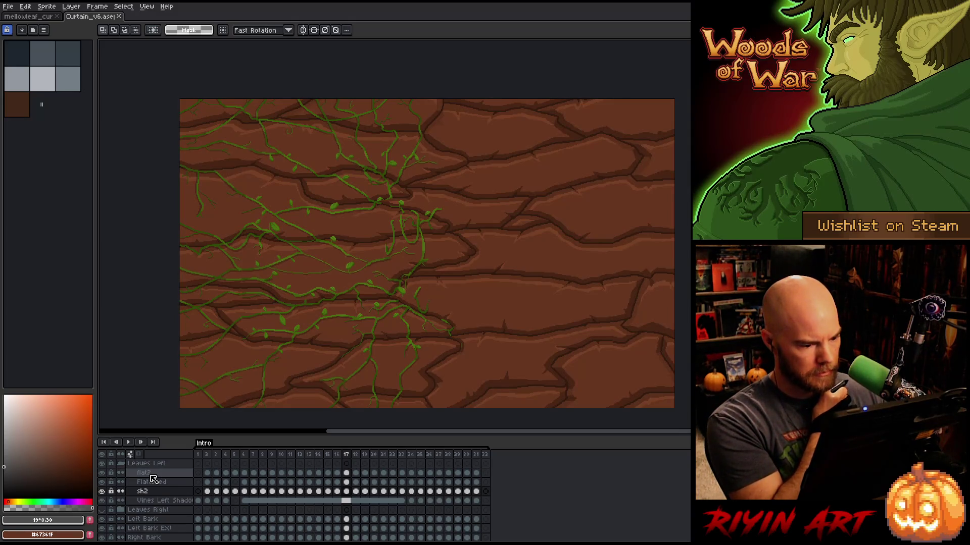
Expand and show the Leaves Right group, moving its sh2 above Flattened.
left_click(114, 511)
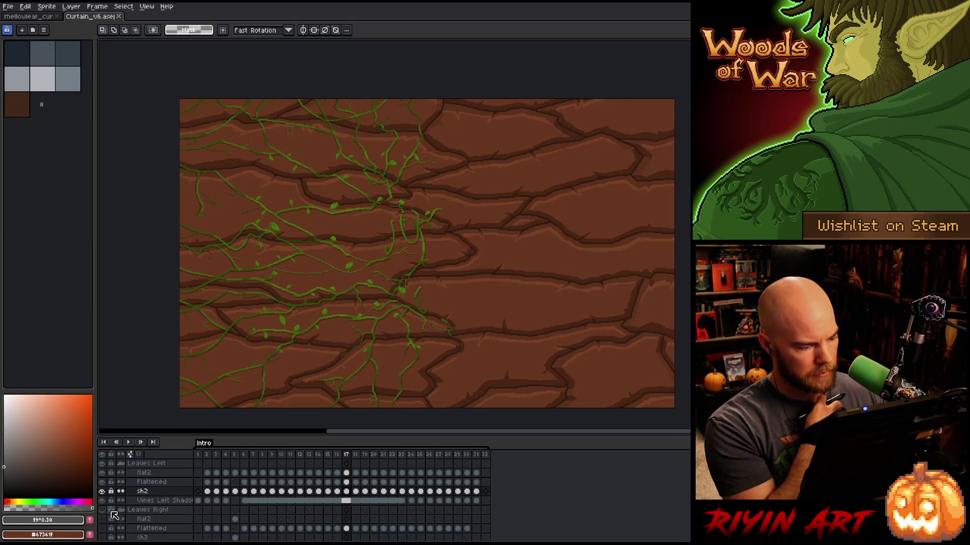
left_click(103, 512)
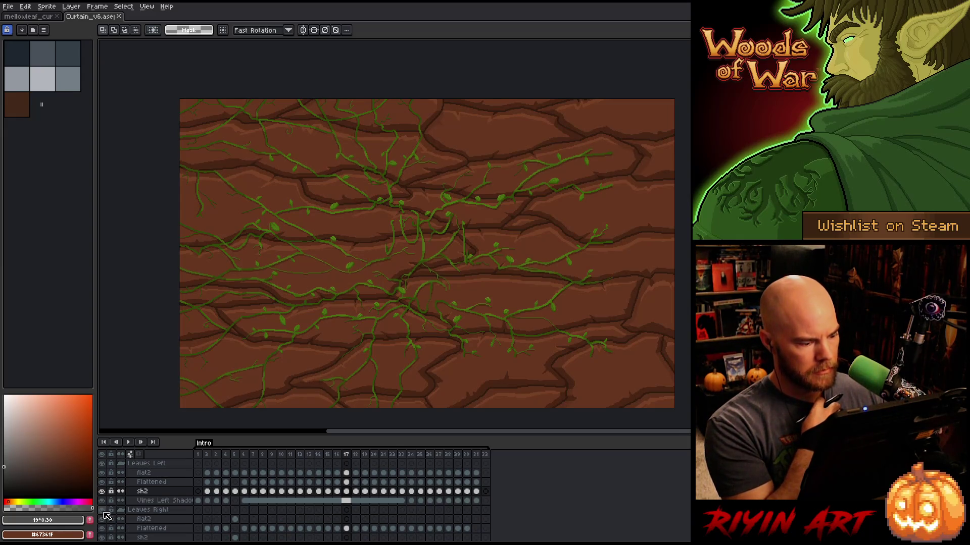
scroll(152, 519, "down", 3)
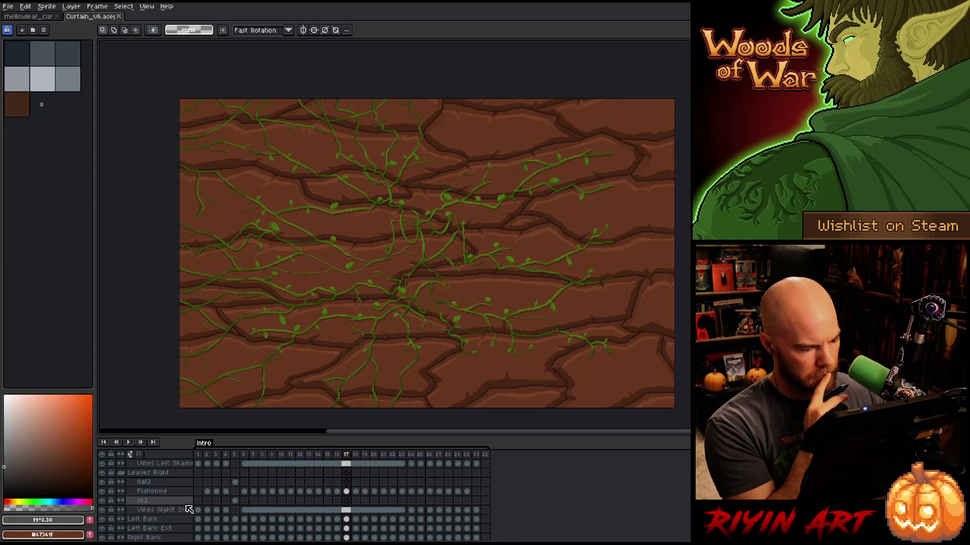
mouse_move(168, 505)
left_mouse_down()
mouse_move(158, 493)
mouse_move(470, 494)
left_mouse_up()
right_click(471, 493)
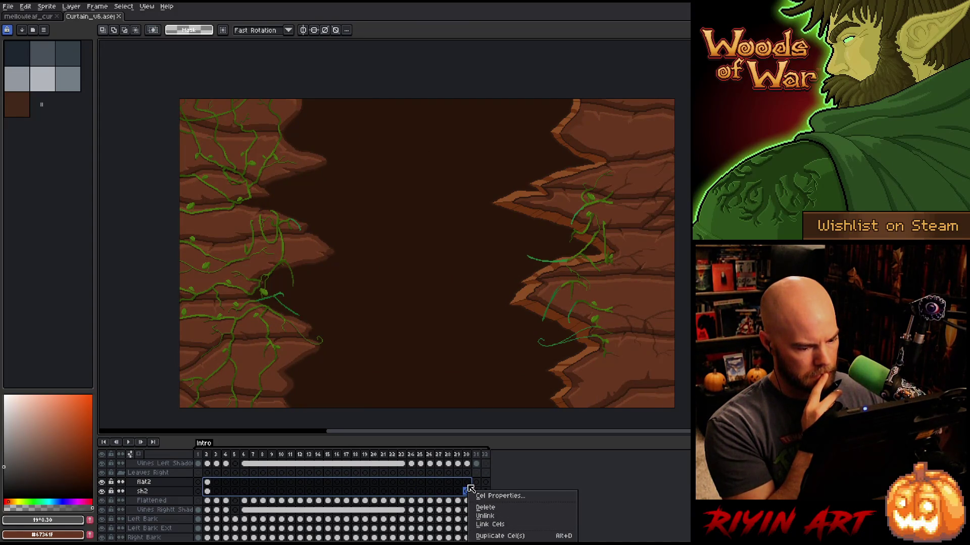
Link the right vines' flat2 and sh2 cels across frames 2–31, then unlink them.
left_click(478, 485)
left_click(477, 484)
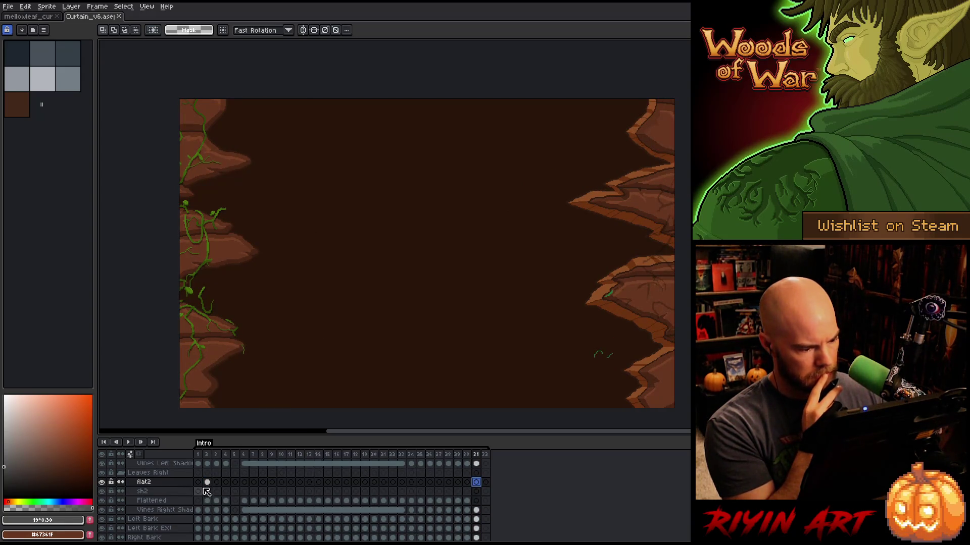
mouse_move(207, 483)
left_mouse_down()
mouse_move(214, 493)
mouse_move(318, 492)
left_mouse_up()
left_click_drag(380, 496, 476, 492)
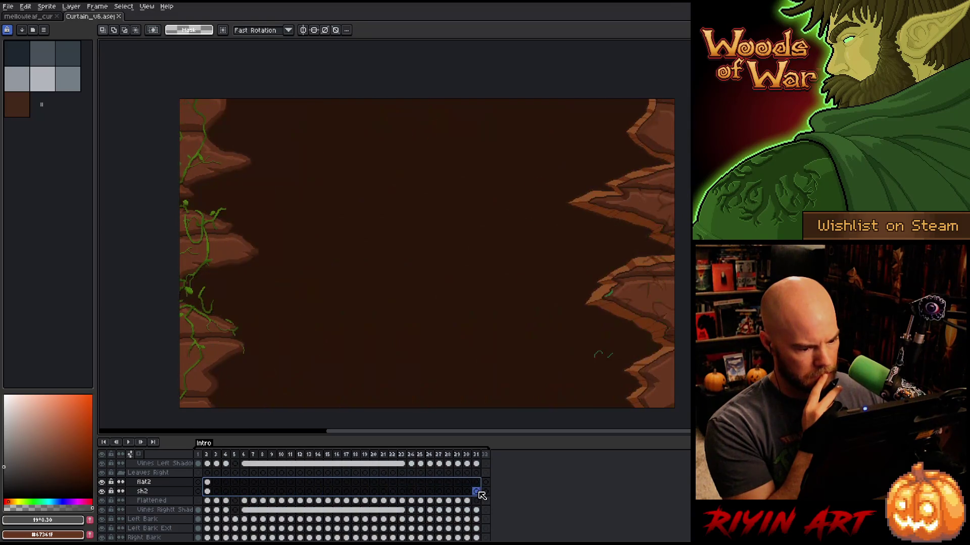
right_click(477, 491)
left_click(495, 527)
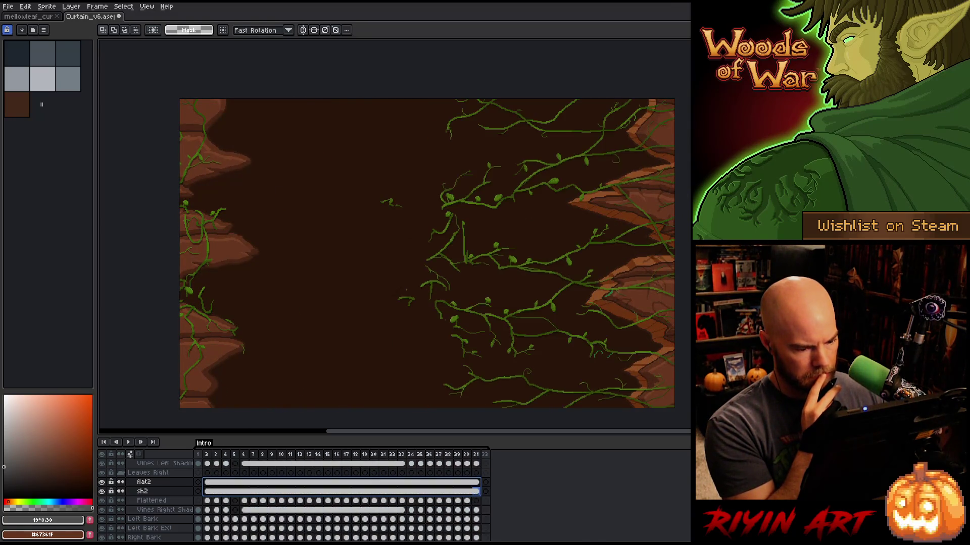
right_click(467, 492)
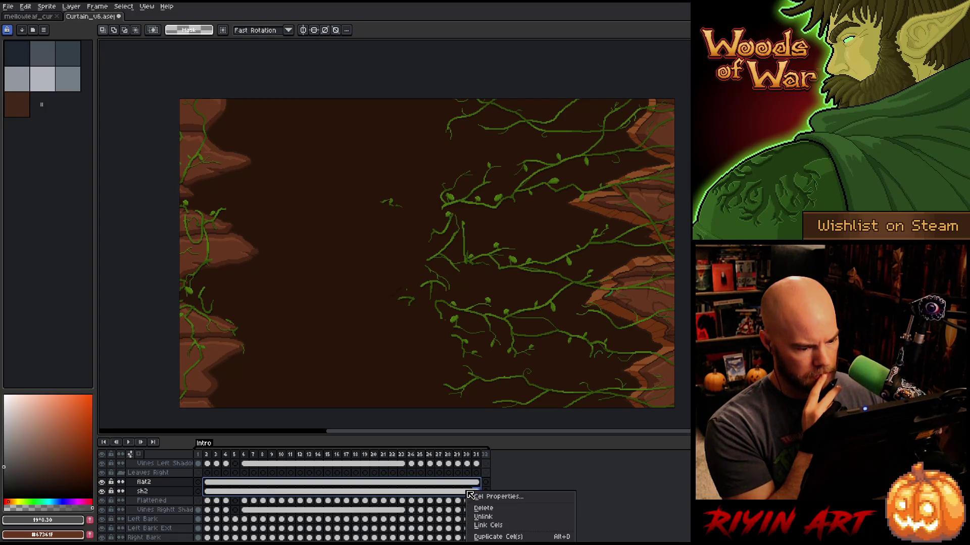
left_click(483, 517)
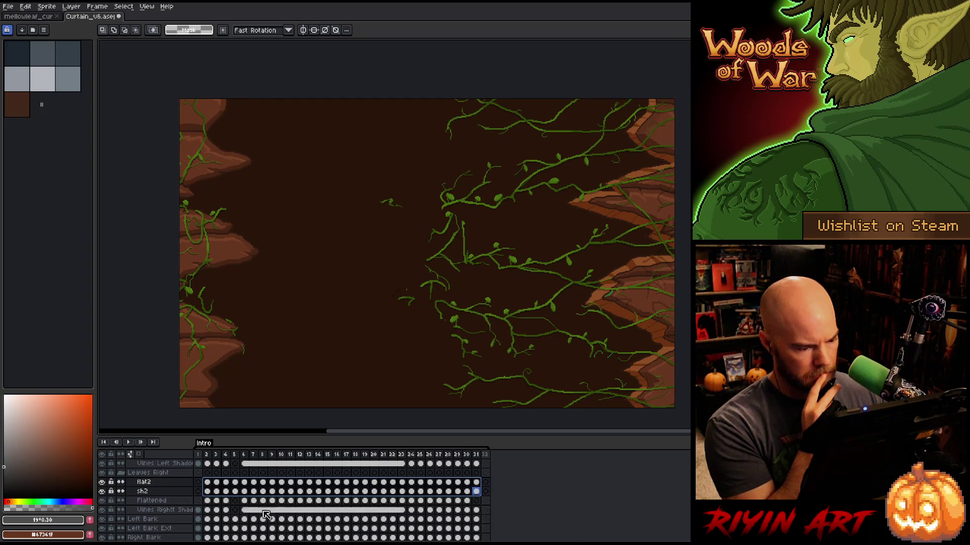
Compare frames 1 and 2, then check frames 30–31 and select the frame 31 vine cels.
left_click(200, 458)
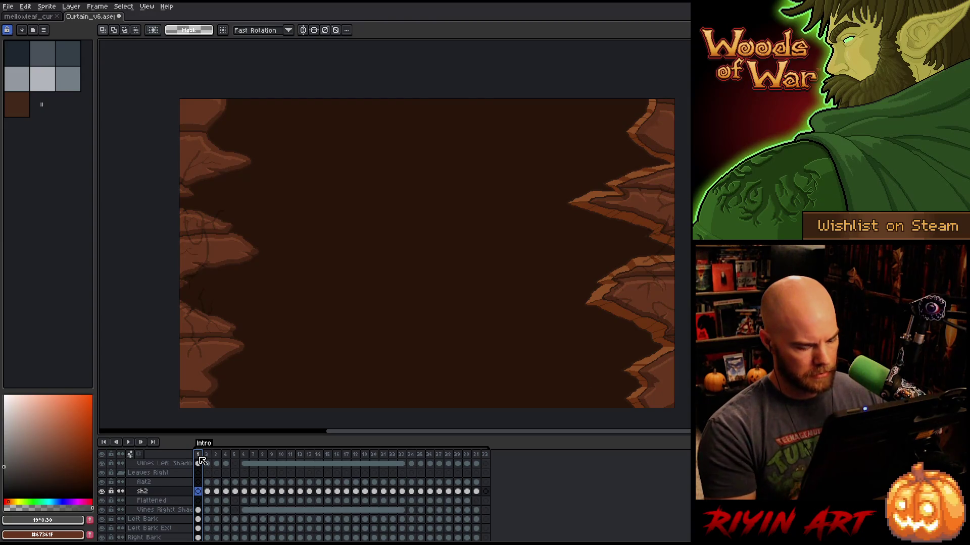
key("Right")
key("Left")
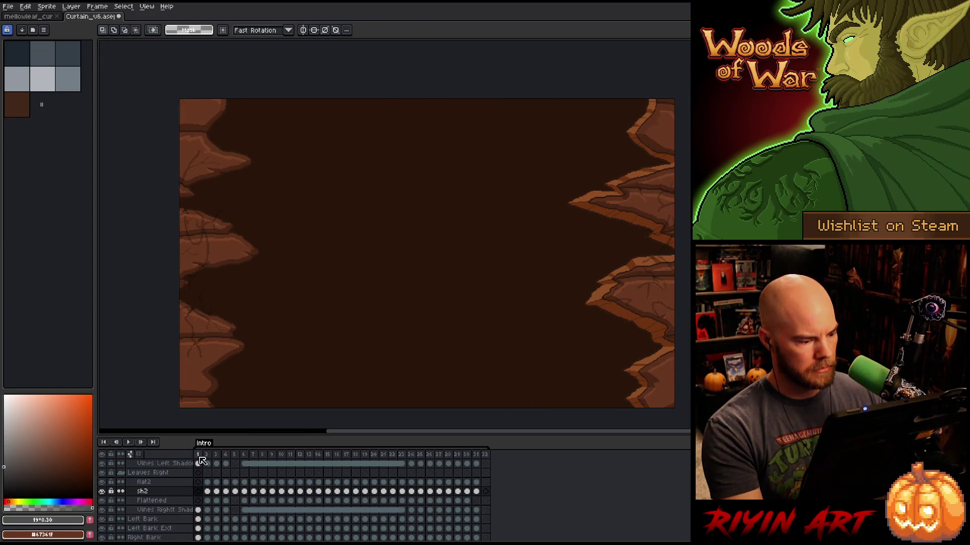
key("Right")
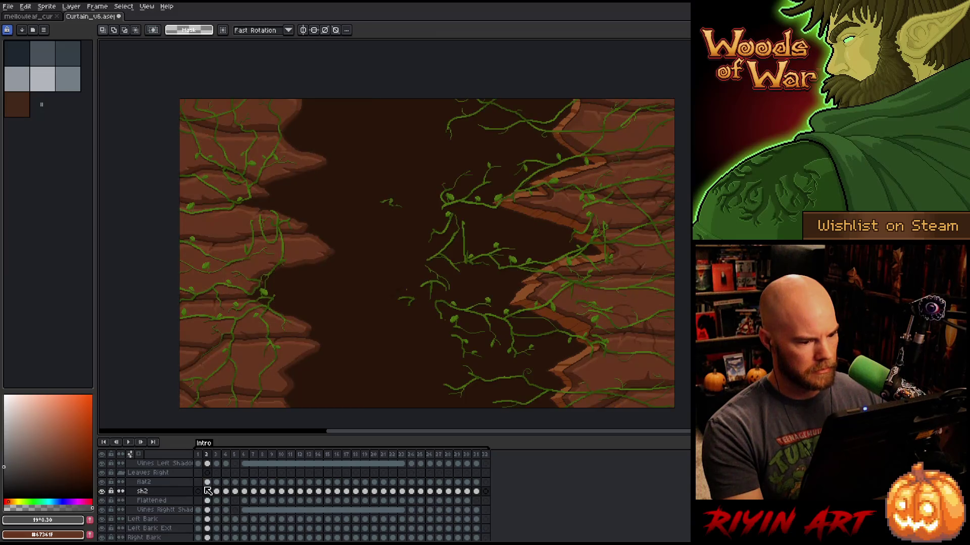
key("Left")
left_click(467, 455)
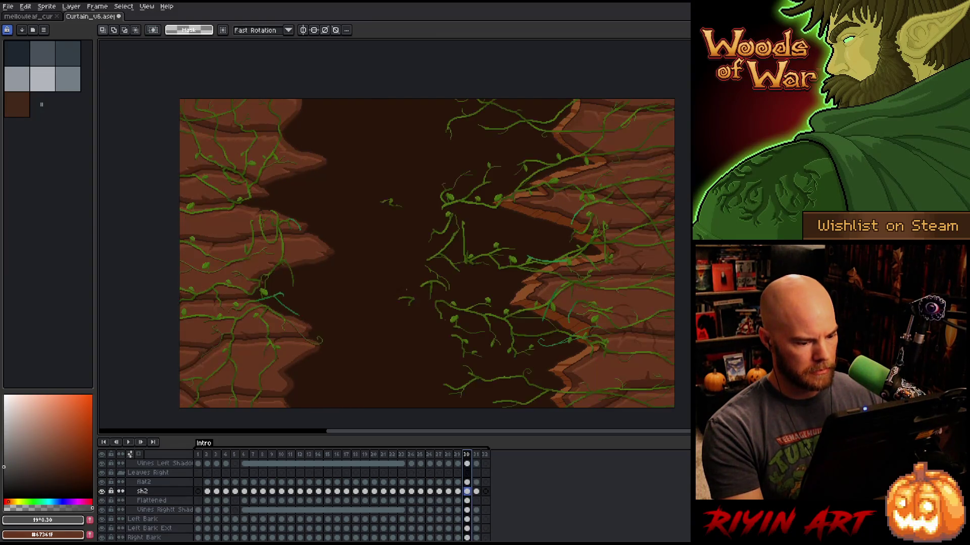
left_click(475, 456)
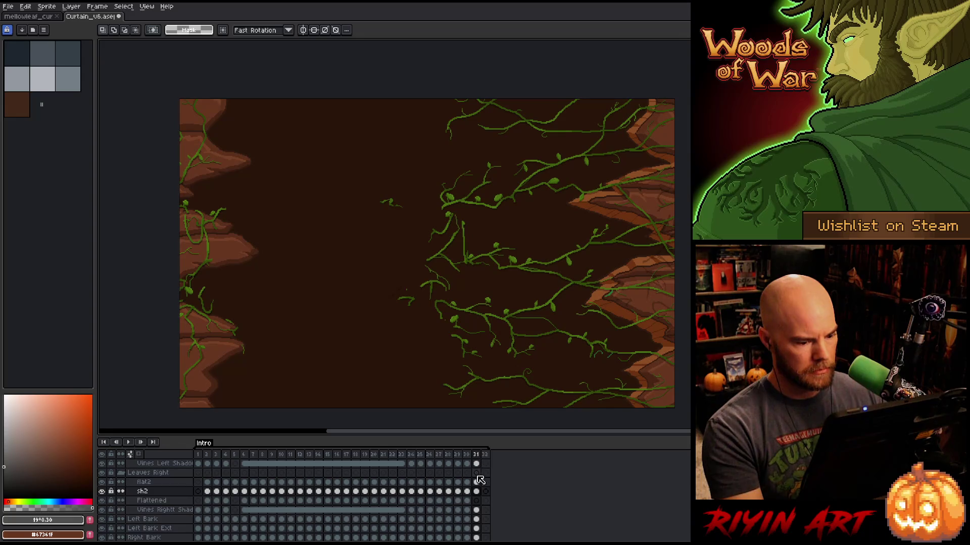
left_click_drag(476, 483, 477, 490)
scroll(479, 493, "up", 2)
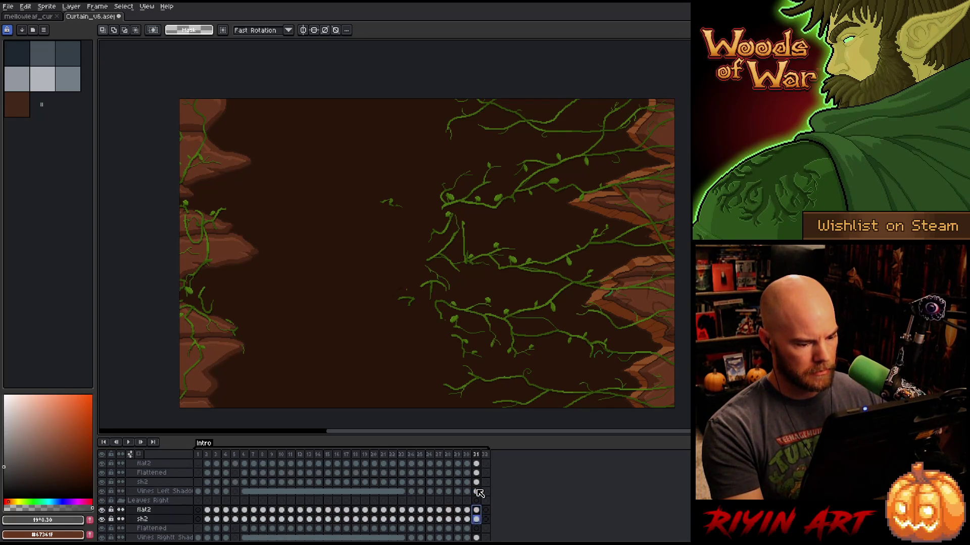
Paste the Leaves Left frame 31 vine cels into frame 1 and play the animation.
left_click_drag(476, 480, 477, 473)
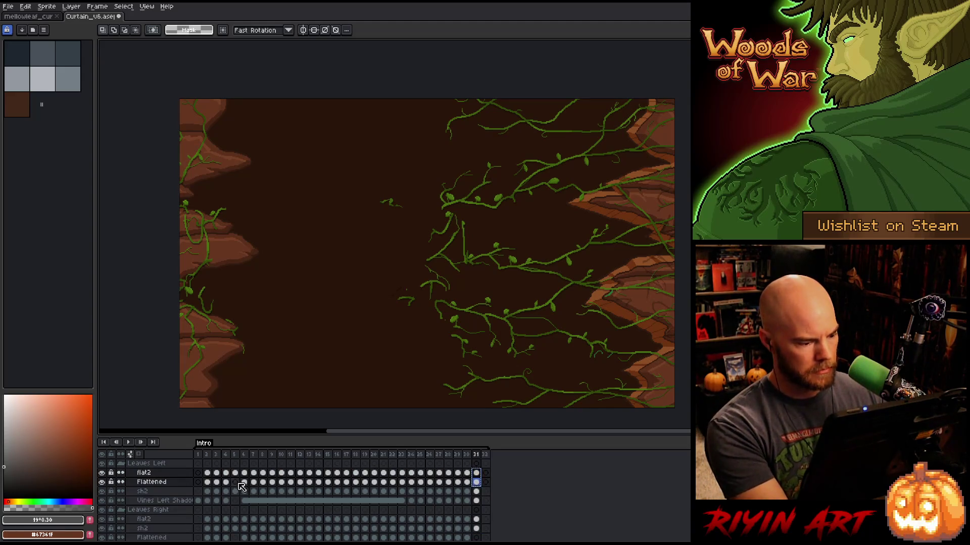
left_click(198, 473)
key("ctrl+v")
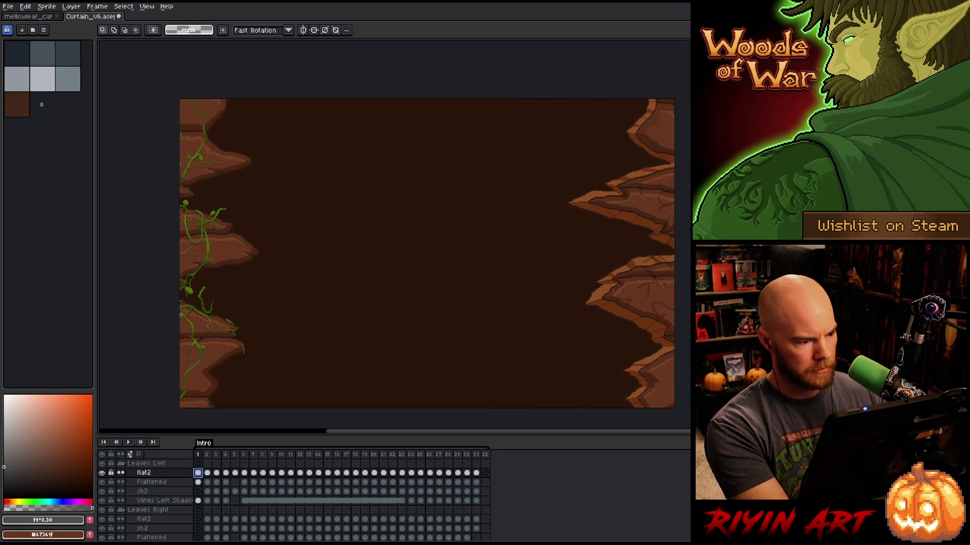
key("Return")
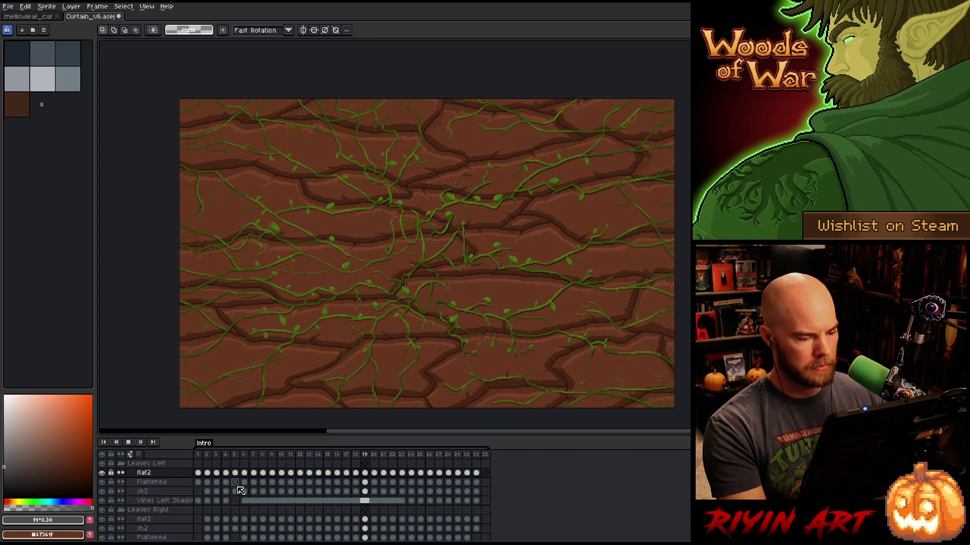
scroll(242, 491, "down", 3)
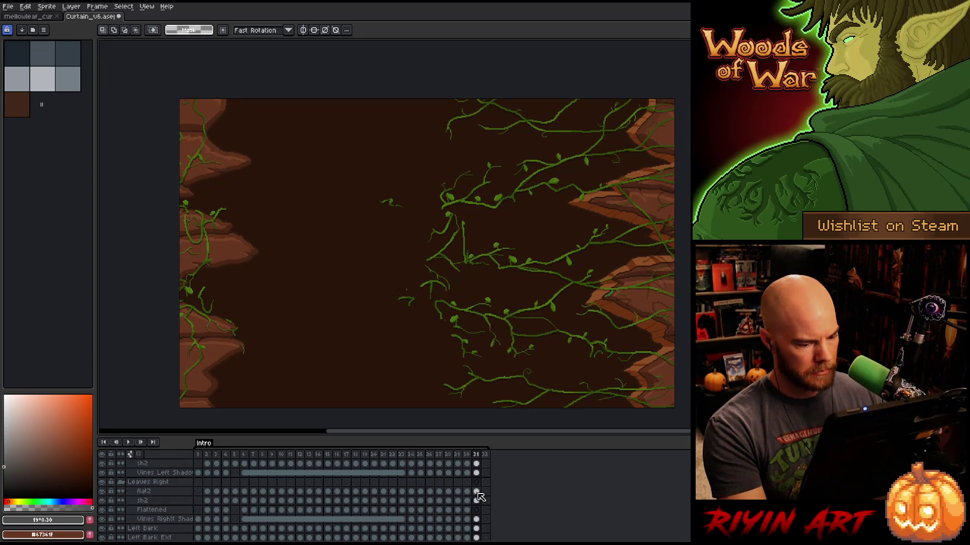
Move the frame 31 flat2 and sh2 cels into frame 1 and select both there.
left_click_drag(477, 493, 475, 501)
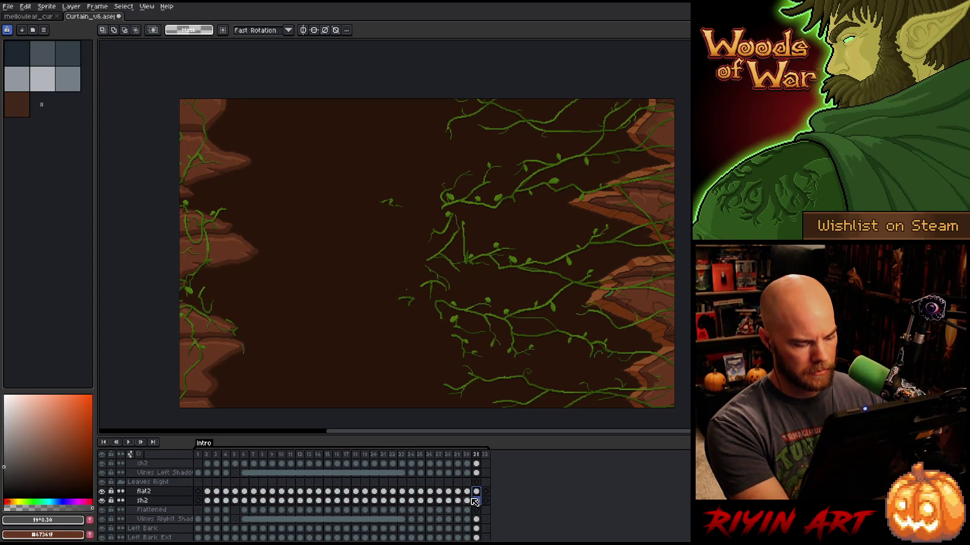
left_click(198, 491)
left_click_drag(201, 494, 200, 495)
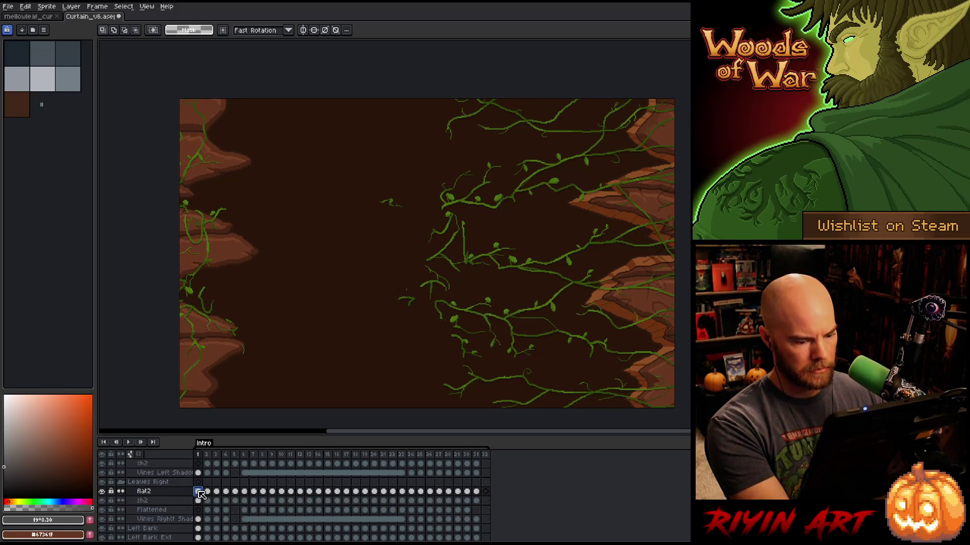
left_click(200, 500, "shift")
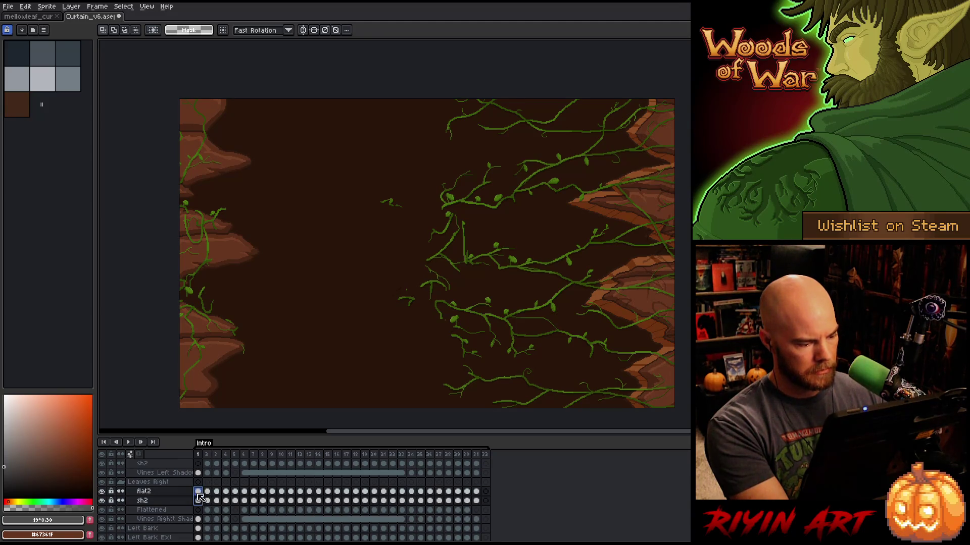
Save the curtain and slide the frame-1 vines right toward the edge.
key("v")
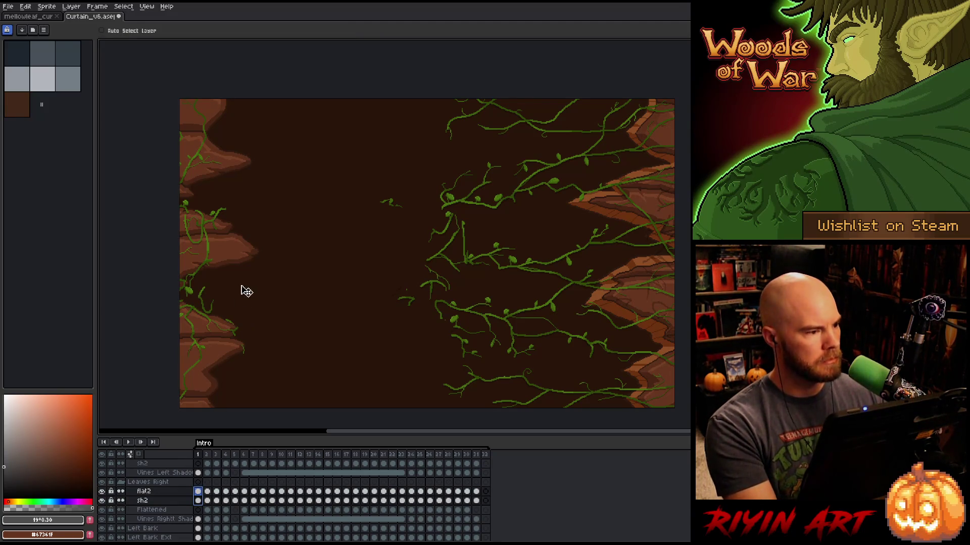
key("ctrl+s")
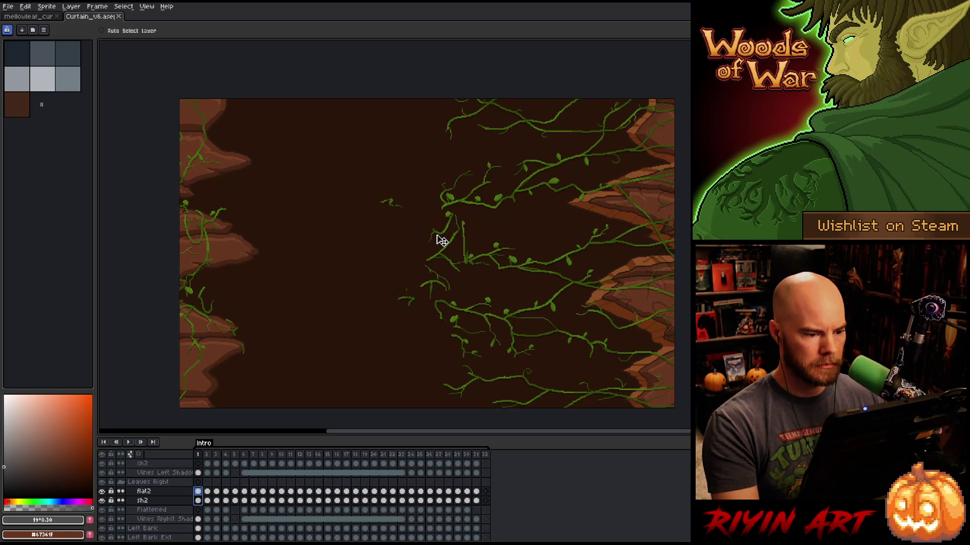
left_click_drag(449, 236, 665, 249)
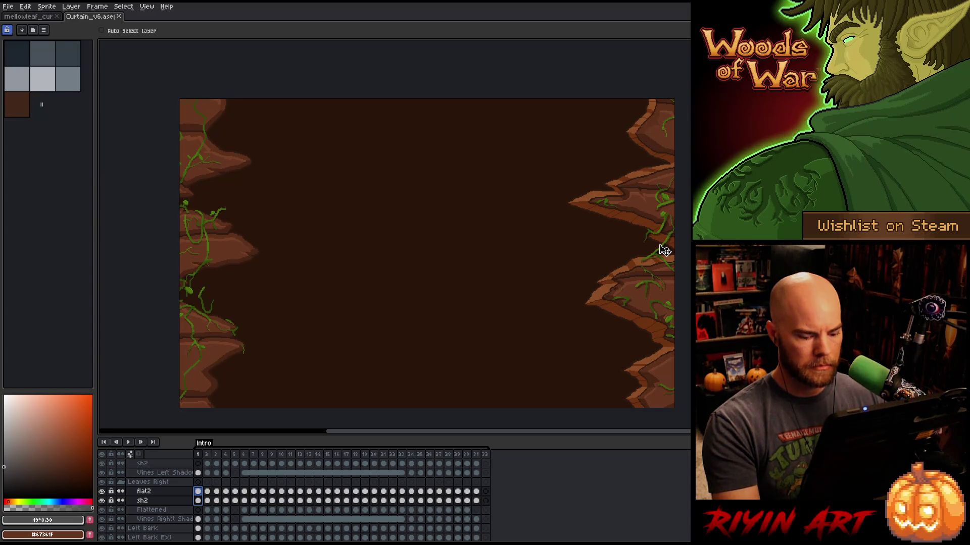
In frame 2, slide the flat2 and sh2 vines right onto the bark.
key("Right")
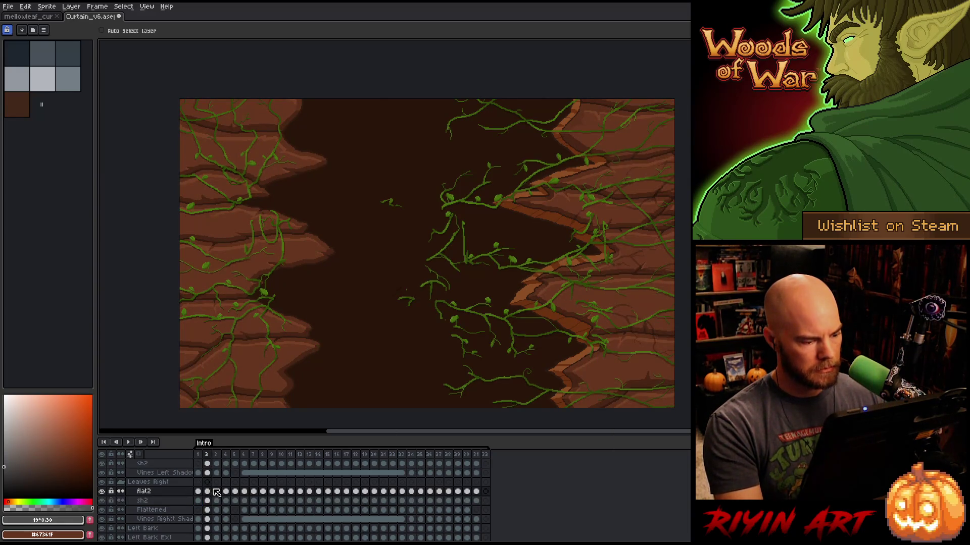
left_click_drag(210, 496, 210, 502)
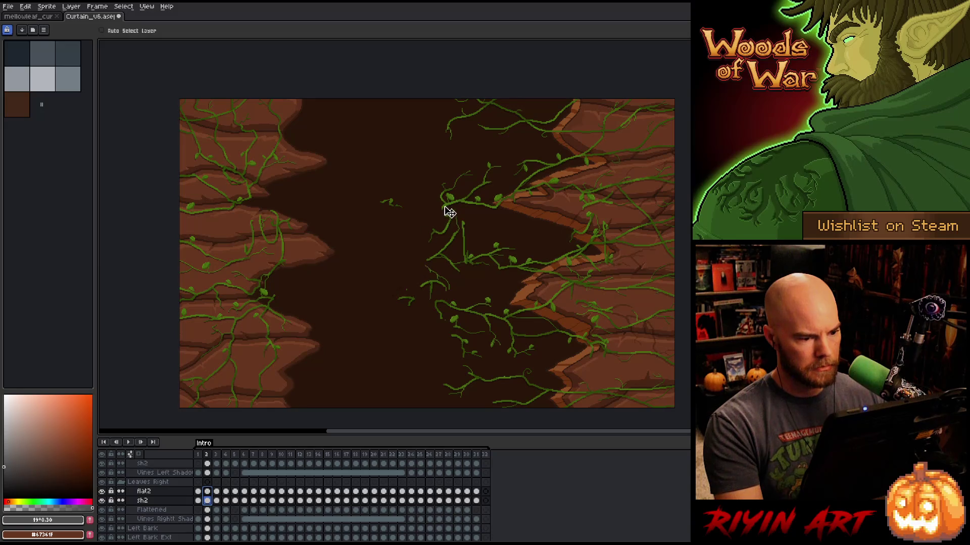
mouse_move(452, 210)
left_mouse_down()
mouse_move(590, 210)
mouse_move(567, 238)
mouse_move(576, 241)
left_mouse_up()
scroll(581, 222, "up", 4)
scroll(578, 225, "up", 2)
scroll(572, 240, "down", 5)
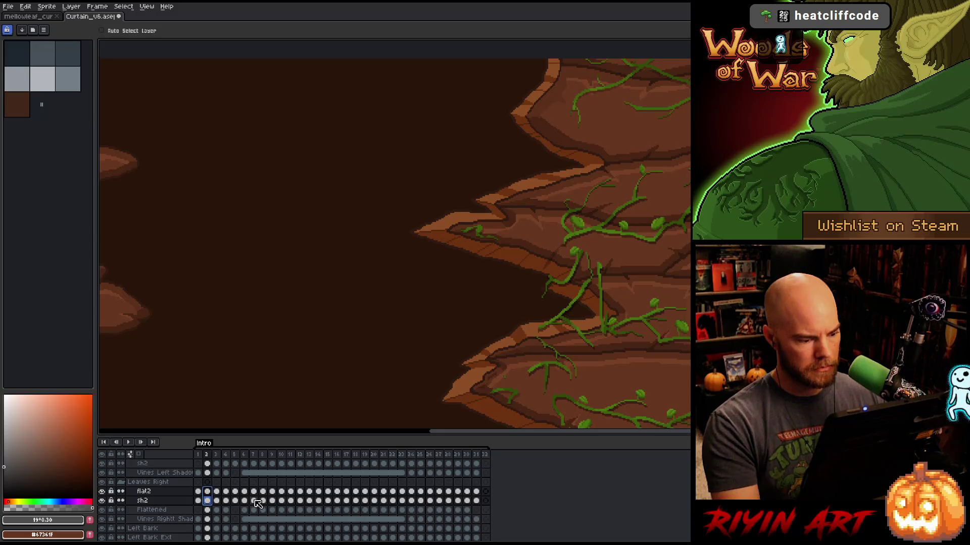
Select the frame-3 flat2 and sh2 vine cels and move those vines right onto the bark.
left_click(218, 500)
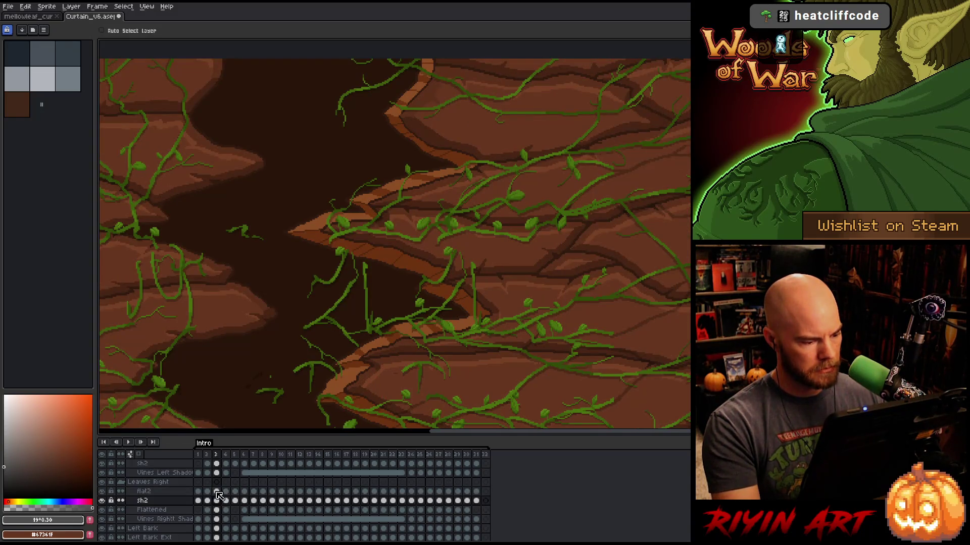
left_click_drag(219, 495, 217, 491)
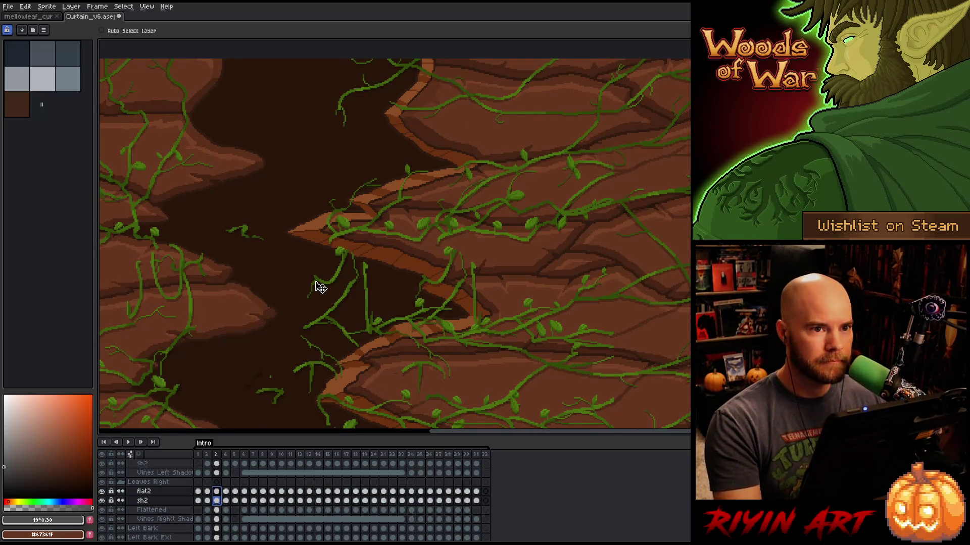
scroll(342, 230, "up", 2)
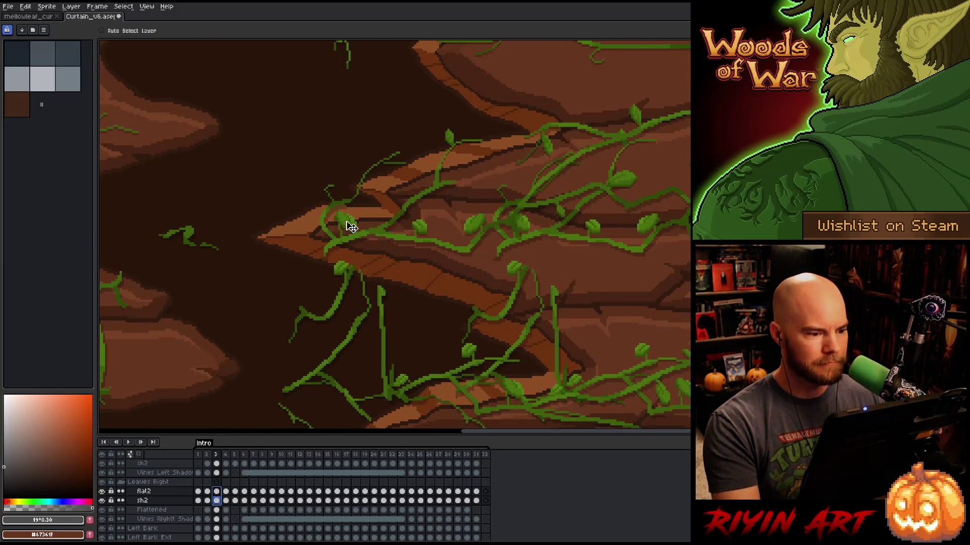
left_click_drag(347, 225, 612, 235)
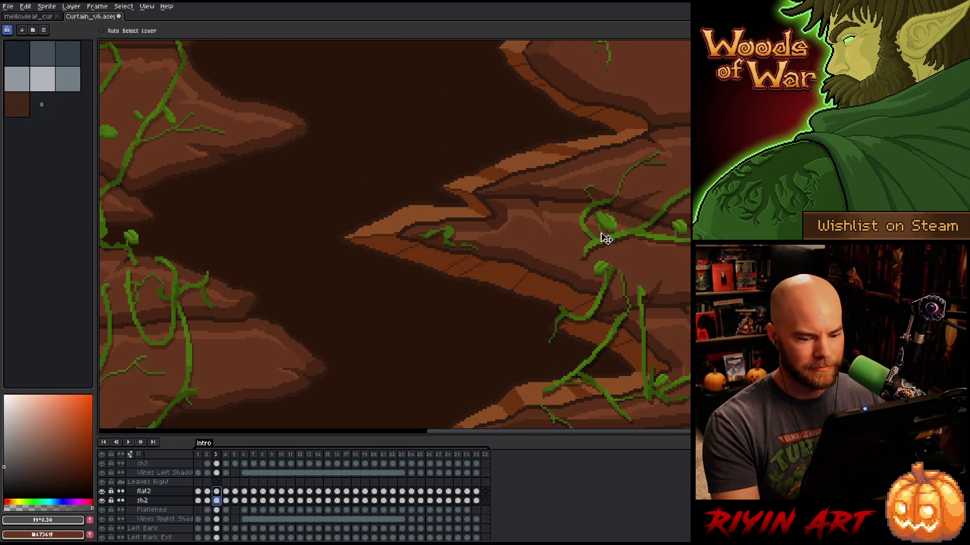
Shift the frame-4 vines about 128 px right, then clear the cel selection.
key("Down")
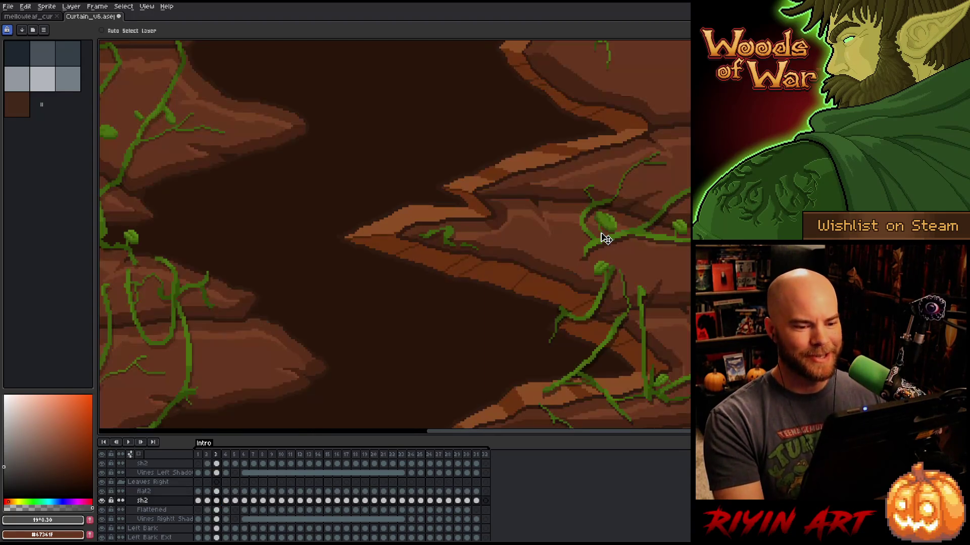
scroll(606, 239, "down", 3)
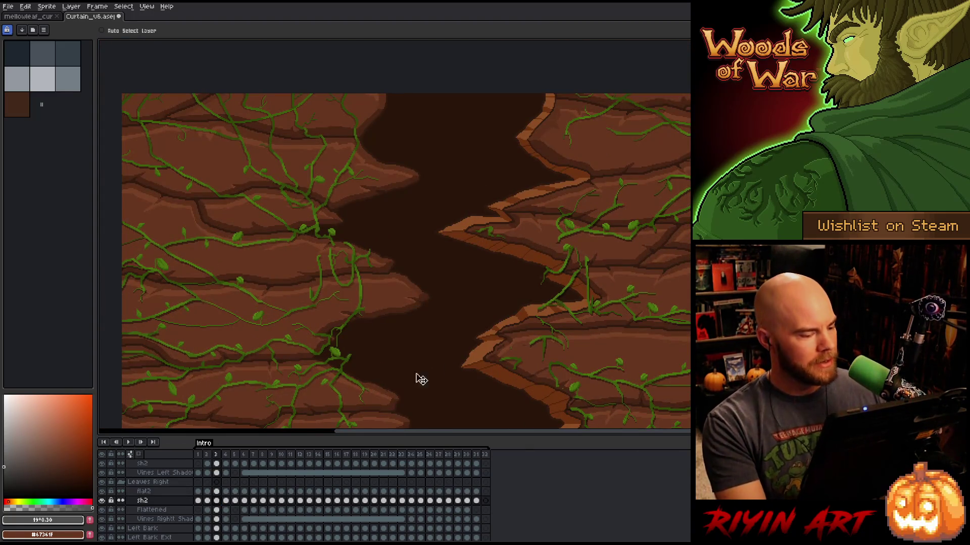
left_click_drag(228, 492, 232, 501)
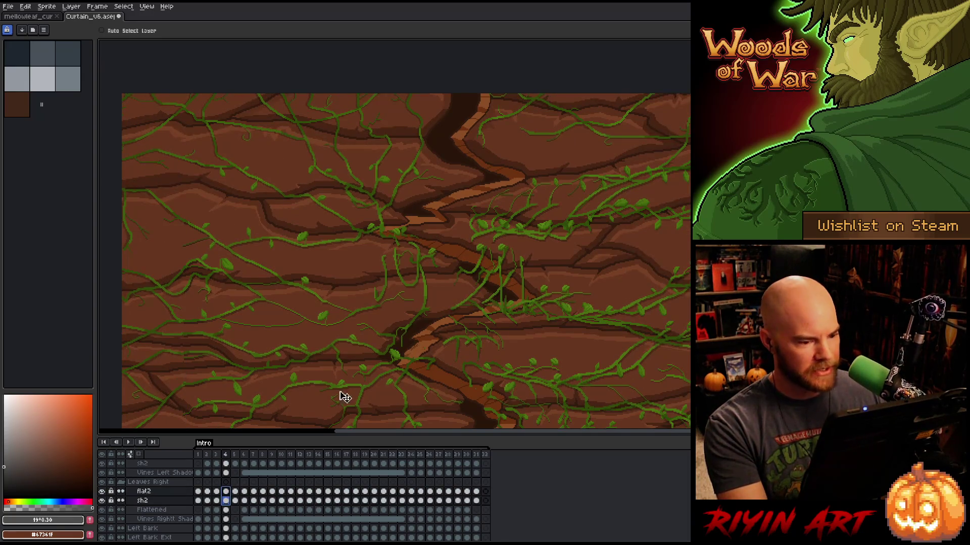
scroll(479, 233, "up", 3)
left_click_drag(460, 243, 526, 246)
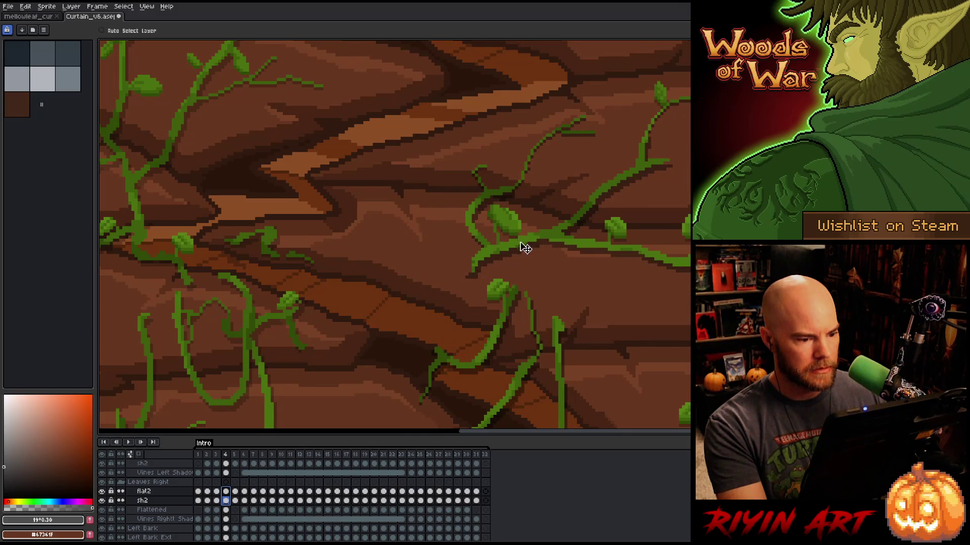
left_click(235, 500)
key("Left")
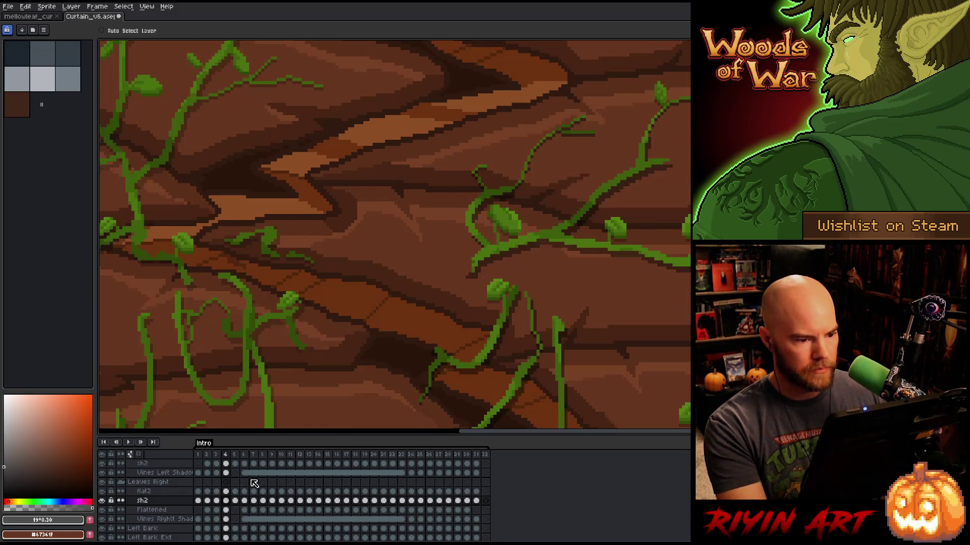
Flip between frames 4, 5 and 6 to compare vine positions, ending on frame 5.
left_click(236, 500)
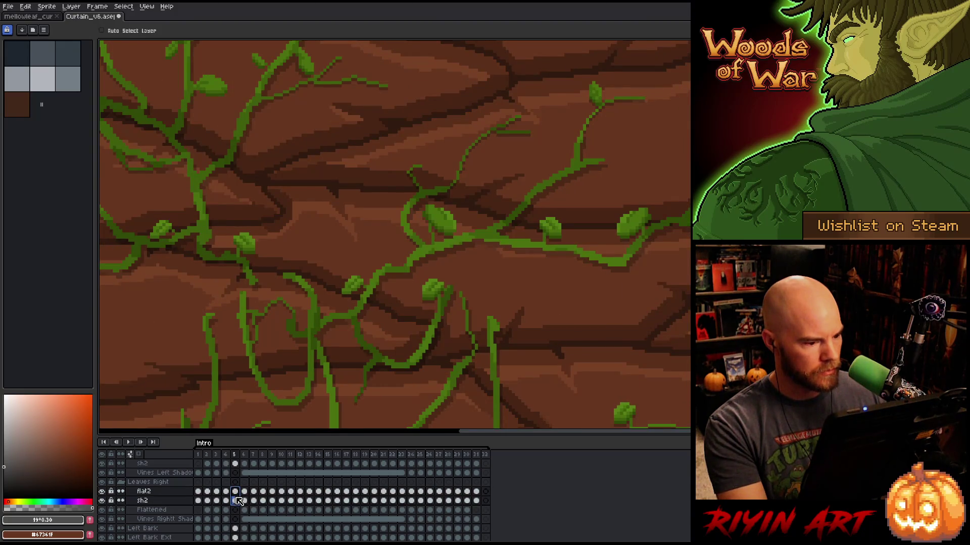
scroll(436, 244, "down", 2)
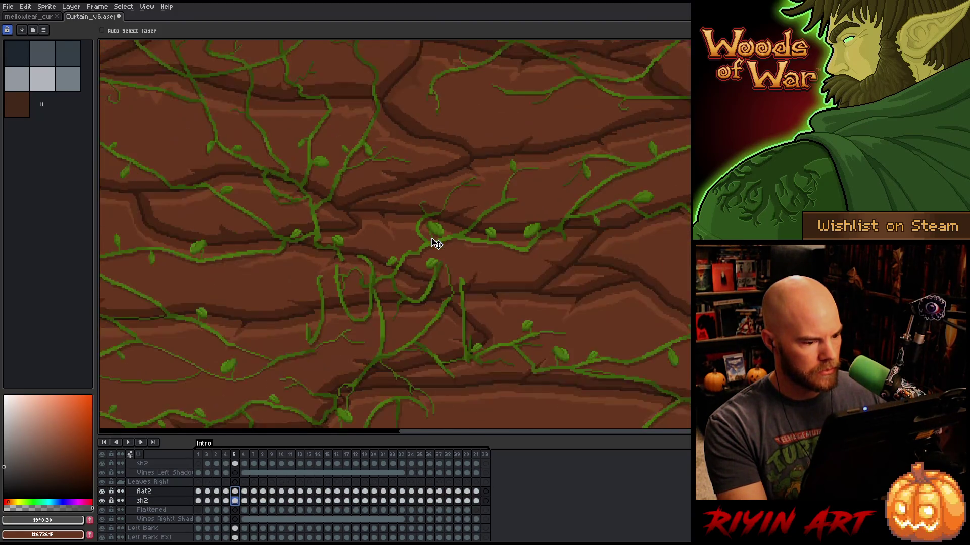
key("Left")
key("Right")
key("Left")
scroll(441, 246, "down", 3)
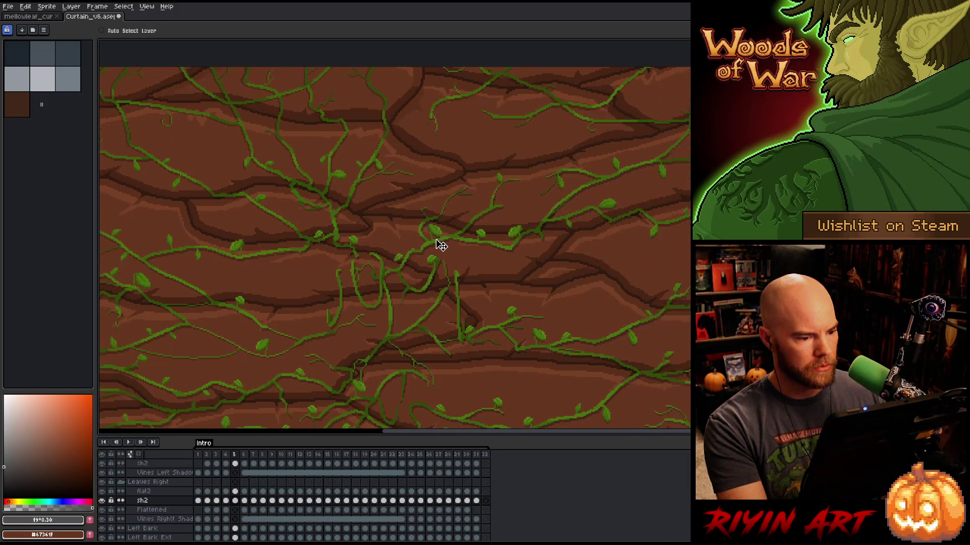
key("Right")
key("Right")
key("Left")
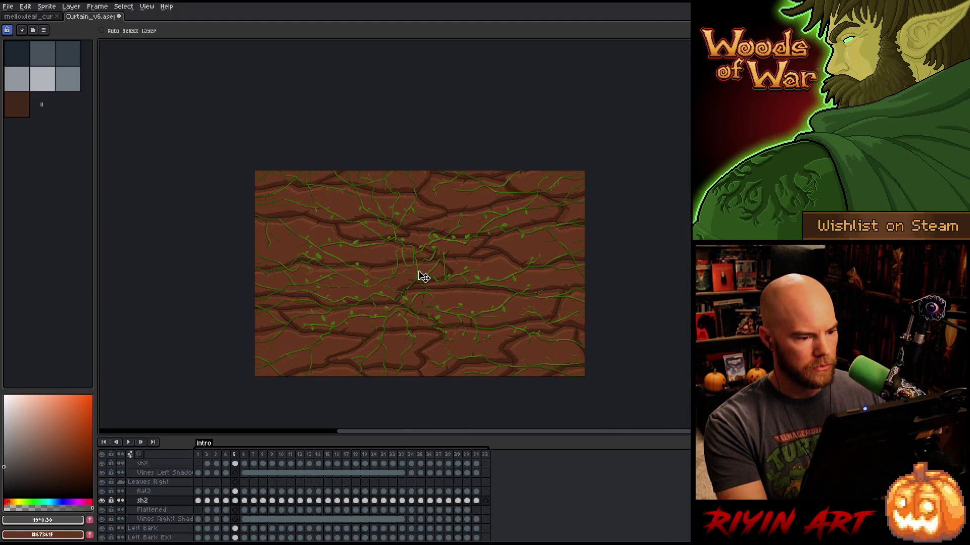
Step forward to frame 26, back to frame 25, and select both vine cels there.
key("Right")
key("Right")
key("Right")
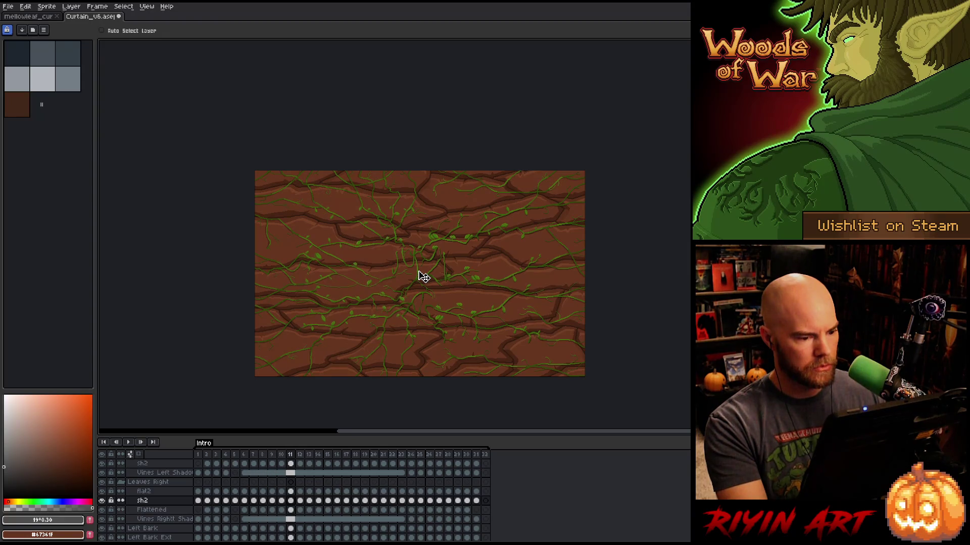
key("Right")
key("Right")
key("Right")
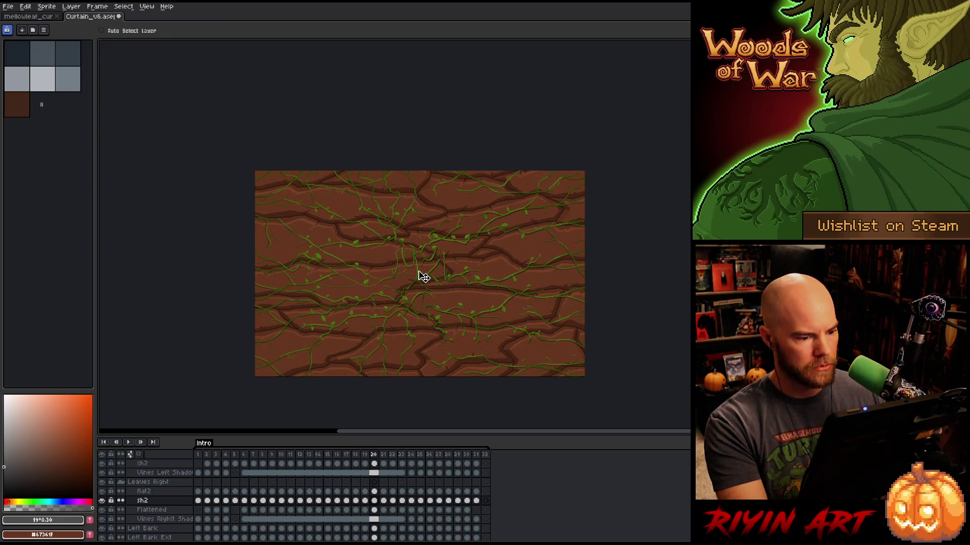
key("Right")
key("Right")
key("Right")
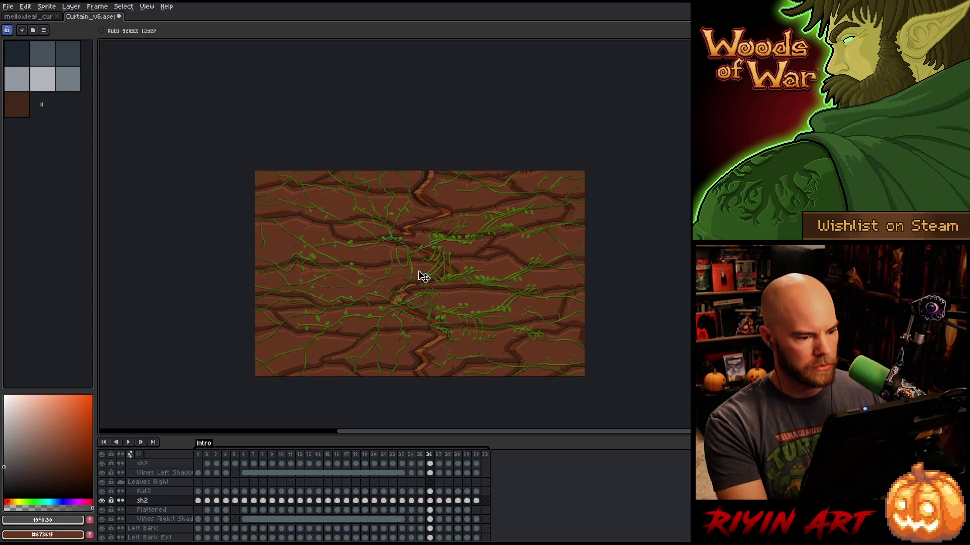
key("Left")
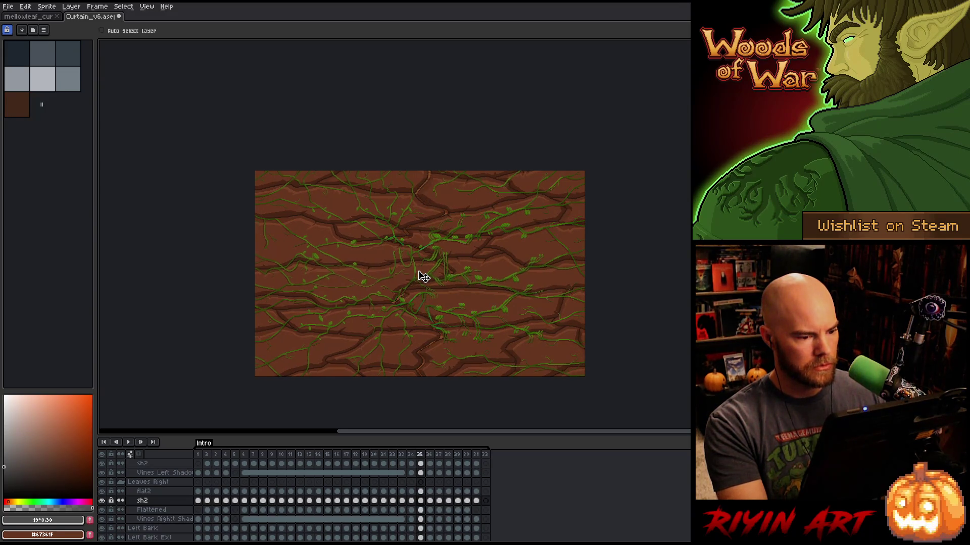
left_click_drag(420, 491, 425, 501)
Shift the vines progressively further right on frames 25 through 28, about 350 px by frame 28.
scroll(452, 255, "up", 5)
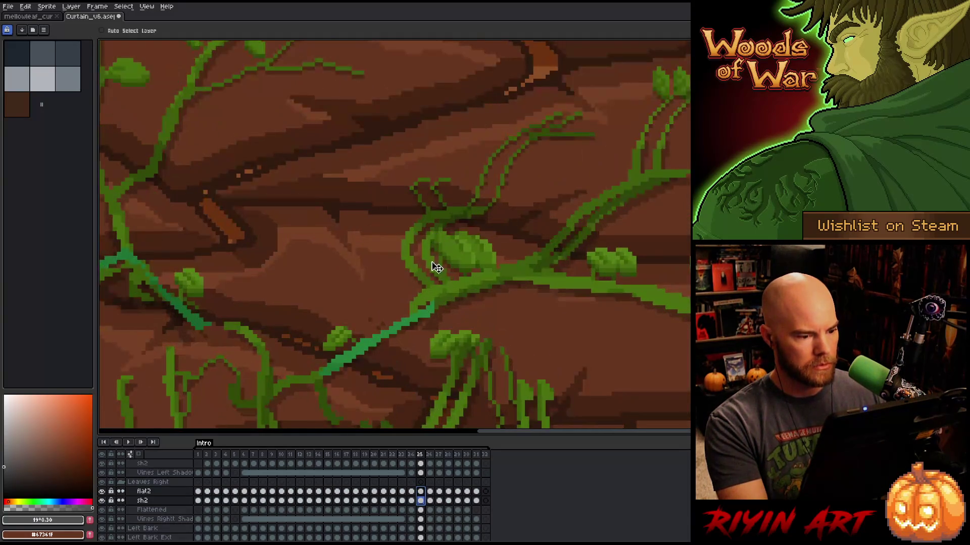
left_click_drag(413, 269, 432, 269)
key("period")
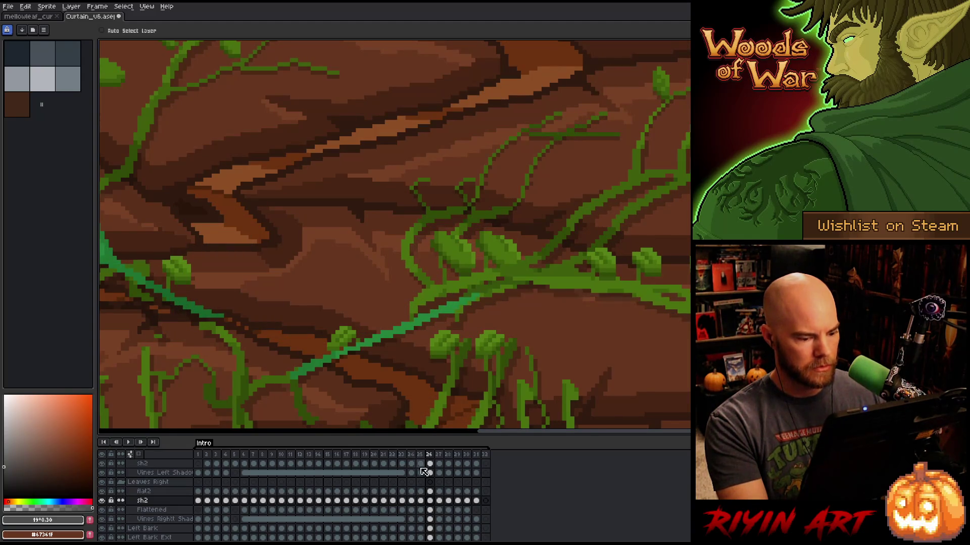
left_click_drag(411, 266, 457, 272)
key("period")
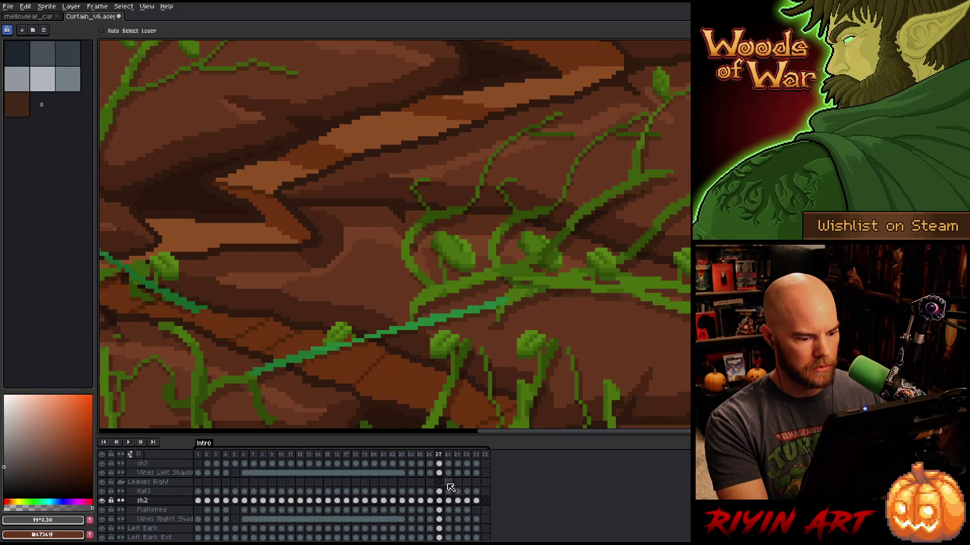
left_click(439, 490, "shift")
left_click_drag(407, 255, 495, 262)
key("period")
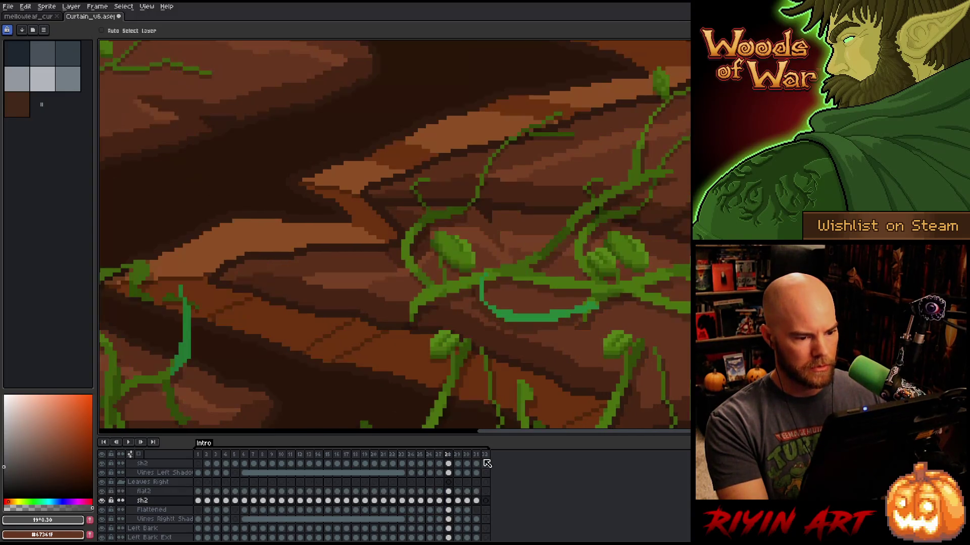
left_click(448, 491)
left_click(451, 500, "shift")
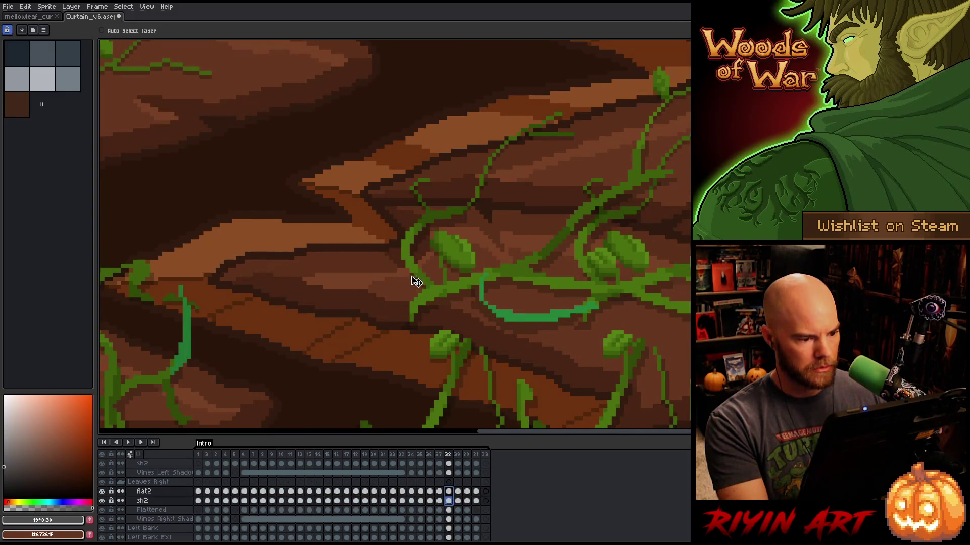
left_click_drag(416, 267, 588, 277)
Delete most vines on frame 29 and nudge the remaining fragment one pixel right.
left_click(457, 520)
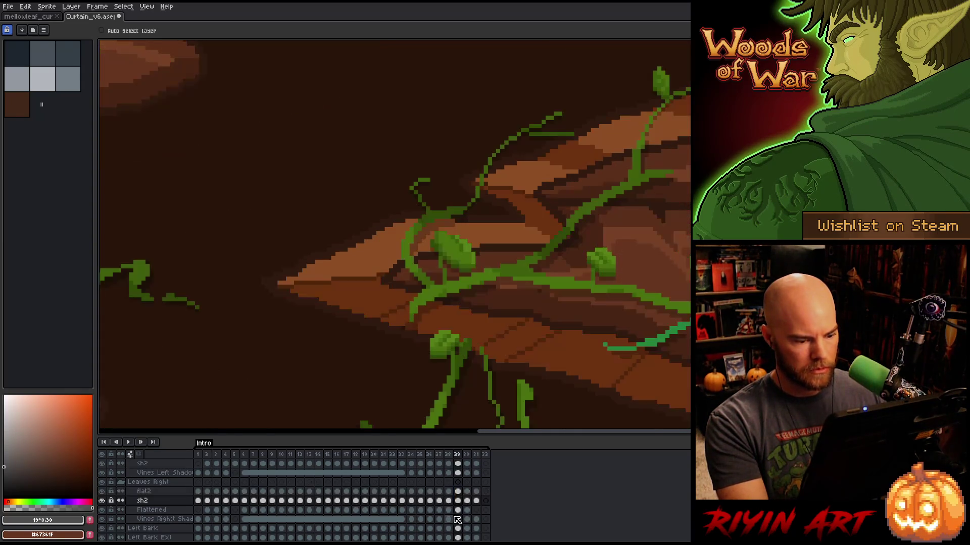
mouse_move(457, 501)
left_mouse_down()
mouse_move(463, 509)
mouse_move(464, 494)
mouse_move(463, 502)
left_mouse_up()
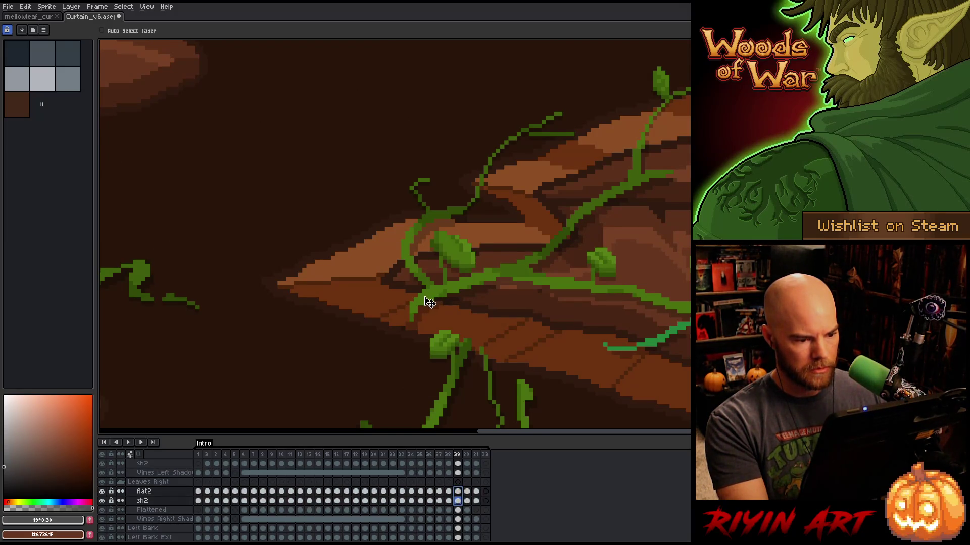
key("Delete")
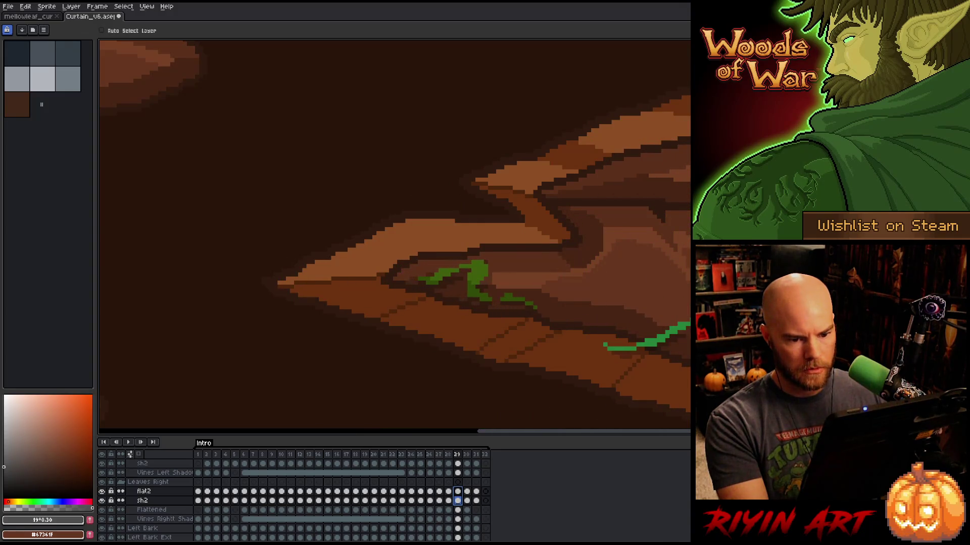
key("Right")
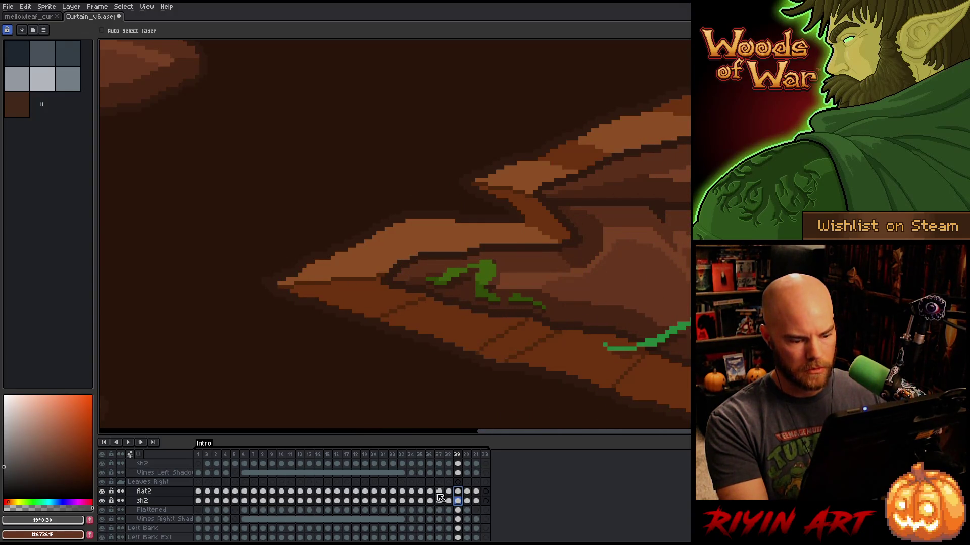
Slide the frame-30 and frame-31 vines almost off the right edge.
left_click(467, 500)
scroll(530, 363, "down", 3)
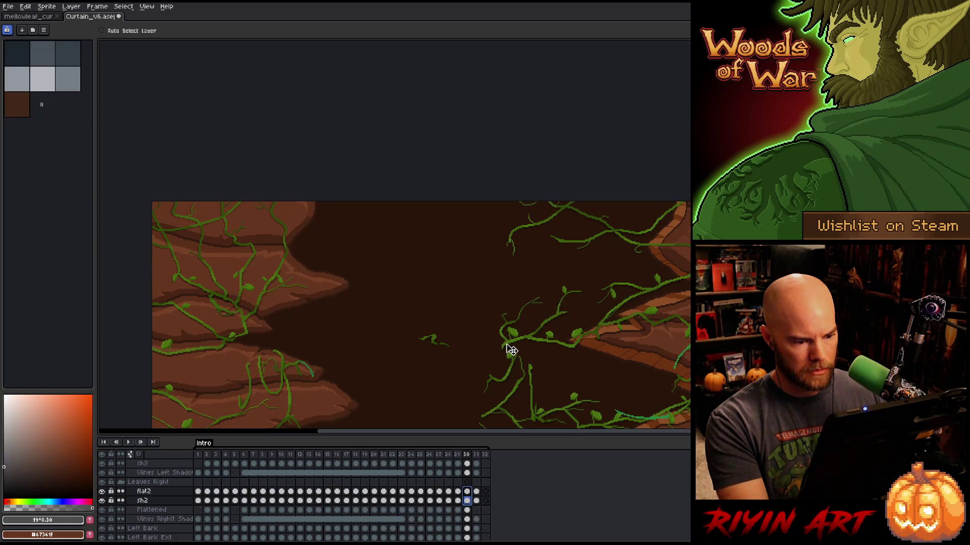
left_click_drag(510, 349, 713, 350)
scroll(687, 350, "up", 4)
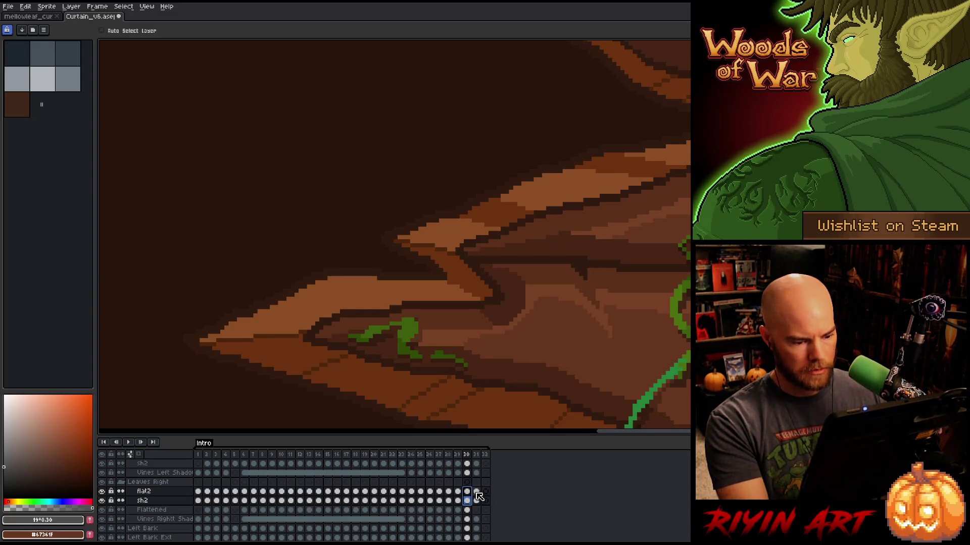
left_click(479, 499)
scroll(500, 395, "down", 3)
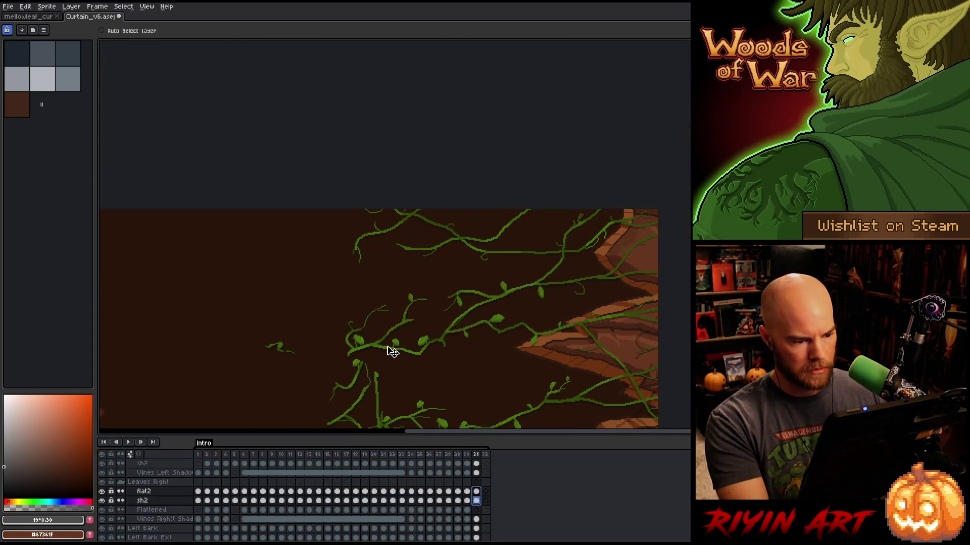
left_click_drag(362, 356, 649, 373)
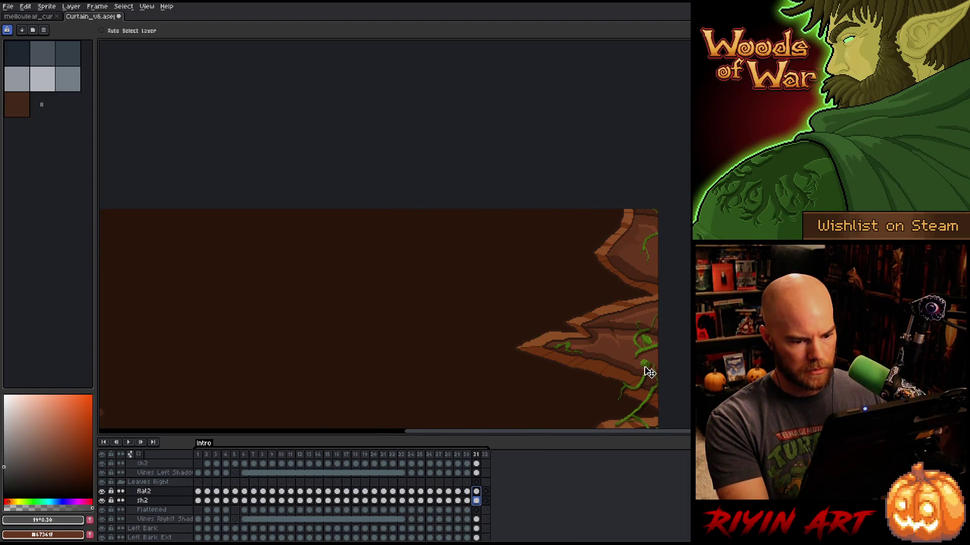
Flip between frames 30, 31 and the empty frame 32 to compare the final vine positions.
key("Left")
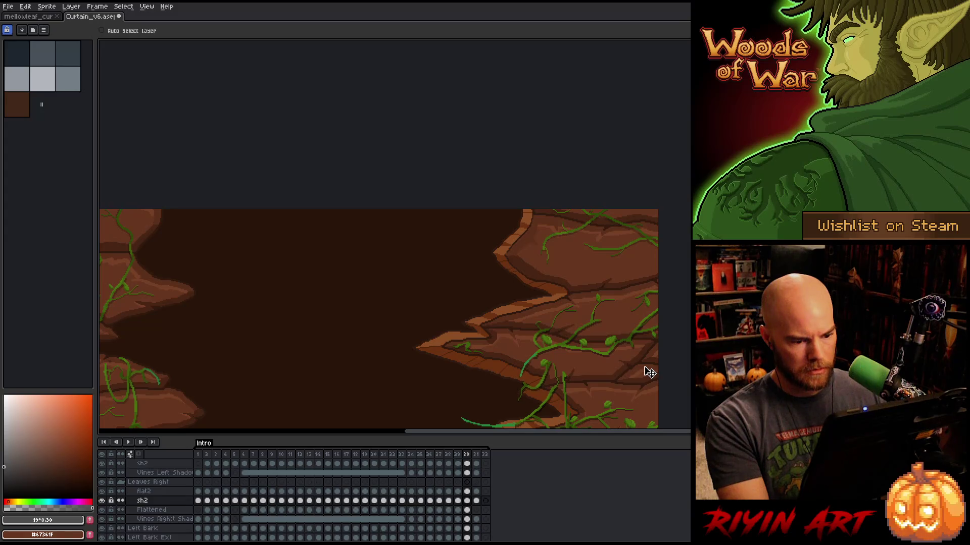
key("Right")
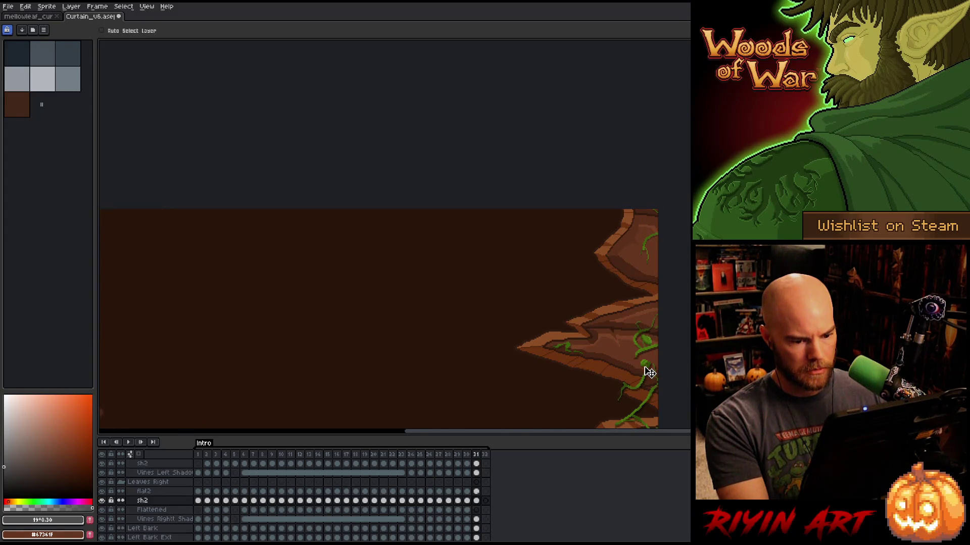
key("Left")
key("Right")
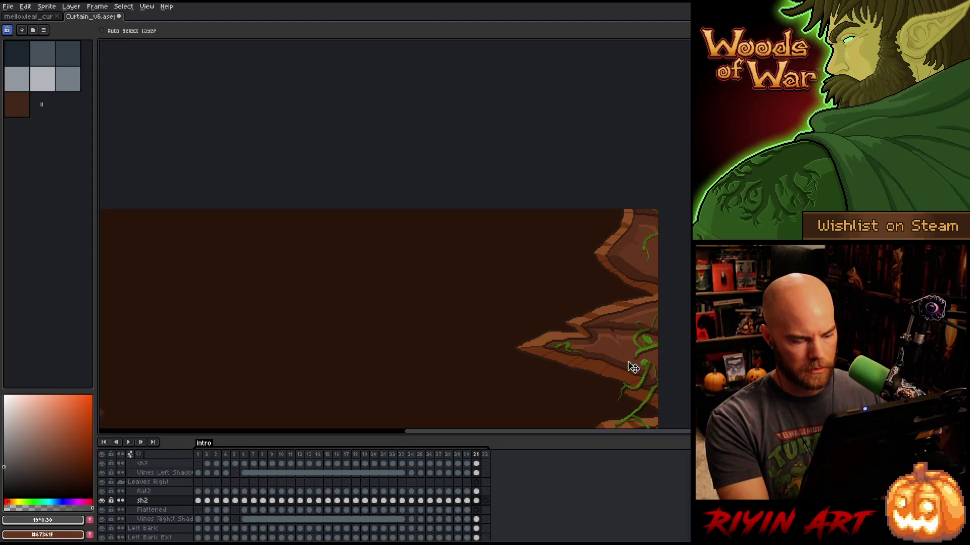
scroll(515, 366, "down", 3)
scroll(515, 366, "up", 2)
scroll(515, 366, "down", 1)
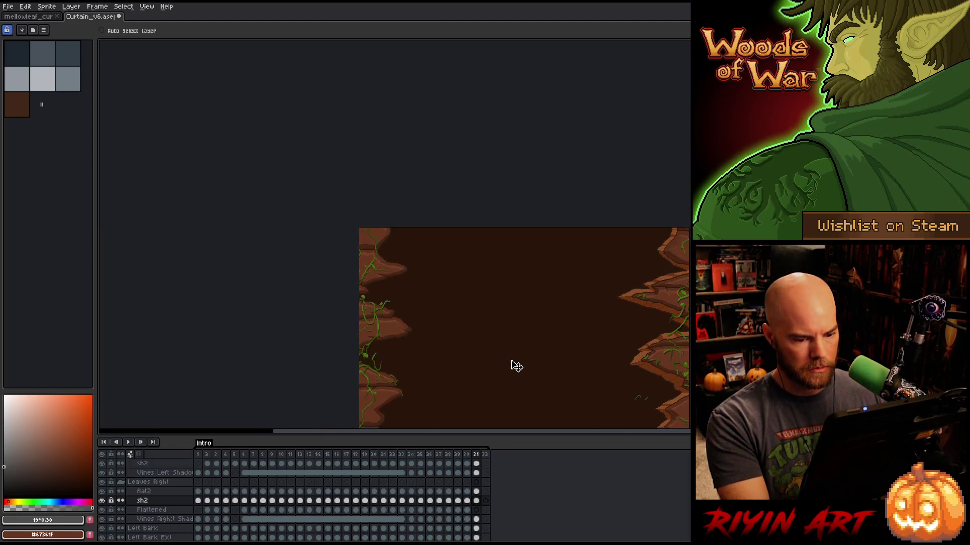
key("Right")
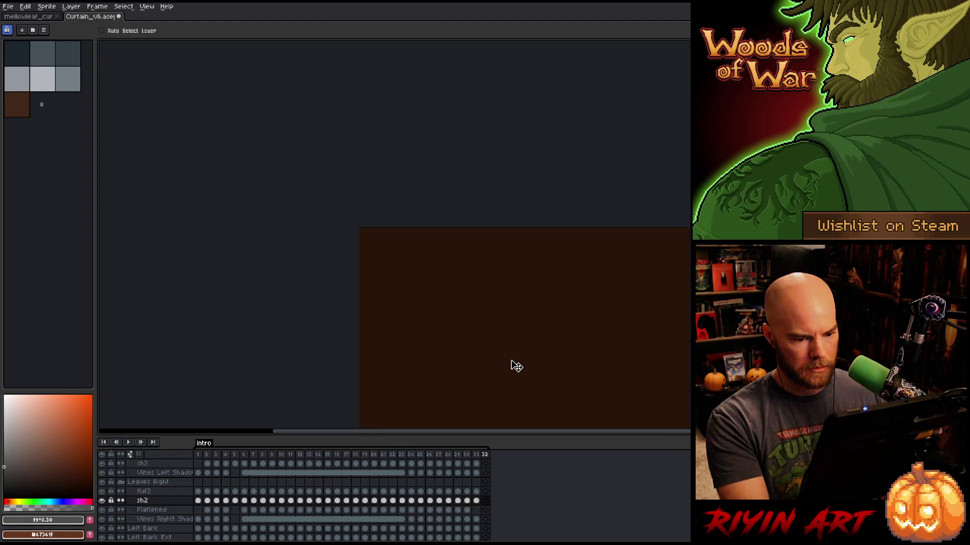
key("Left")
key("Left")
key("Right")
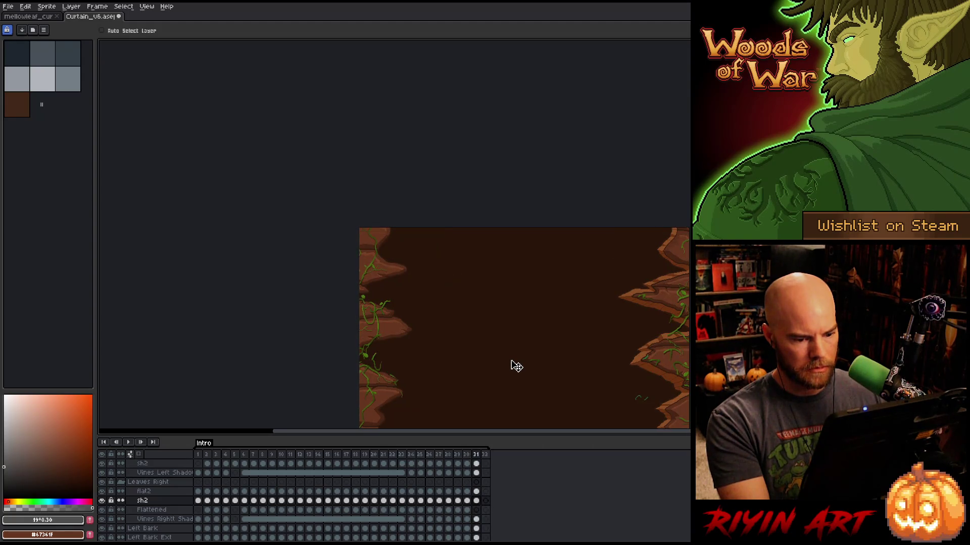
key("Left")
key("Right")
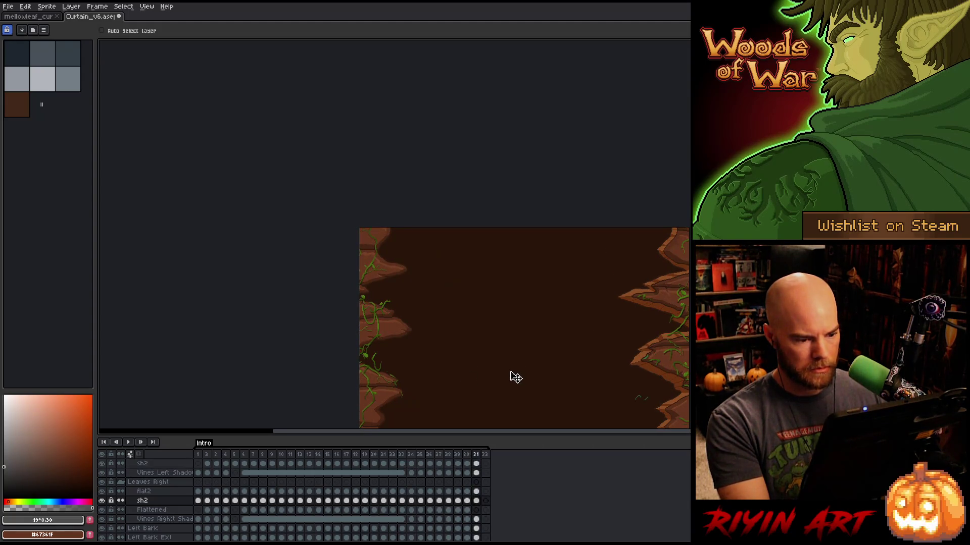
key("Left")
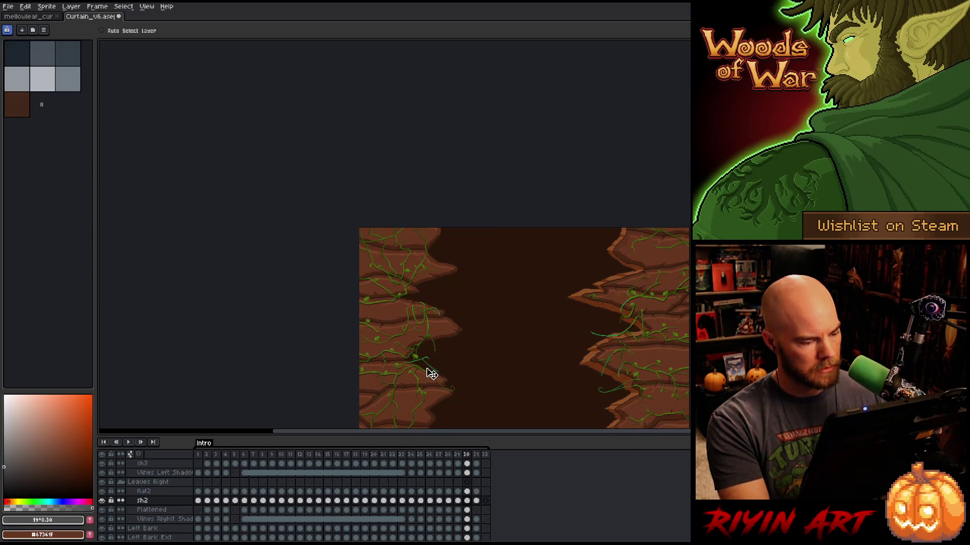
scroll(426, 367, "up", 5)
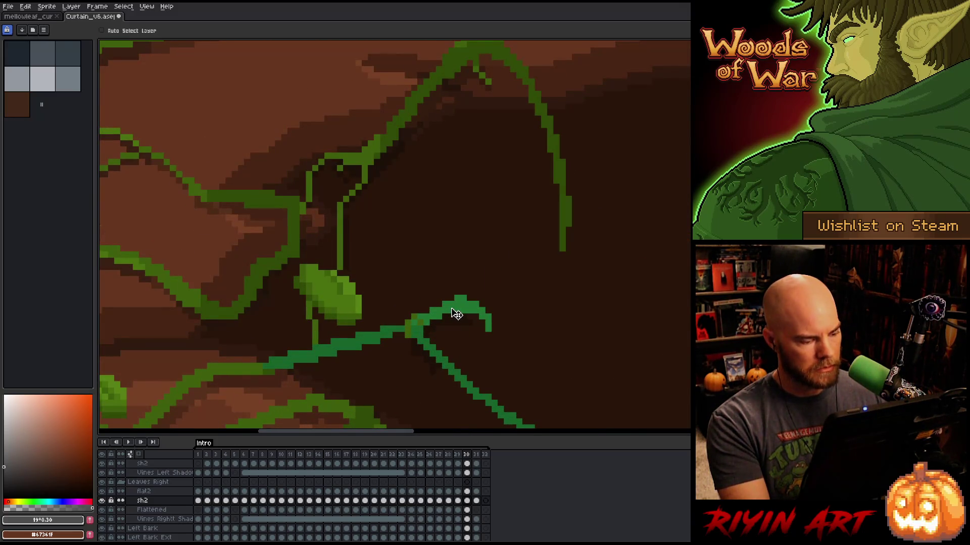
Turn on Auto Select Layer, save the sprite, and pick the Ripping Vines layer on the canvas.
left_click(140, 31)
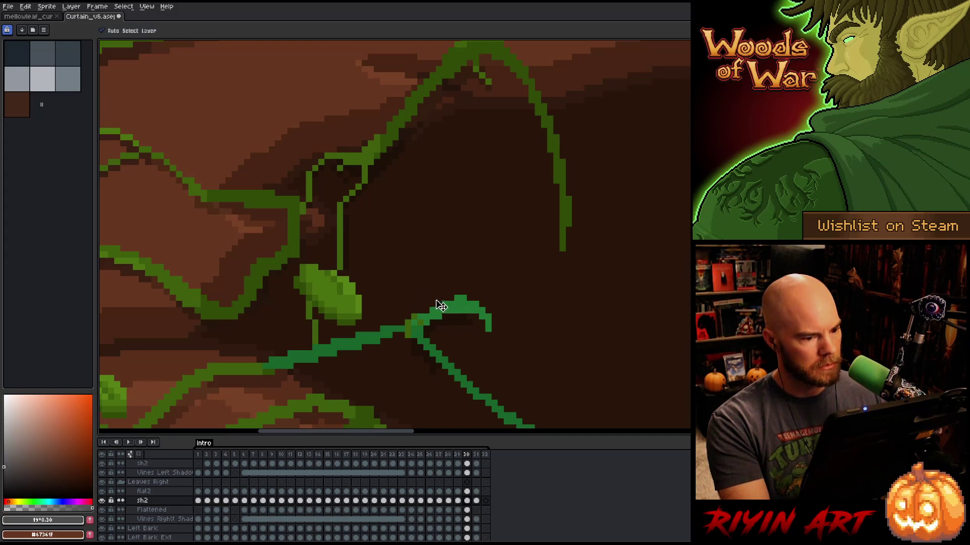
right_click(455, 316)
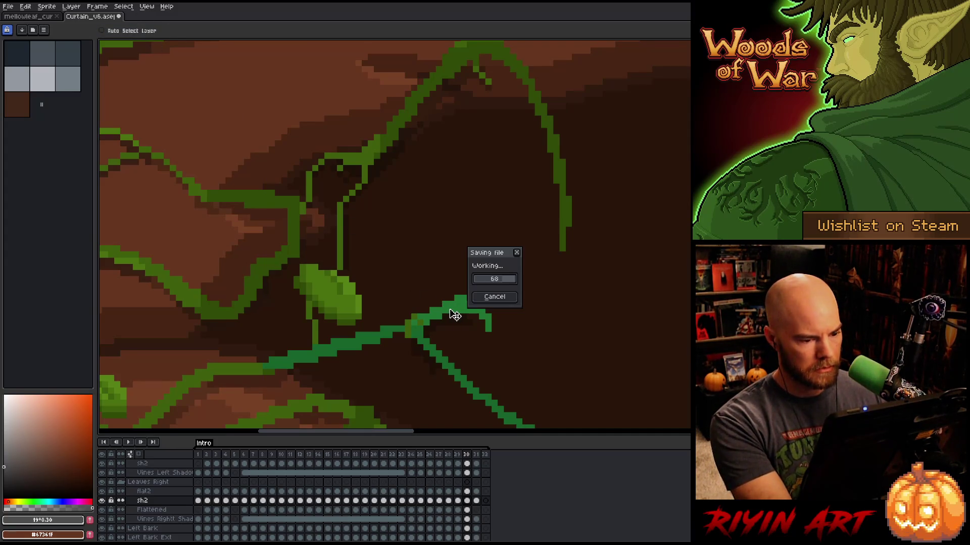
key("Escape")
left_click(455, 316)
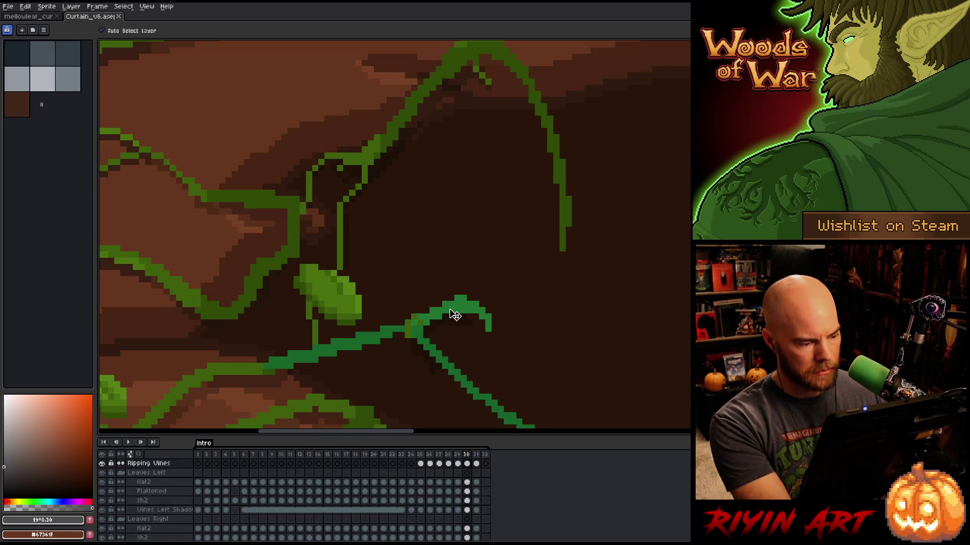
Replace #1F7333 with #3E5C0B on the Ripping Vines layer at a tolerance of about 41.
scroll(426, 477, "up", 1)
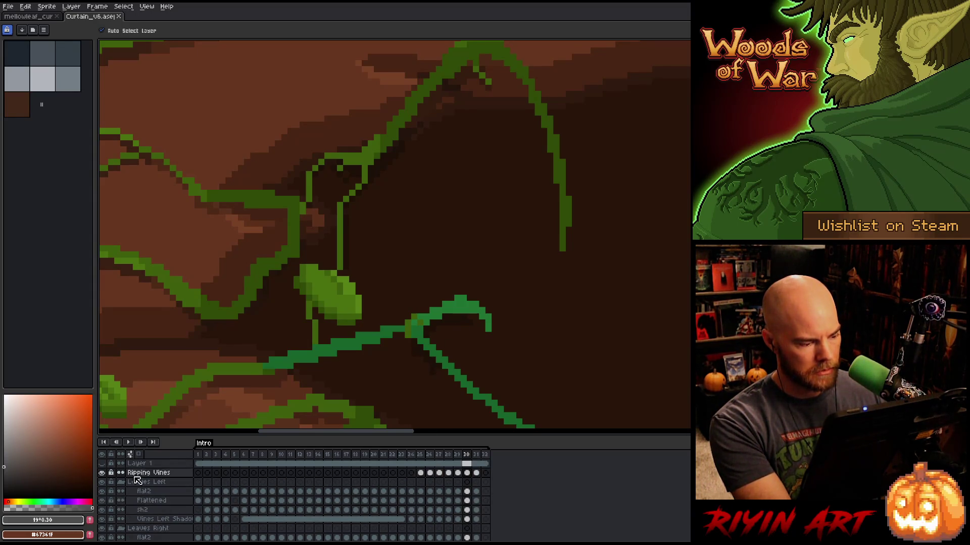
key("shift+r")
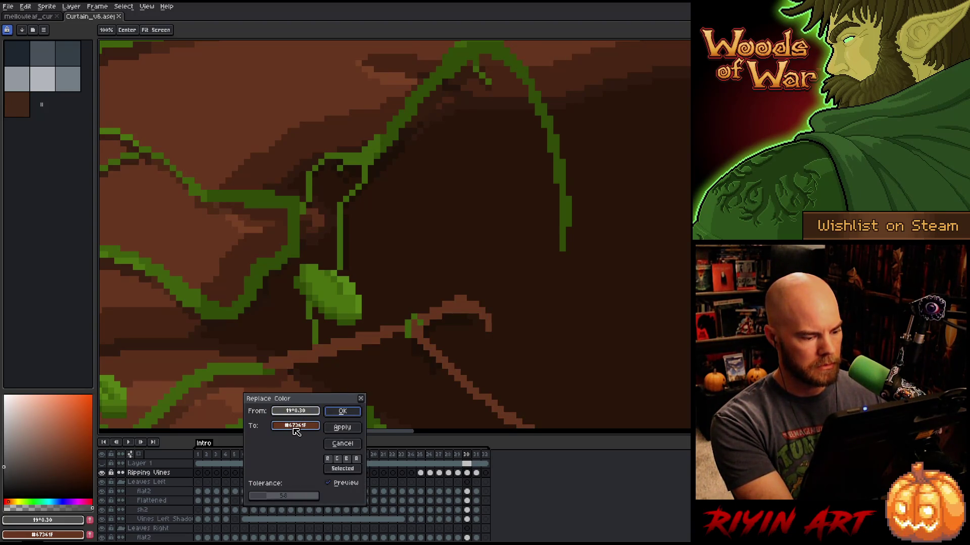
left_click_drag(270, 499, 266, 500)
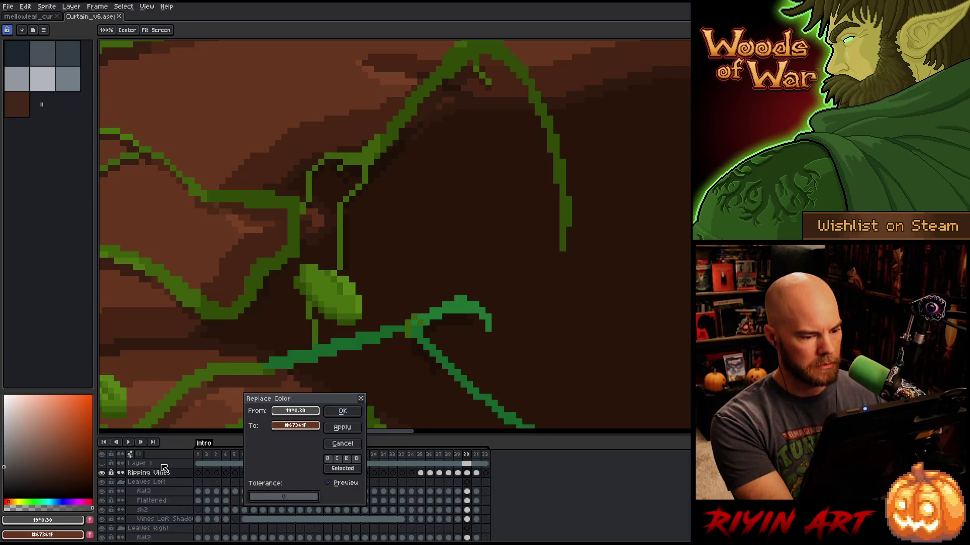
left_click(455, 309)
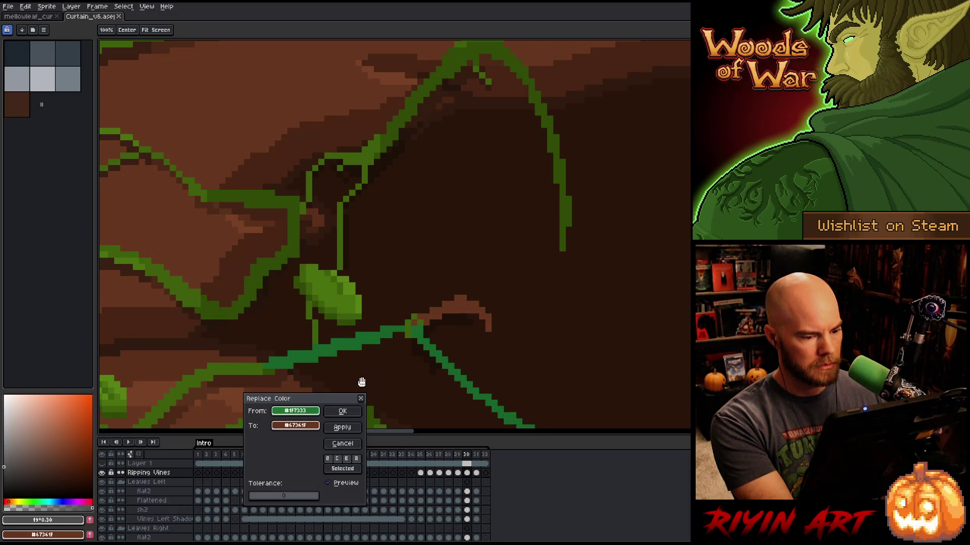
mouse_move(290, 425)
left_mouse_down()
mouse_move(277, 427)
mouse_move(262, 386)
mouse_move(196, 297)
left_mouse_up()
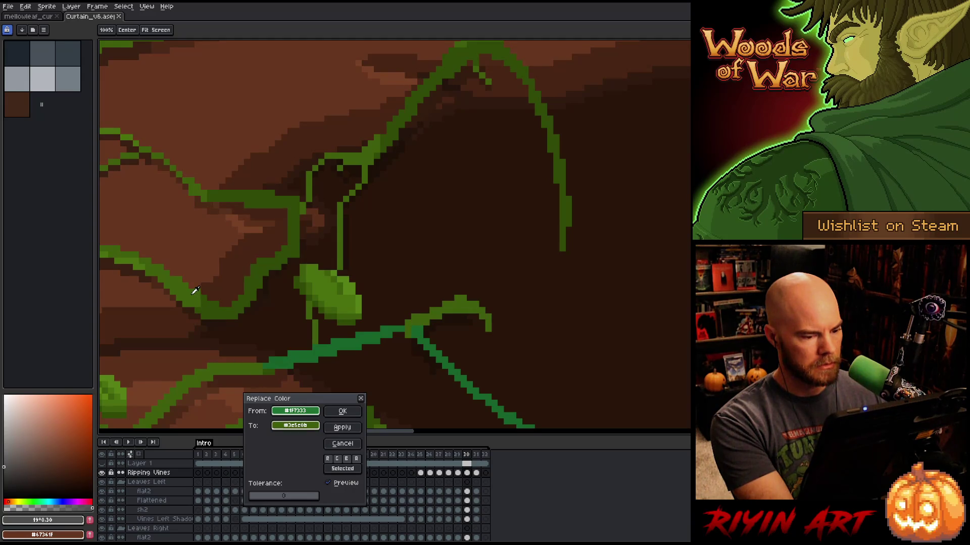
left_click(343, 411)
Begin a second replacement sampling #176229, cancel it, and jump to frame 25.
key("shift+r")
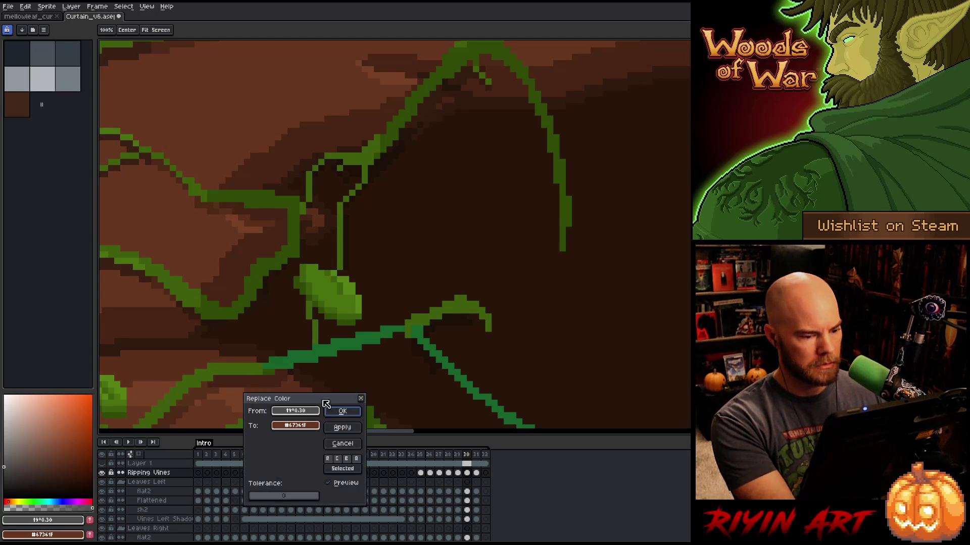
mouse_move(303, 396)
left_mouse_down()
mouse_move(397, 364)
mouse_move(397, 390)
left_mouse_up()
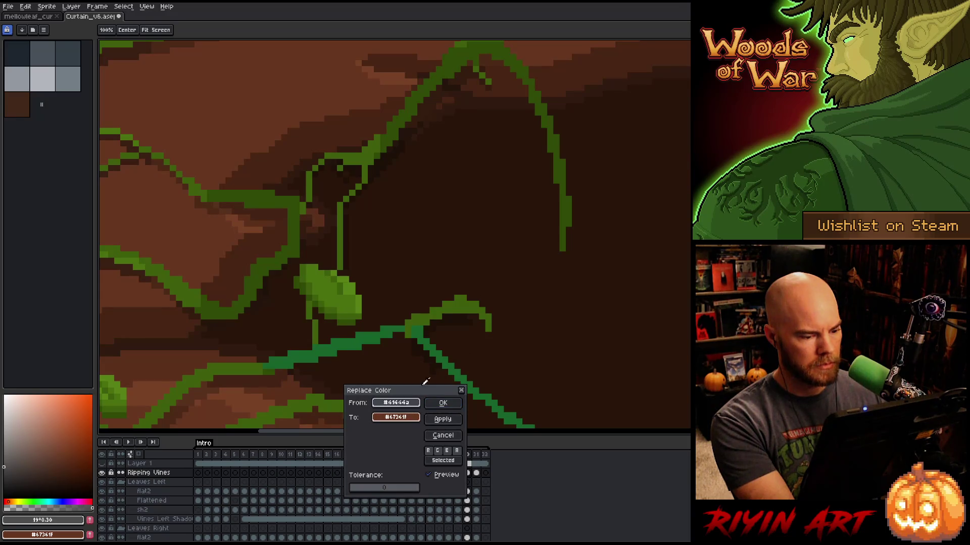
left_click(439, 347)
left_click(443, 435)
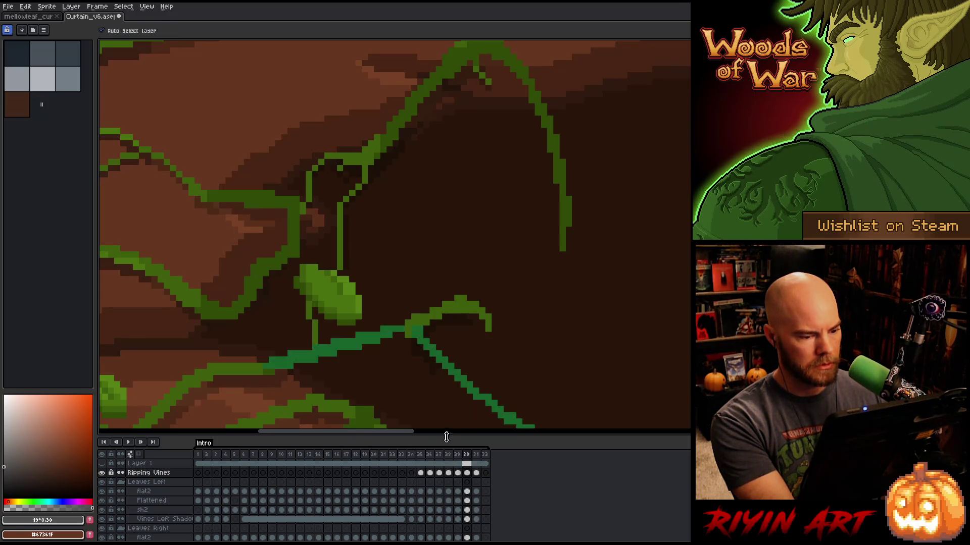
left_click(421, 473)
scroll(512, 342, "down", 4)
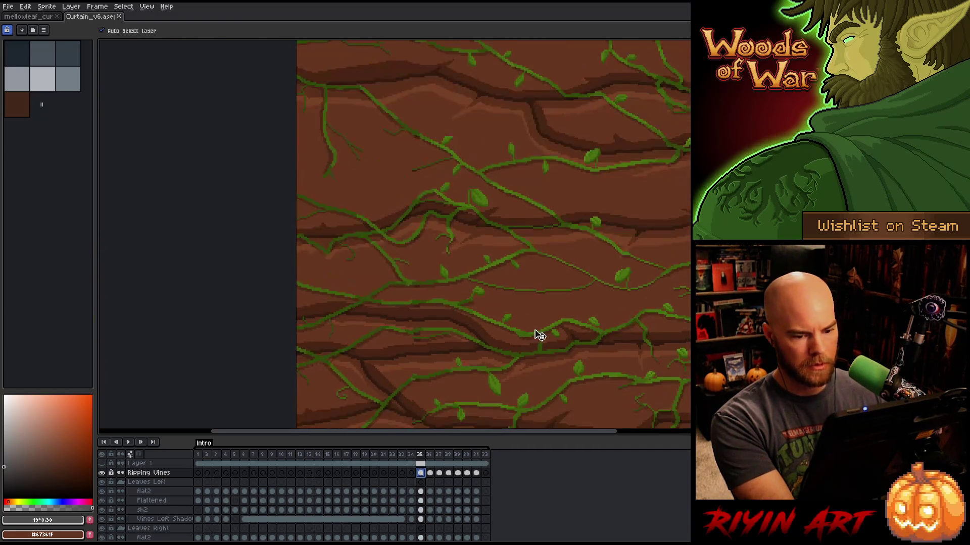
Select the Ripping Vines cels for frames 25–31 and recolour their vine green to olive.
left_click(460, 475)
mouse_move(425, 474)
left_mouse_down()
mouse_move(478, 474)
mouse_move(471, 477)
left_mouse_up()
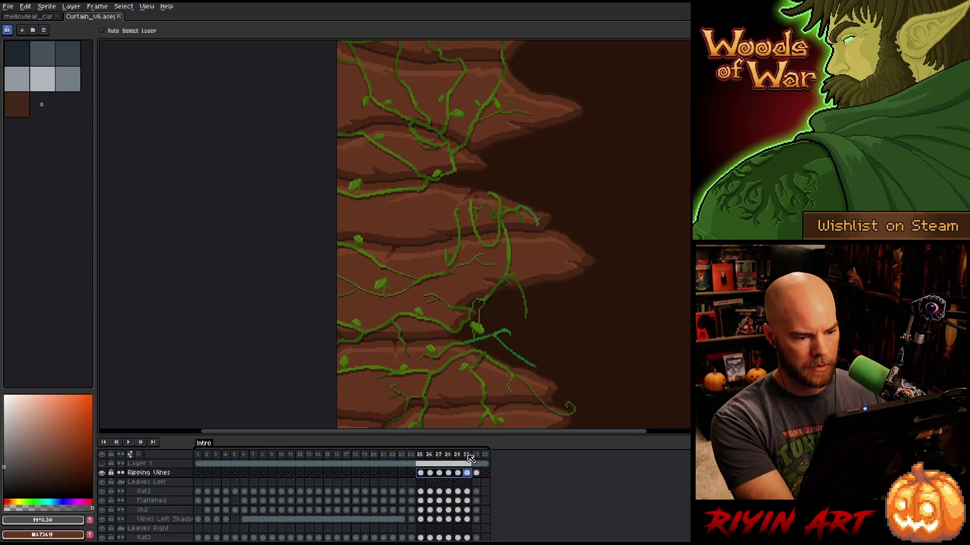
scroll(597, 369, "down", 2)
scroll(596, 369, "up", 4)
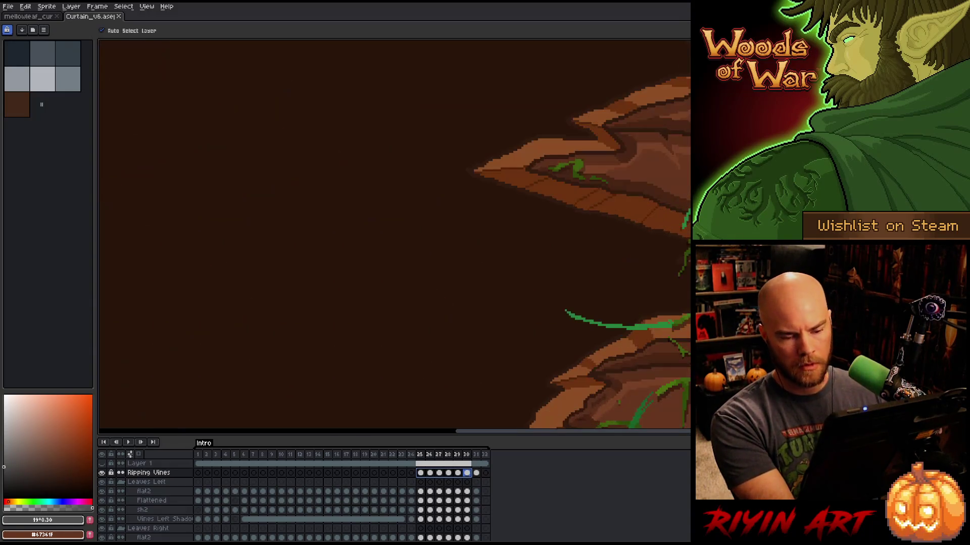
scroll(596, 370, "up", 2)
key("shift+r")
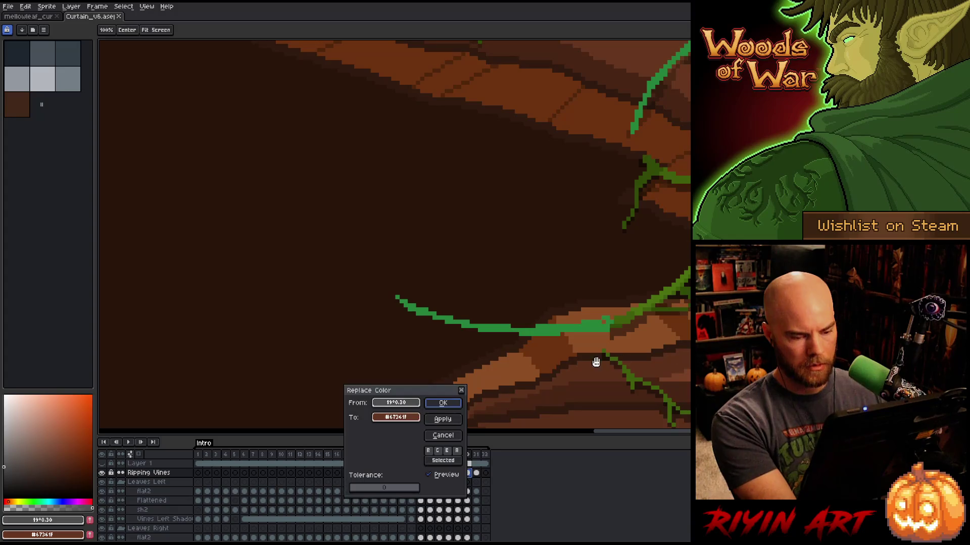
left_click(565, 325)
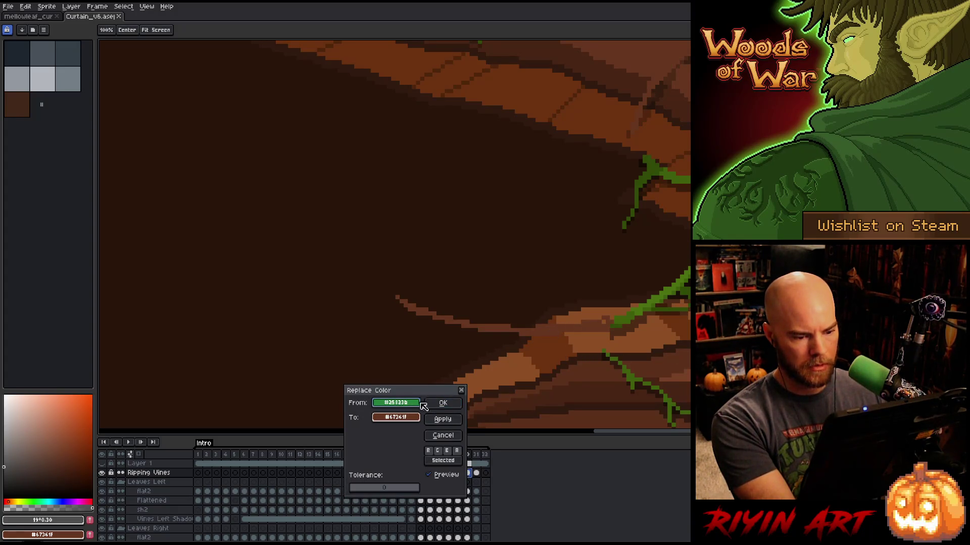
left_click(395, 418)
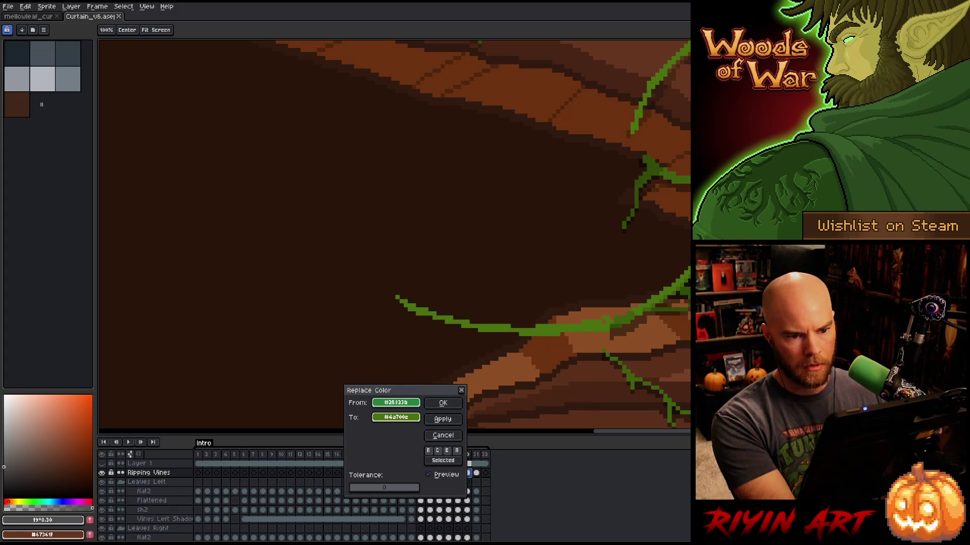
left_click(443, 403)
Replace the vine green #176329 with #304a06 taken from the other vines.
scroll(498, 391, "down", 2)
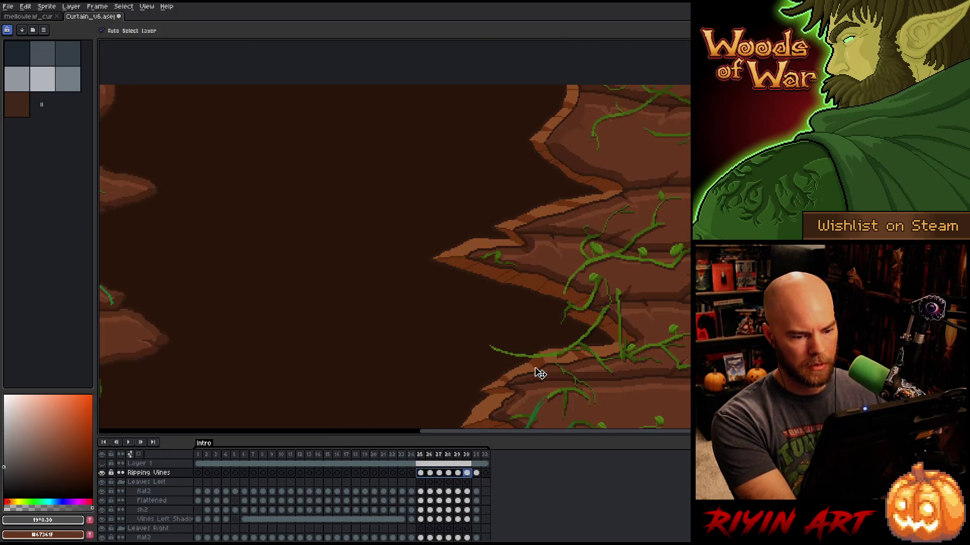
scroll(510, 341, "down", 3)
scroll(525, 328, "up", 3)
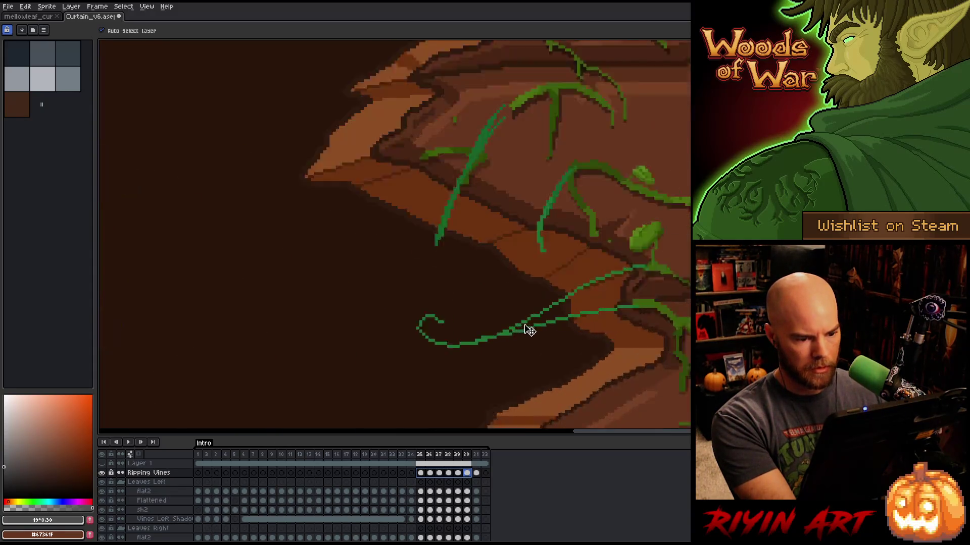
key("shift+r")
left_click(419, 175)
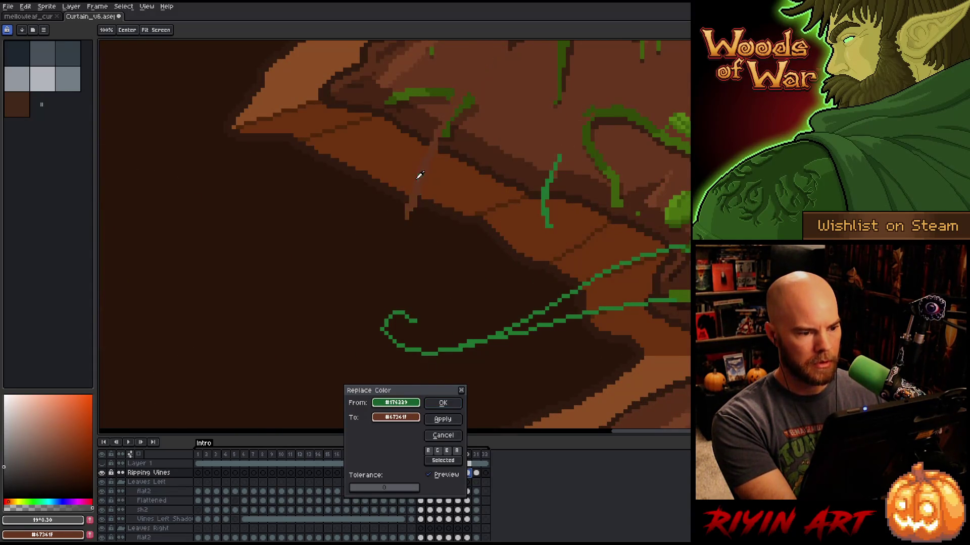
left_click_drag(396, 417, 619, 106)
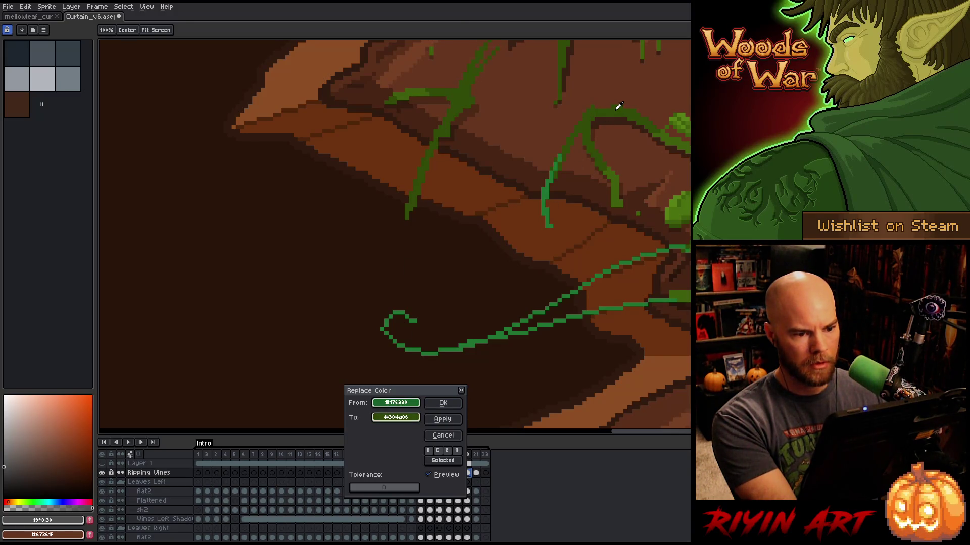
left_click(442, 403)
Replace the lower vine green #1F7333 with #3e5c0b.
key("shift+r")
left_click_drag(396, 403, 550, 187)
left_click_drag(396, 417, 581, 151)
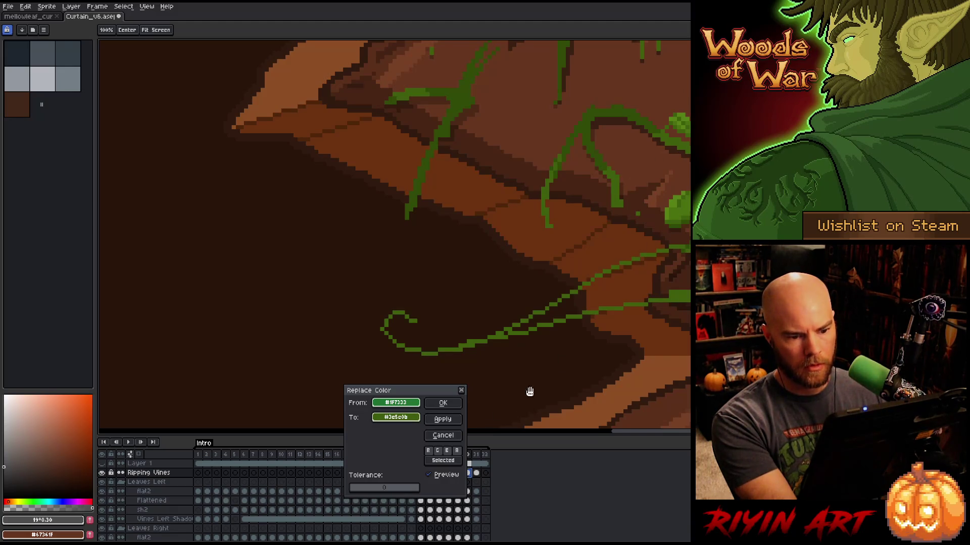
left_click(443, 403)
scroll(396, 243, "down", 3)
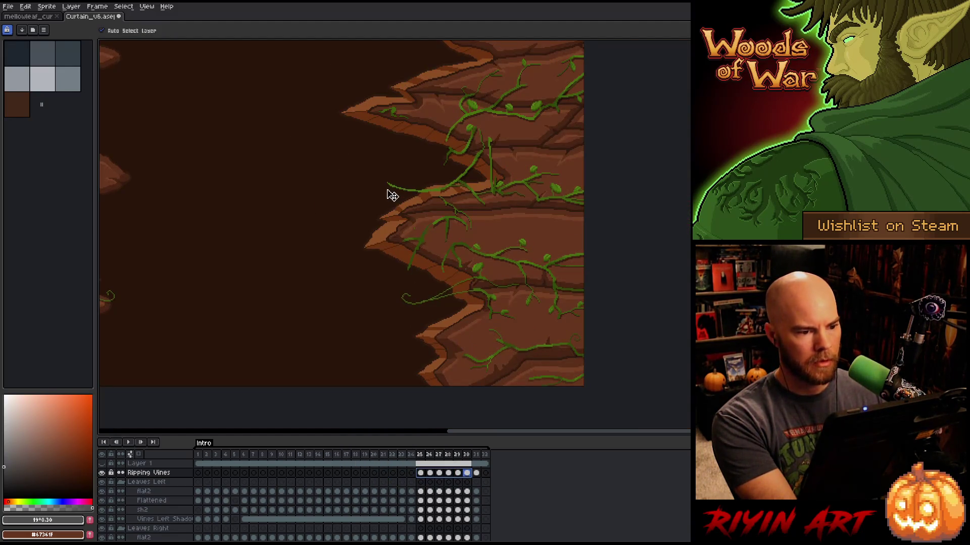
scroll(372, 208, "down", 1)
scroll(255, 226, "up", 3)
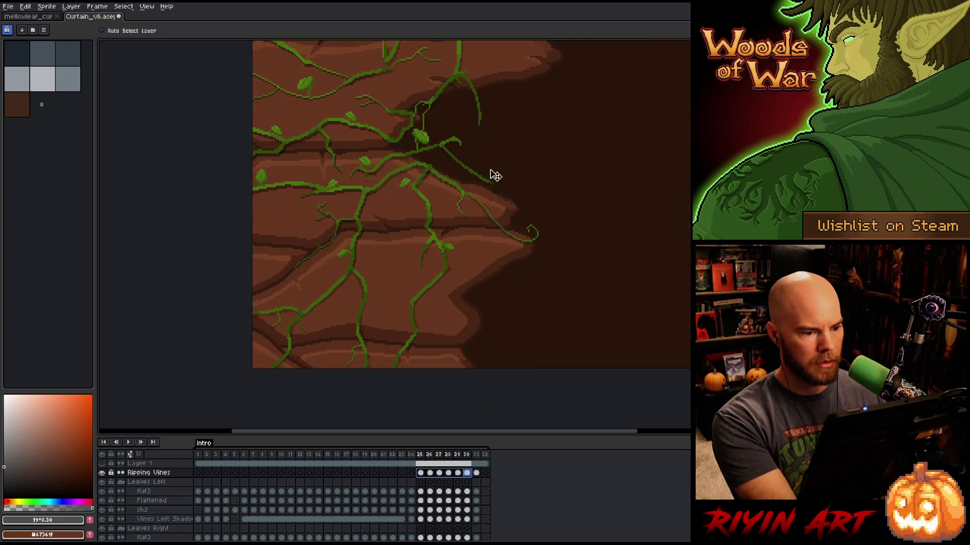
left_click_drag(516, 149, 465, 348)
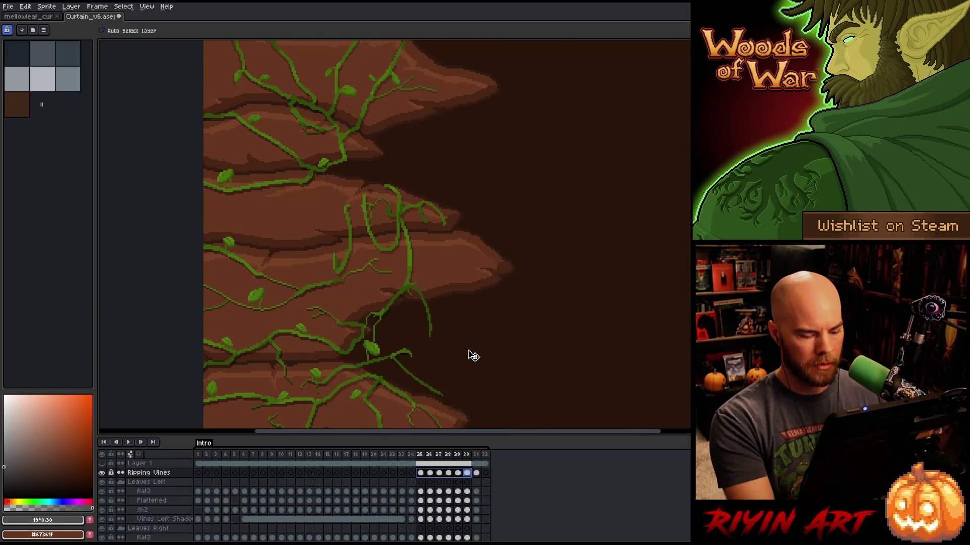
scroll(475, 346, "down", 1)
On frame 31, replace the remaining #1f7333 vine green with #3e5c0b.
key("period")
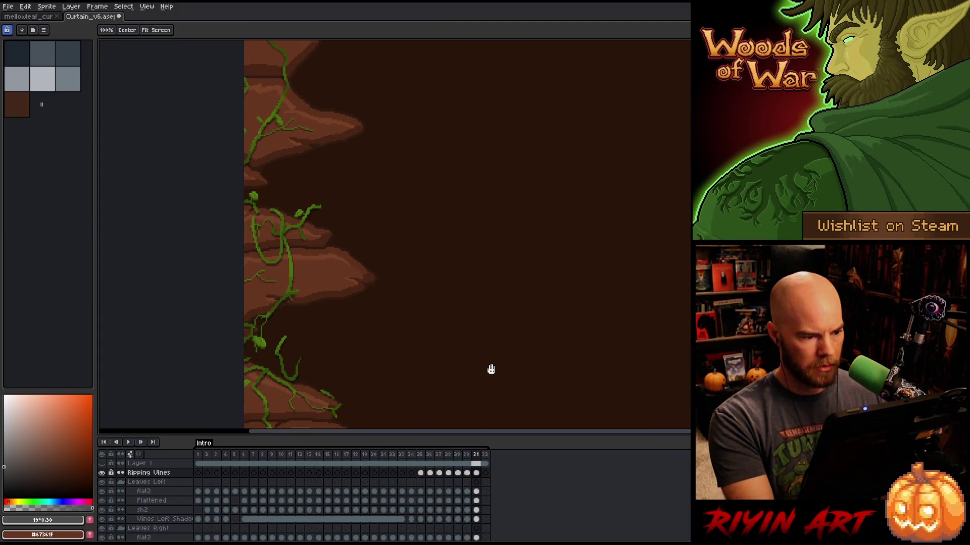
mouse_move(491, 369)
left_mouse_down()
mouse_move(418, 210)
mouse_move(377, 243)
mouse_move(134, 320)
mouse_move(166, 287)
left_mouse_up()
key("comma")
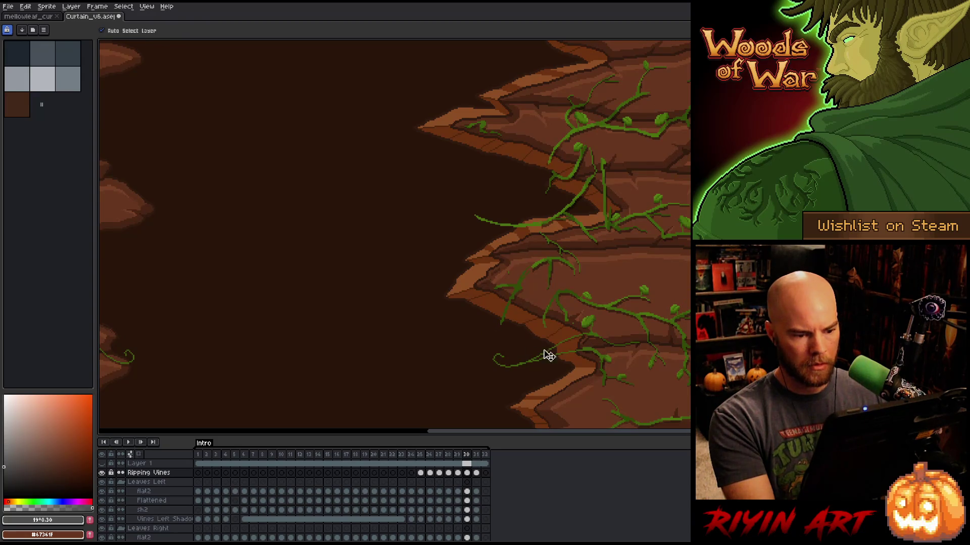
key("period")
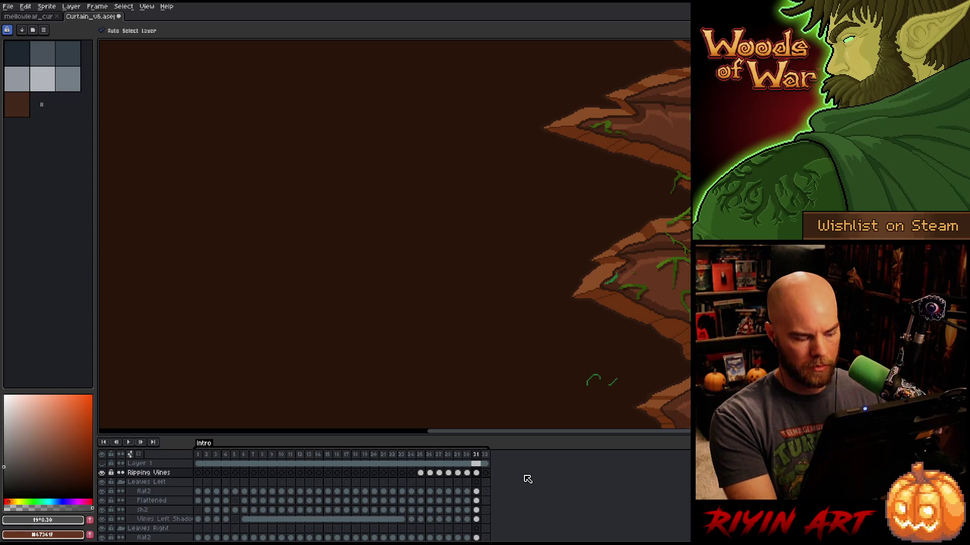
key("shift+r")
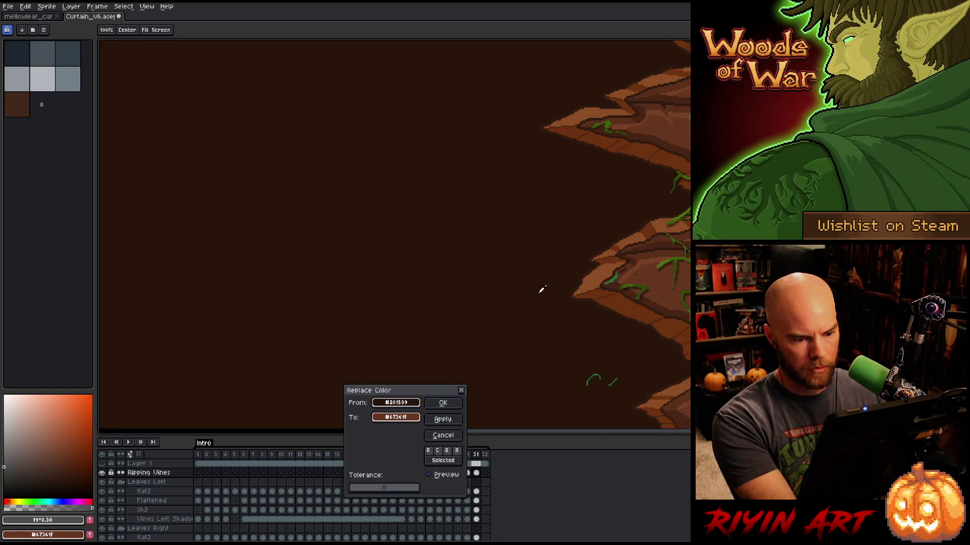
left_click(623, 273)
left_click(615, 277)
right_click(625, 286)
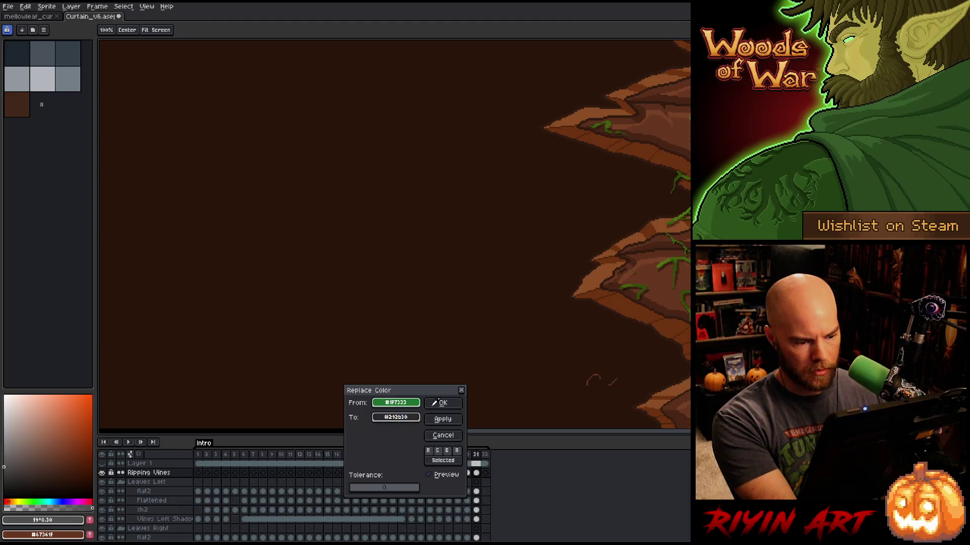
right_click(627, 283)
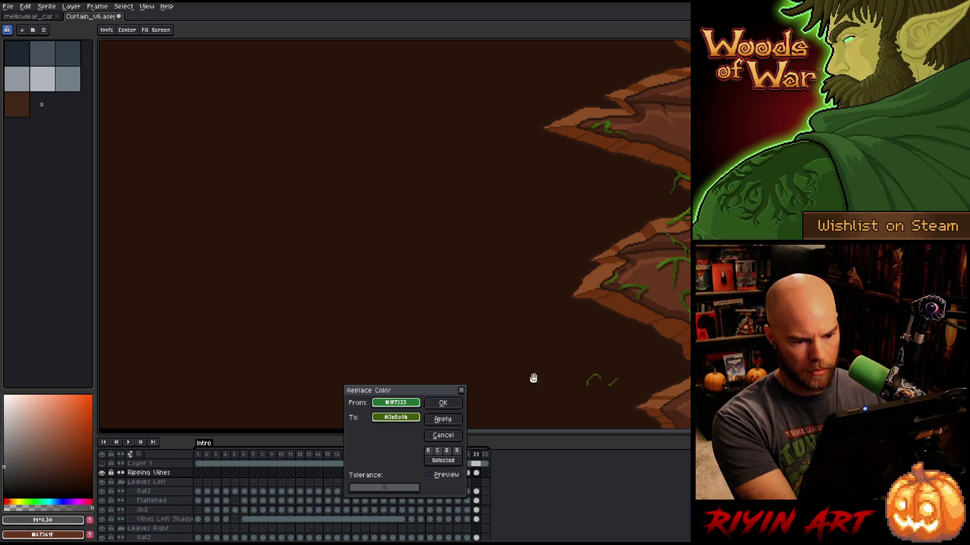
left_click(444, 404)
scroll(461, 377, "down", 2)
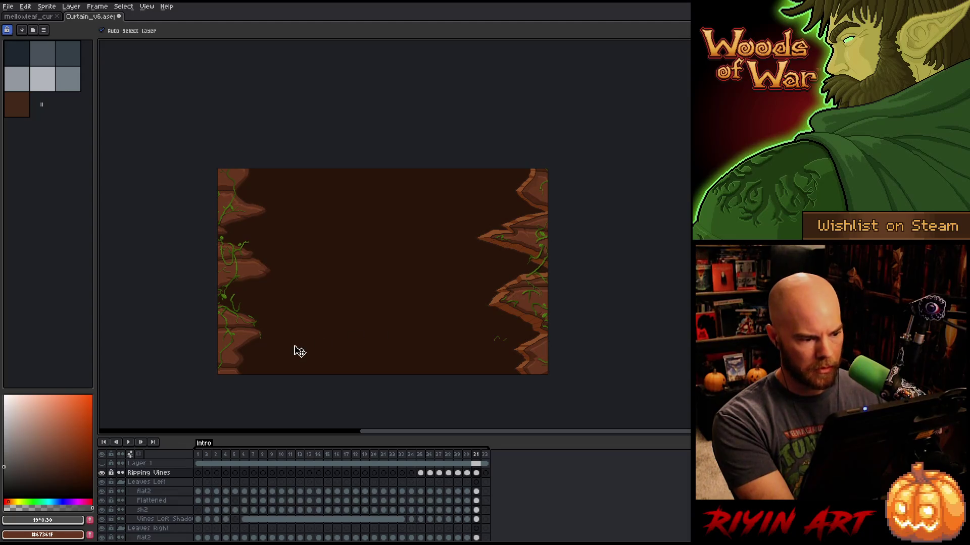
Play and stop the animation to check the vines, then reselect the previous marquee.
scroll(224, 336, "up", 2)
scroll(223, 308, "down", 2)
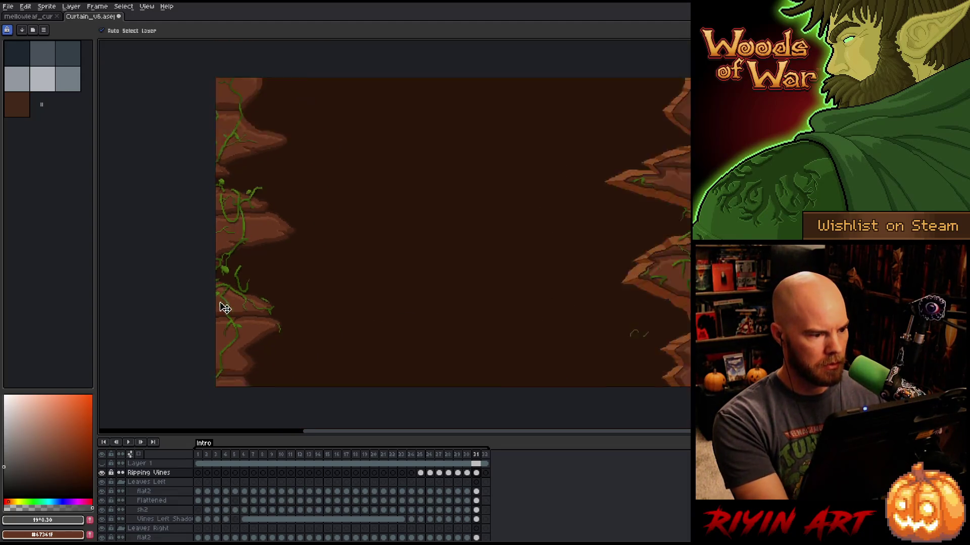
key("Return")
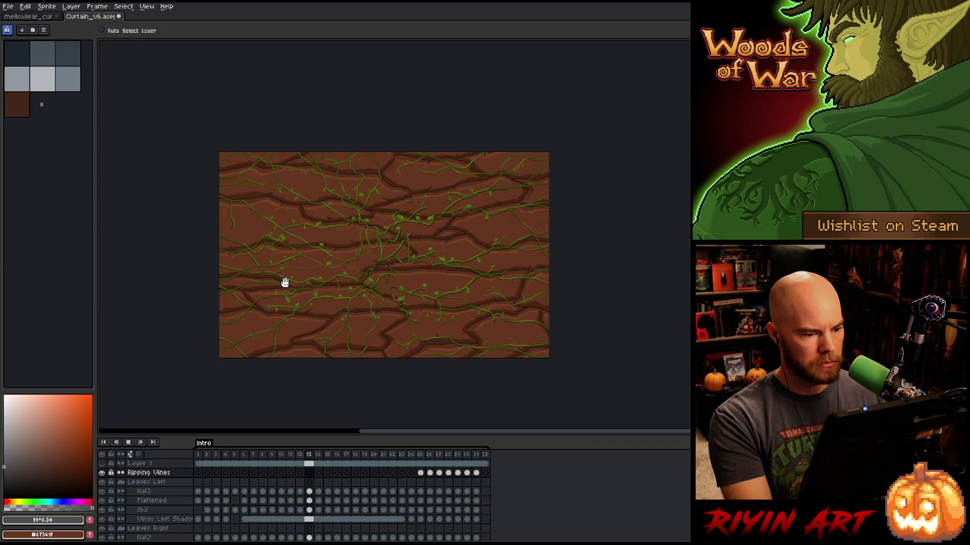
key("Return")
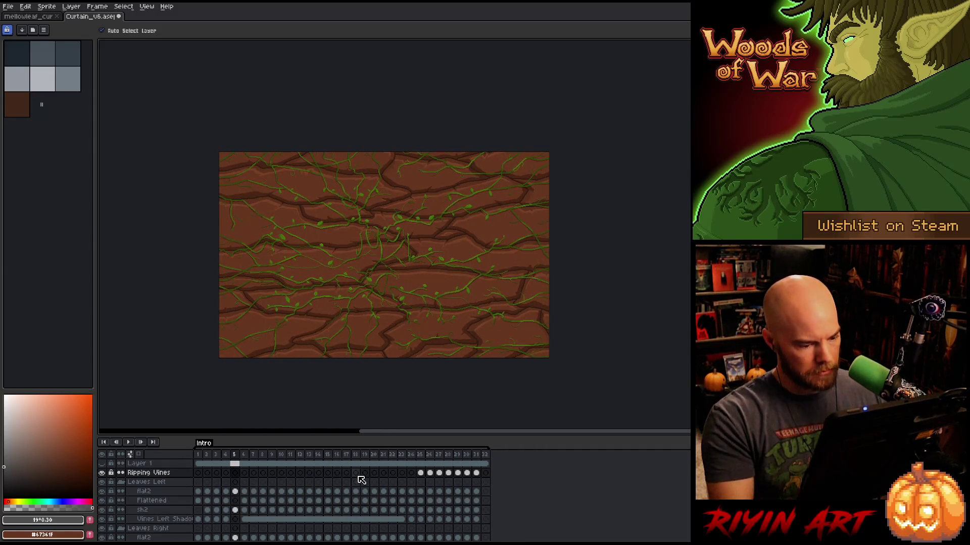
key("ctrl+shift+d")
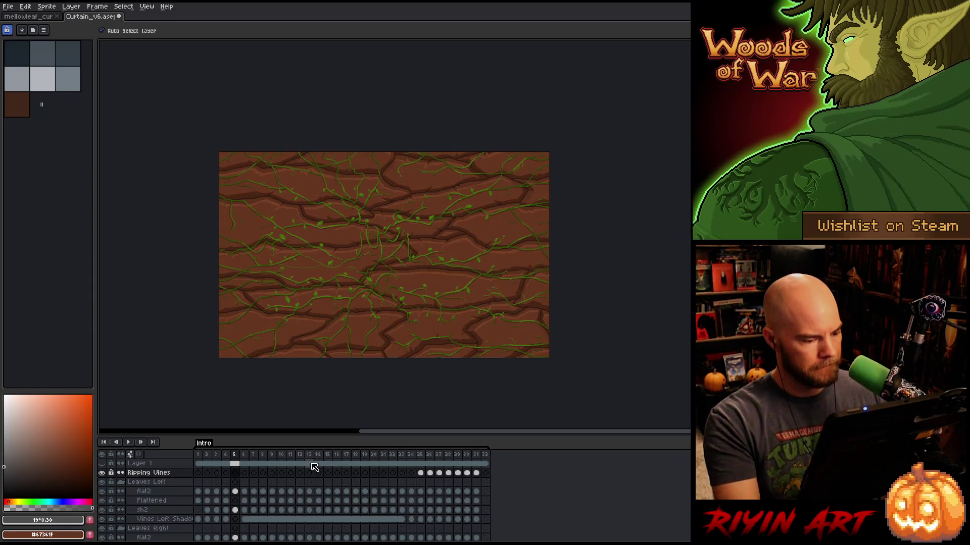
Hide the Leaves Left layers and go to frame 1 of the flat2 layer.
scroll(310, 487, "down", 2)
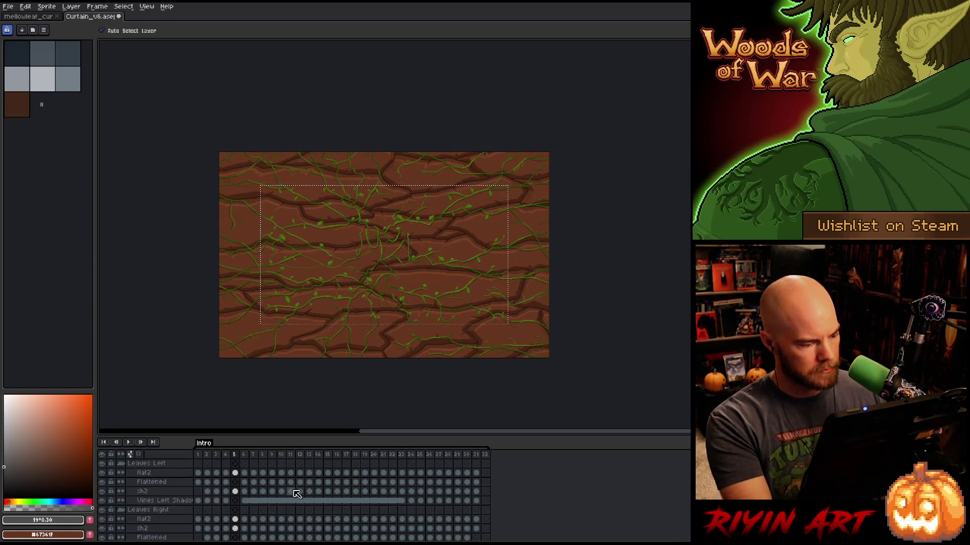
left_click_drag(102, 463, 102, 501)
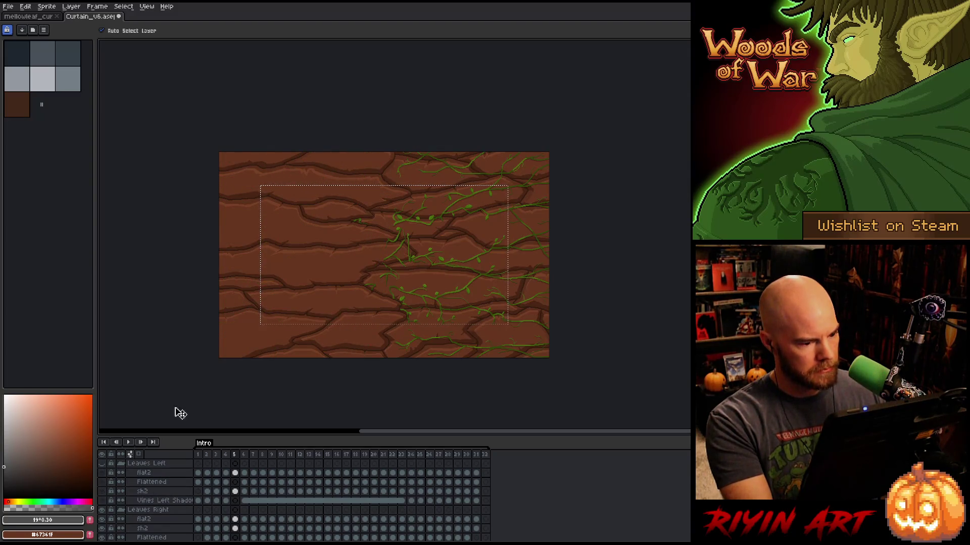
scroll(484, 241, "up", 1)
scroll(481, 243, "down", 1)
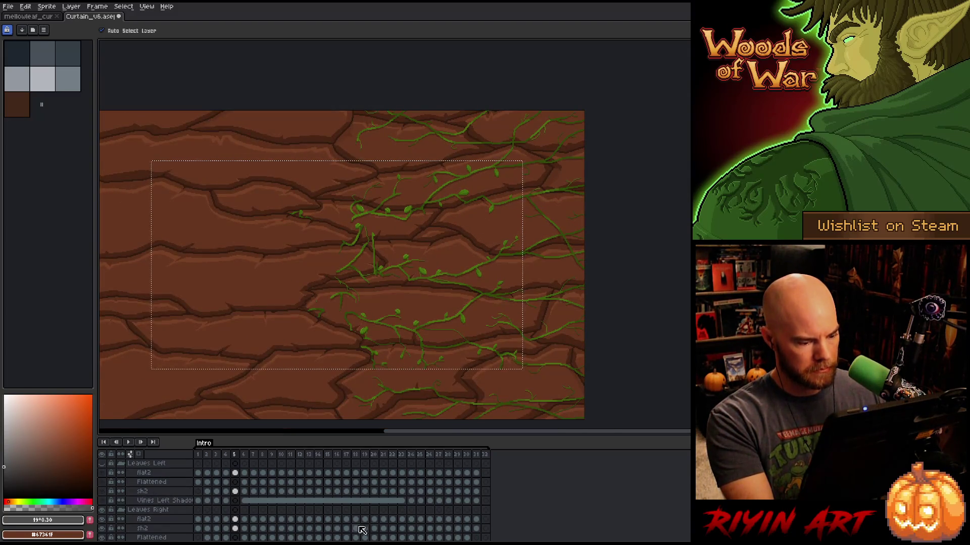
scroll(348, 525, "down", 3)
scroll(341, 521, "down", 2)
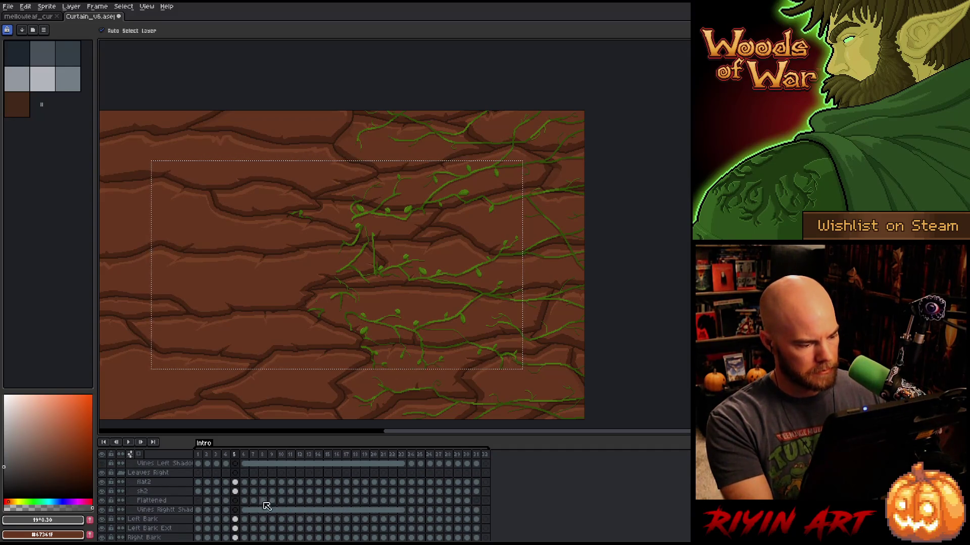
left_click(199, 483)
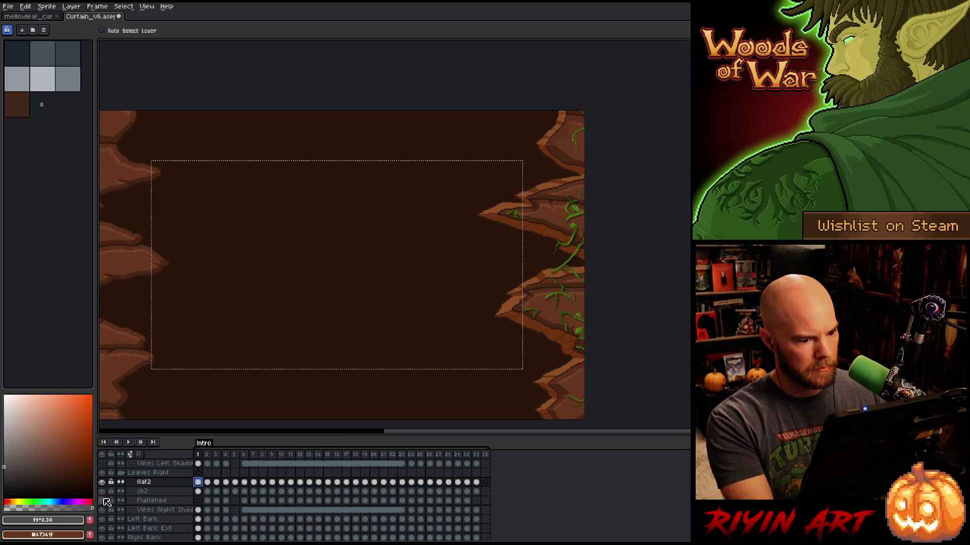
Toggle the flat2 layer's visibility, then hide flat2 and sh2 on frame 2.
left_click(102, 483)
left_click(103, 484)
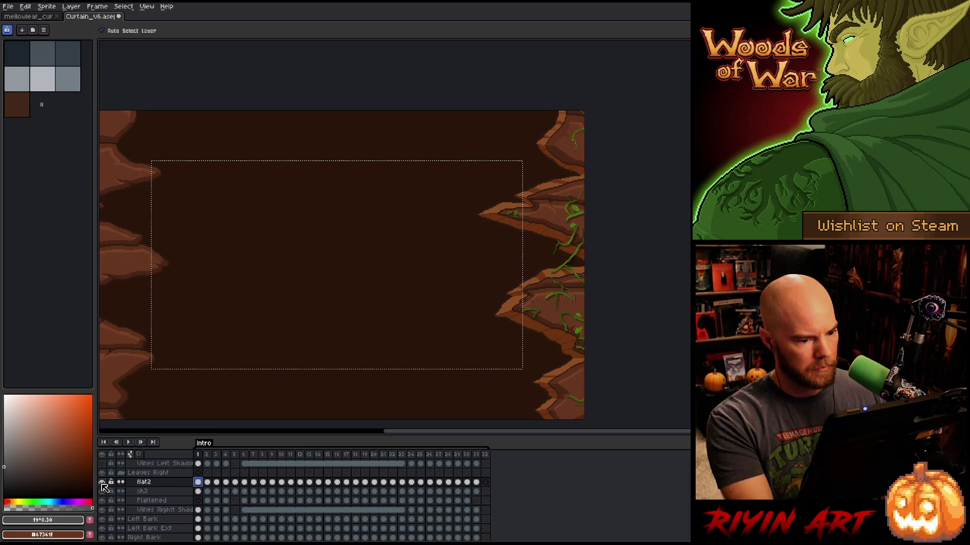
key("Right")
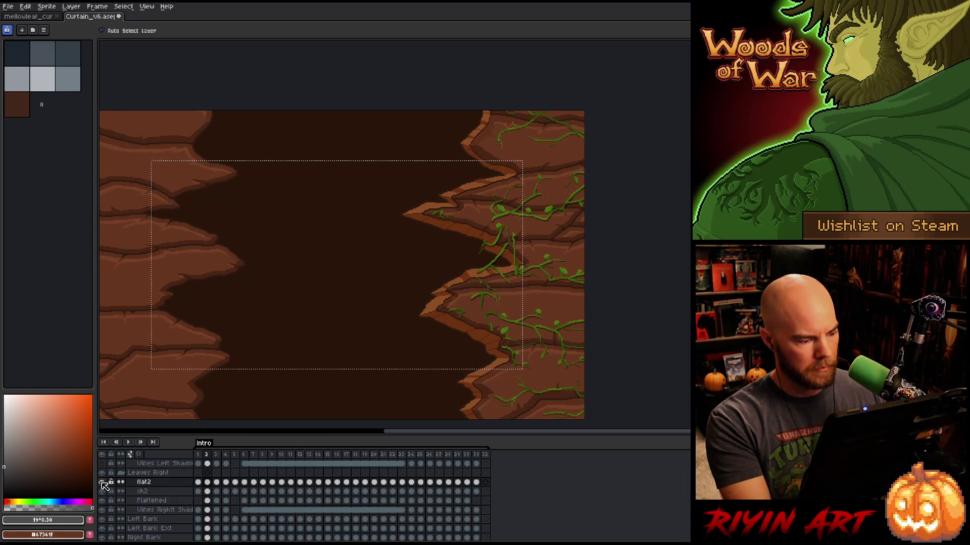
mouse_move(103, 484)
left_mouse_down()
mouse_move(104, 499)
mouse_move(103, 483)
left_mouse_up()
scroll(103, 486, "down", 1)
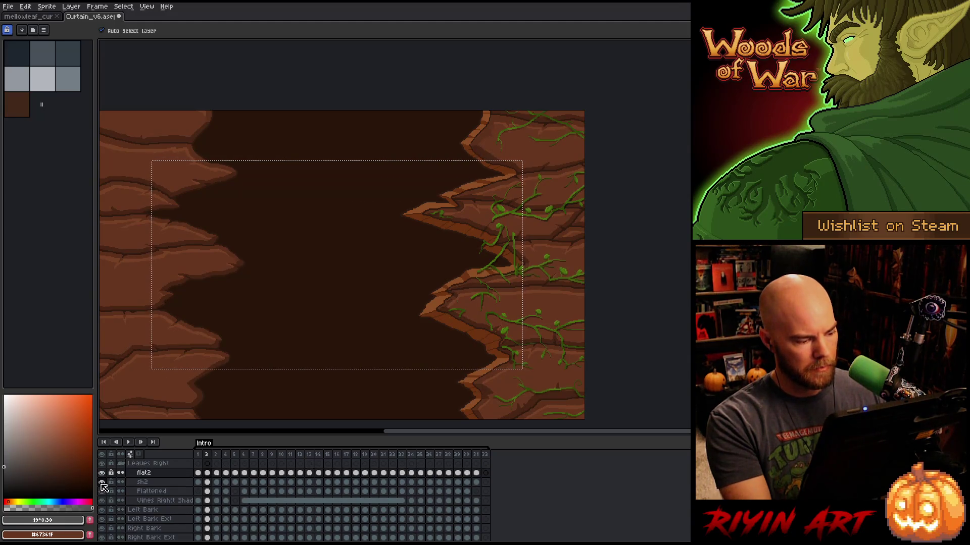
Compare frames 1 and 2 on flat2, then clear the selection with Ctrl+D.
left_click(198, 473)
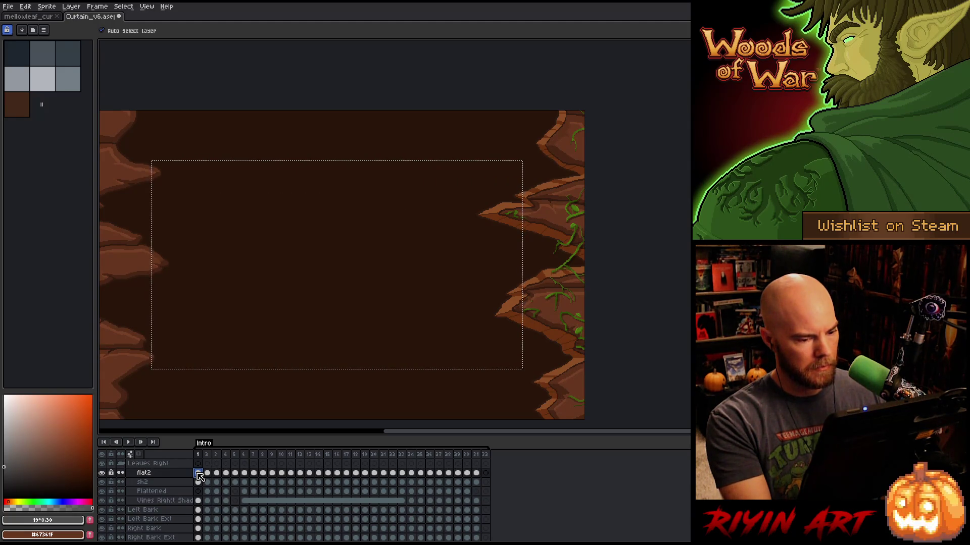
key("Right")
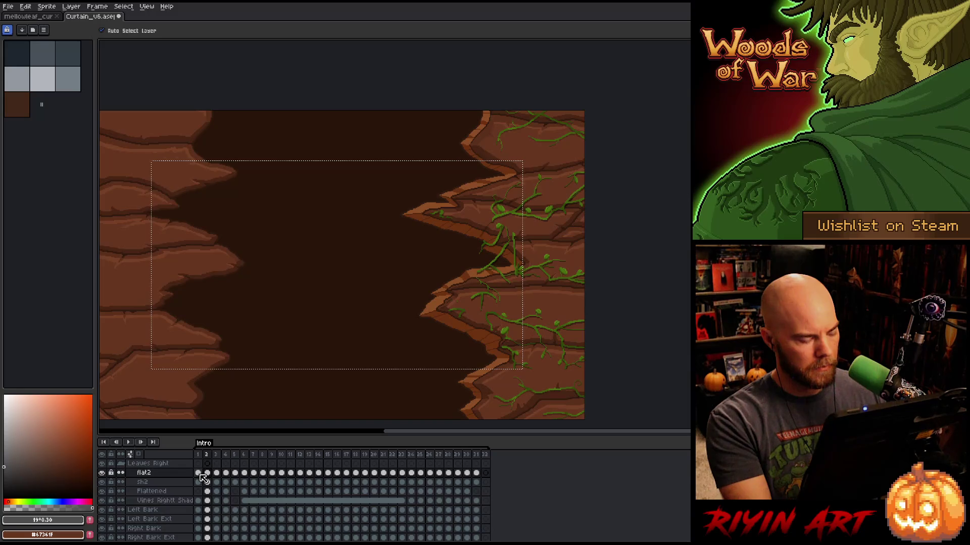
key("Left")
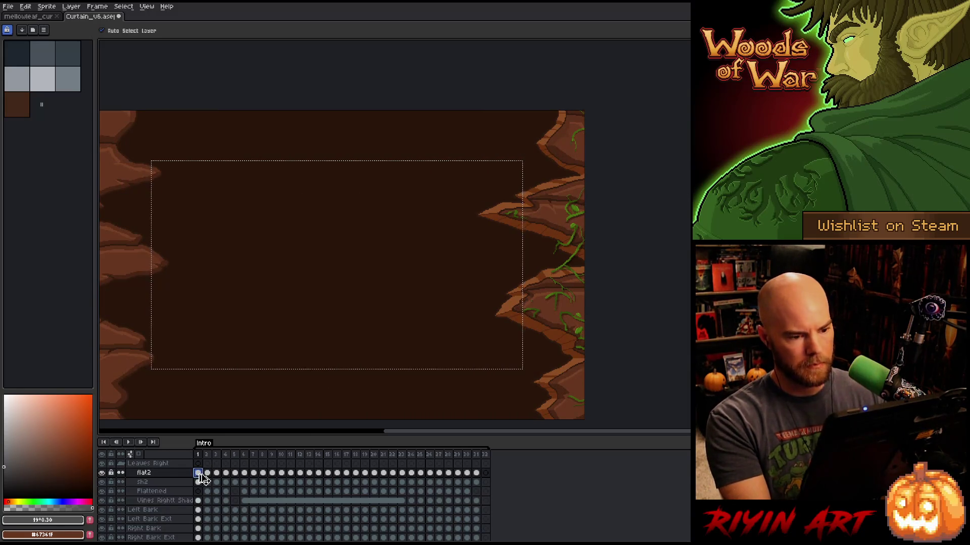
key("ctrl+d")
Lasso a vine patch on the right and select frame 1's flat2 and sh2 cels.
key("m")
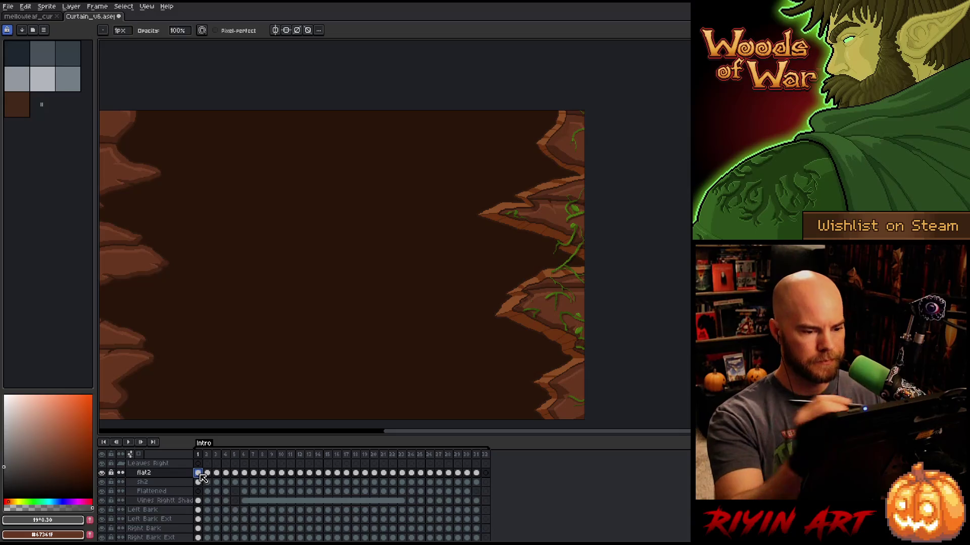
mouse_move(520, 195)
left_mouse_down()
mouse_move(538, 232)
mouse_move(532, 289)
mouse_move(465, 261)
left_mouse_up()
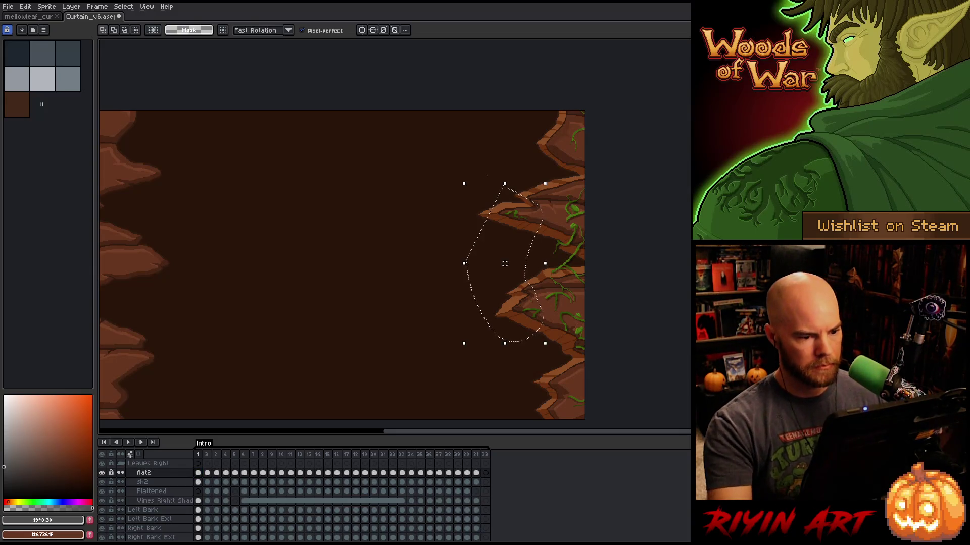
left_click_drag(198, 482, 201, 477)
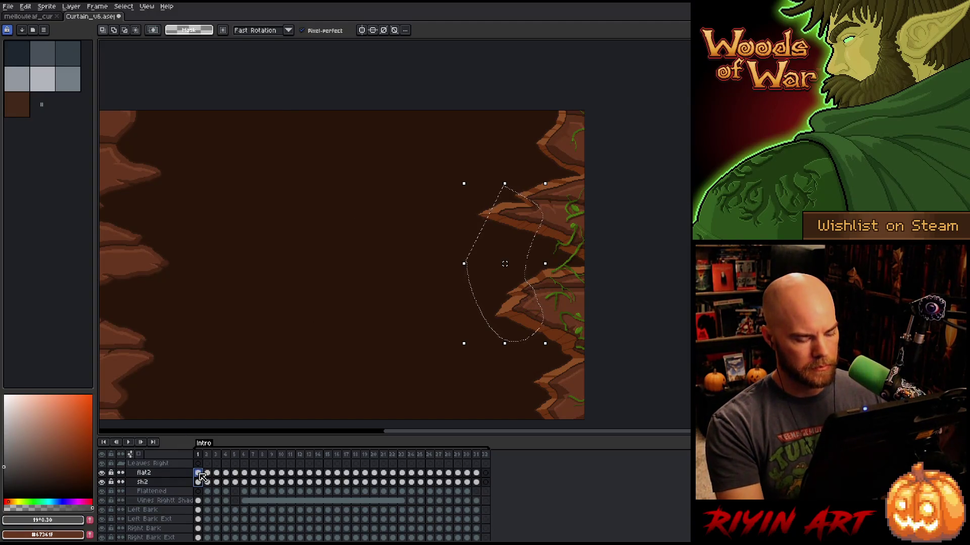
Step through frames 2–6, picking the flat2 and sh2 vine cels on each.
key("Right")
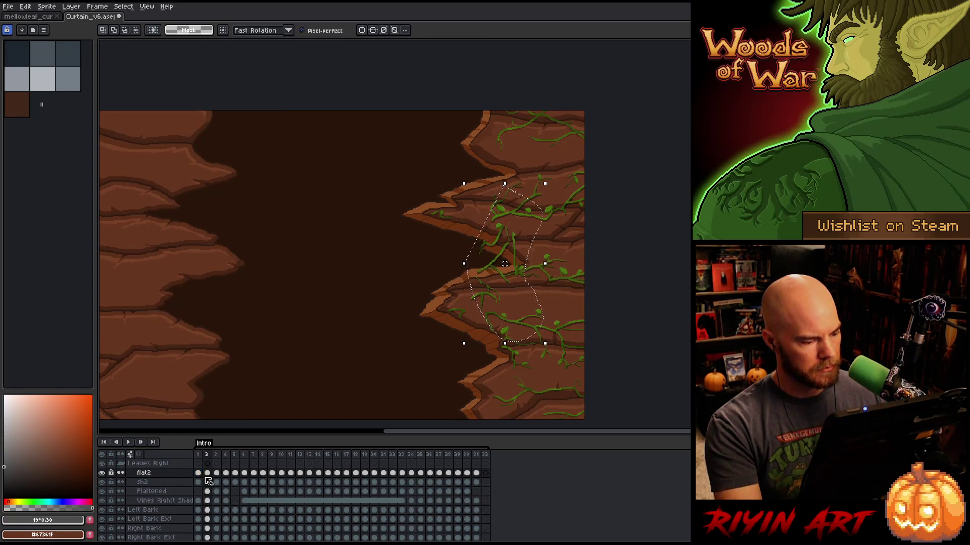
scroll(205, 478, "up", 2)
scroll(208, 478, "up", 2)
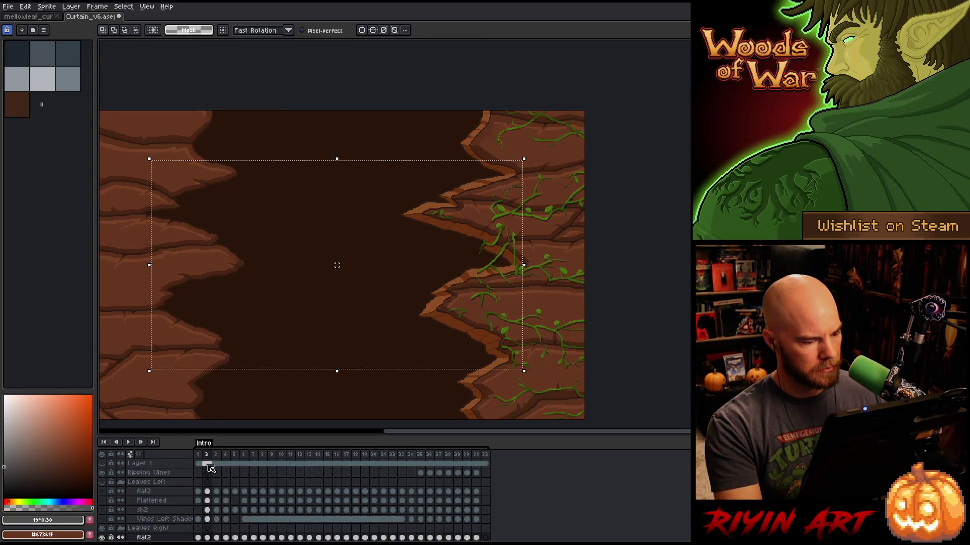
scroll(211, 470, "down", 3)
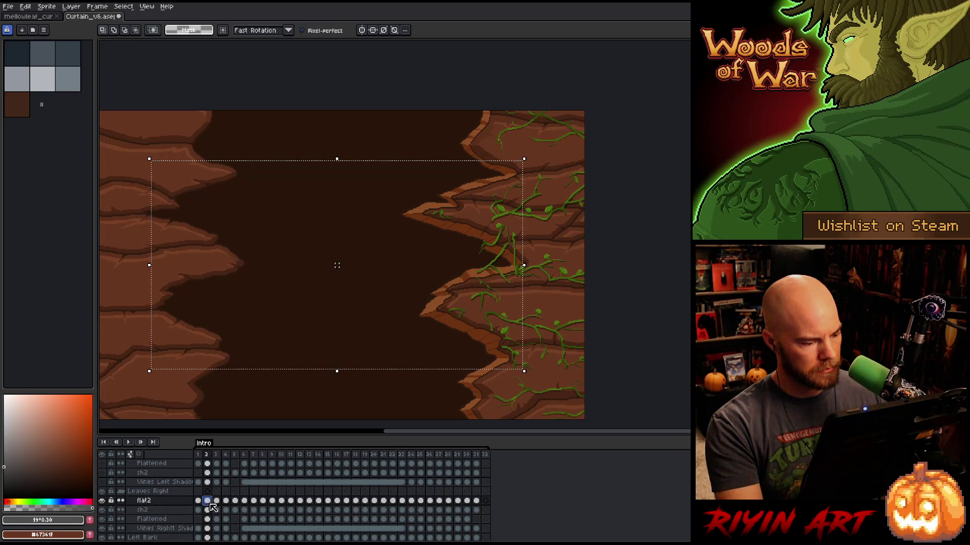
left_click(208, 509)
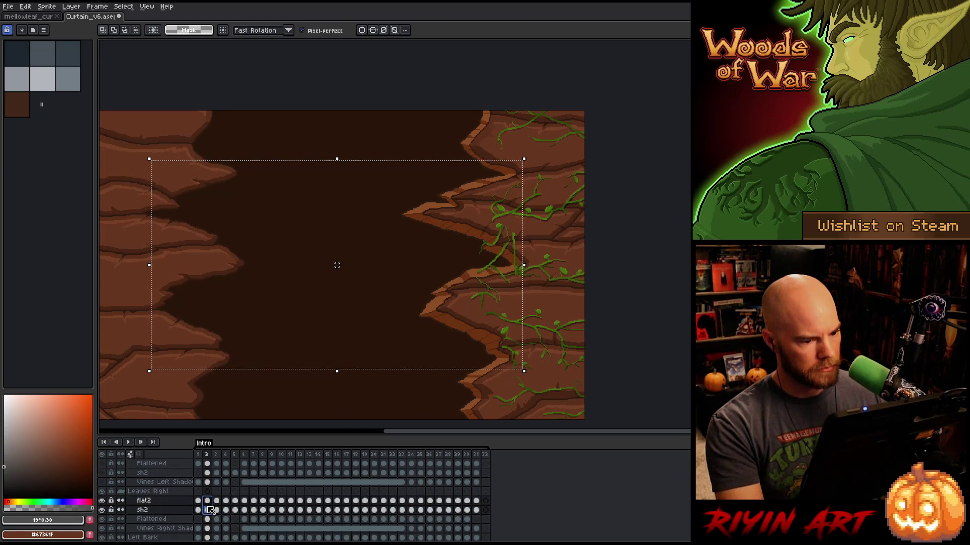
left_click(218, 509)
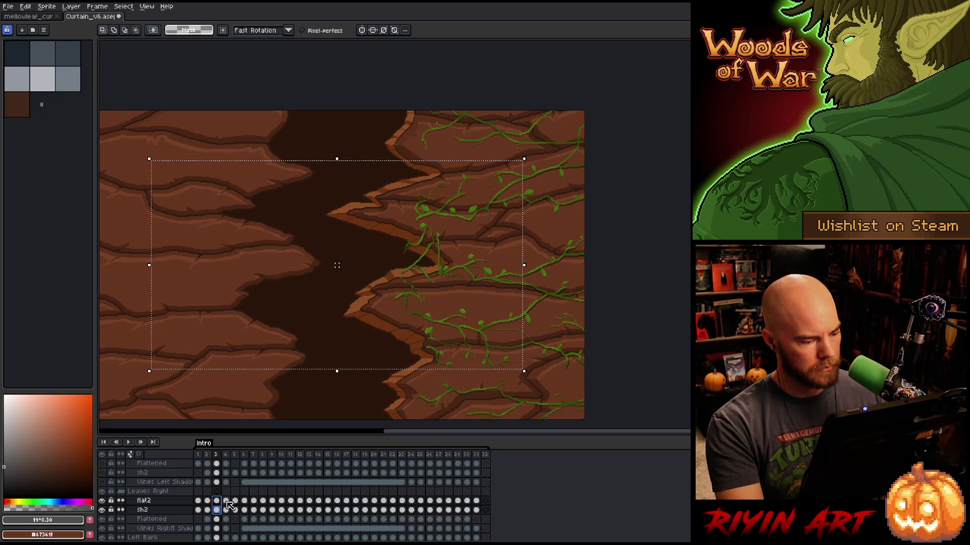
left_click(227, 509)
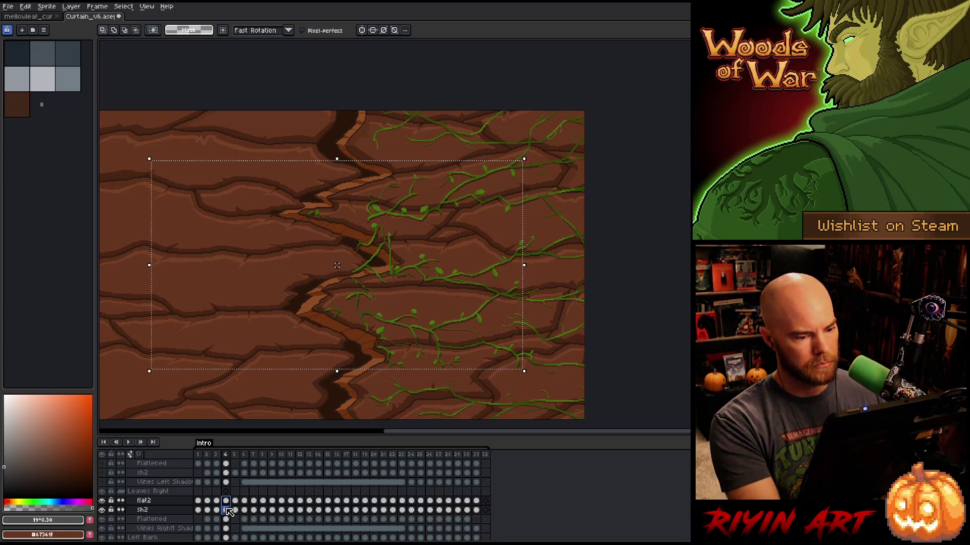
left_click(228, 512, "shift")
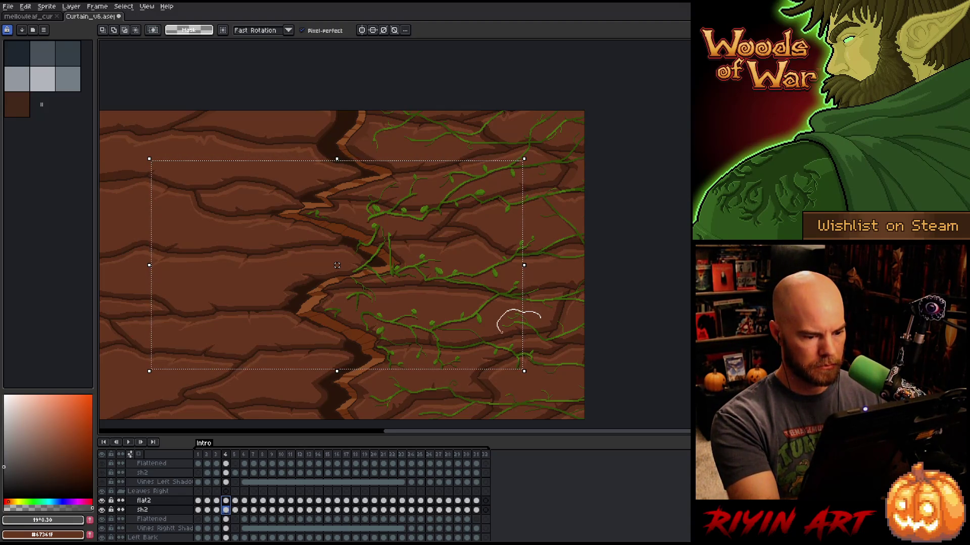
key("Down")
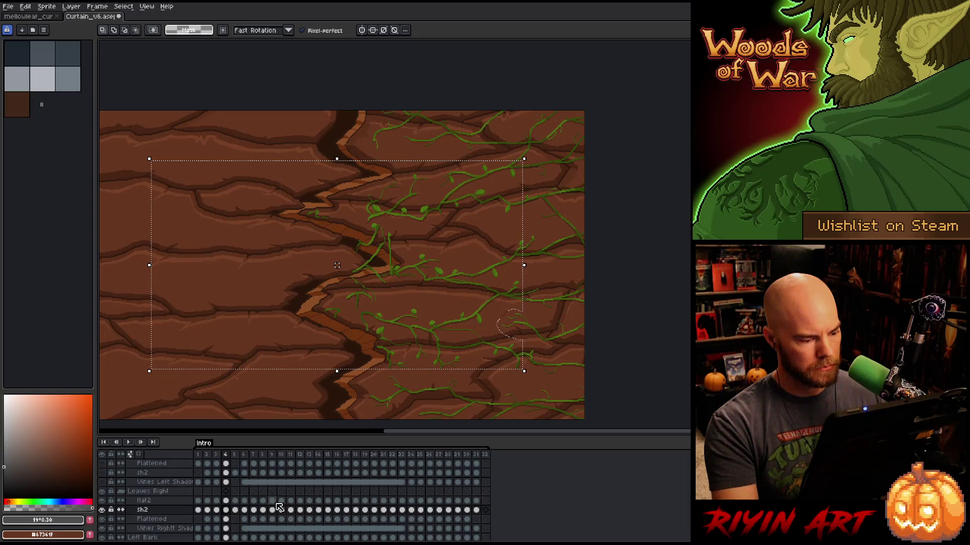
left_click(235, 502)
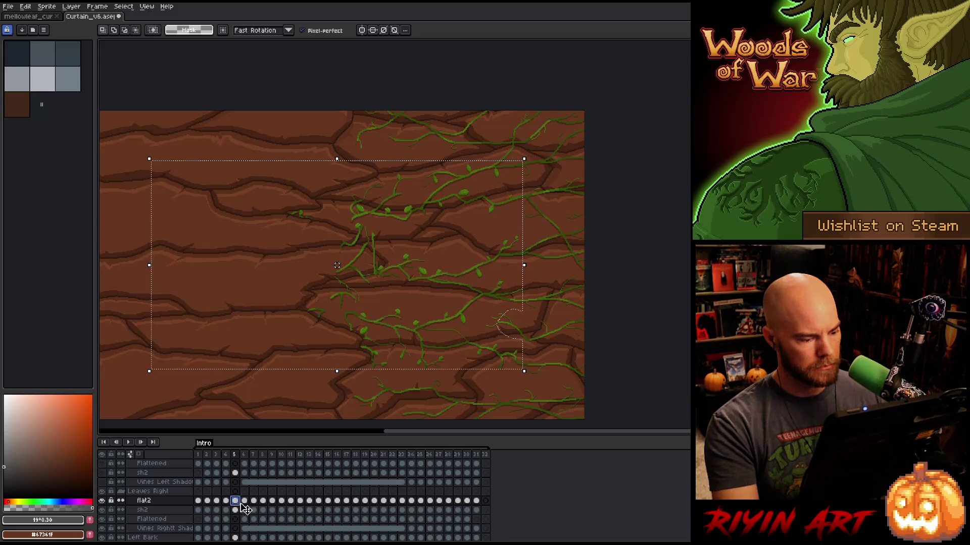
left_click(245, 501)
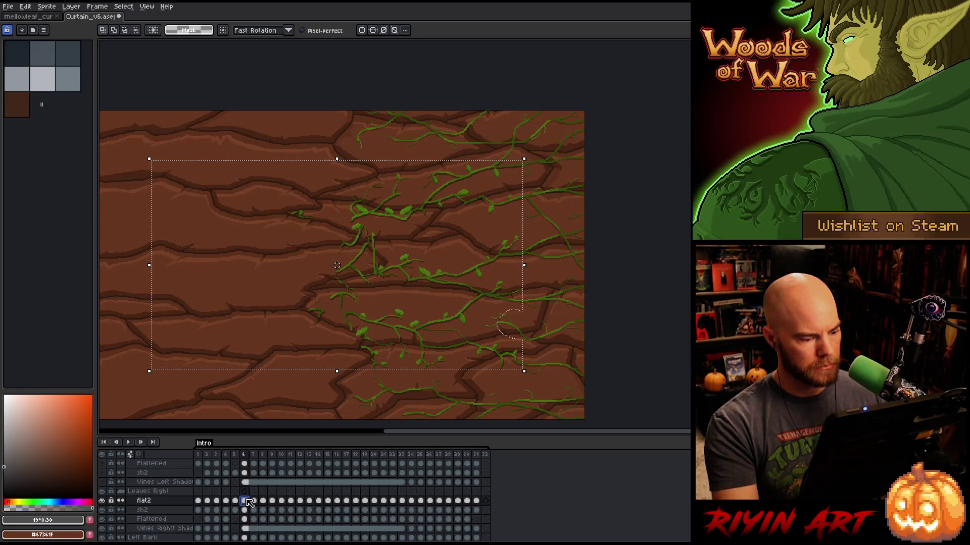
left_click_drag(248, 504, 247, 513)
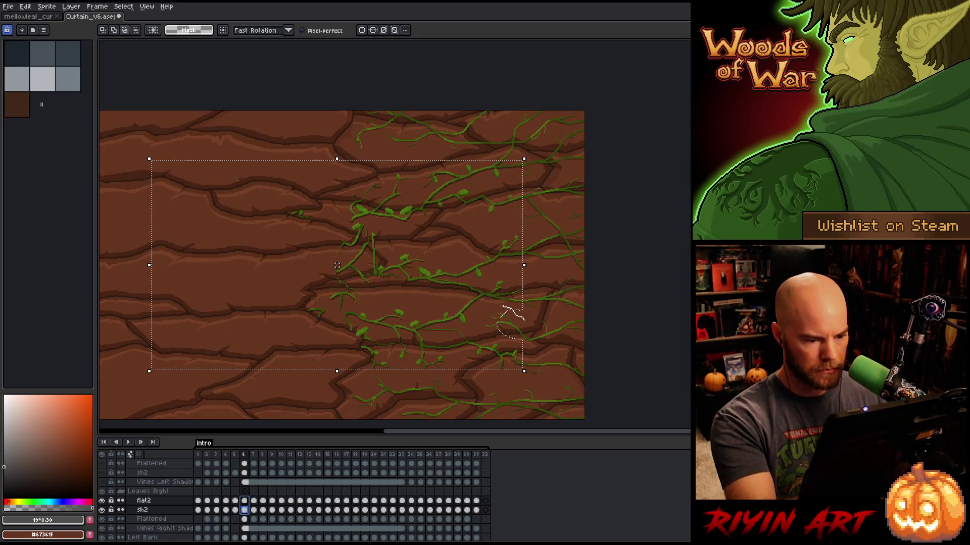
Lasso a lower-right vine patch, then toggle flat2's visibility to compare vines.
left_click_drag(499, 324, 497, 325)
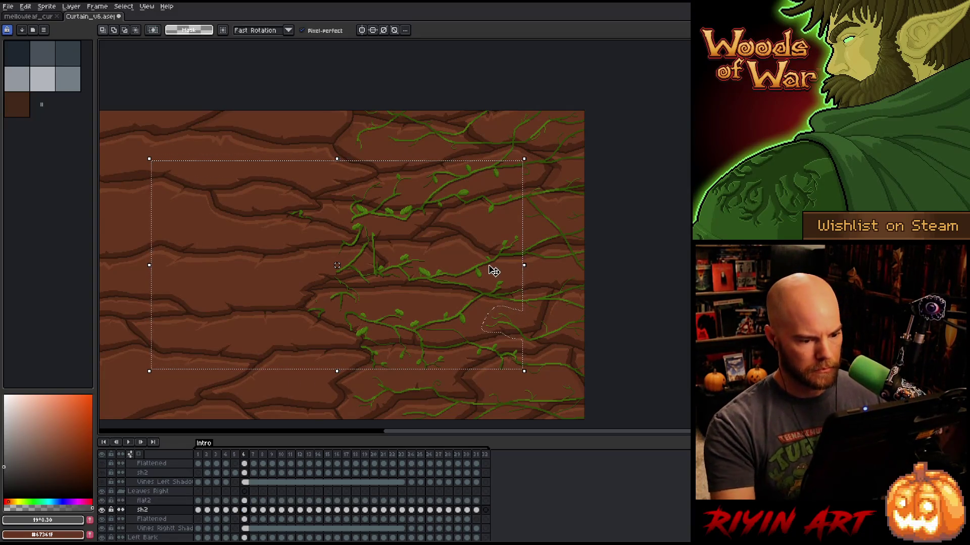
left_click(101, 501)
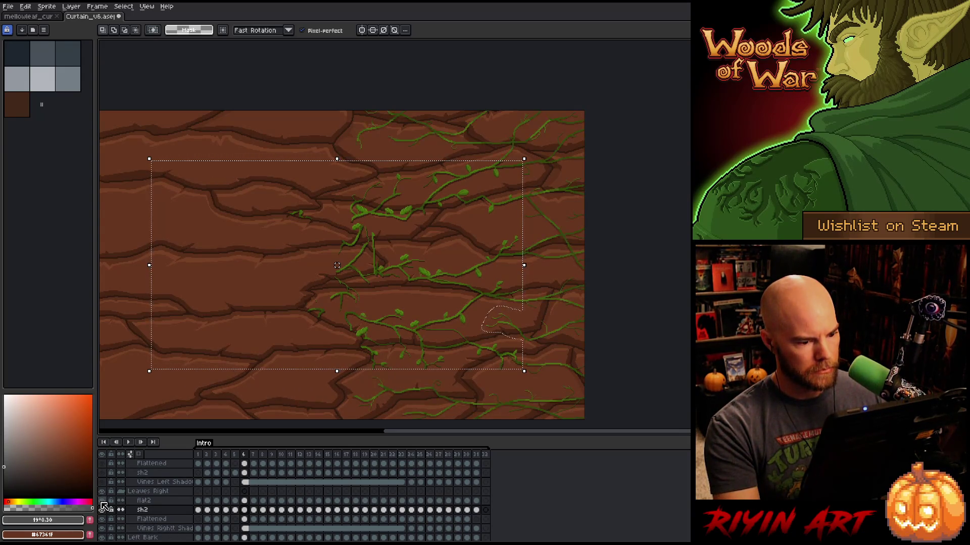
left_click(101, 501)
left_click(102, 500)
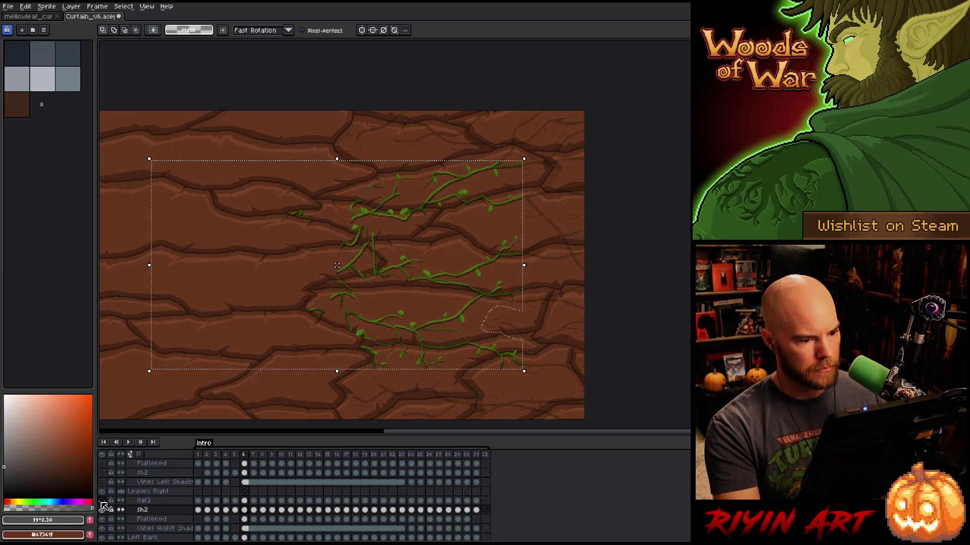
left_click(102, 501)
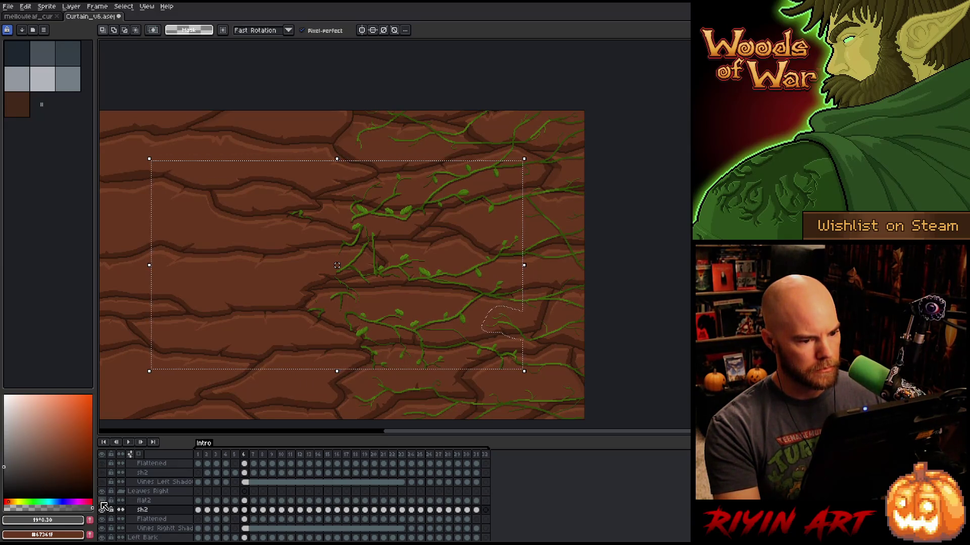
left_click(102, 501)
left_click(102, 501)
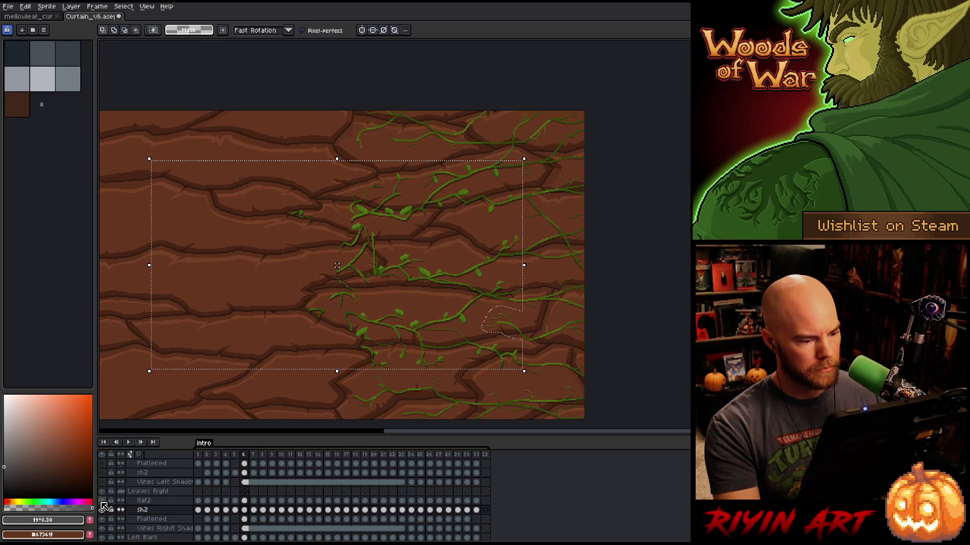
Select the flat2 and sh2 cels on frame 6, then across frames 7–24.
left_click(244, 501)
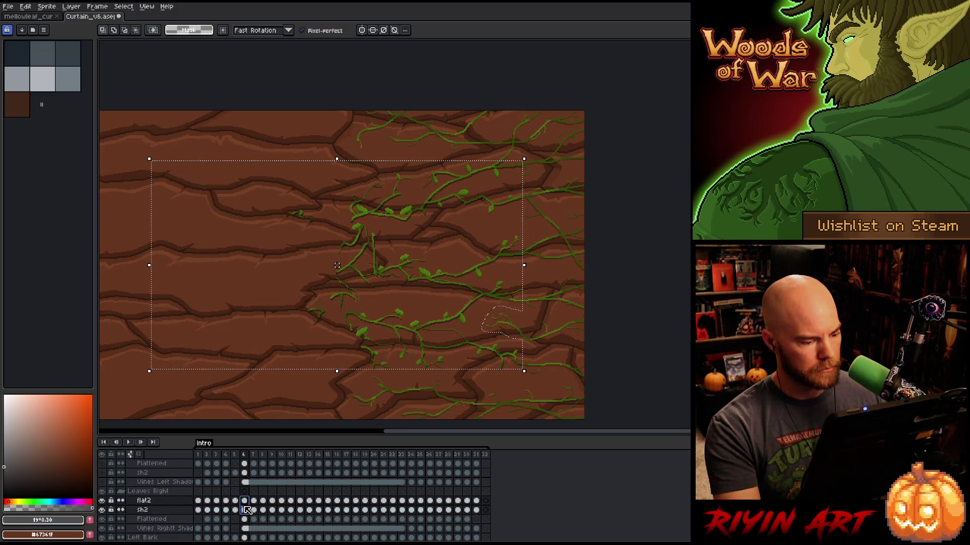
left_click(246, 511)
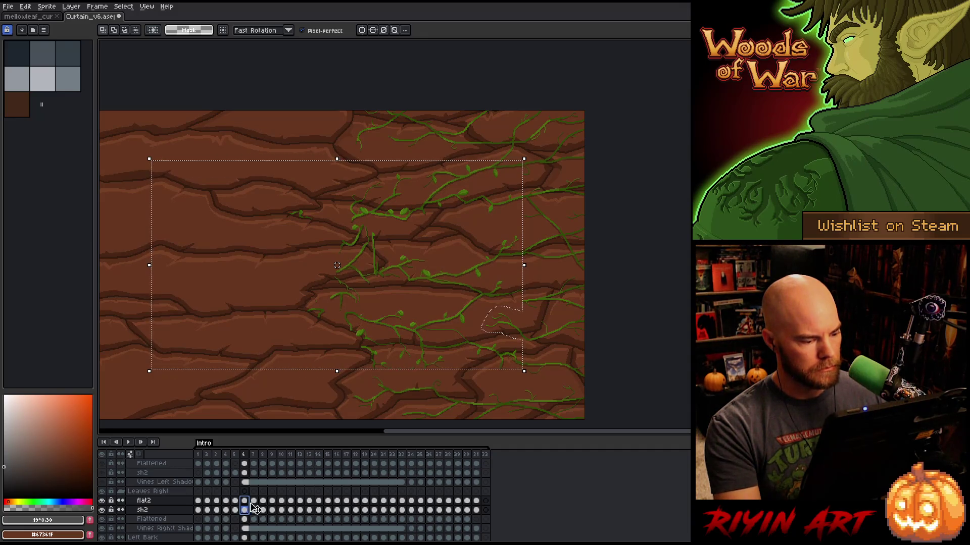
left_click_drag(256, 503, 416, 511)
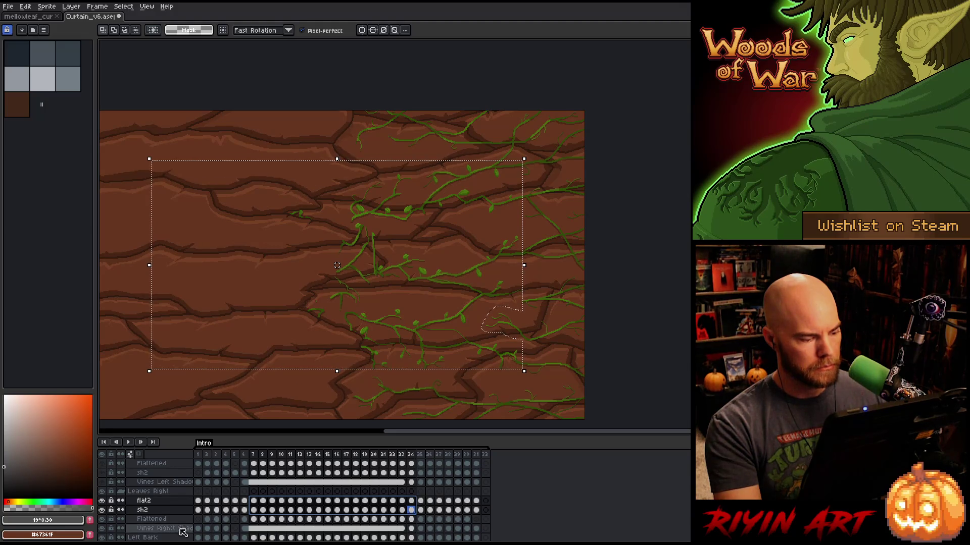
Flick the flat2 layer off and on repeatedly to check vine colours.
left_click(101, 500)
left_click(101, 500)
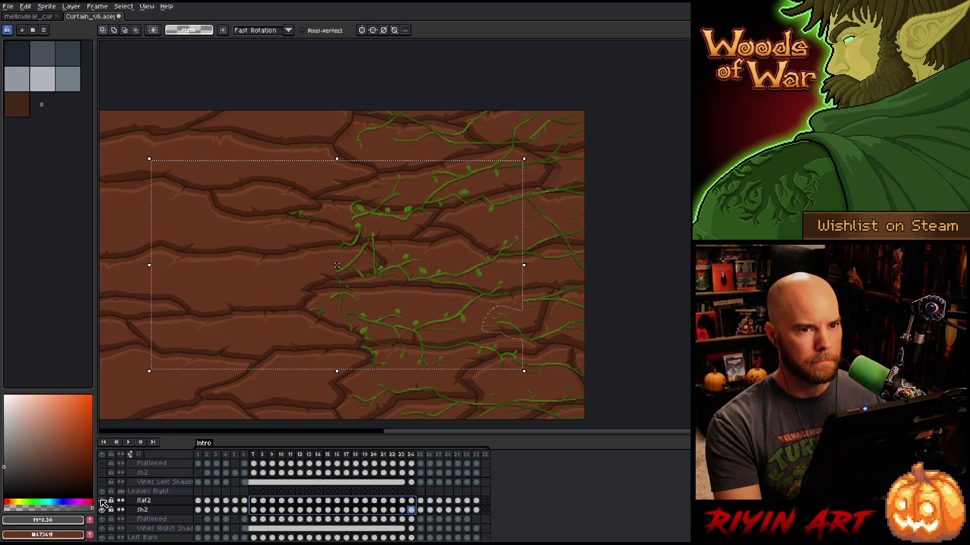
left_click(102, 501)
left_click(102, 501)
left_click(102, 501)
left_click(102, 500)
left_click(102, 501)
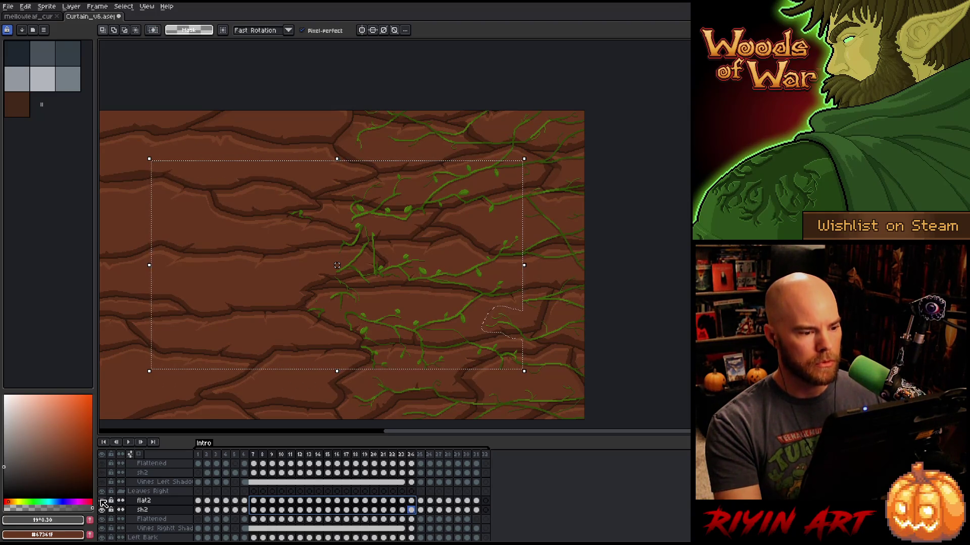
left_click(102, 501)
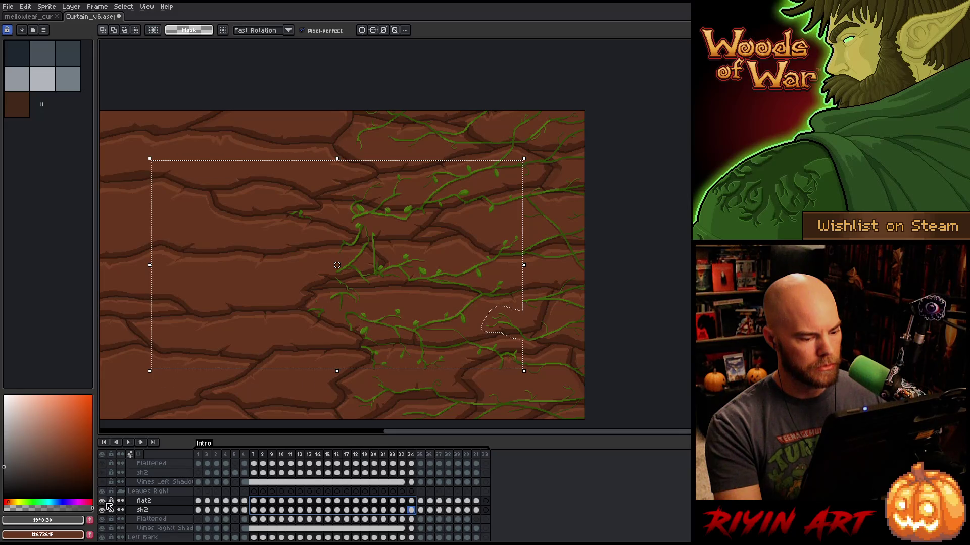
Briefly show the Flattened layer twice to compare vines, then advance to frame 25.
left_click(103, 519)
left_click(103, 519)
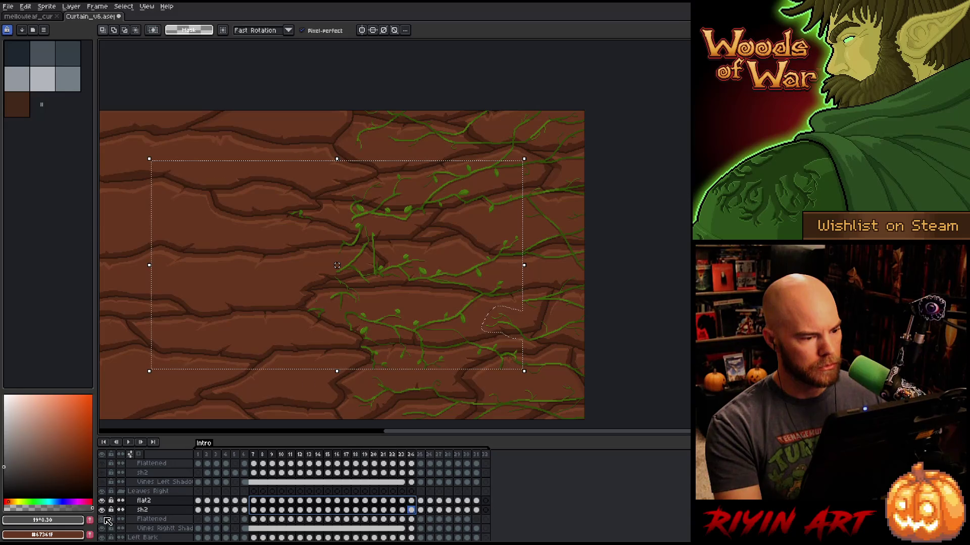
left_click(104, 519)
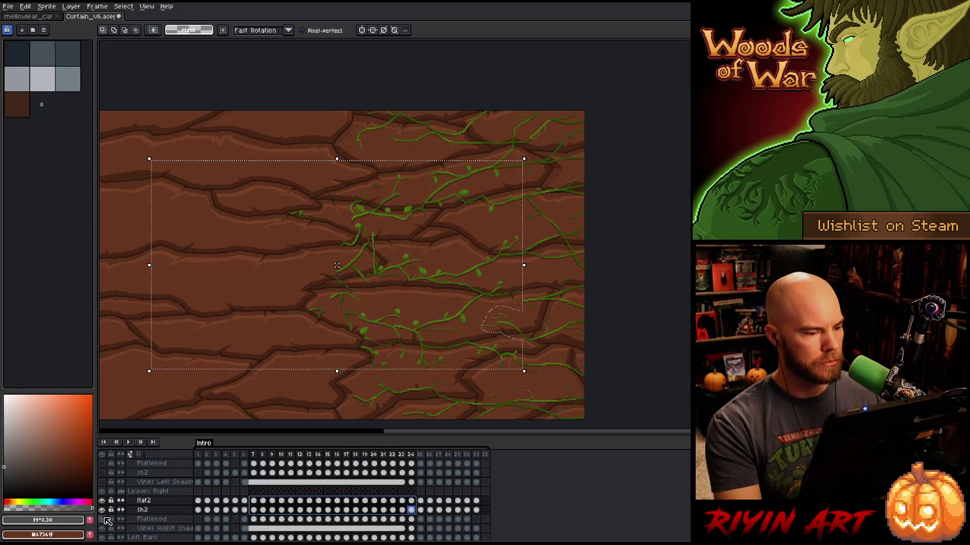
left_click(104, 519)
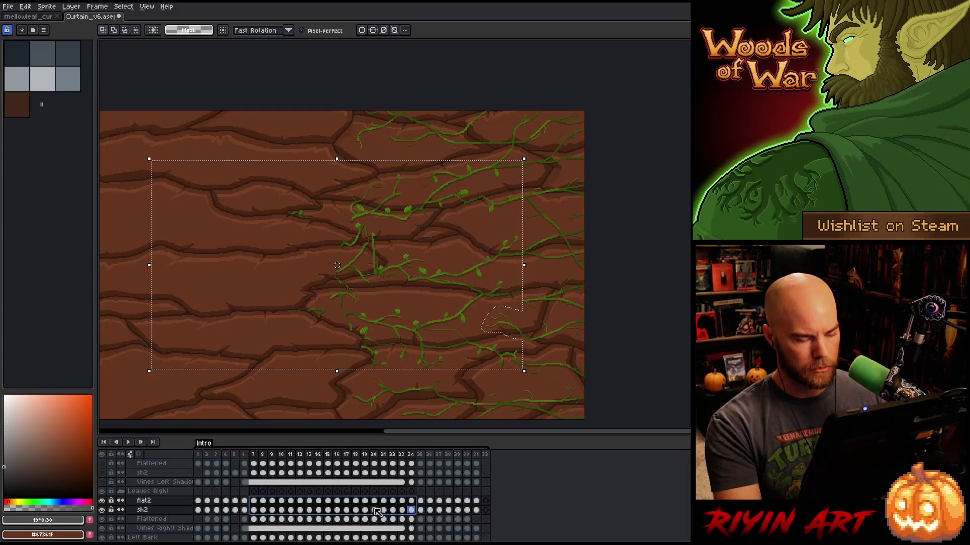
key("Right")
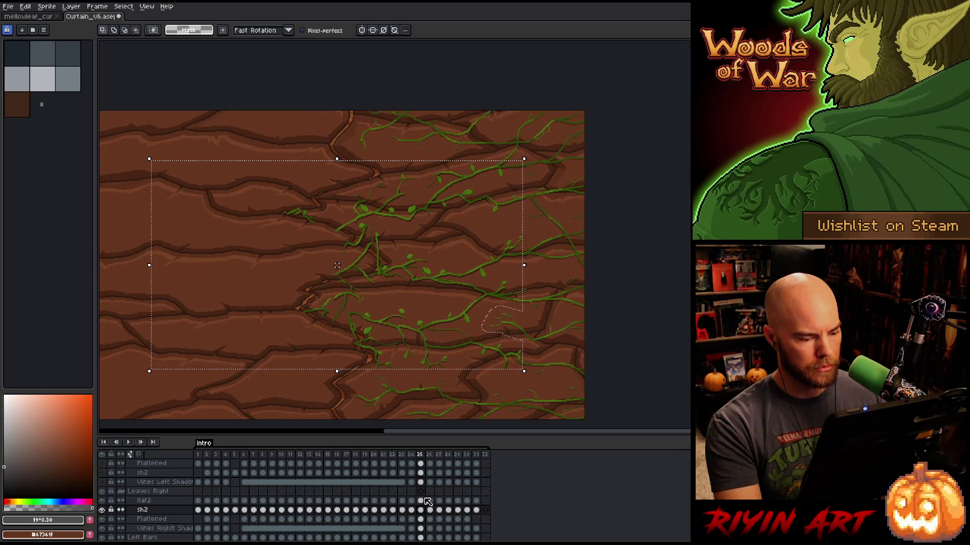
Select the flat2 and sh2 cels on frames 25, 26 and 27.
left_click_drag(421, 501, 422, 509)
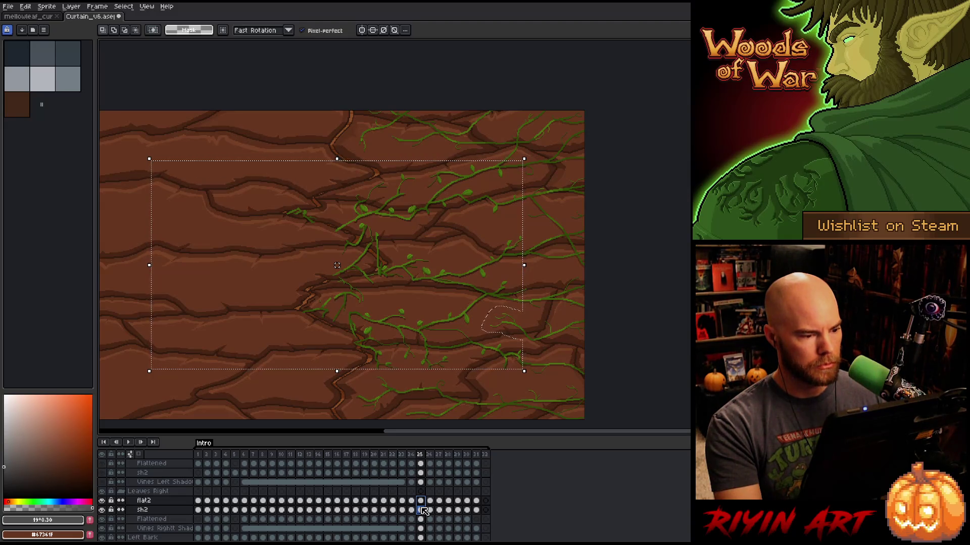
left_click(430, 501)
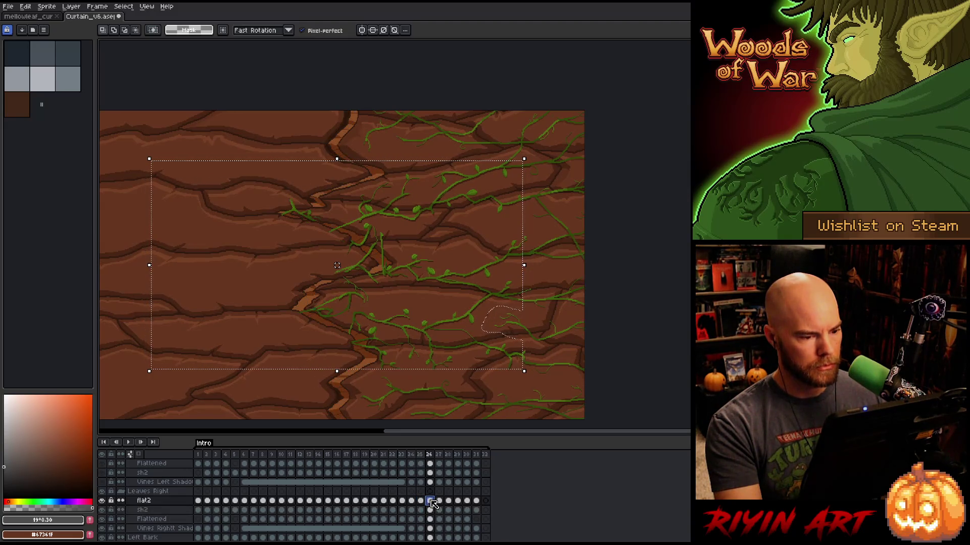
left_click_drag(432, 507, 433, 508)
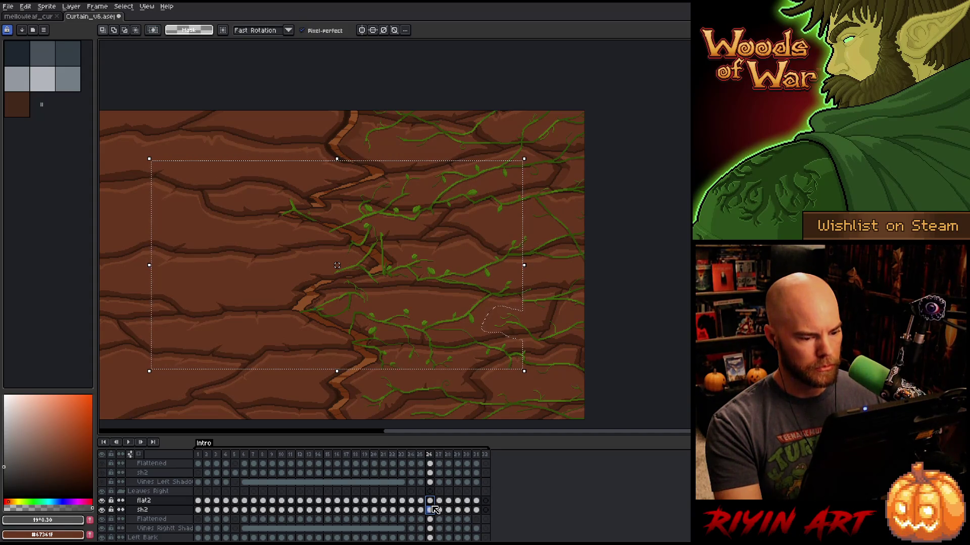
left_click(439, 510)
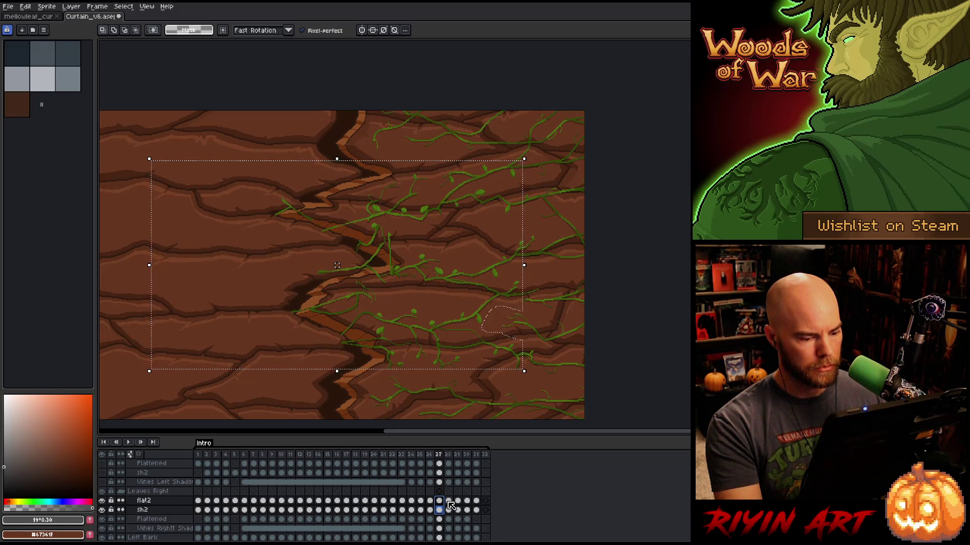
Select both flat2 and sh2 cels on frame 28, then move to frame 29's flat2 cel.
left_click(448, 502)
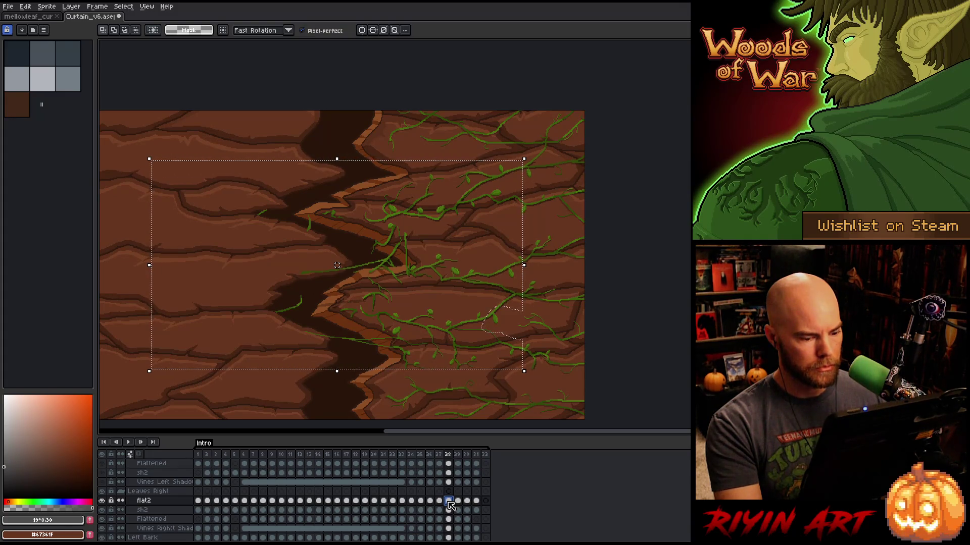
left_click(448, 509, "shift")
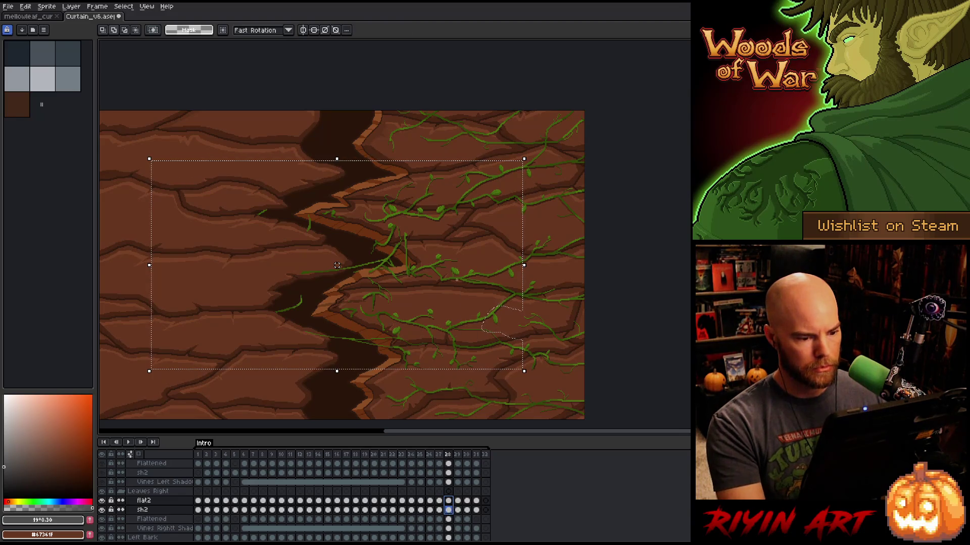
left_click(448, 509)
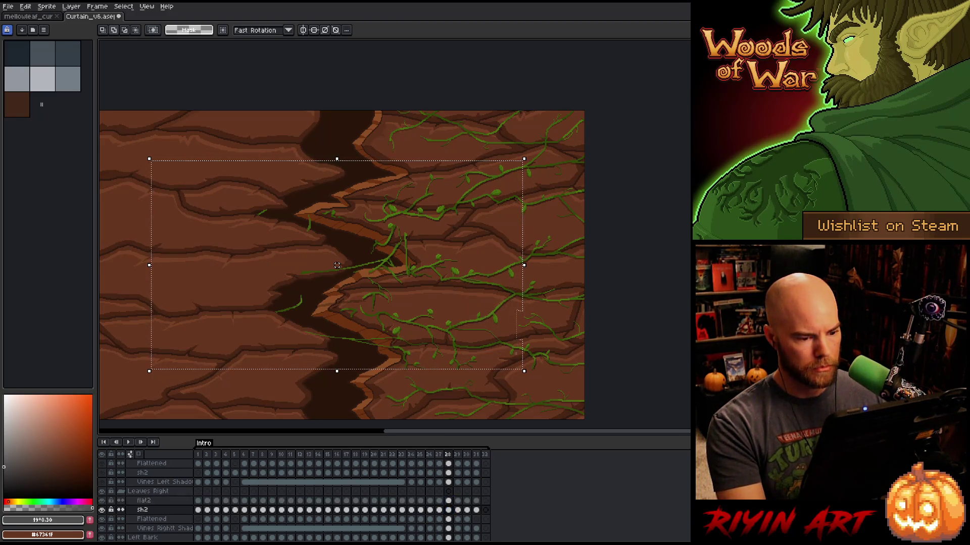
left_click(449, 500)
left_click(452, 511, "shift")
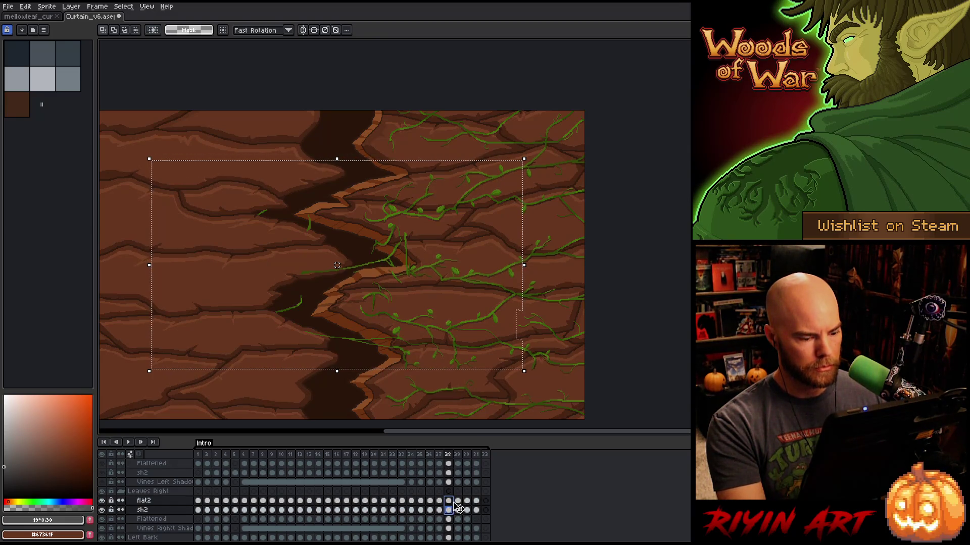
scroll(432, 485, "up", 2)
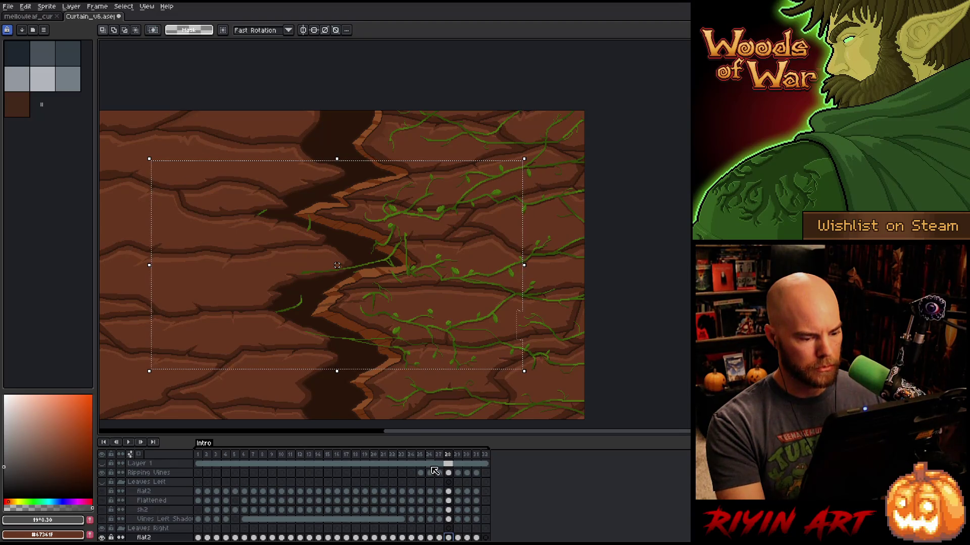
scroll(450, 484, "down", 3)
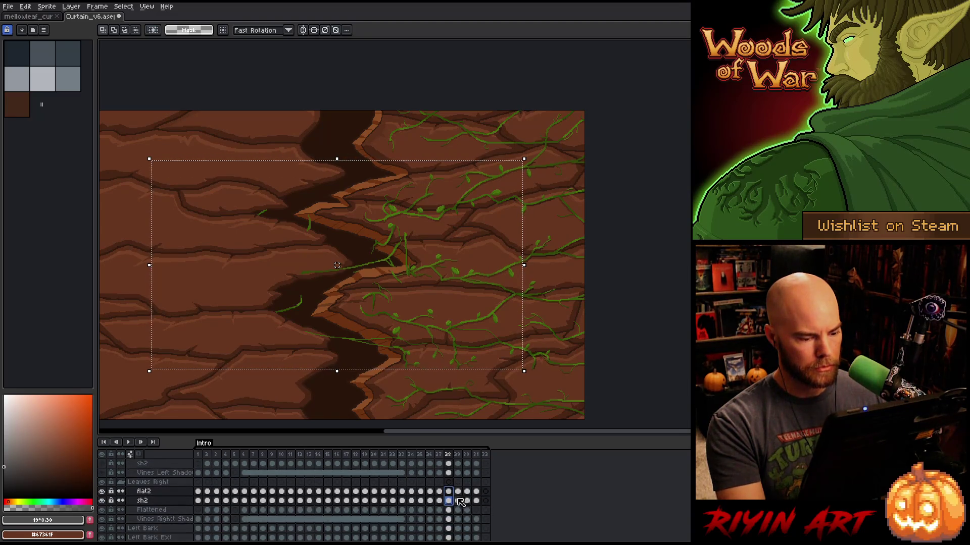
left_click(458, 492)
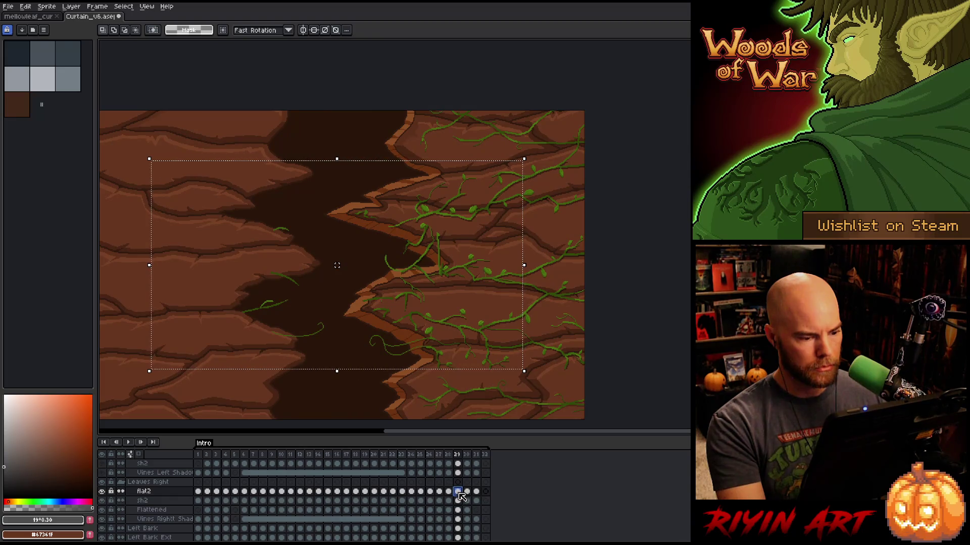
Select flat2 and sh2 cels across frames 29–31, return to frame 29, and deselect the canvas.
left_click_drag(461, 497, 478, 504)
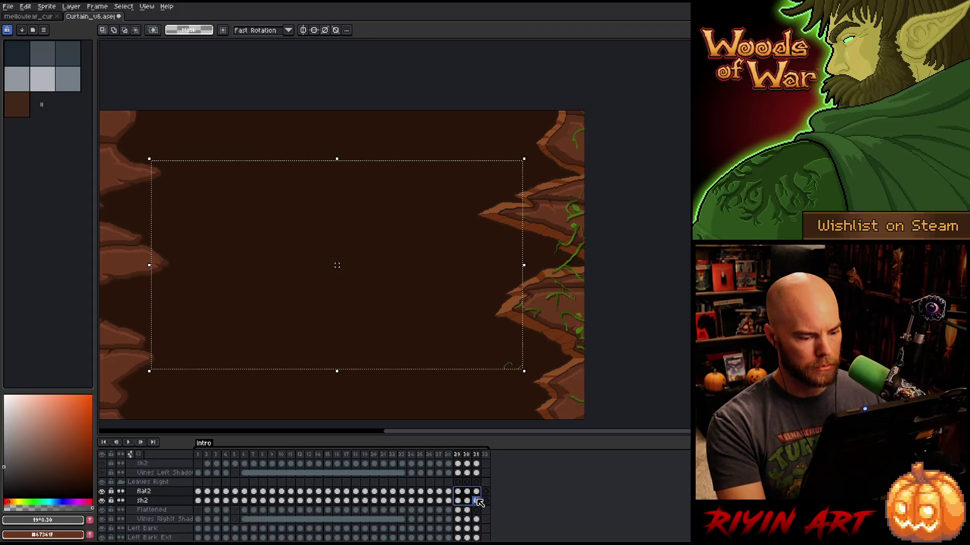
left_click(458, 493)
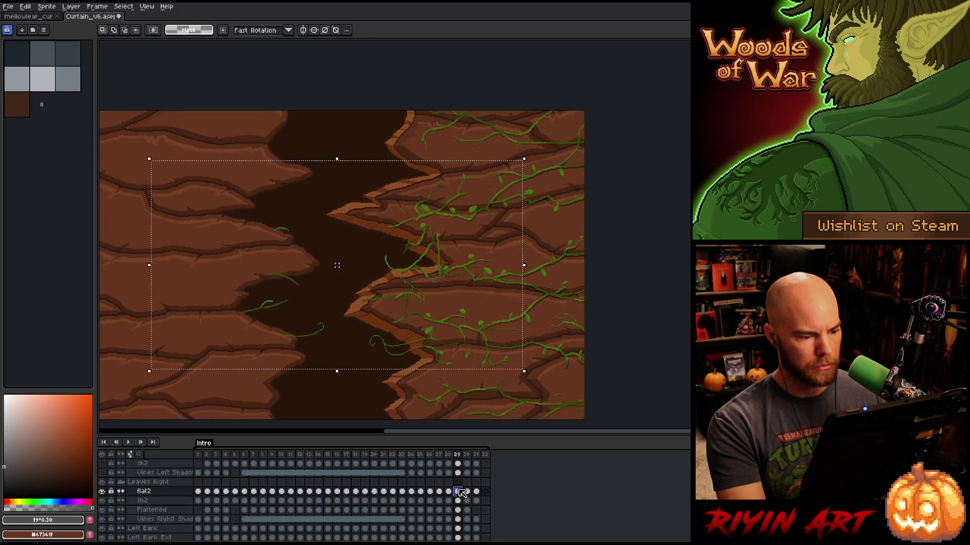
key("ctrl+d")
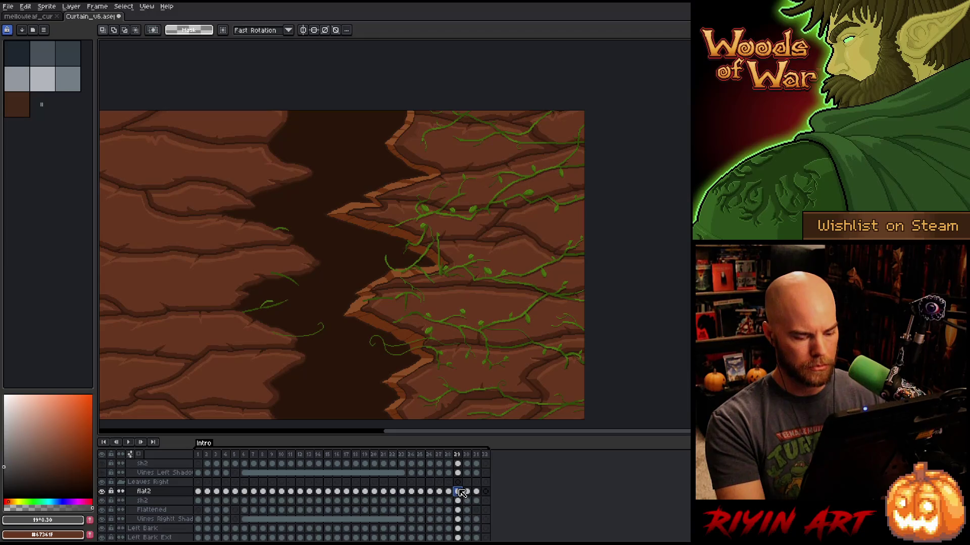
Review frames 30, 31 and 32, ending back on frame 31.
key("Right")
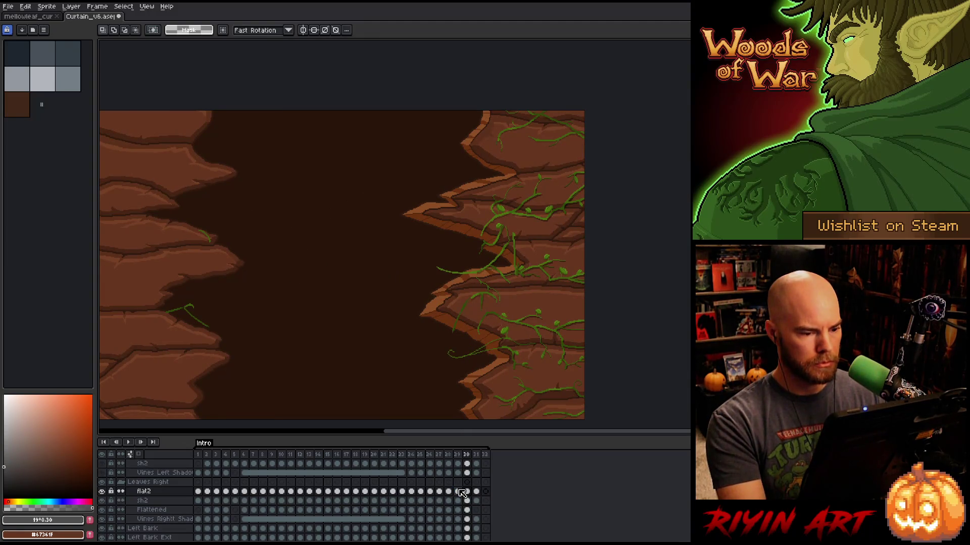
key("Right")
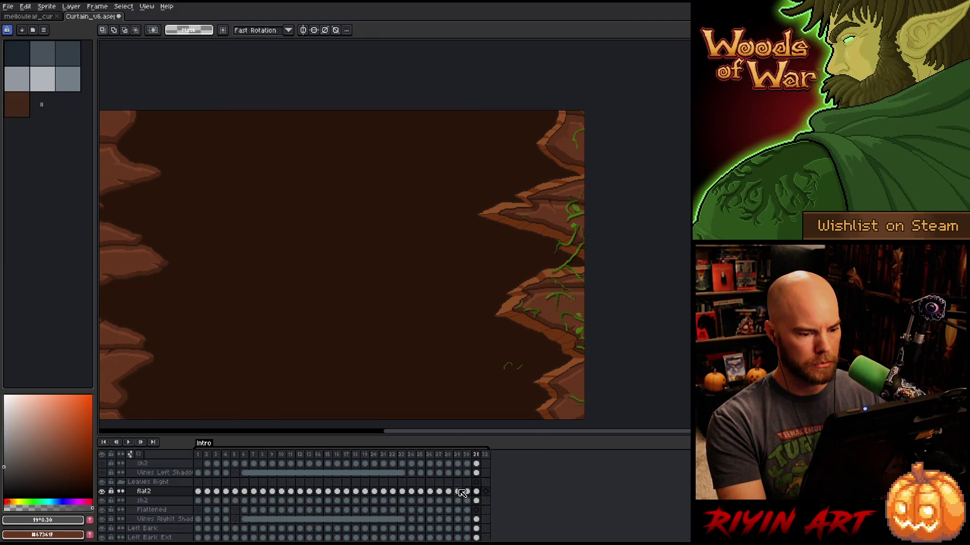
key("Right")
key("Left")
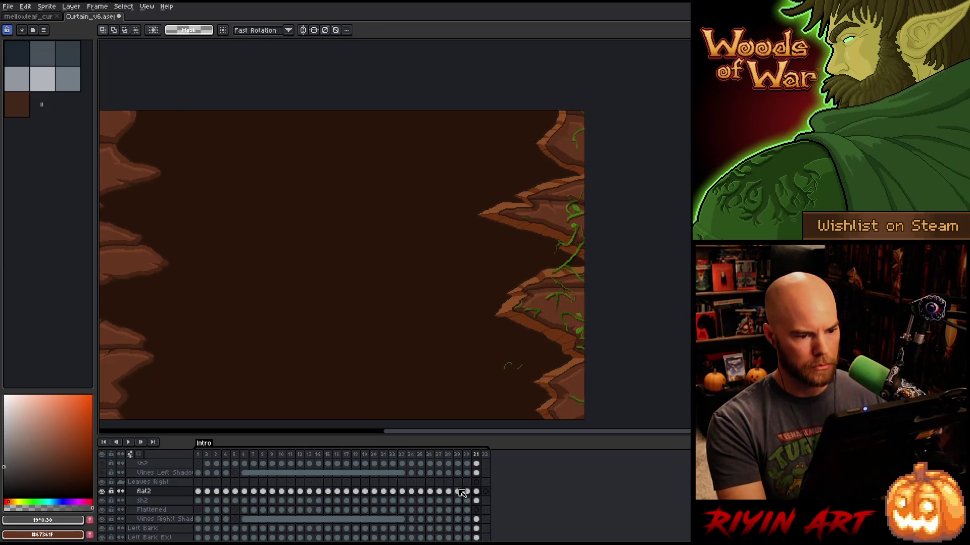
scroll(158, 505, "up", 1)
scroll(158, 505, "up", 1)
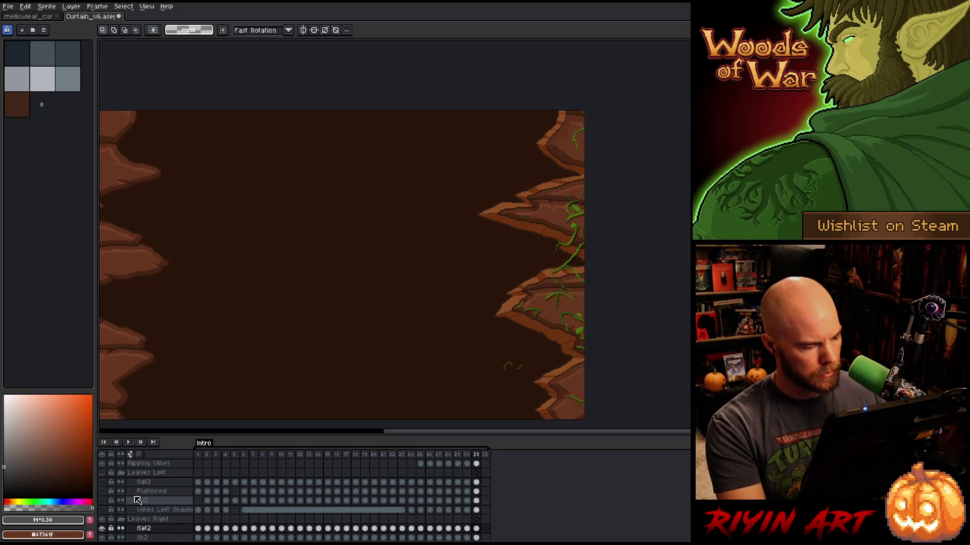
Show the Leaves Left vines again and play the animation, recentring the canvas.
left_click(103, 473)
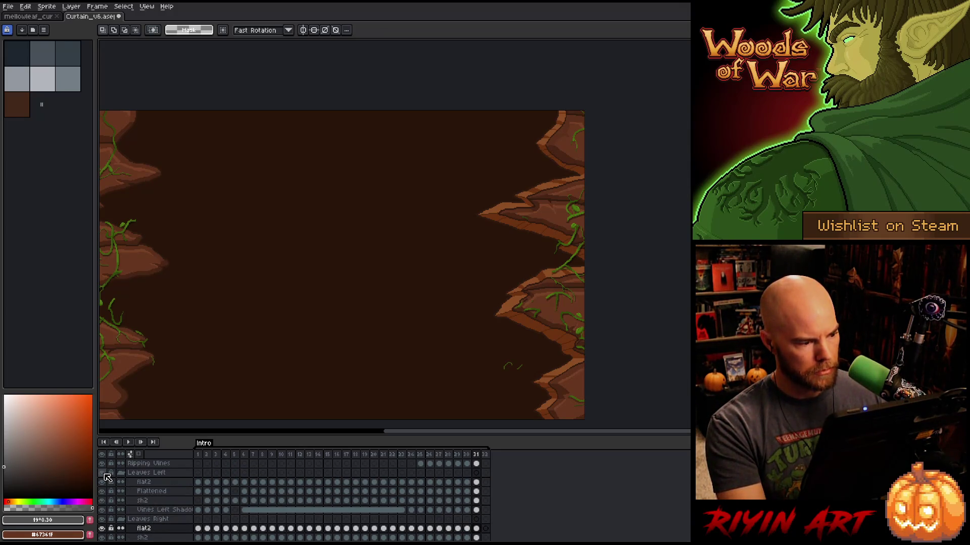
scroll(235, 476, "down", 1)
scroll(335, 500, "up", 1)
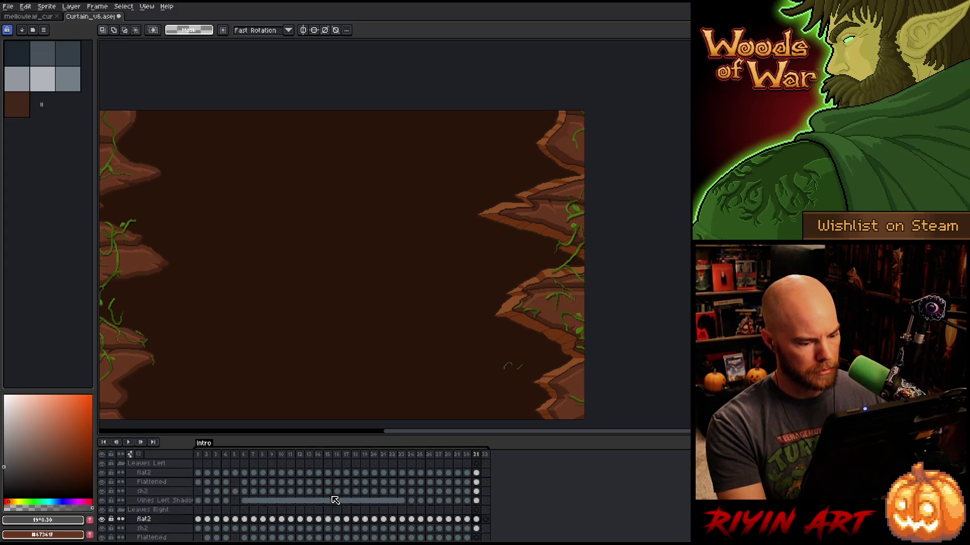
key("Return")
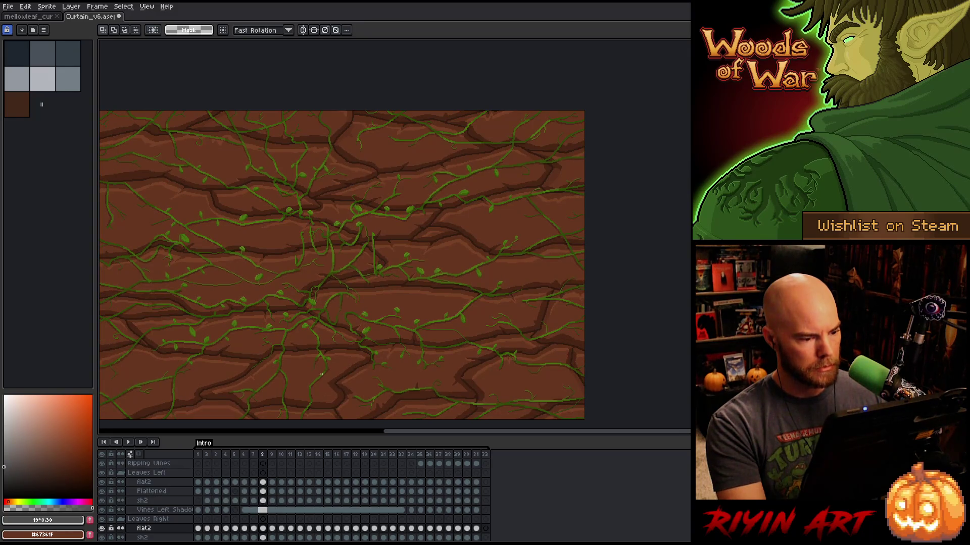
scroll(289, 333, "down", 1)
scroll(289, 334, "up", 1)
scroll(289, 333, "down", 1)
mouse_move(289, 334)
left_mouse_down()
mouse_move(355, 301)
mouse_move(347, 298)
left_mouse_up()
scroll(347, 298, "up", 1)
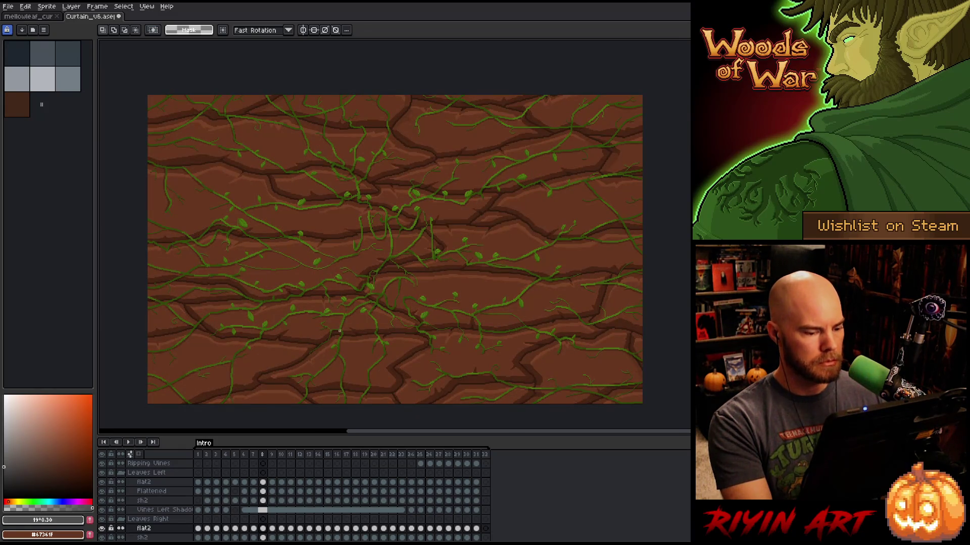
Save the file, return to frame 1, save again, and play from the start.
key("ctrl+s")
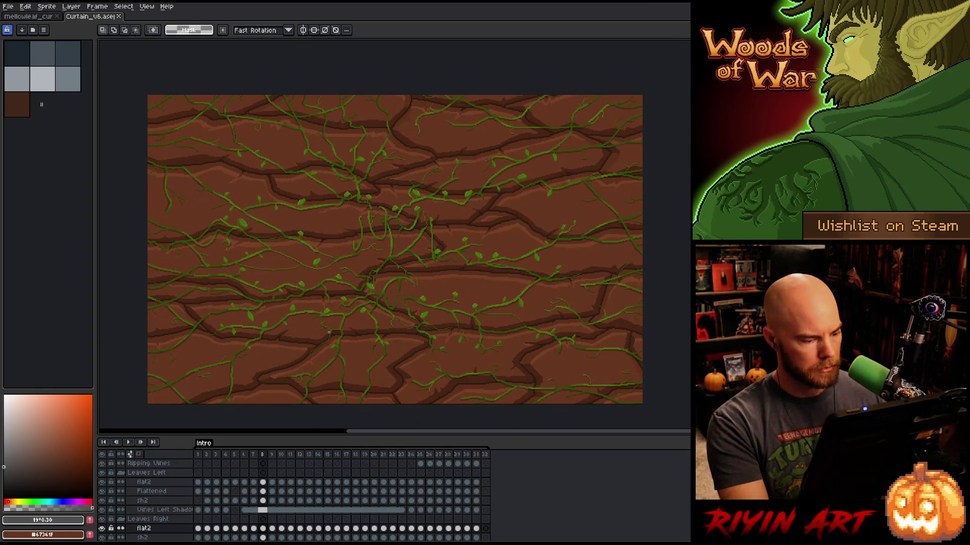
left_click(201, 446)
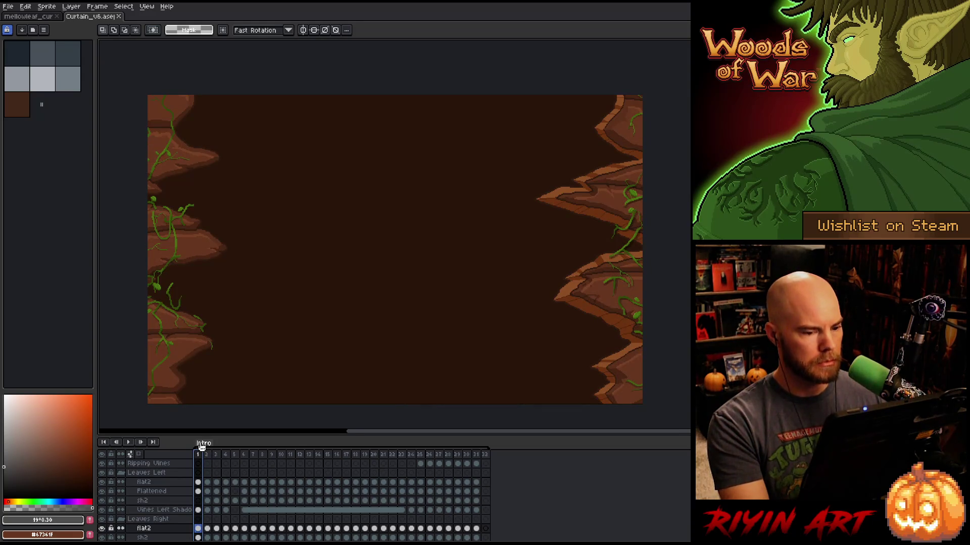
key("ctrl+s")
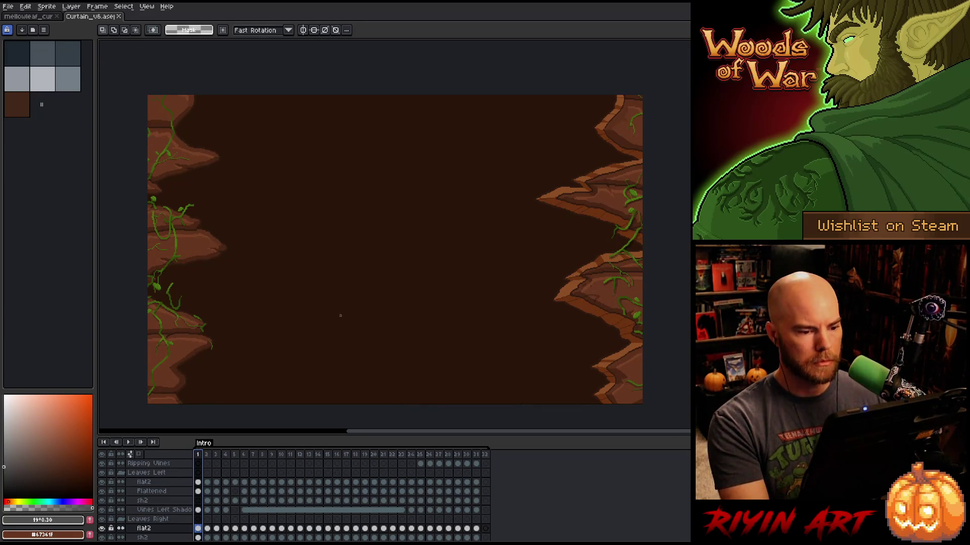
key("Return")
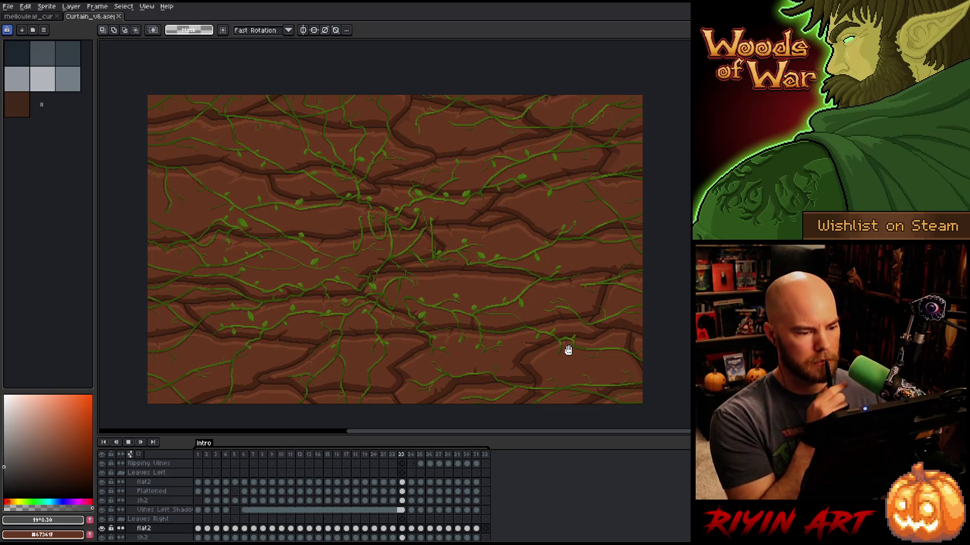
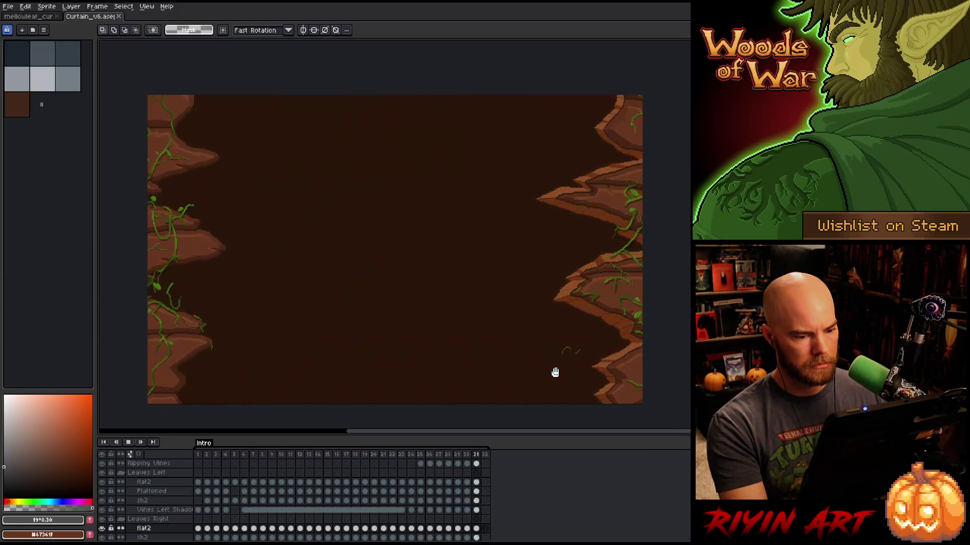
Play the curtain animation, stop it on frame 10, and save the file.
key("Return")
scroll(151, 505, "down", 5)
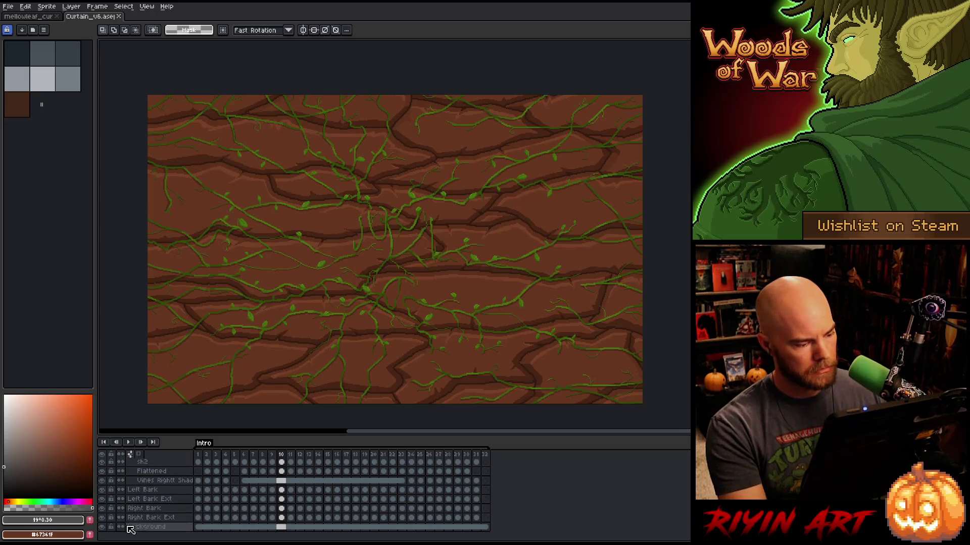
scroll(110, 530, "up", 1)
key("Return")
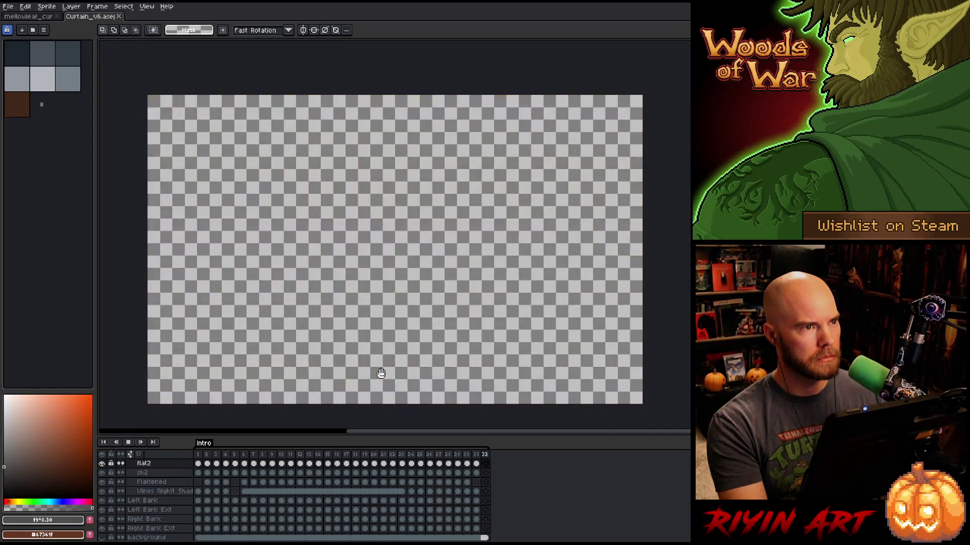
key("Return")
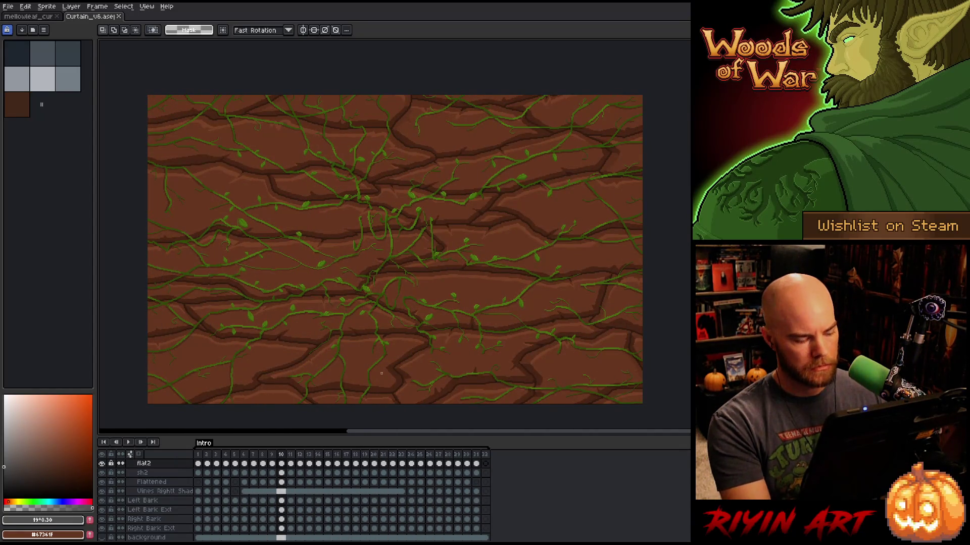
key("ctrl+s")
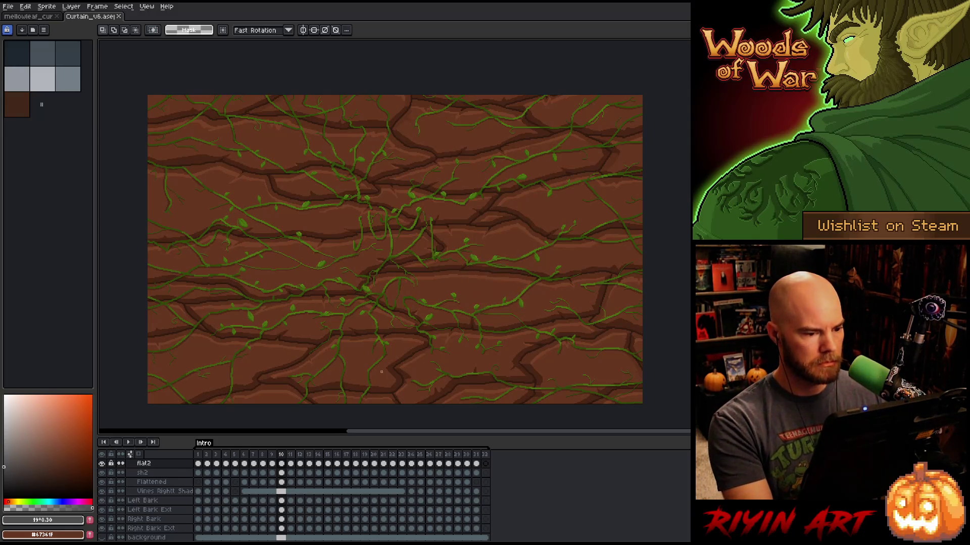
Hide the Left Bark layer in the timeline, then select Right Bark Ext.
scroll(399, 358, "down", 2)
scroll(399, 358, "up", 3)
scroll(409, 291, "down", 2)
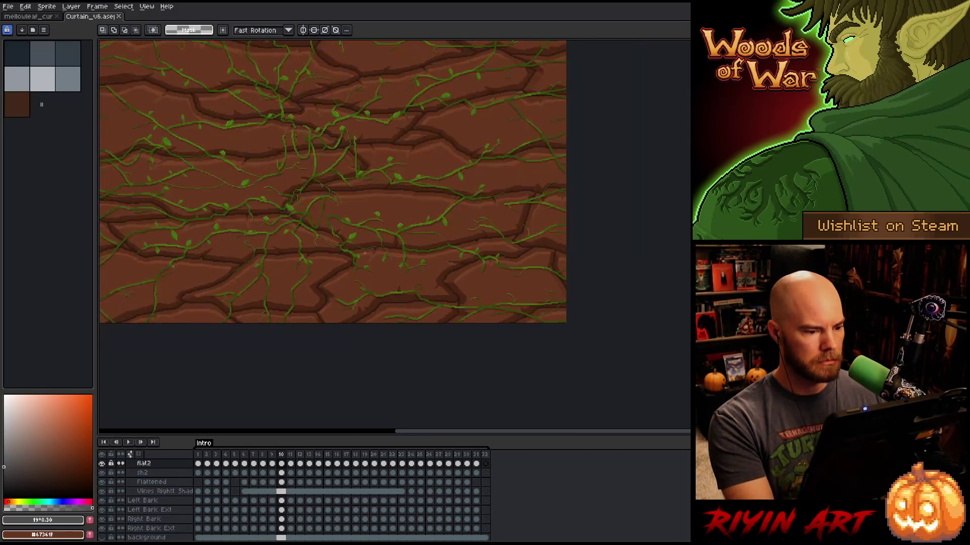
left_click_drag(408, 291, 374, 266)
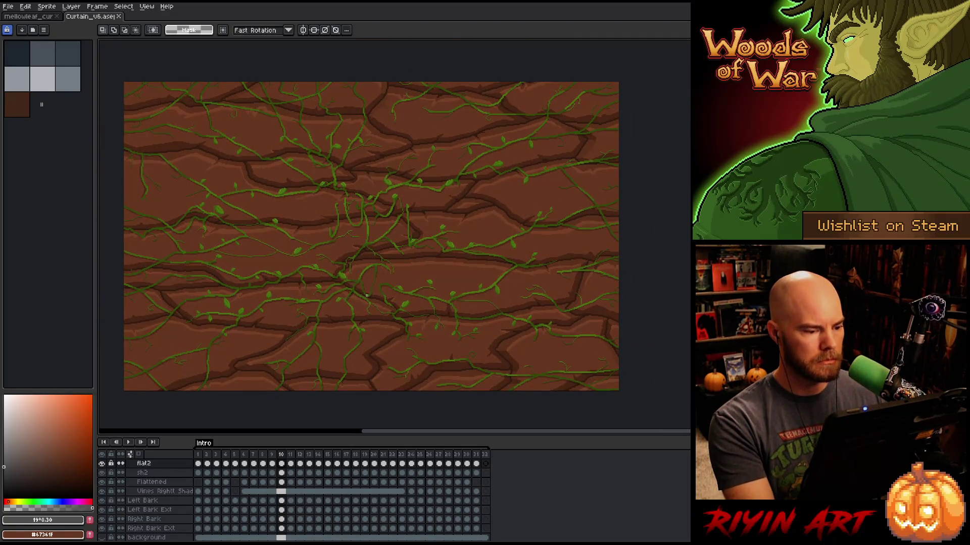
scroll(140, 485, "up", 3)
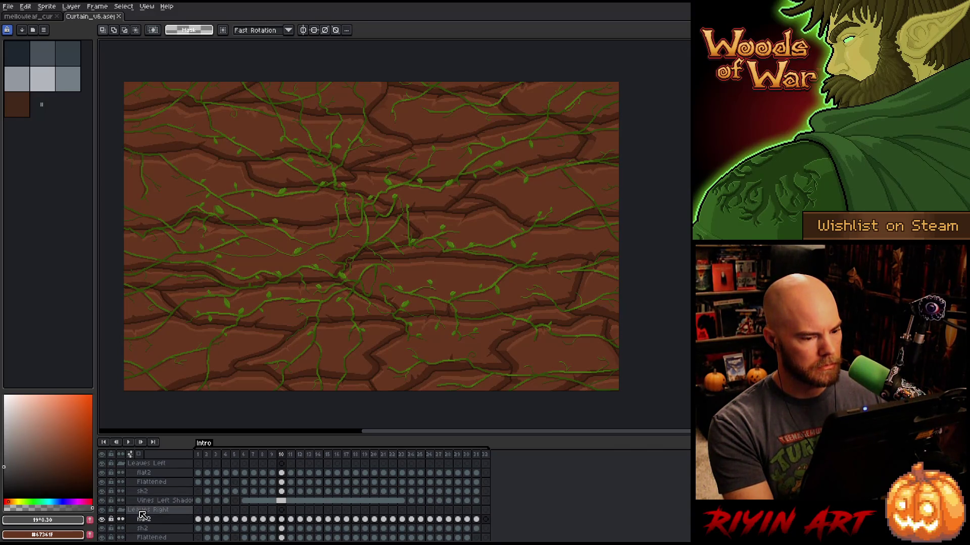
scroll(143, 514, "down", 5)
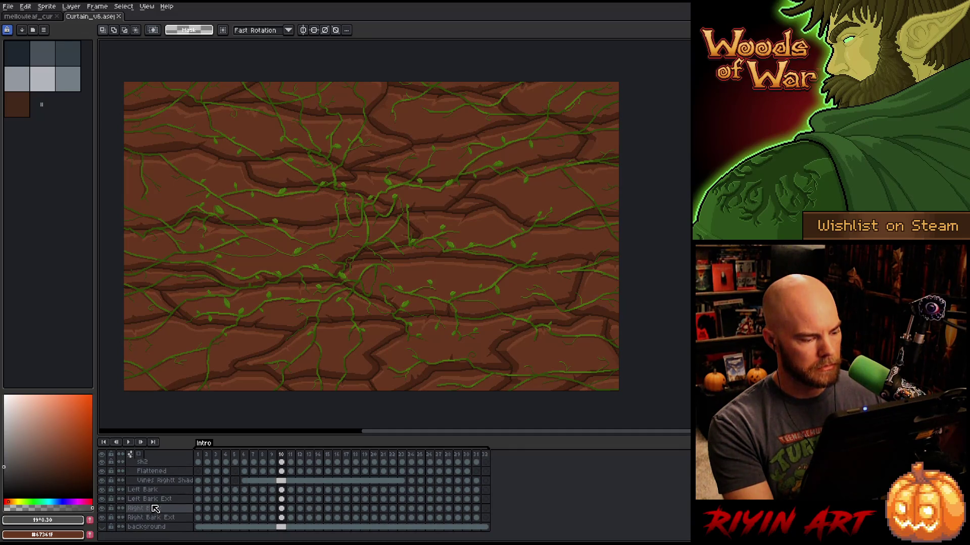
left_click(152, 499)
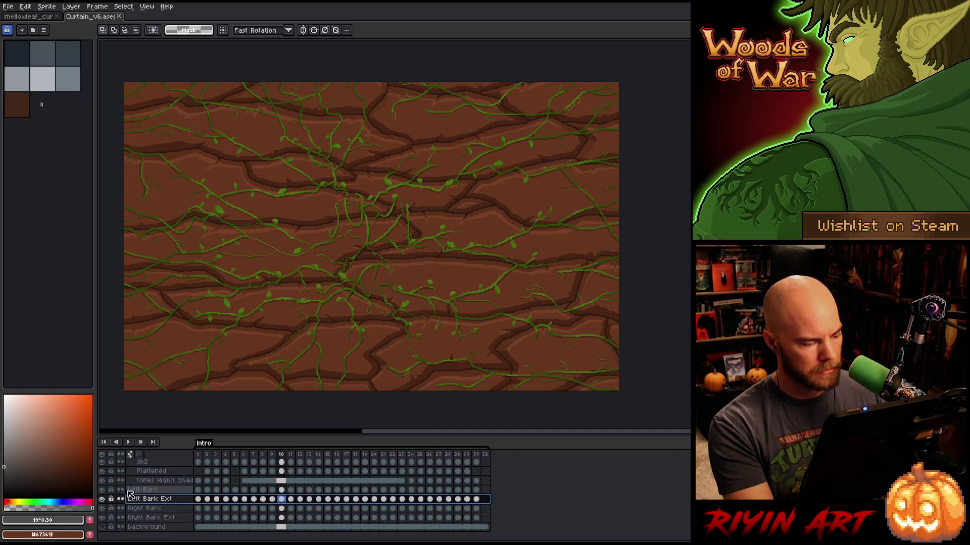
left_click(101, 490)
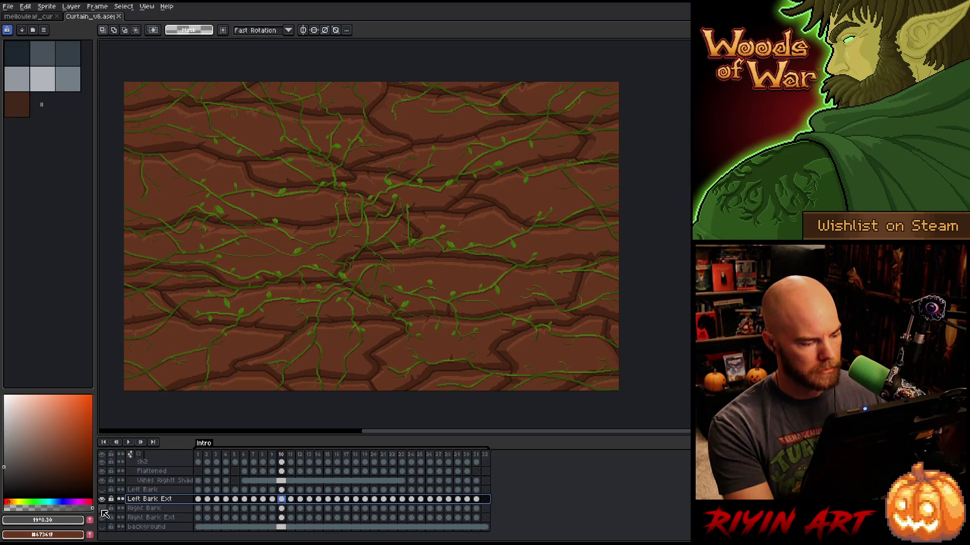
left_click(142, 520)
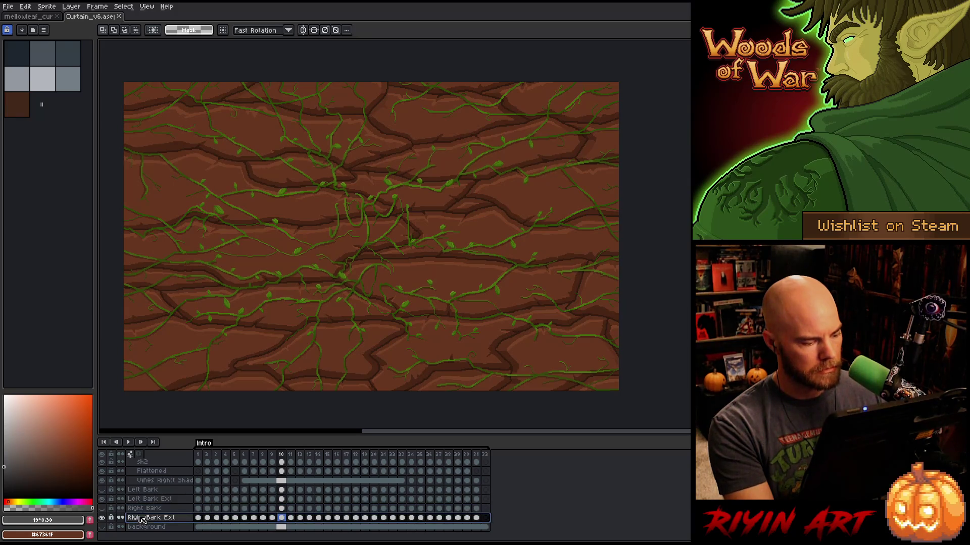
Duplicate the Right Bark Ext layer and set the copy to Overlay blend mode.
right_click(145, 522)
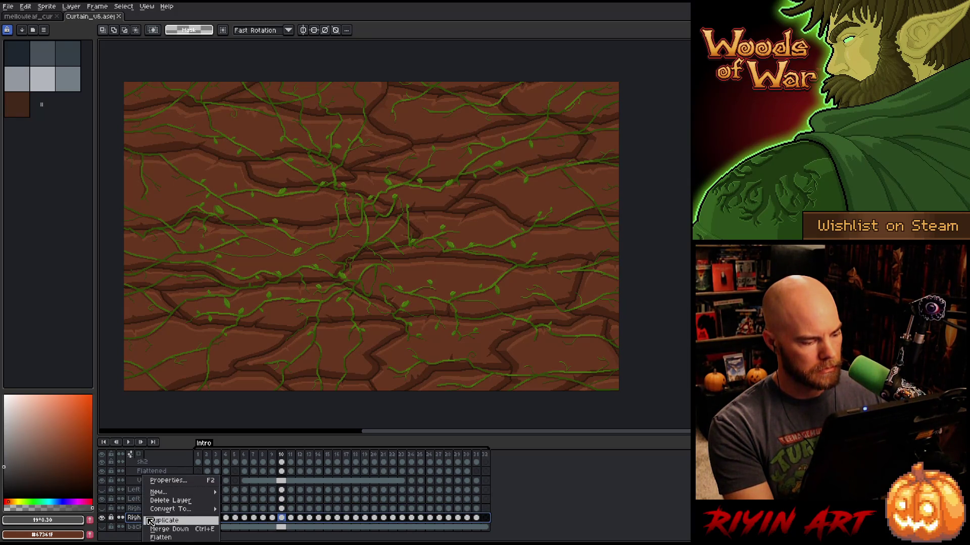
left_click(163, 521)
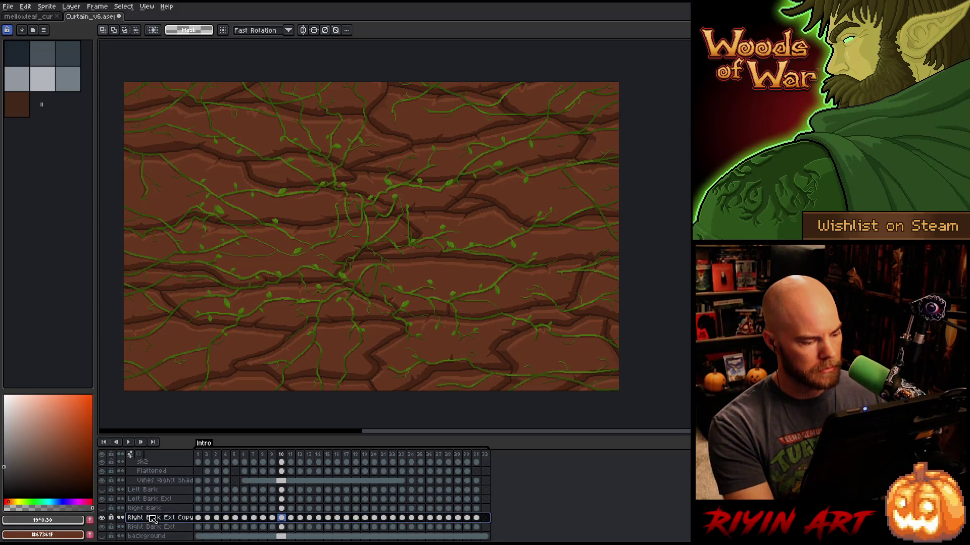
double_click(153, 518)
left_click(185, 383)
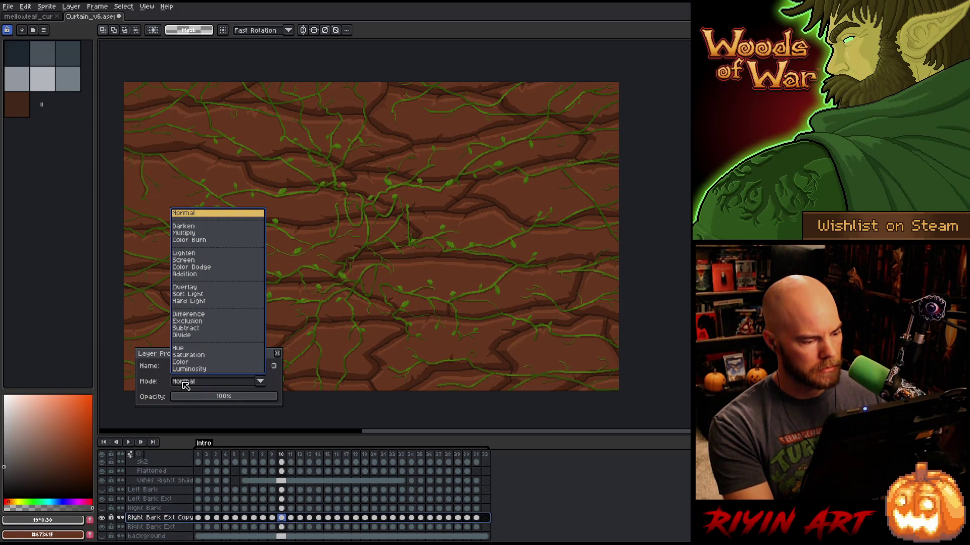
left_click(187, 287)
left_click(181, 397)
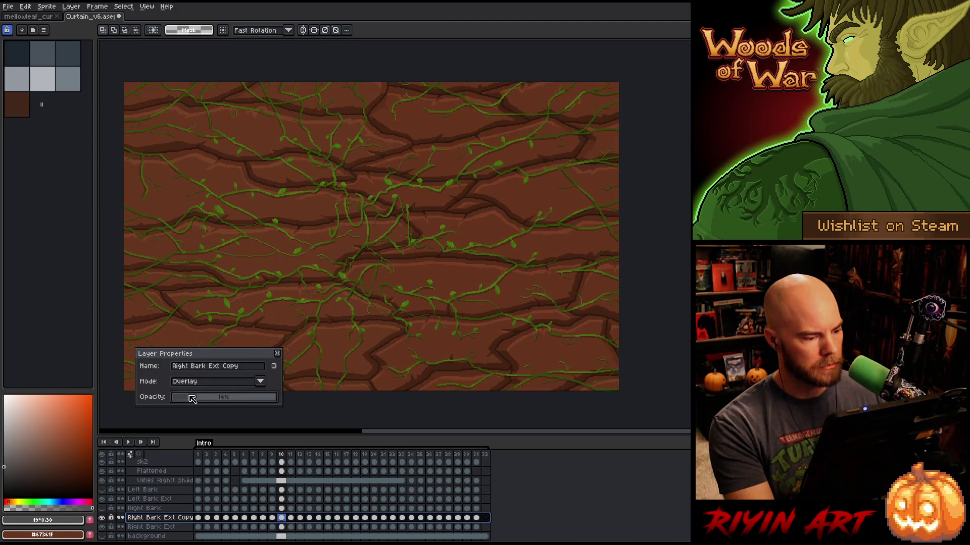
left_click_drag(194, 399, 204, 397)
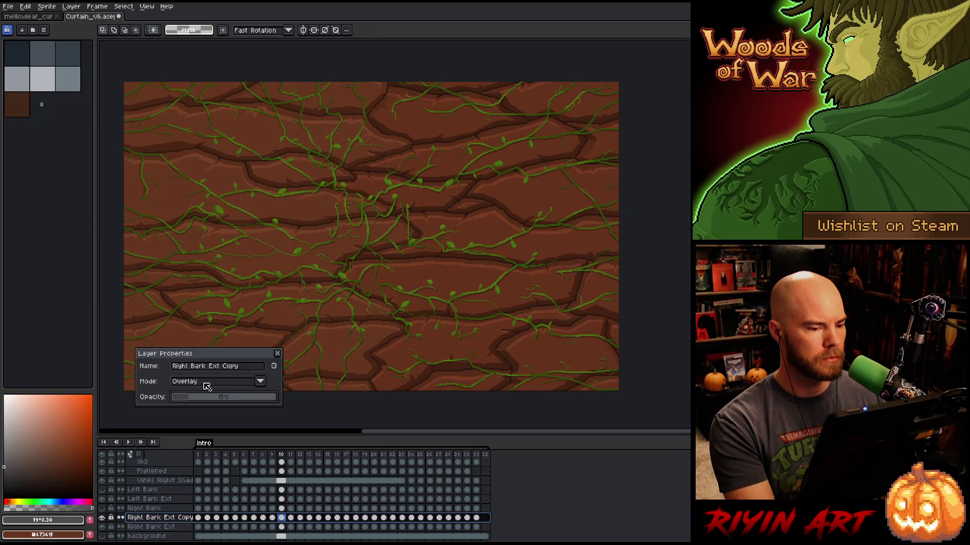
Sample a dark bark brown, settle the overlay opacity at 20%, and save.
key("i")
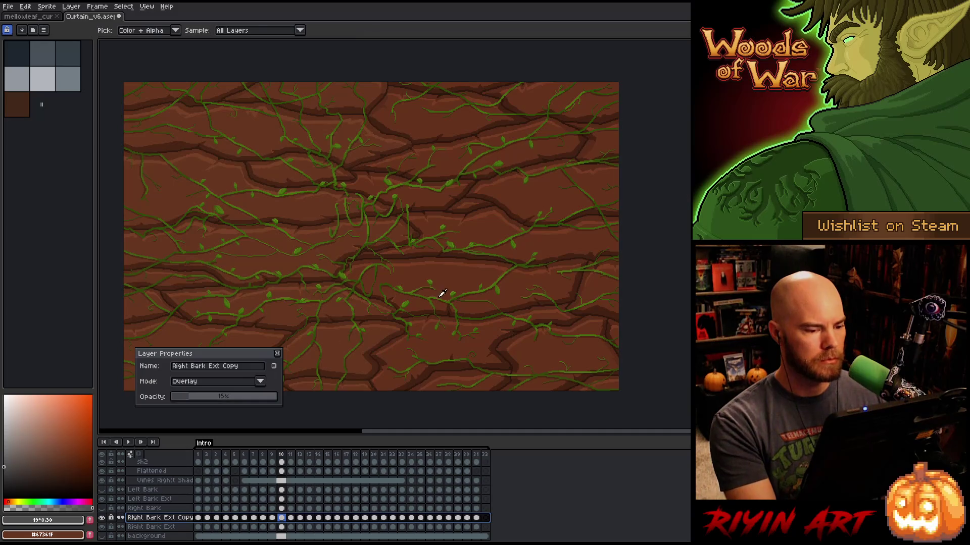
left_click(449, 279)
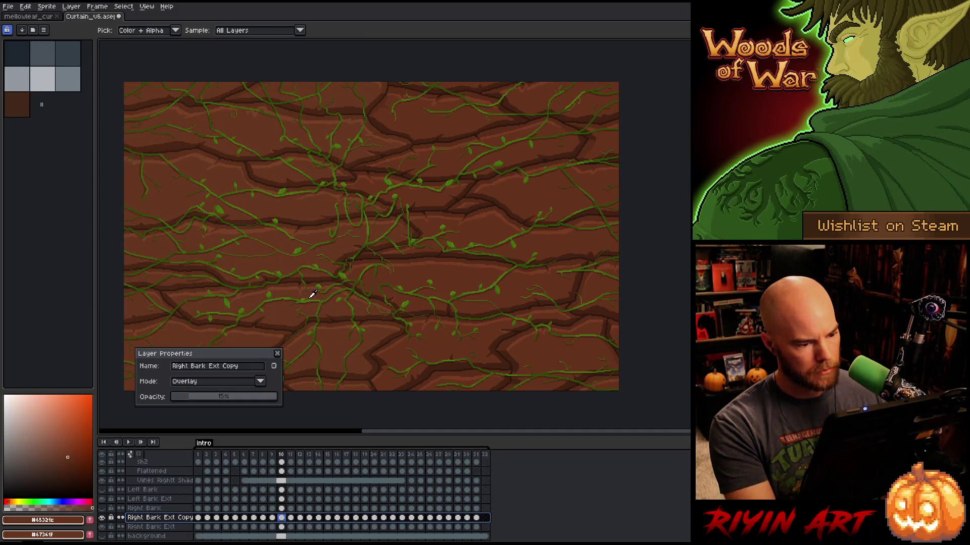
left_click(271, 260)
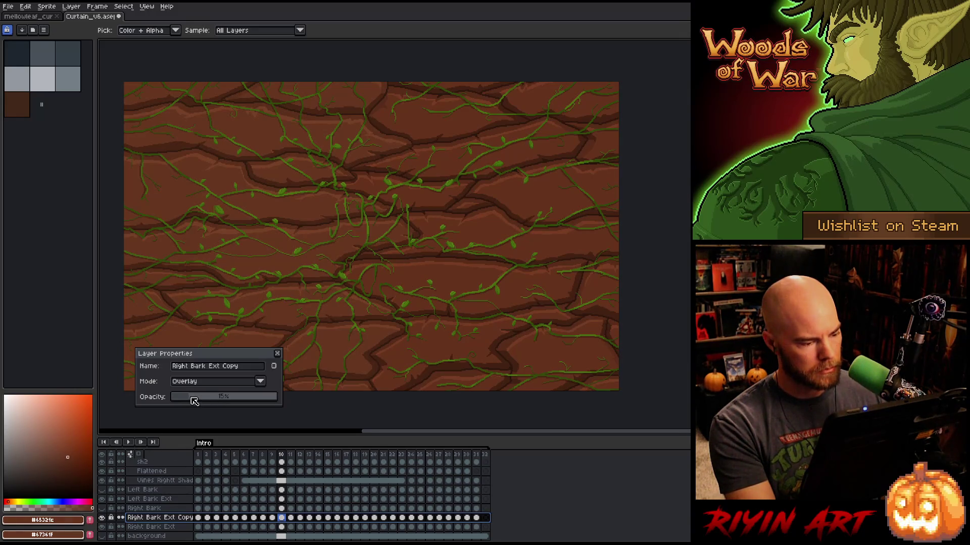
left_click_drag(191, 397, 196, 400)
left_click(431, 272)
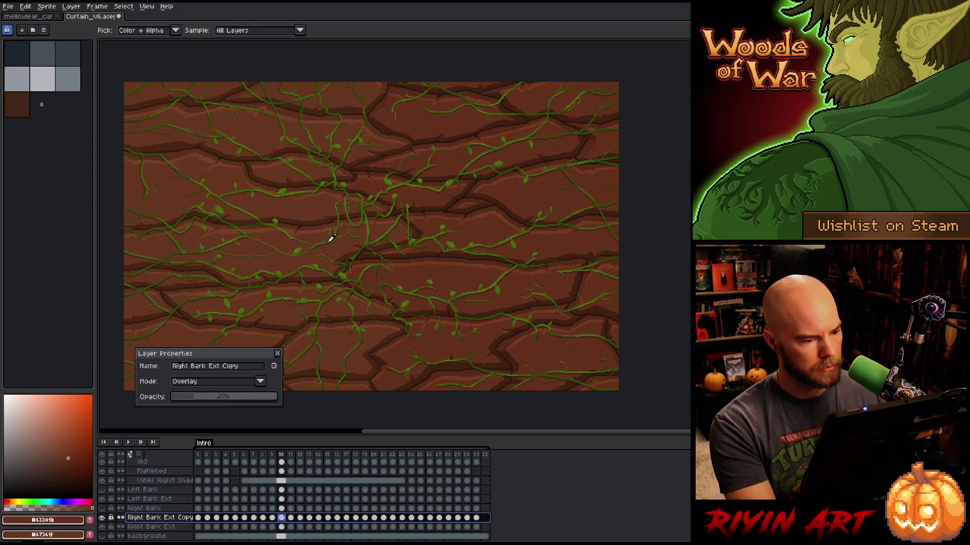
left_click(333, 251)
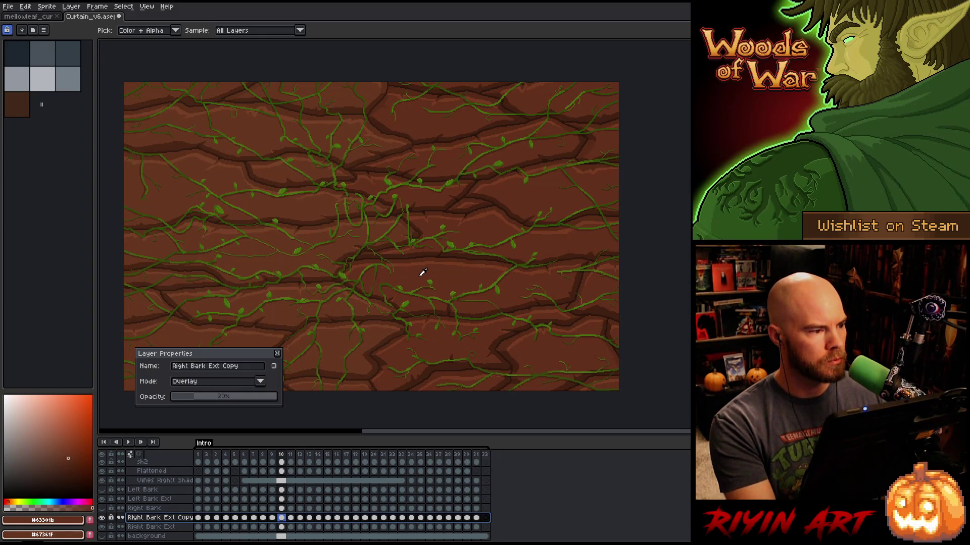
key("ctrl+s")
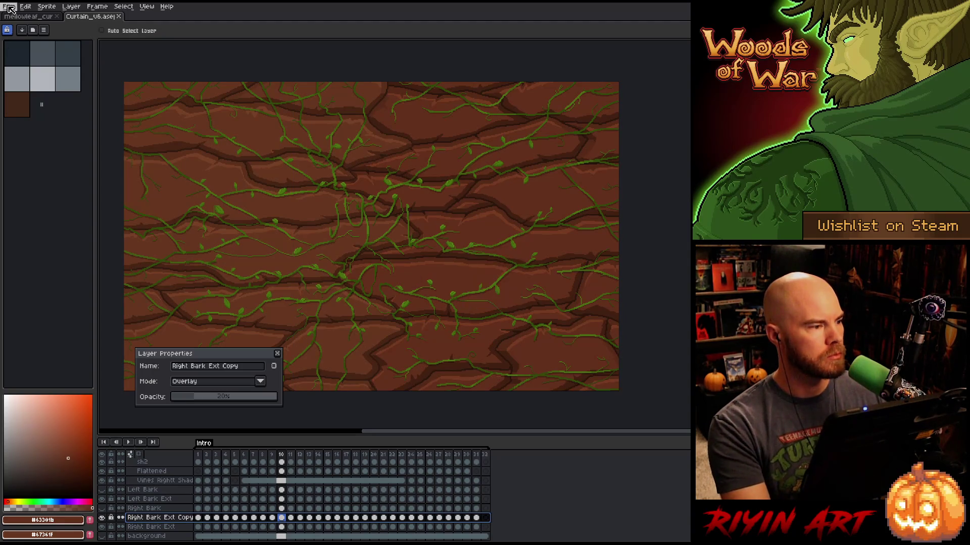
Open curtain.png from recent files, zoom around its vine-covered bark, then close it.
left_click(8, 6)
mouse_move(59, 36)
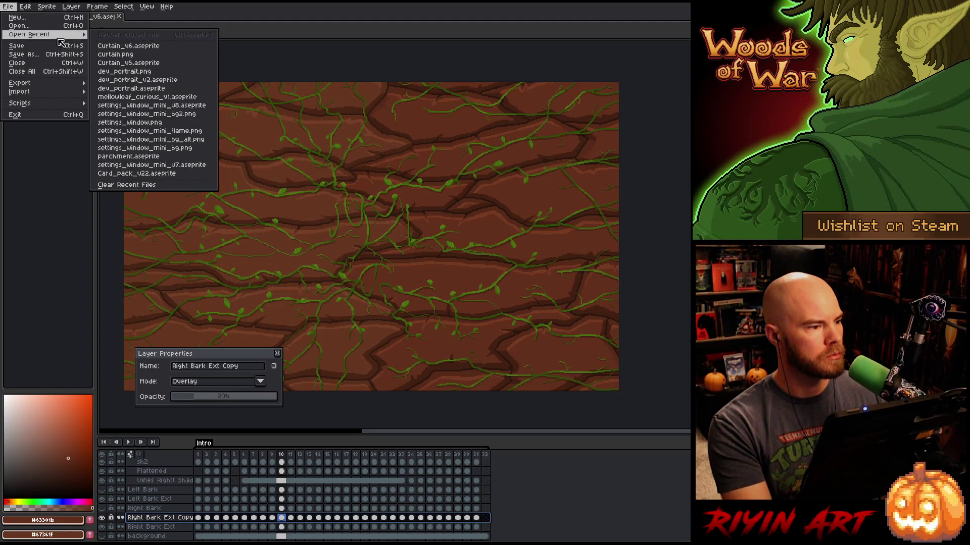
left_click(106, 54)
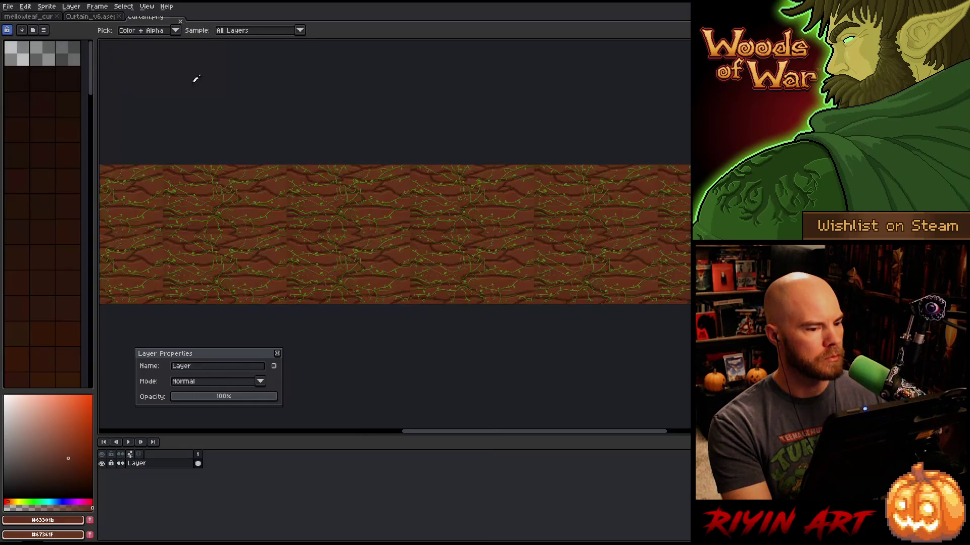
scroll(520, 199, "up", 2)
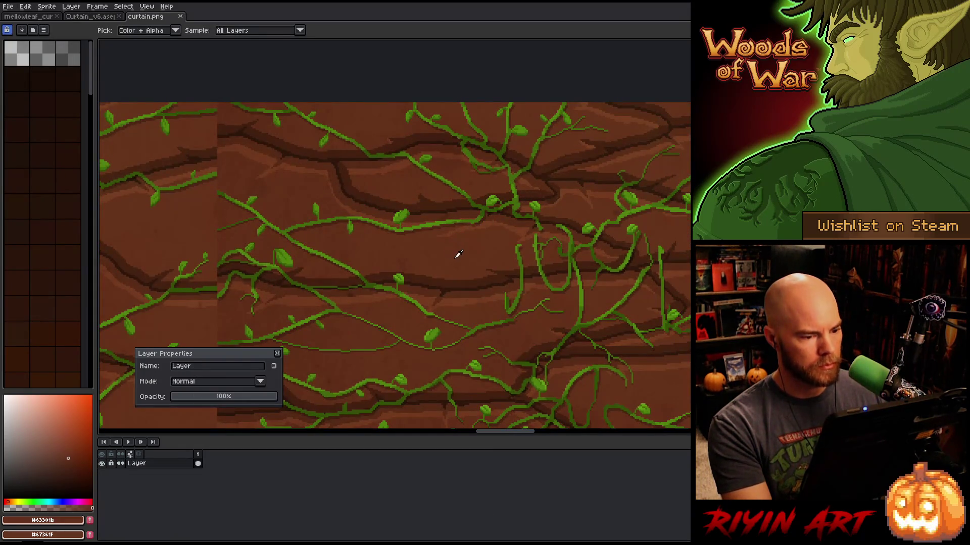
scroll(463, 253, "down", 2)
scroll(461, 257, "up", 4)
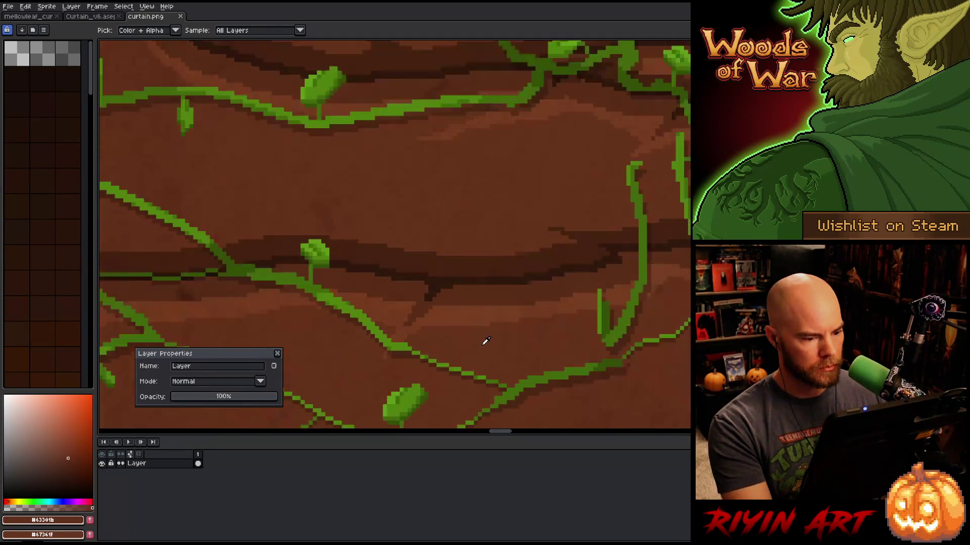
scroll(485, 340, "down", 2)
scroll(486, 345, "down", 4)
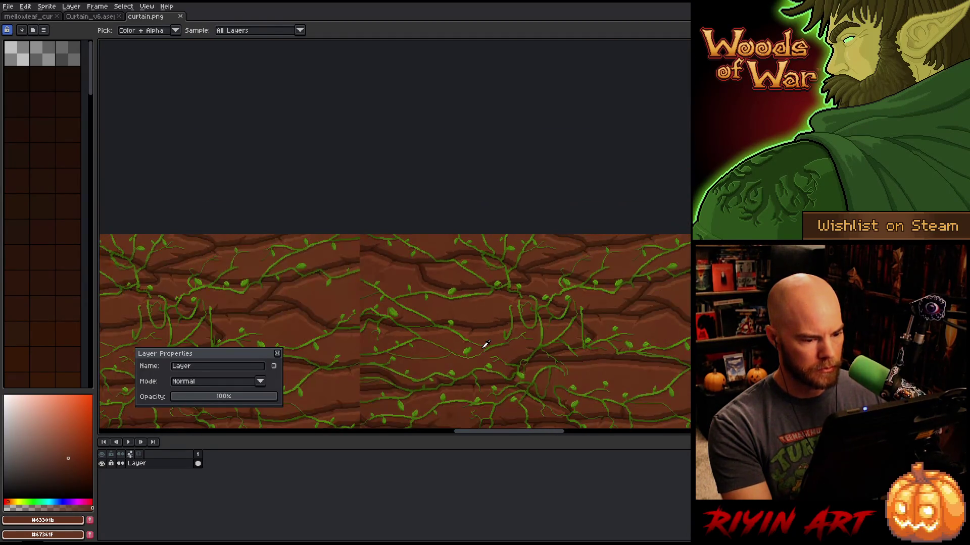
scroll(488, 361, "up", 1)
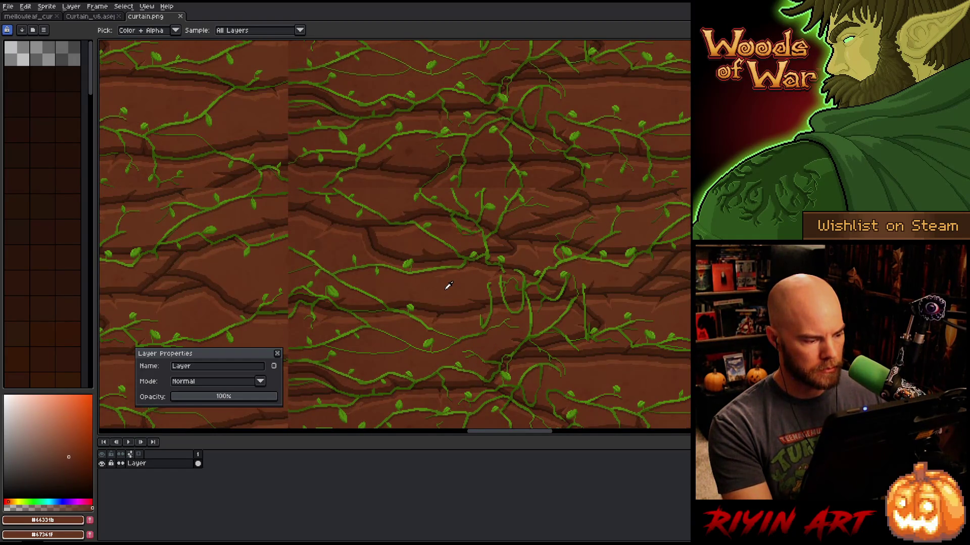
left_click(181, 16)
scroll(244, 482, "up", 5)
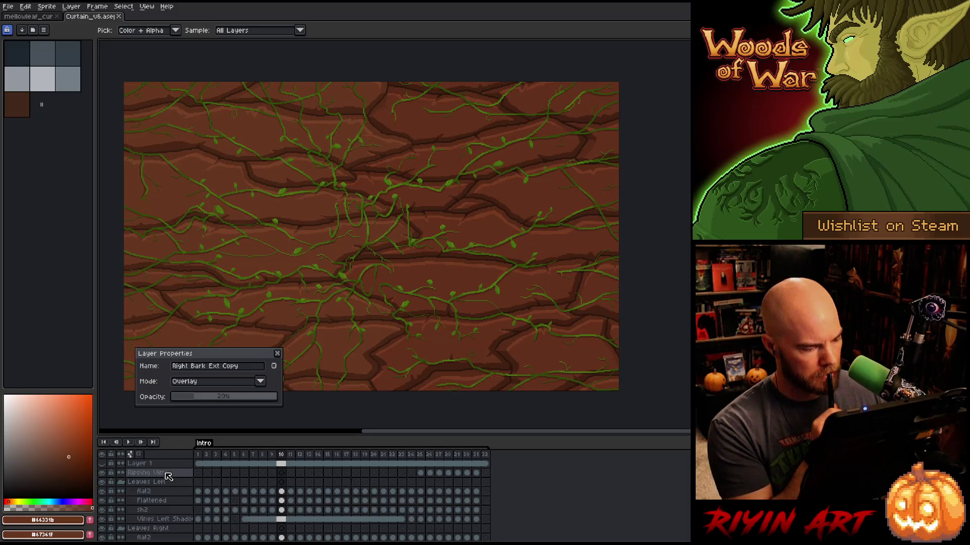
Delete the Right Bark Ext Copy layer from the timeline.
scroll(226, 484, "down", 3)
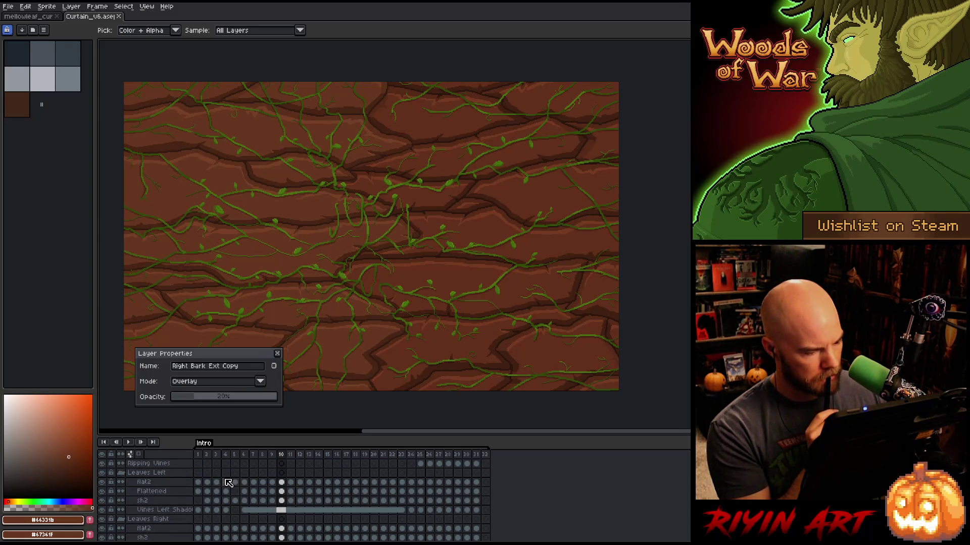
scroll(228, 482, "down", 7)
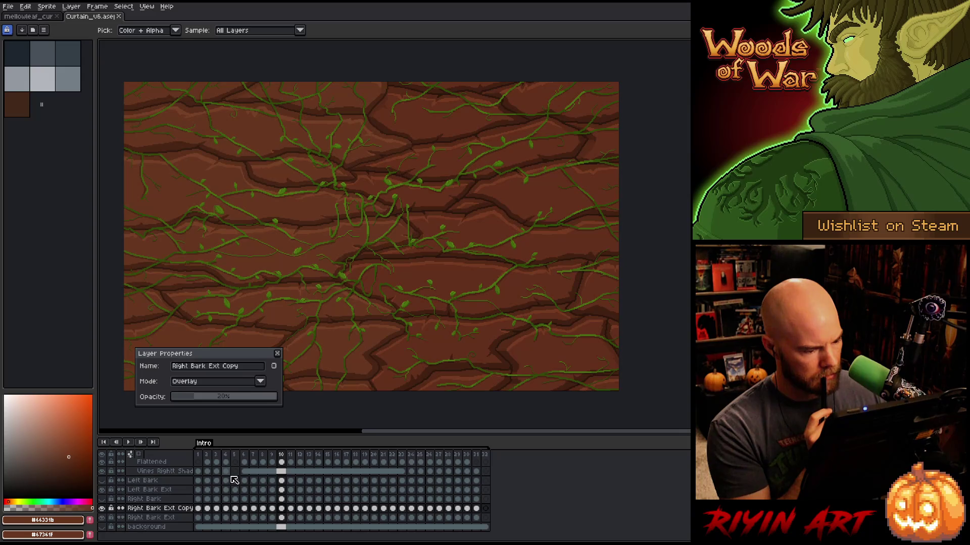
right_click(167, 510)
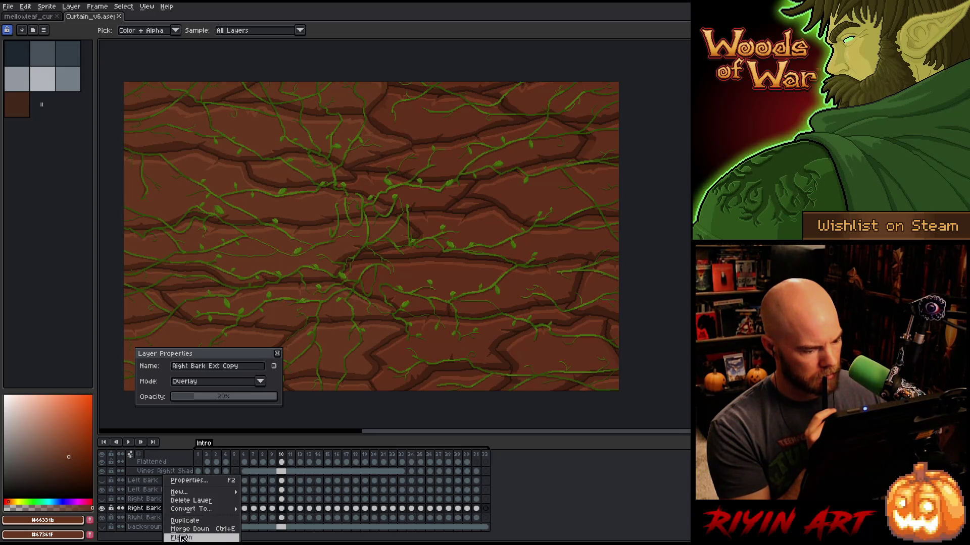
left_click(184, 501)
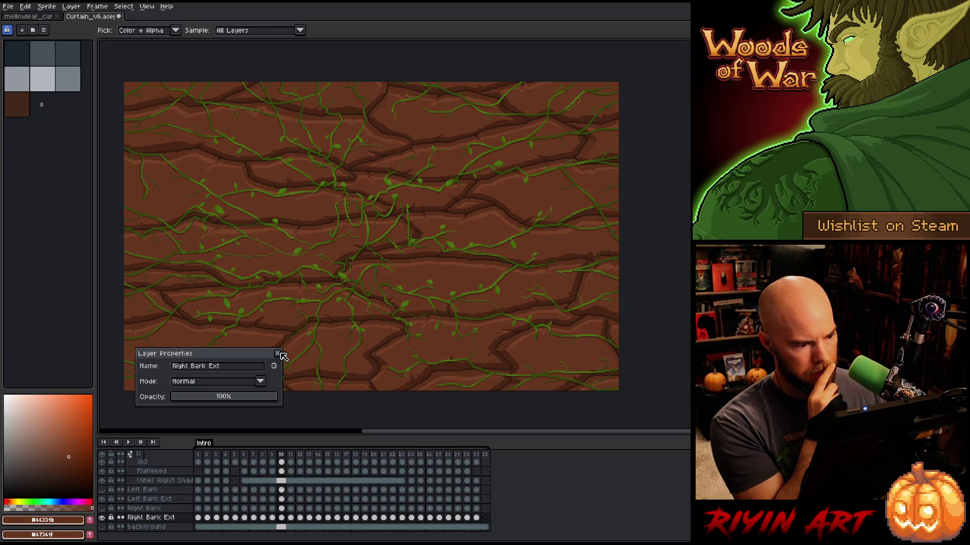
Close Layer Properties and pan the canvas to show the whole artwork.
left_click(279, 354)
scroll(229, 326, "down", 2)
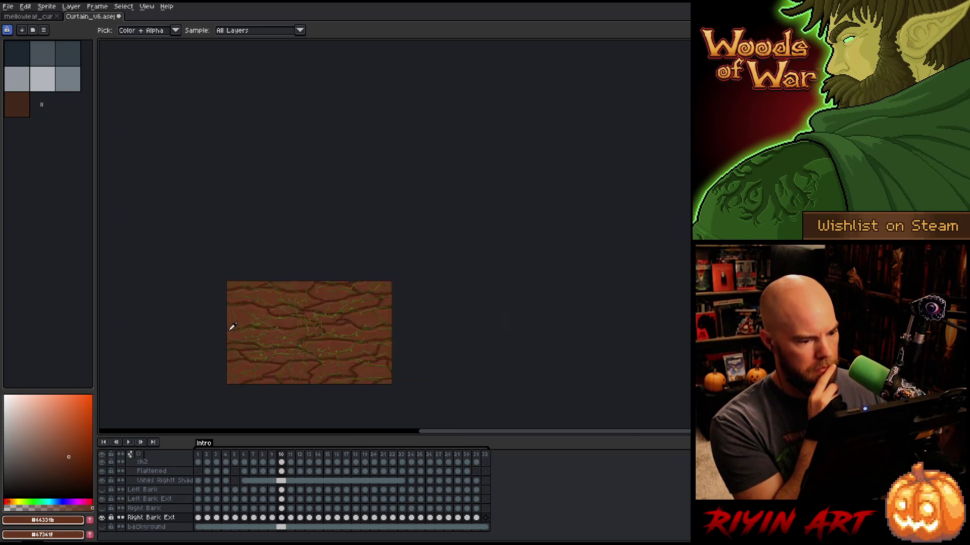
scroll(296, 342, "up", 3)
mouse_move(411, 336)
left_mouse_down()
mouse_move(355, 324)
mouse_move(317, 258)
left_mouse_up()
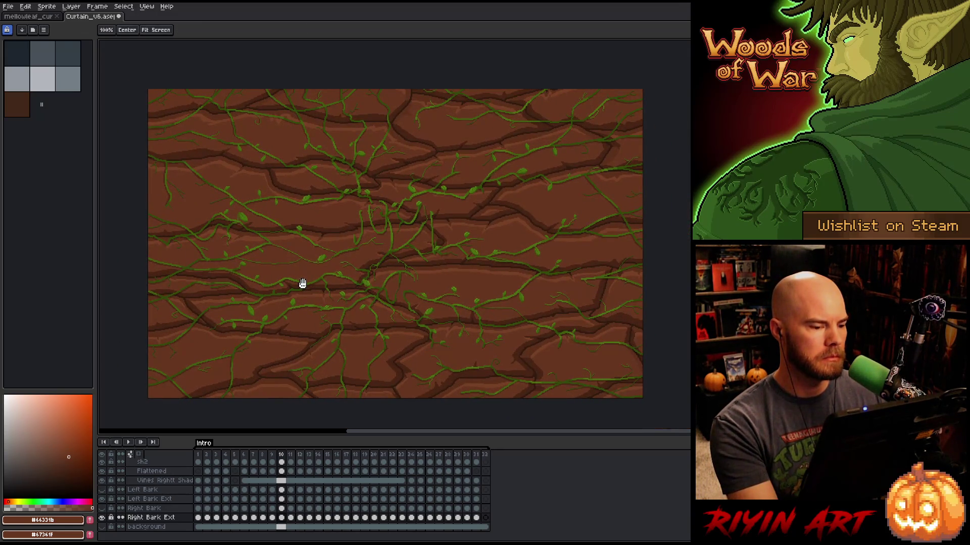
key("alt")
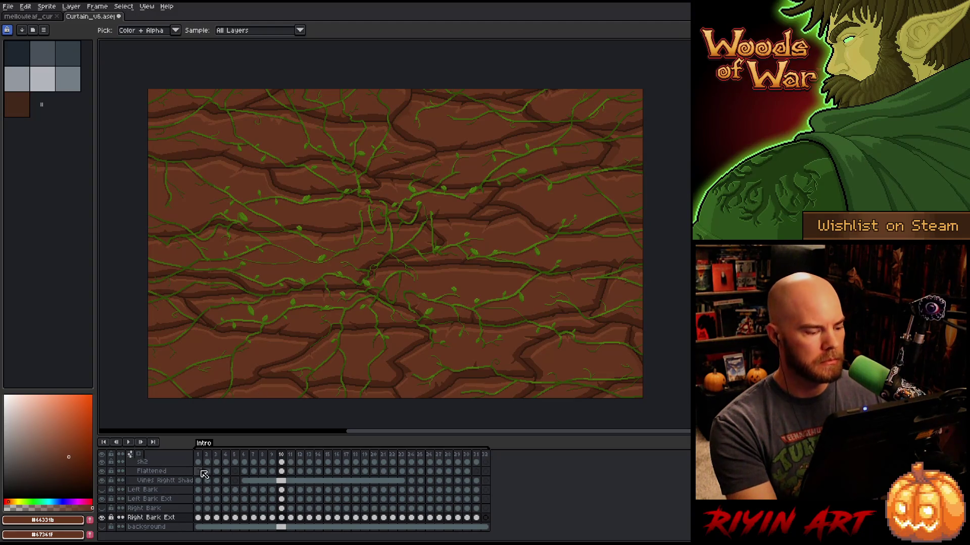
Export the sprite sheet over the existing curtain.png, then save the curtain file.
left_click(8, 6)
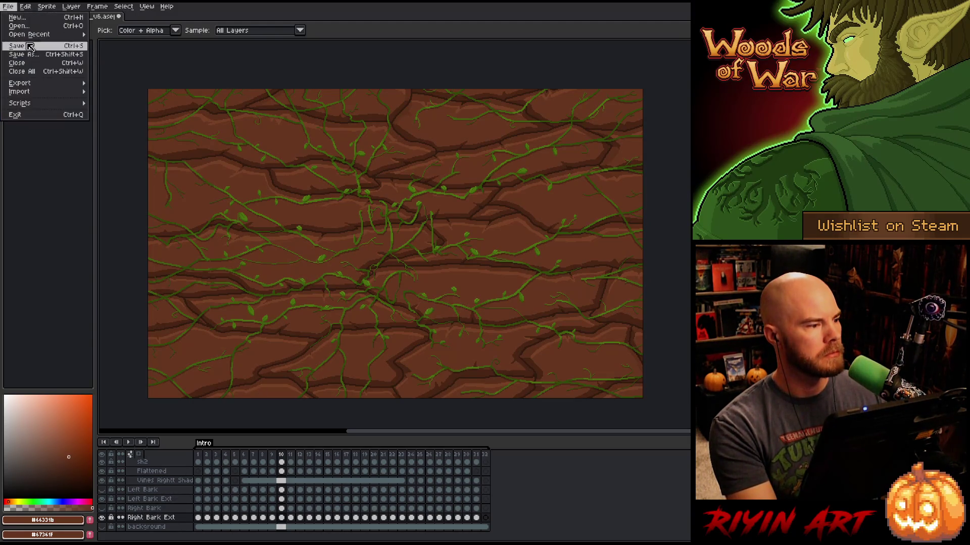
mouse_move(50, 88)
left_click(130, 92)
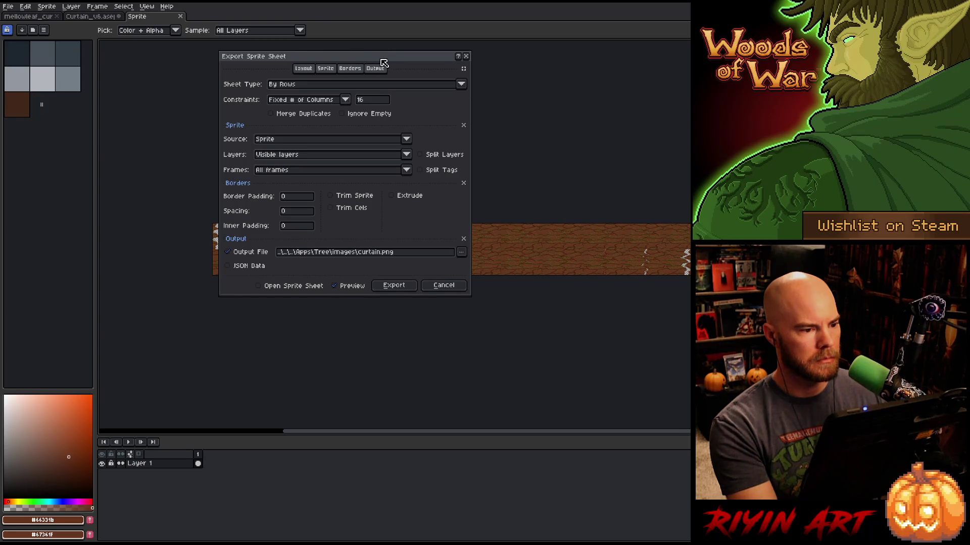
mouse_move(380, 56)
left_mouse_down()
mouse_move(659, 129)
mouse_move(268, 101)
left_mouse_up()
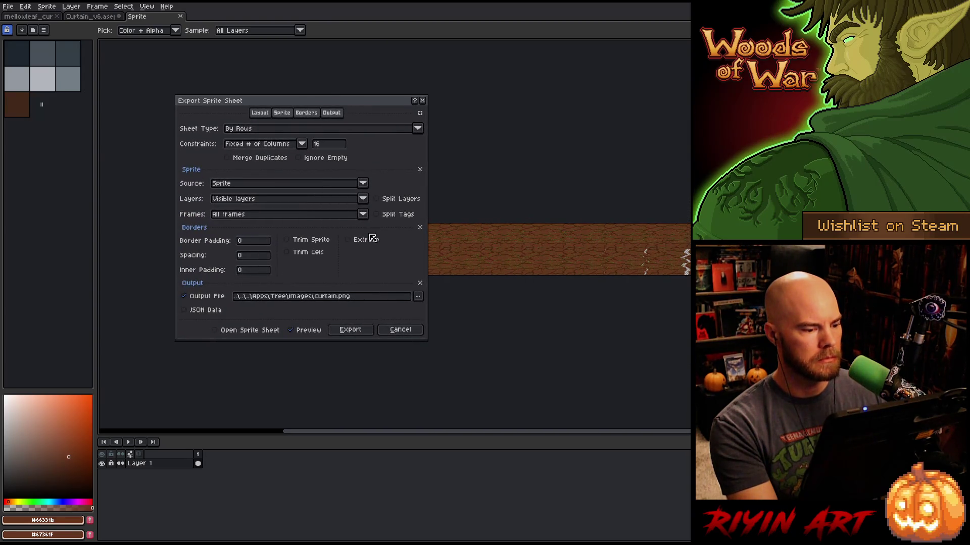
left_click(360, 335)
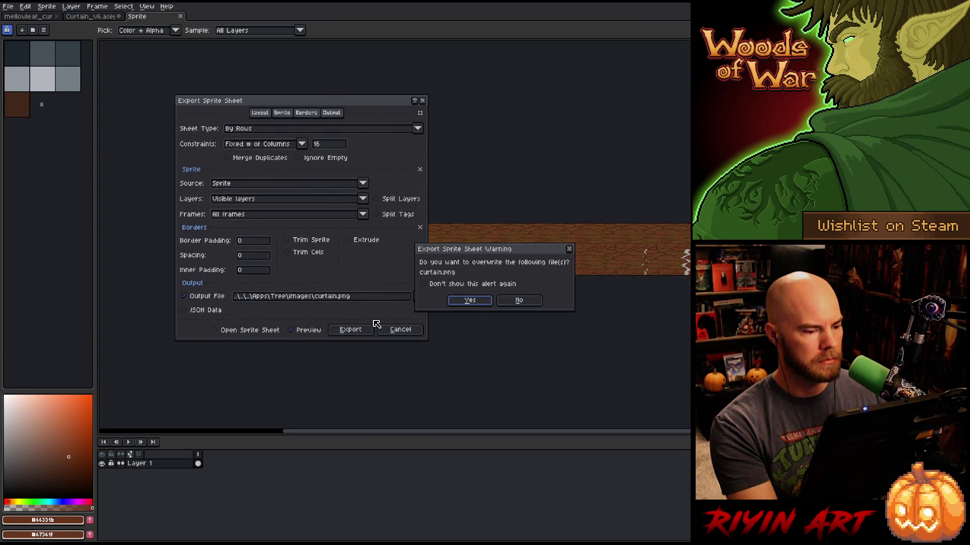
left_click(481, 304)
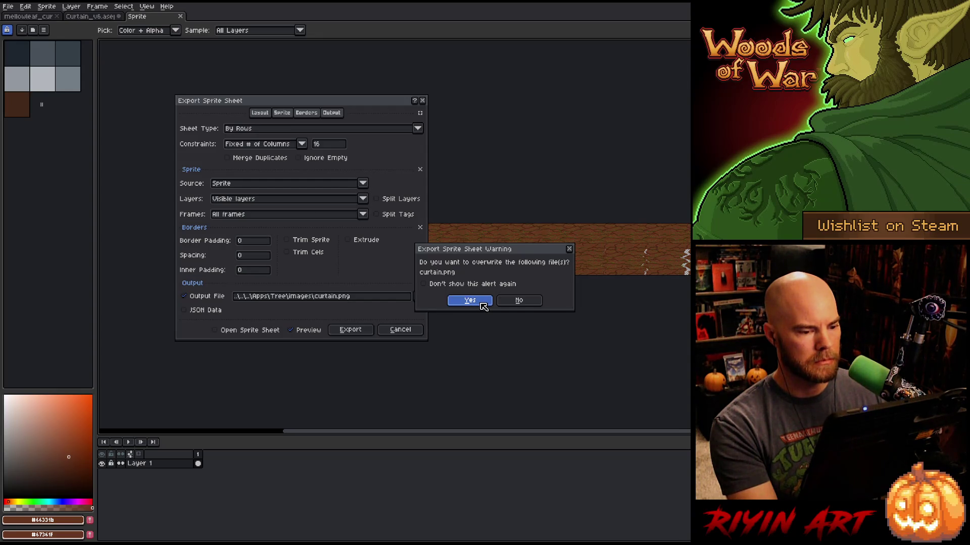
left_click(484, 305)
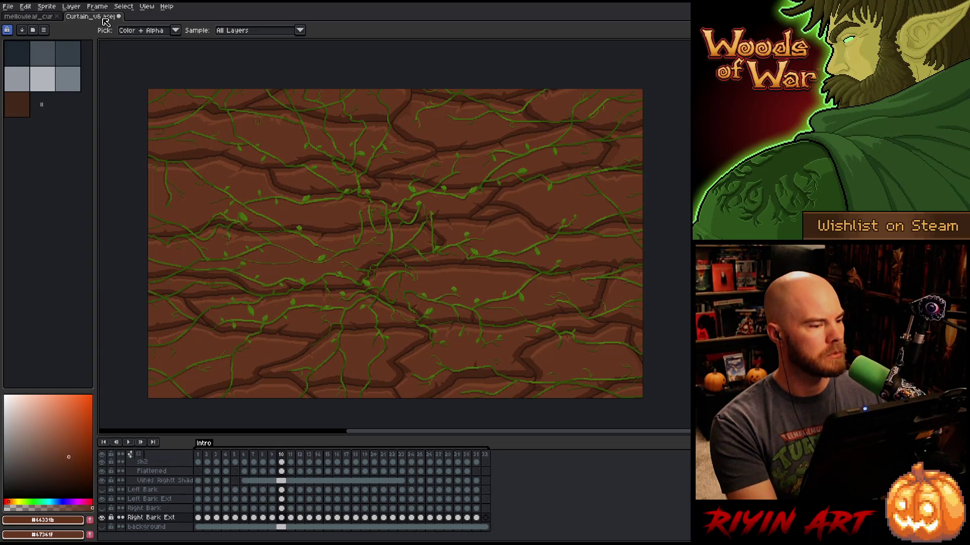
key("ctrl+s")
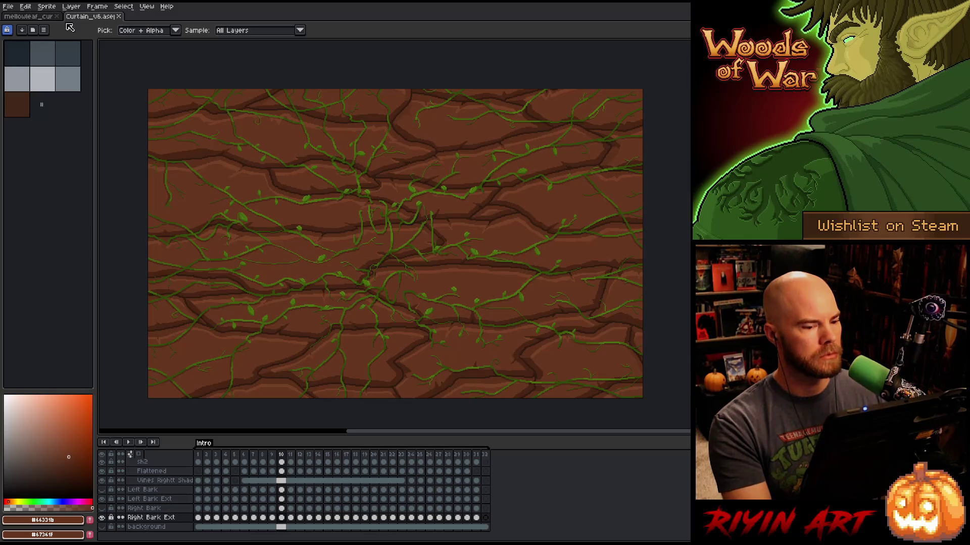
key("alt+Tab")
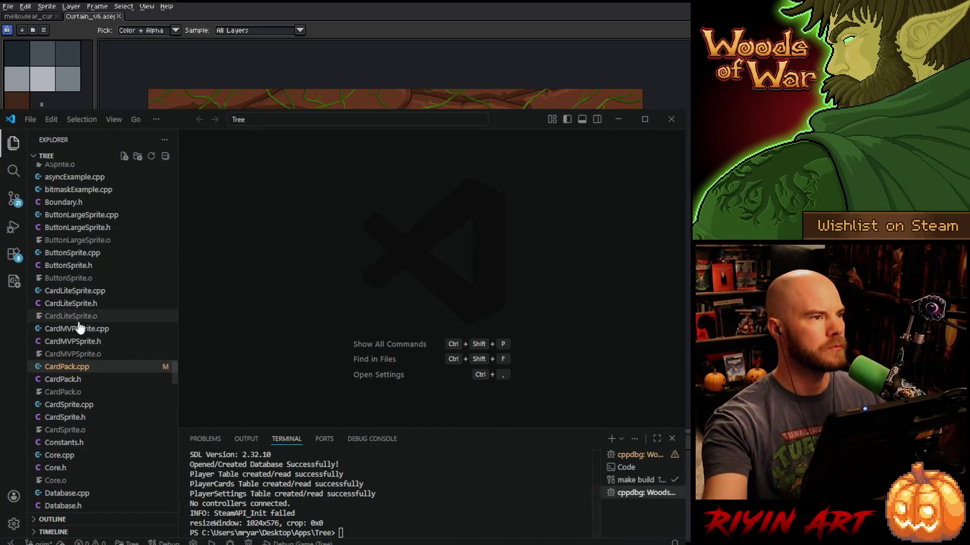
Open Core.cpp and search 'curtain =' to reach the curtain sprite creation line.
scroll(82, 323, "up", 2)
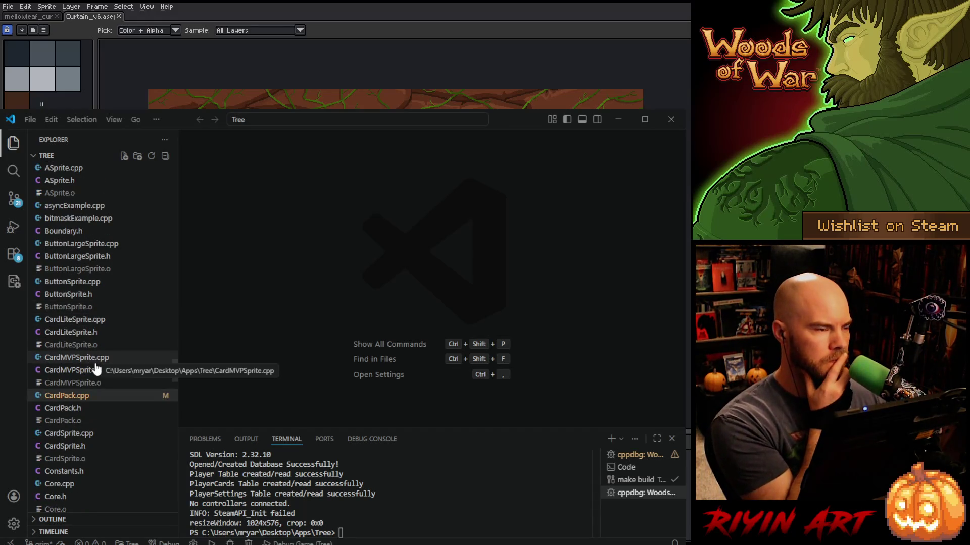
scroll(95, 368, "down", 3)
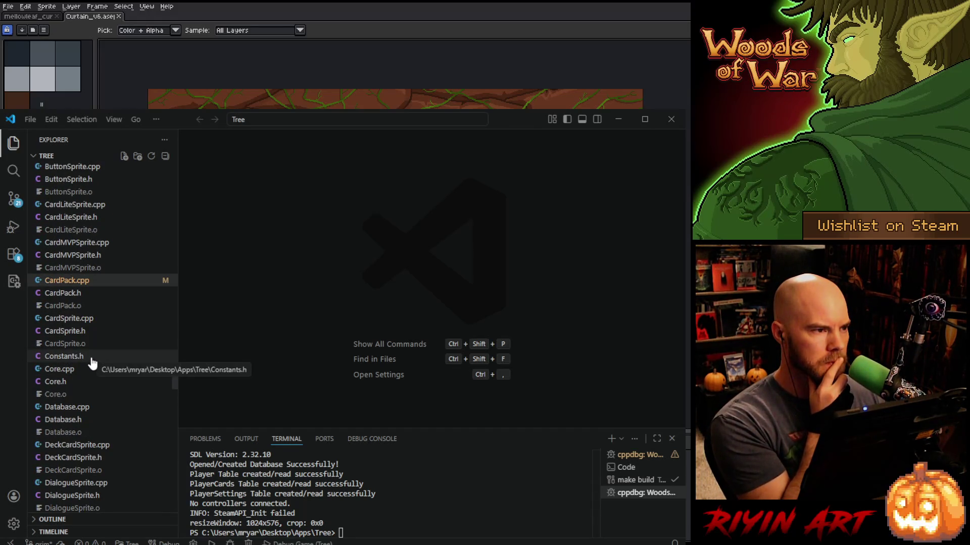
left_click(76, 369)
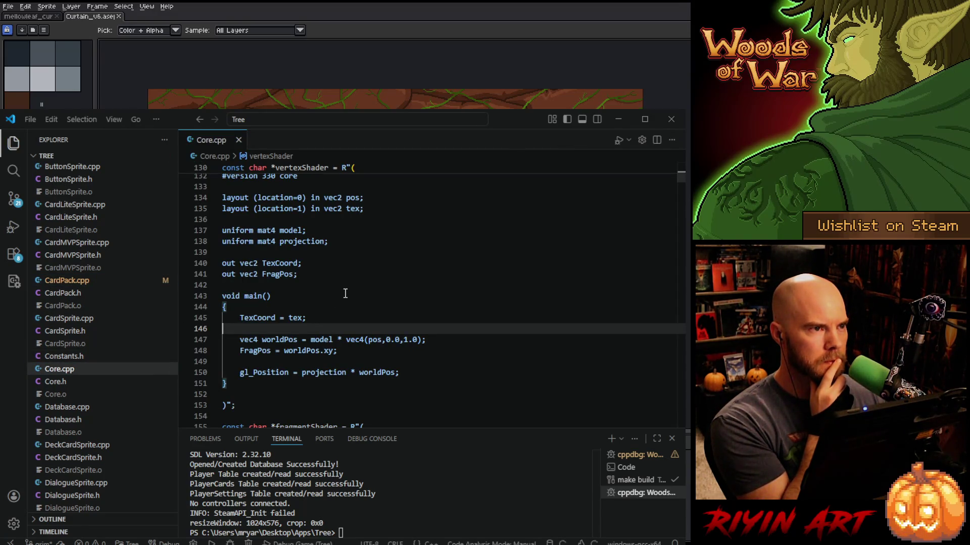
scroll(345, 293, "down", 6)
left_click(346, 293)
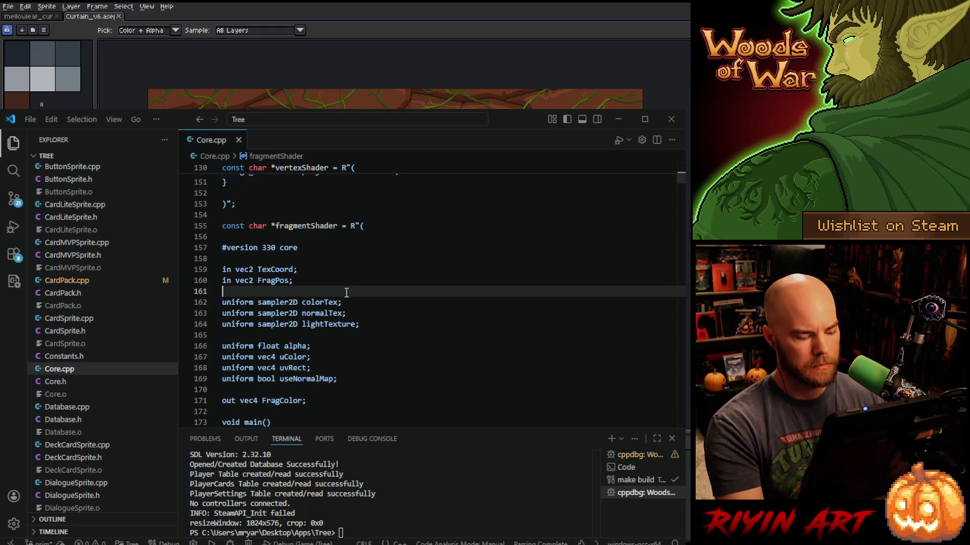
key("ctrl+f")
type("curtain")
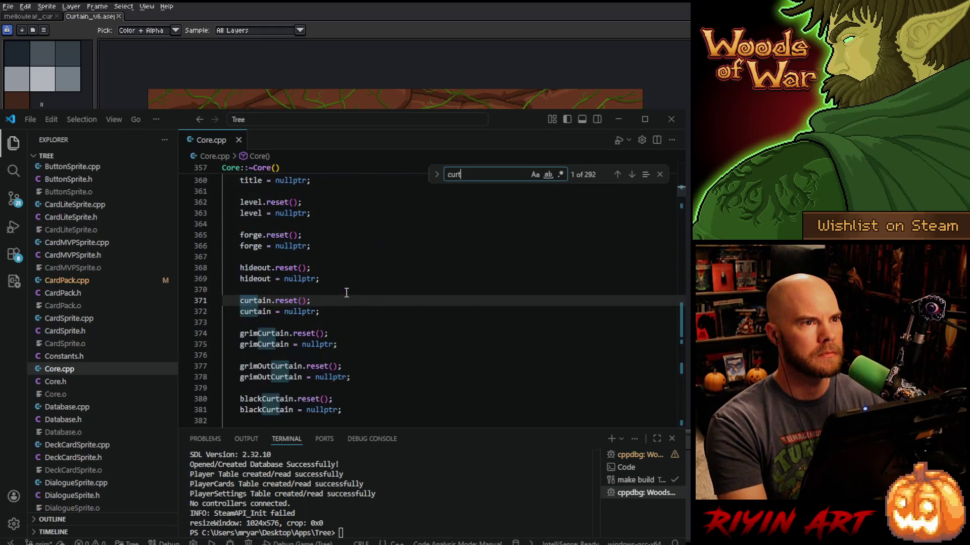
key("Return")
key("Return")
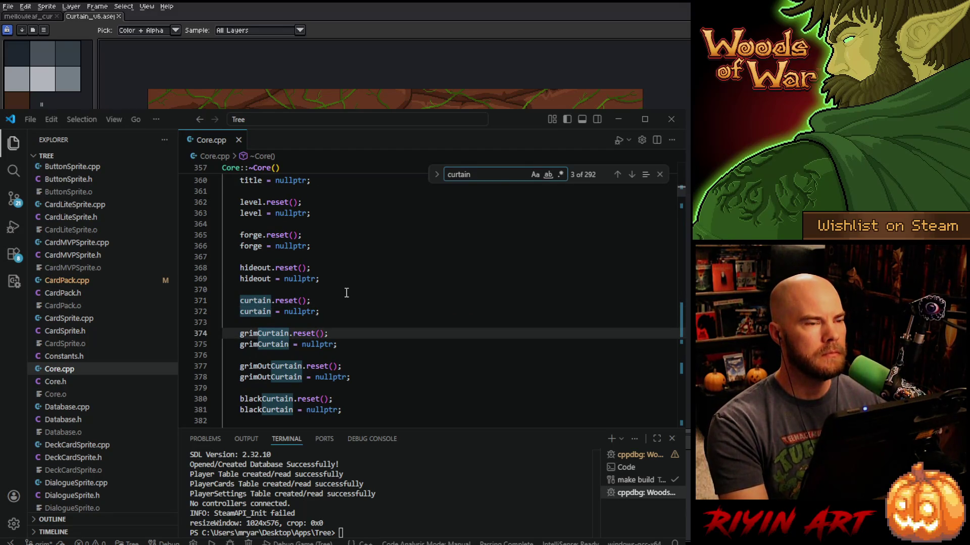
type(" =")
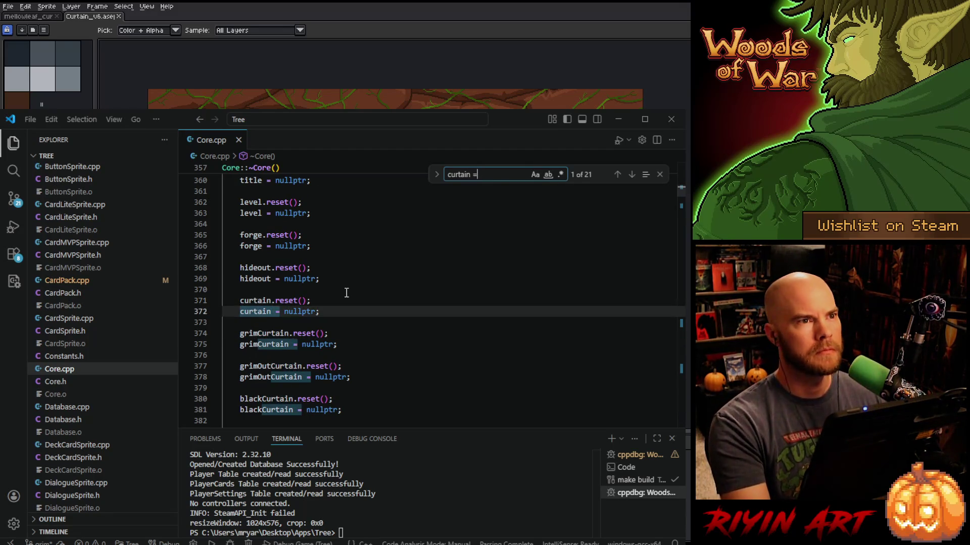
key("Return")
key("Return")
key("Return")
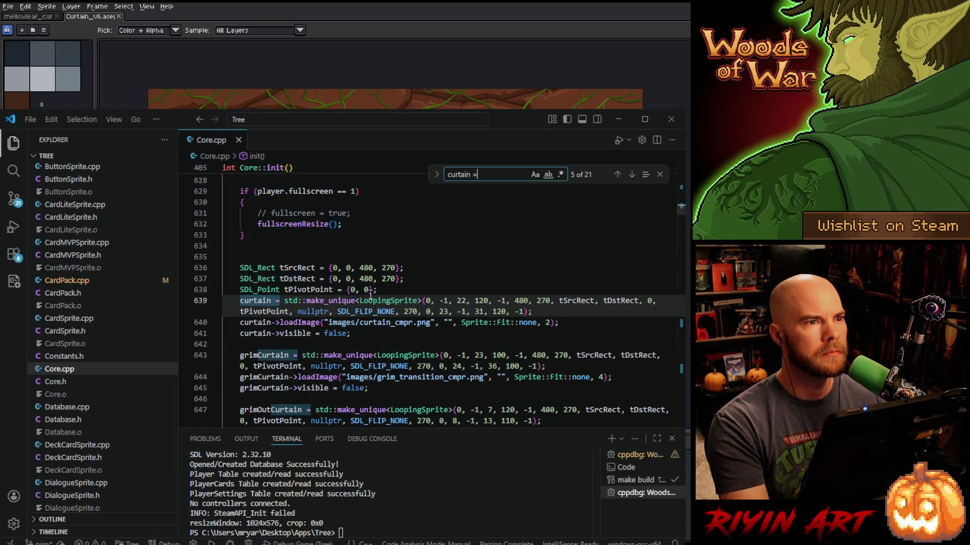
Change the curtain source and destination rects from 480×270 to 640×400.
double_click(367, 267)
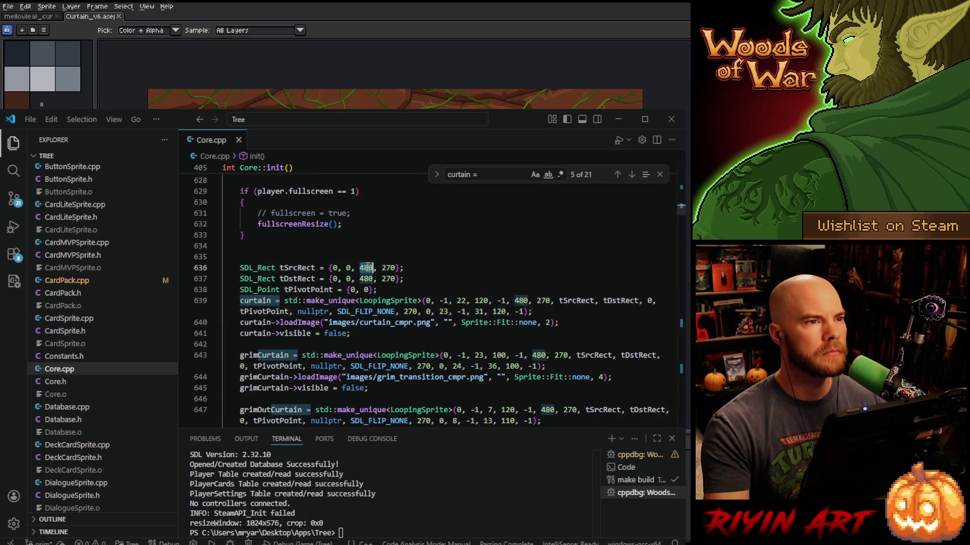
type("640")
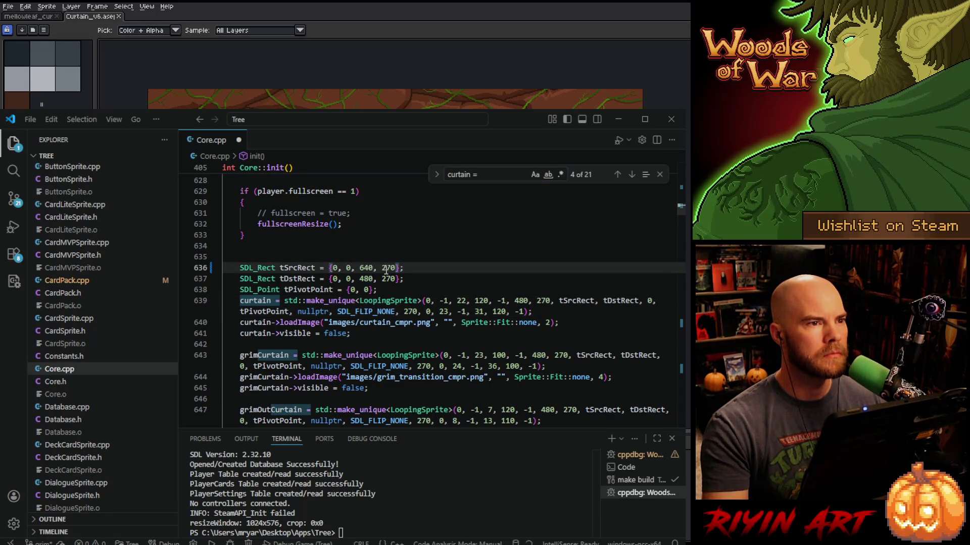
double_click(387, 268)
type("400")
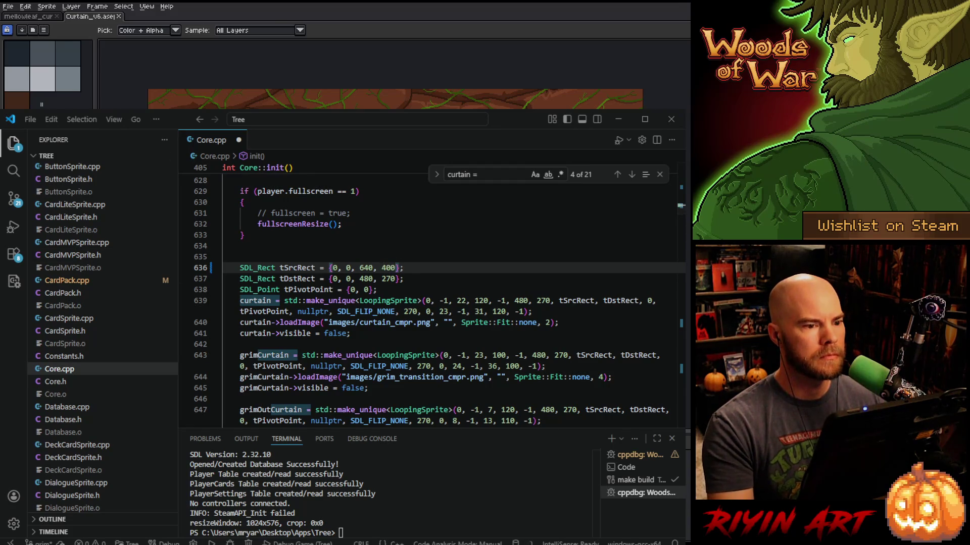
left_click(598, 17)
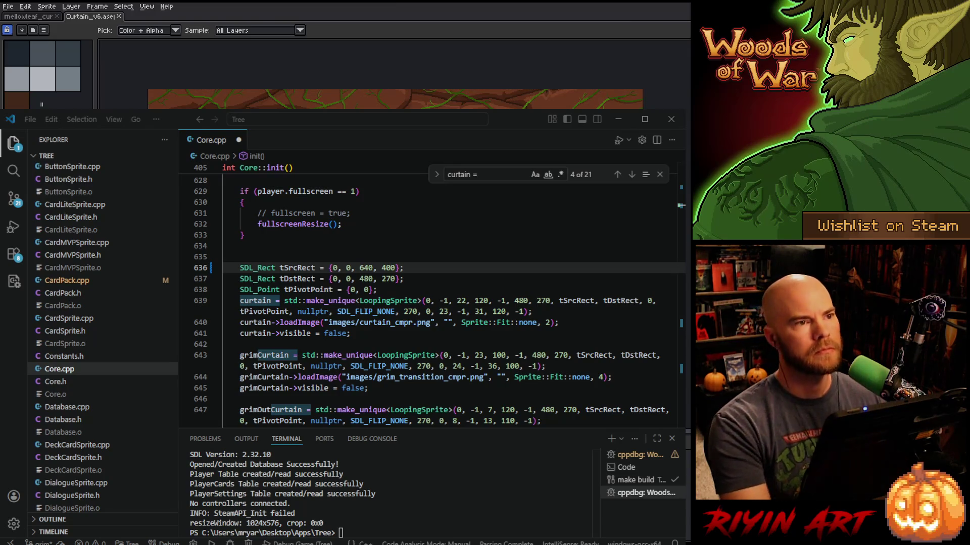
double_click(367, 279)
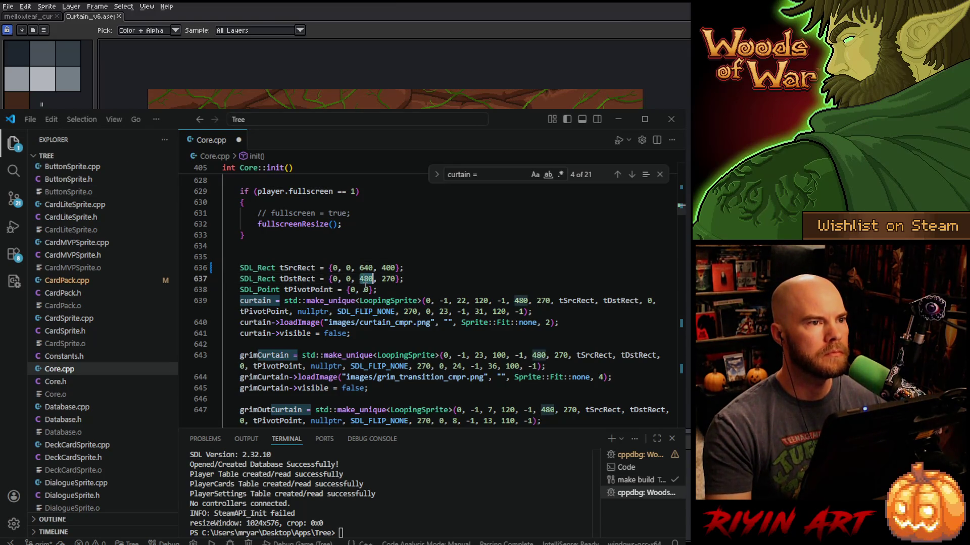
type("640")
double_click(390, 279)
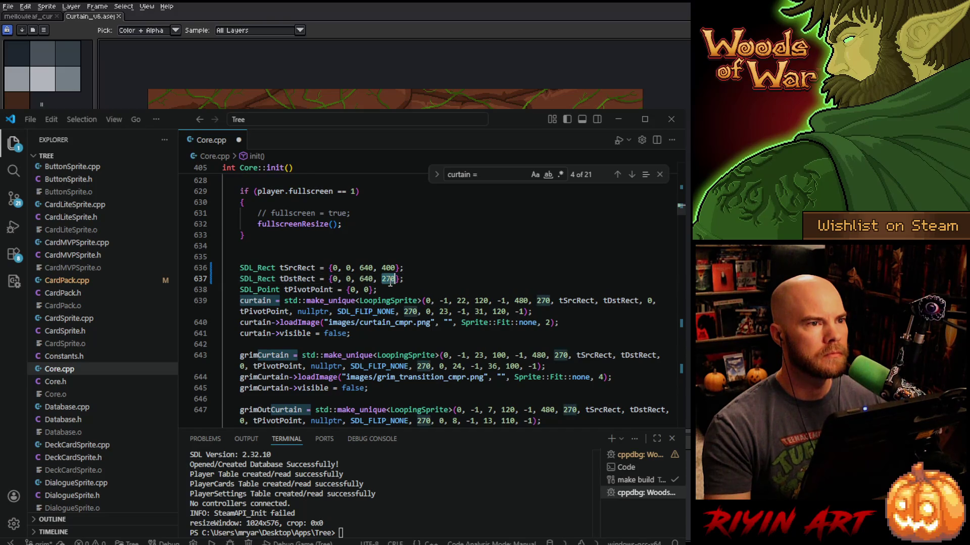
type("480")
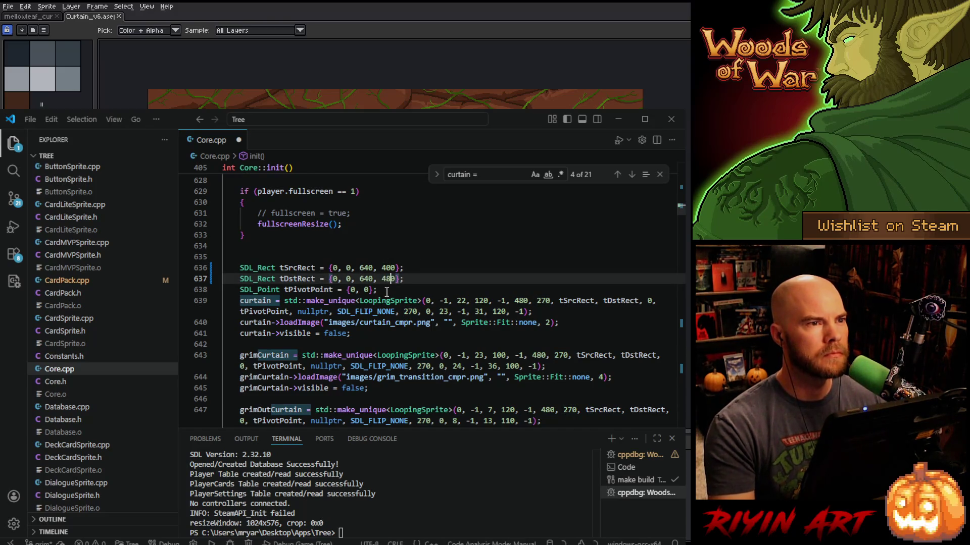
key("BackSpace")
key("BackSpace")
type("00")
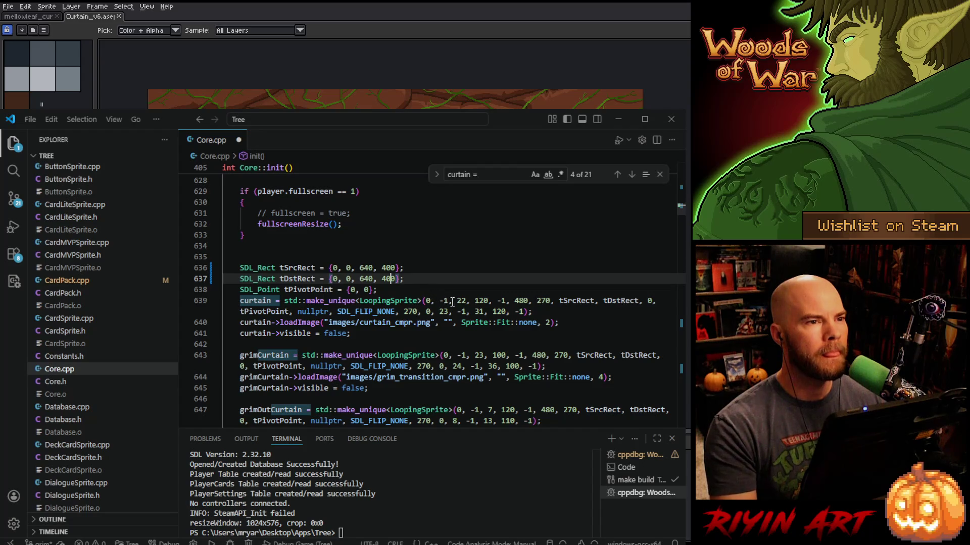
Set the curtain constructor size to 640×400 and load images/curtain.png instead of curtain_cmpr.png.
double_click(521, 300)
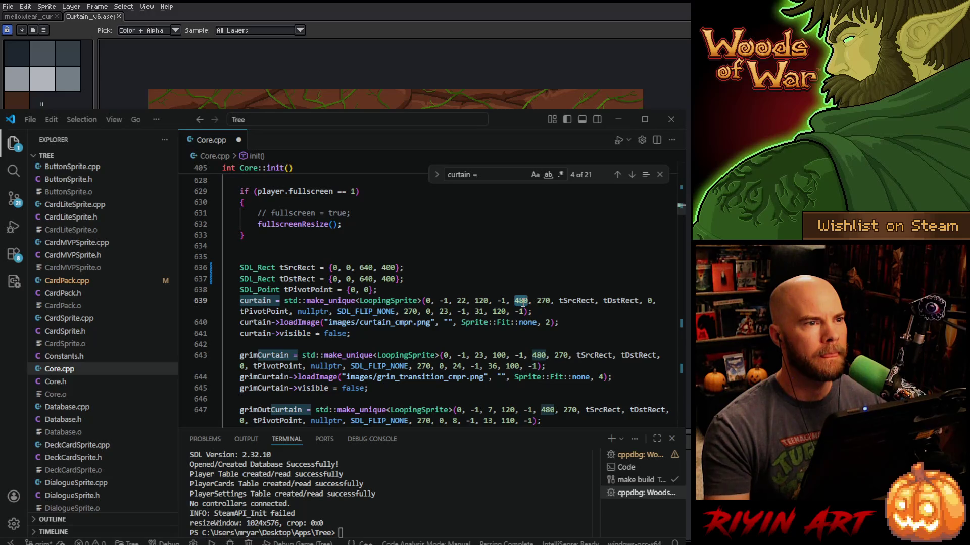
type("0, ")
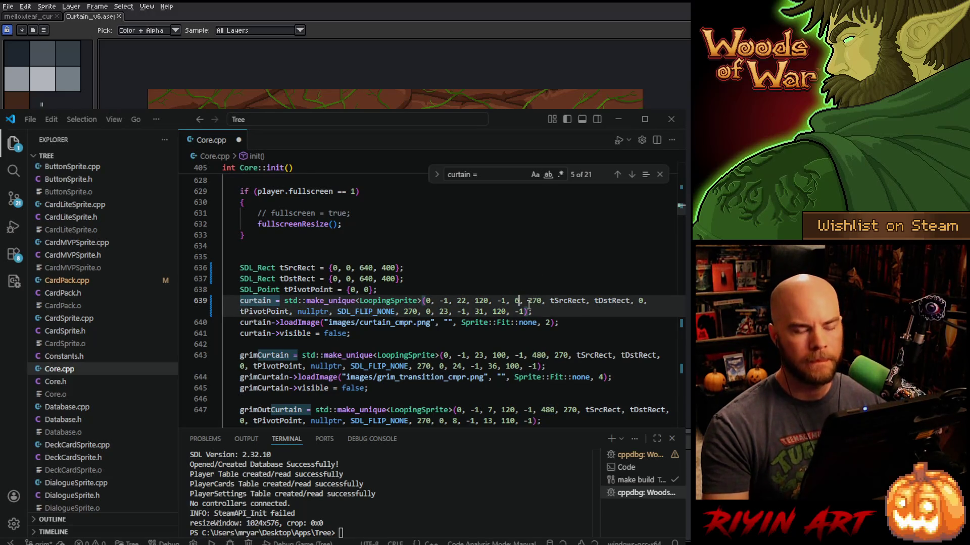
type("40")
double_click(541, 301)
type("400")
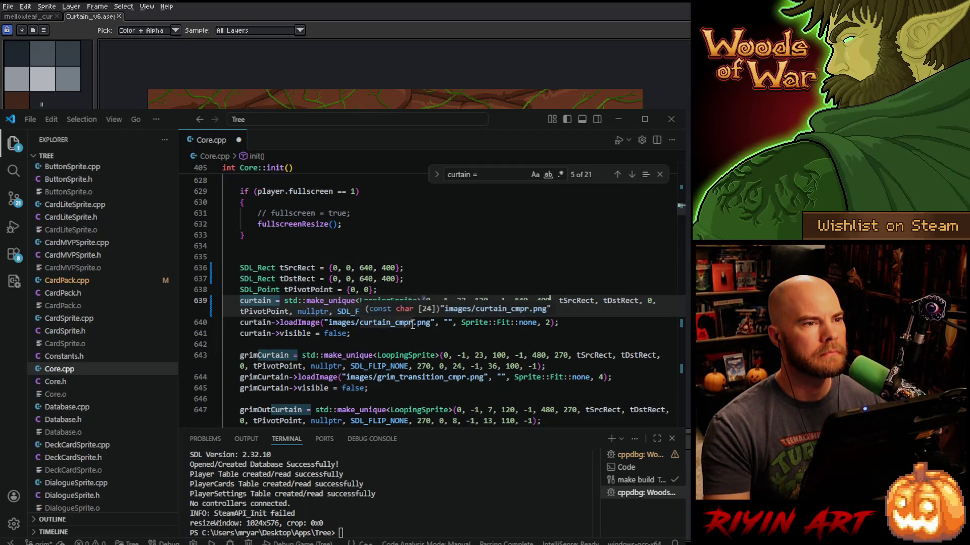
left_click(413, 323)
key("BackSpace")
key("BackSpace")
key("BackSpace")
key("BackSpace")
key("BackSpace")
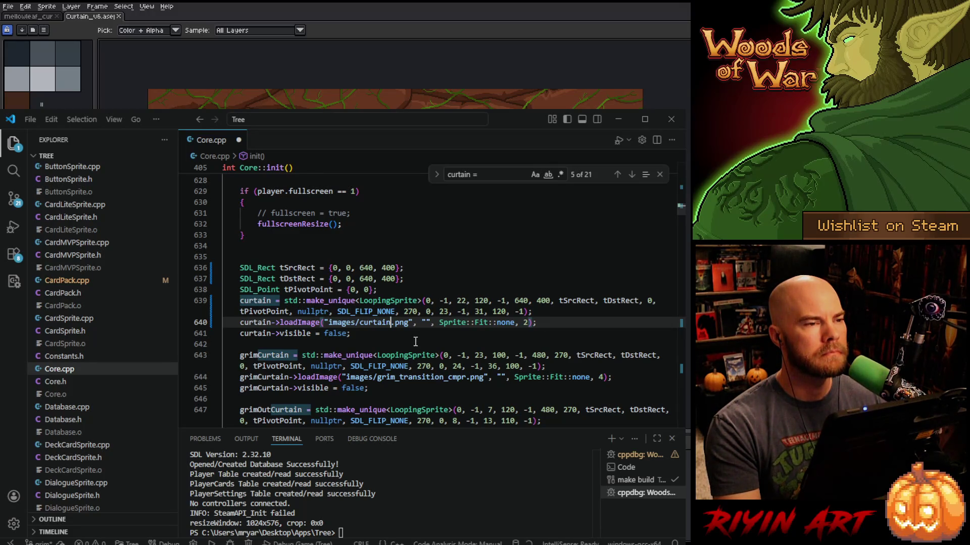
left_click(395, 336)
Add 'curtain->cropRenderRect(player.cropWidth, player.cropHeight);' after the hide line and save Core.cpp.
key("Return")
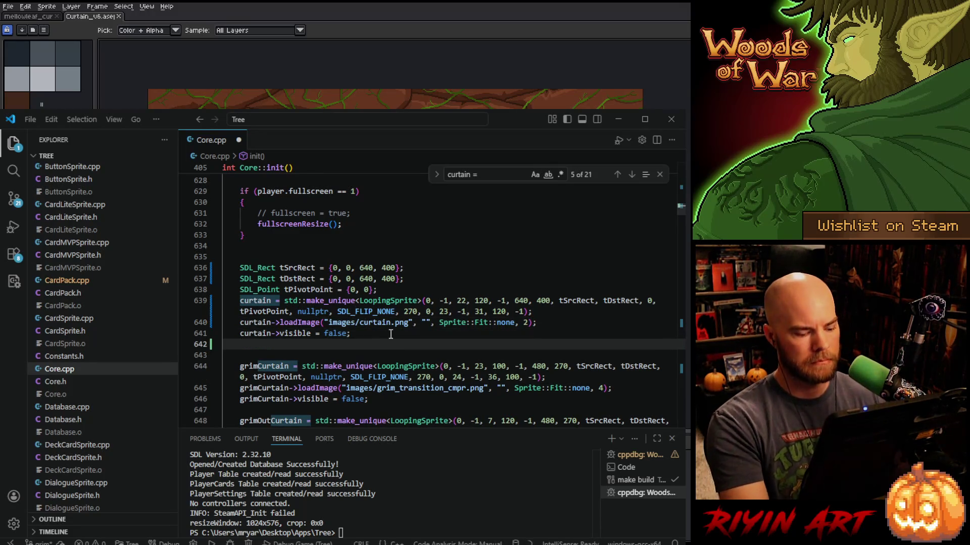
type("curtain->")
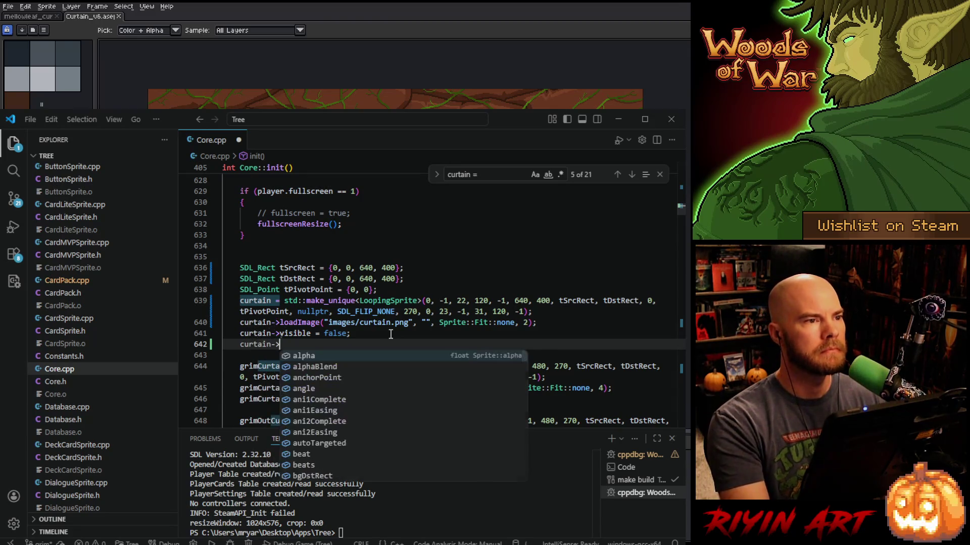
type("cropR")
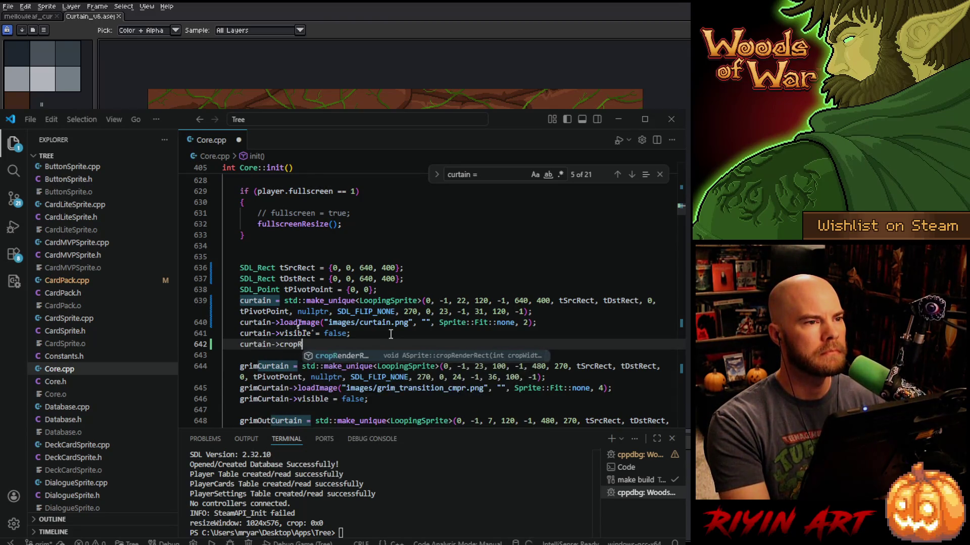
key("Tab")
type("(player.c")
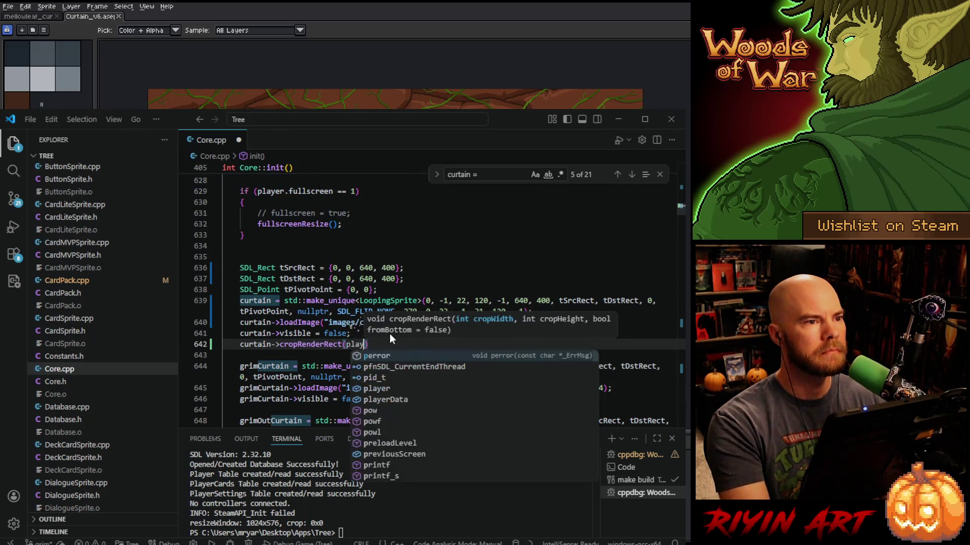
type("ropR")
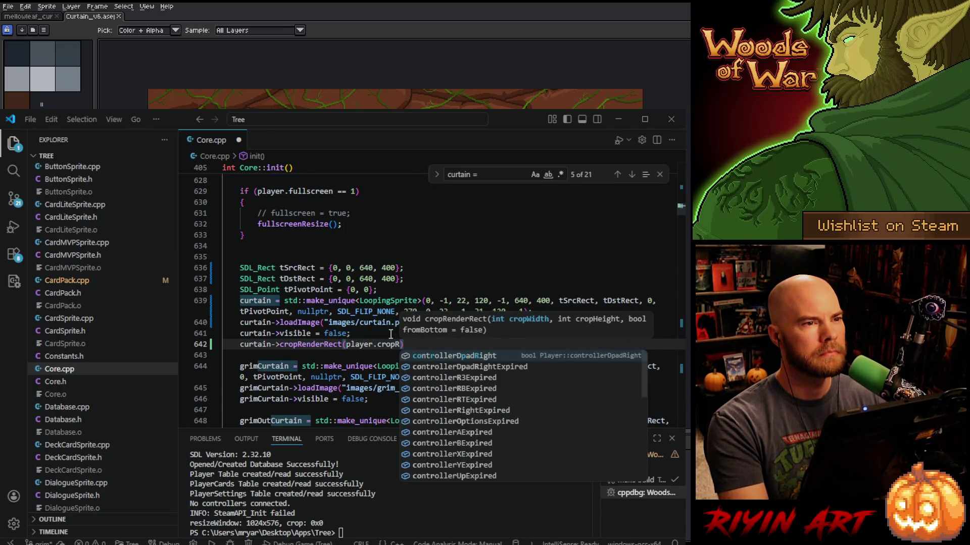
key("BackSpace")
type("W")
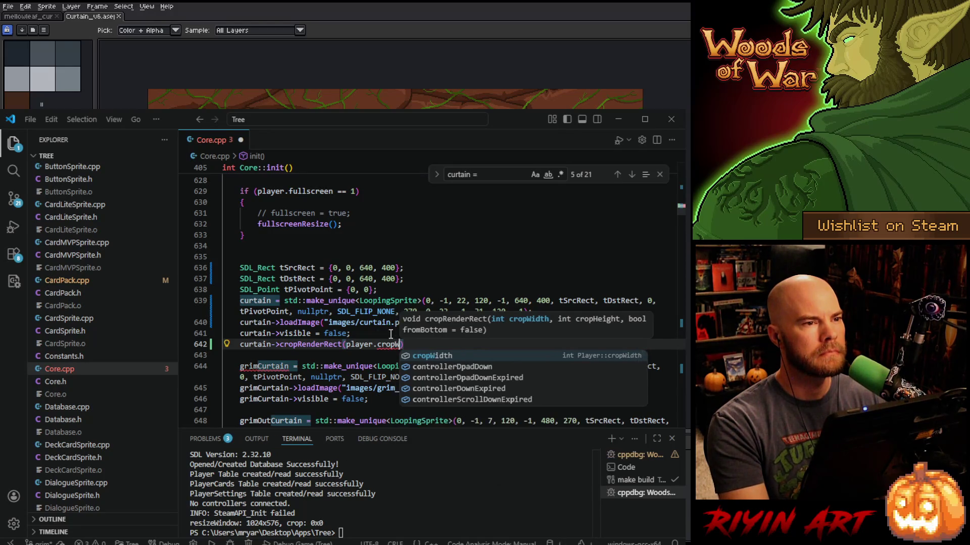
key("Tab")
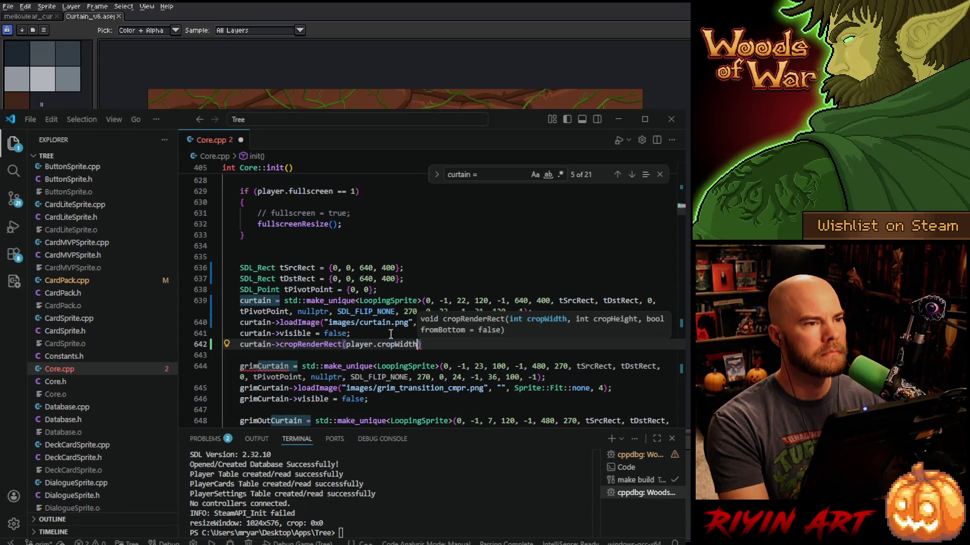
type(", player.")
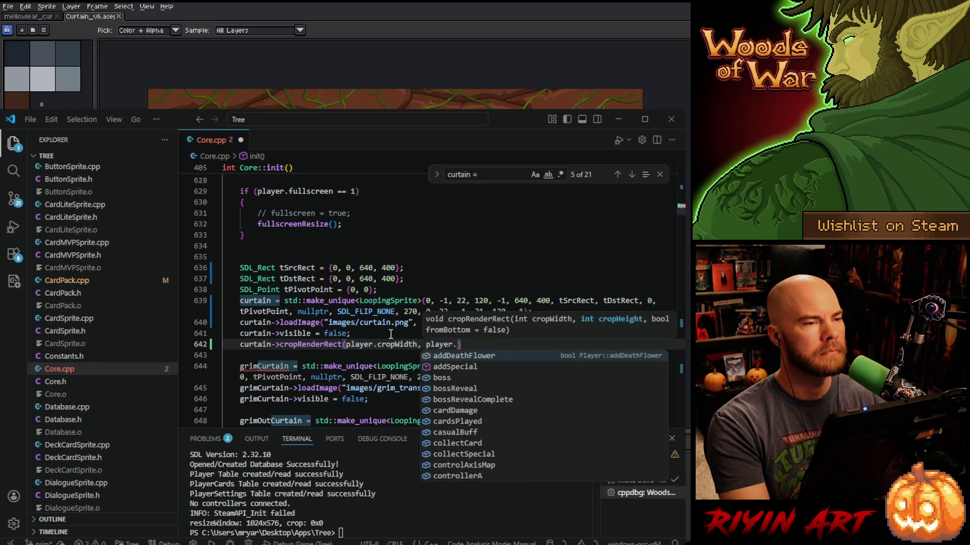
type("cropH")
key("Tab")
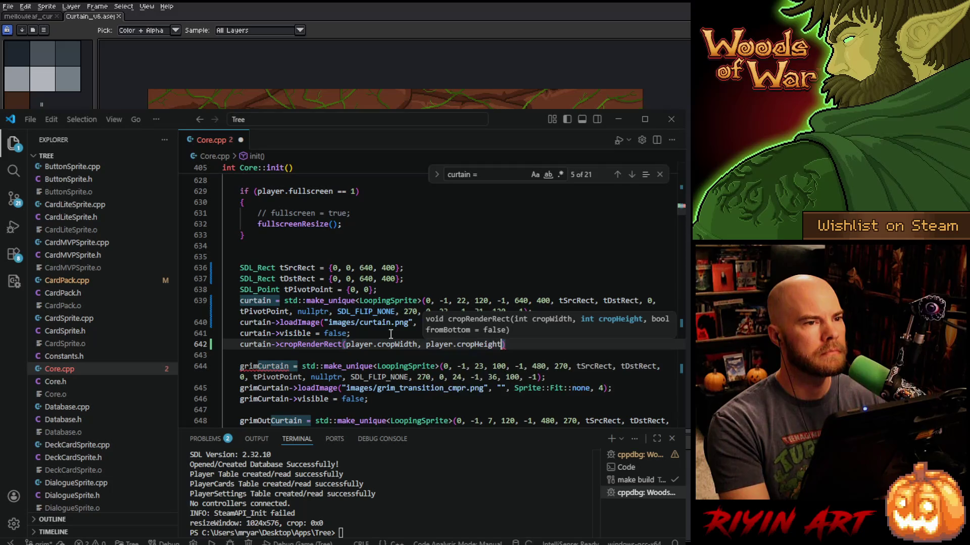
type(");")
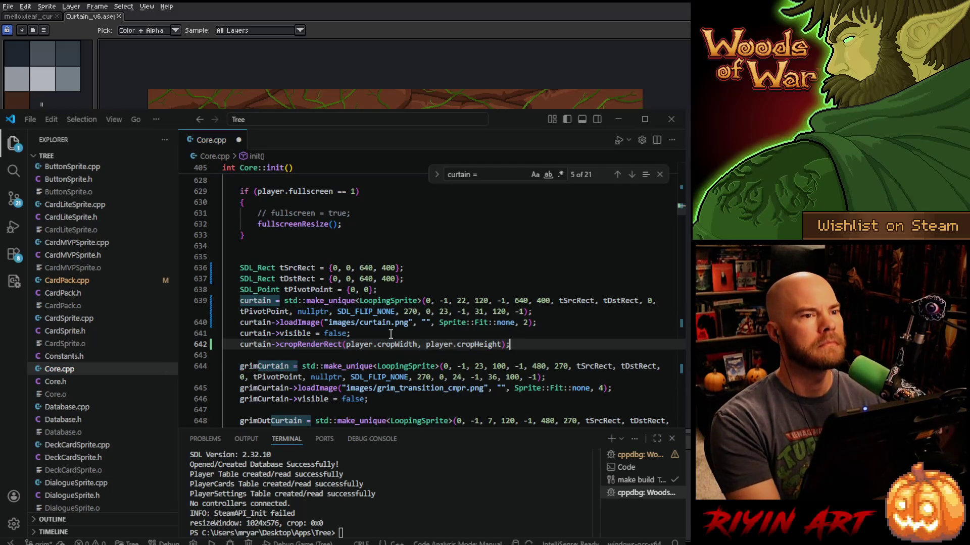
key("ctrl+s")
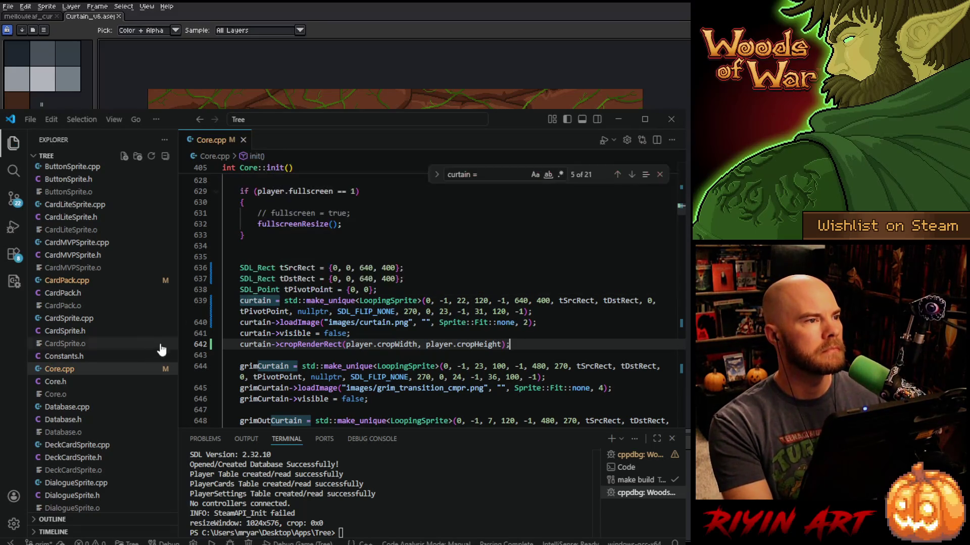
scroll(112, 335, "up", 10)
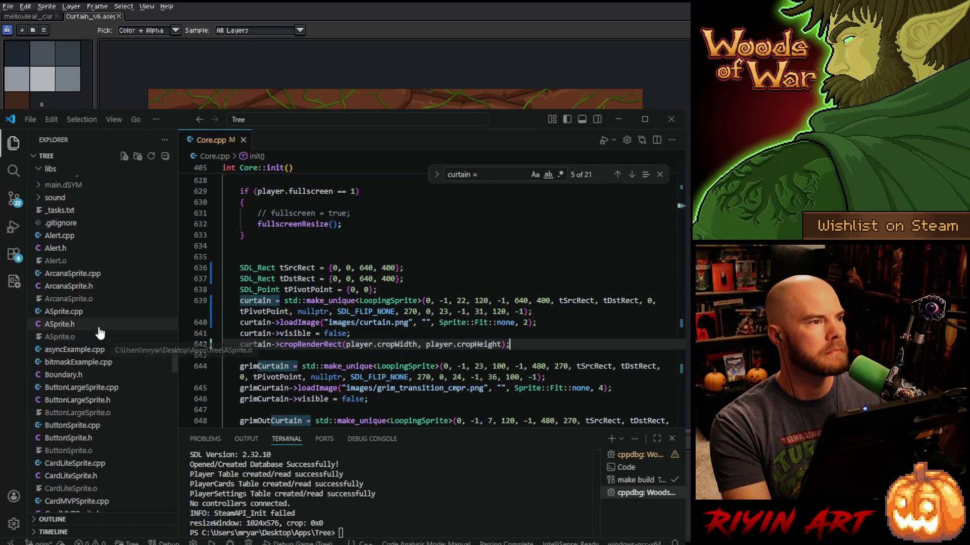
Open ASprite.cpp and search 'croprend' to find the cropRenderRect function.
left_click(82, 311)
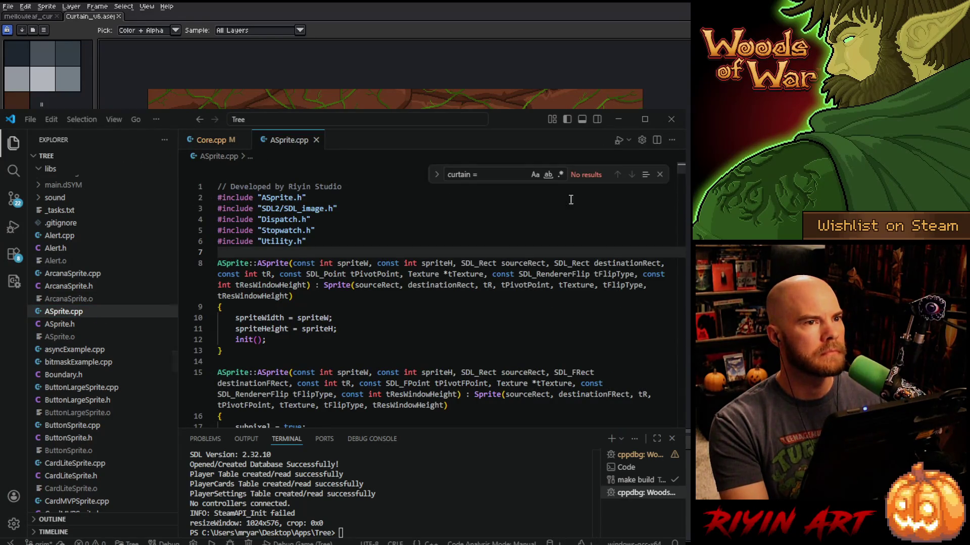
left_click(486, 174)
key("ctrl+a")
type("c")
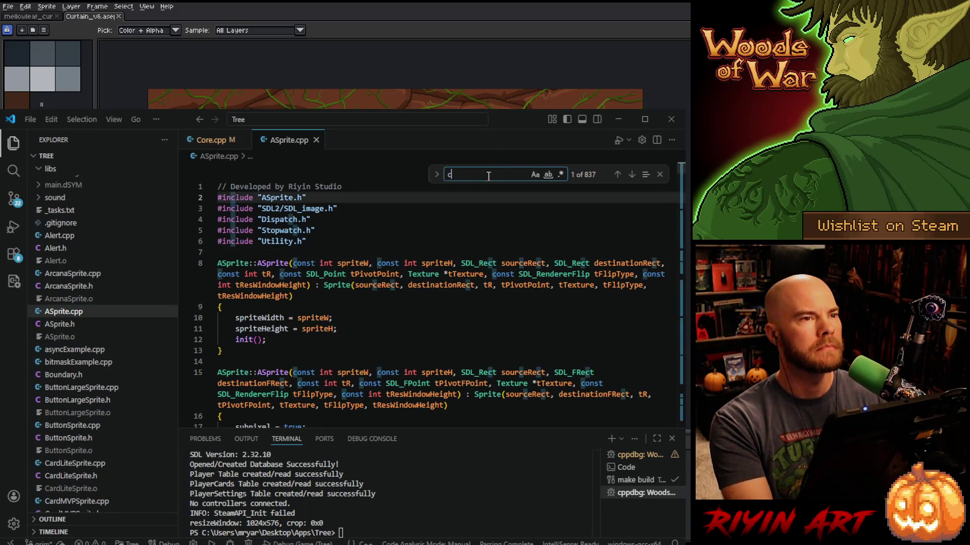
type("roprend")
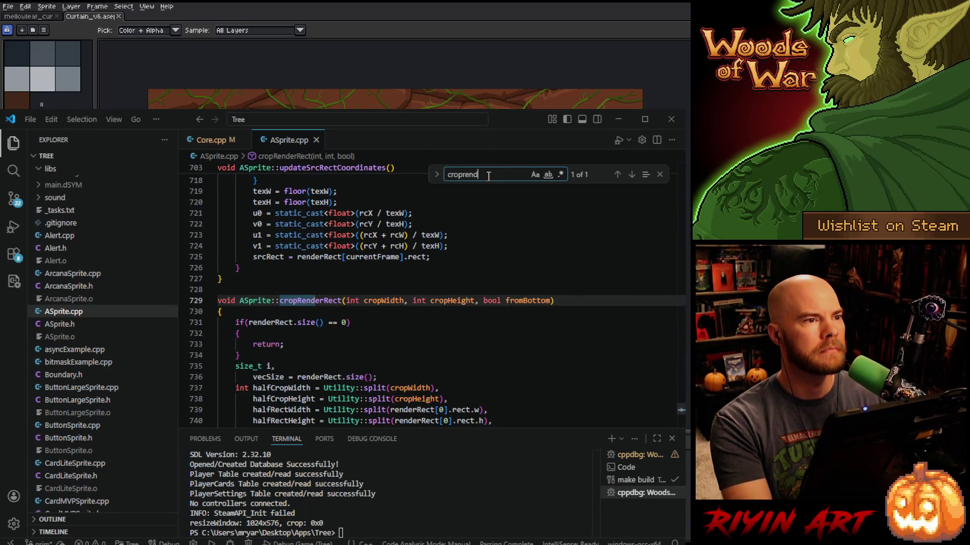
scroll(486, 213, "down", 5)
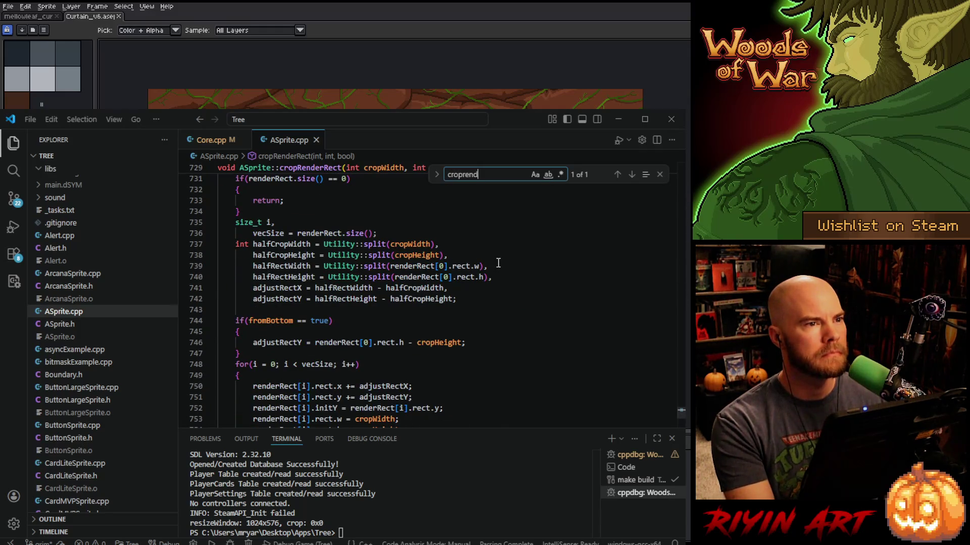
scroll(498, 264, "down", 3)
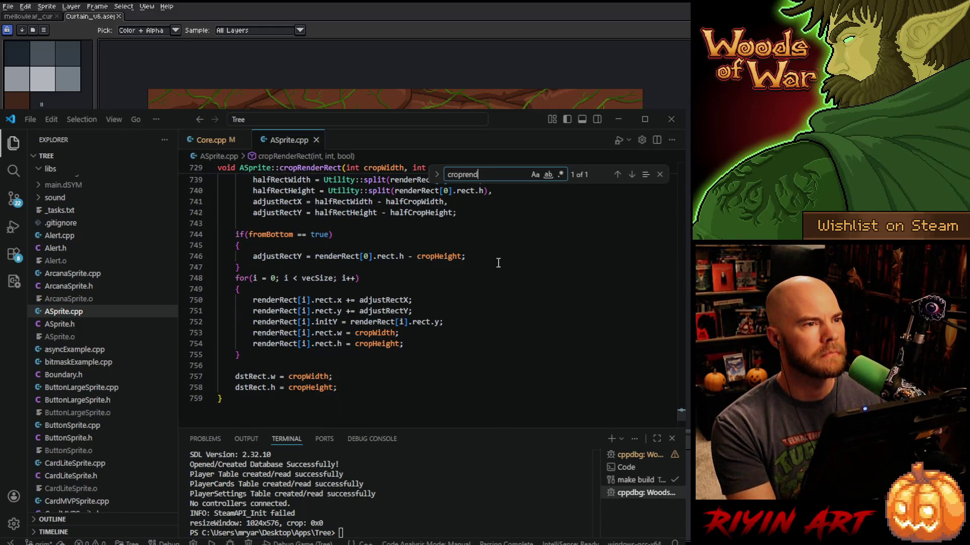
Select the render-rect adjustment loop and add a blank line after the adjustRectY calculation.
left_click(256, 354)
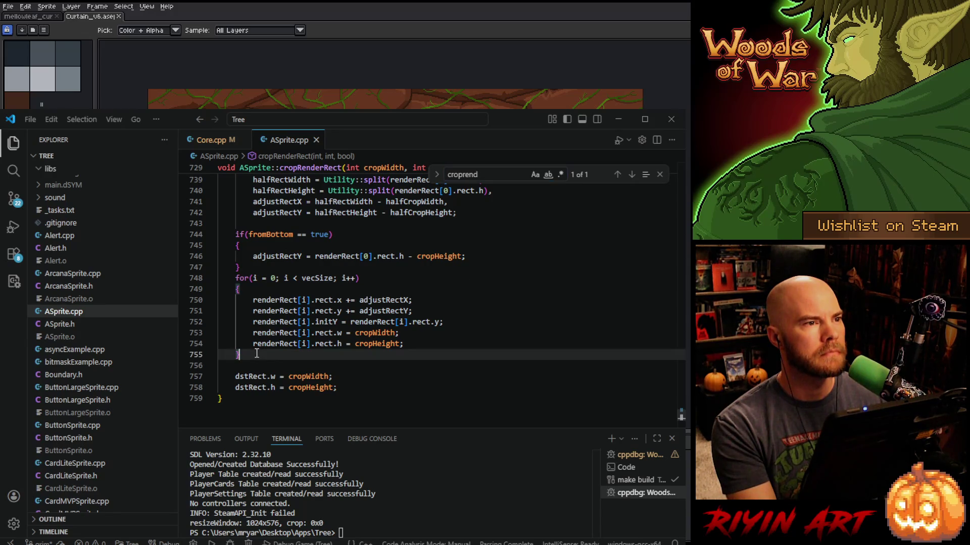
left_click(252, 269, "shift")
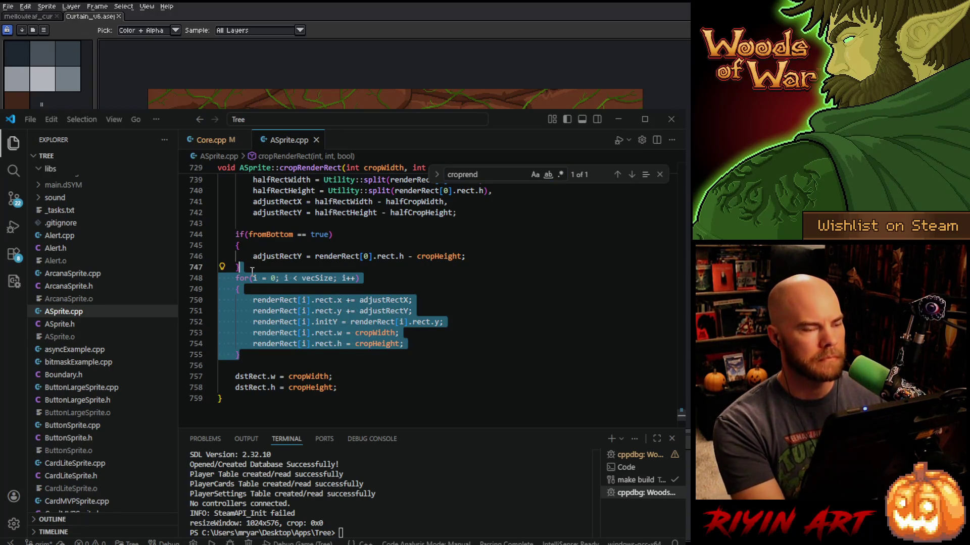
left_click(470, 215)
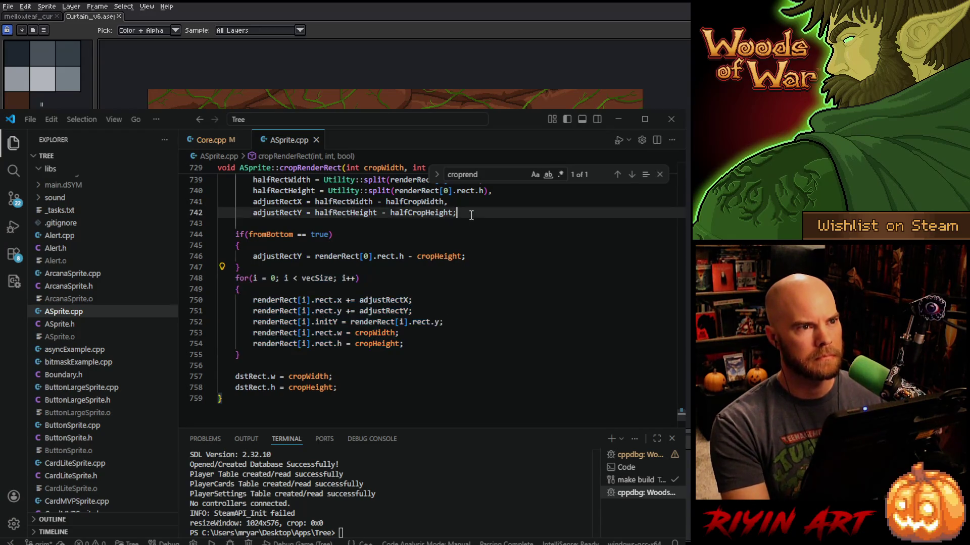
key("Return")
scroll(462, 218, "up", 2)
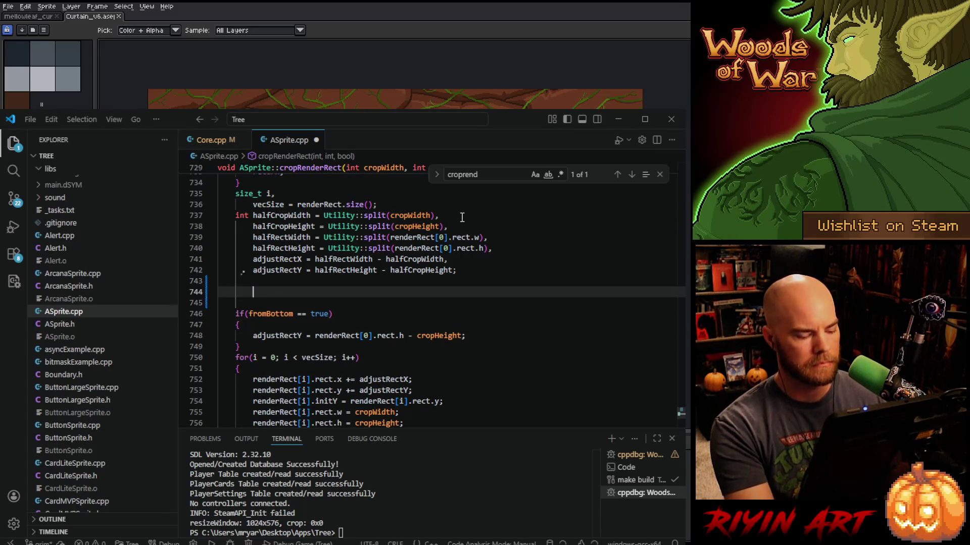
Paste the copied adjustment loop above the fromBottom check and tidy the surrounding blank lines.
key("ctrl+v")
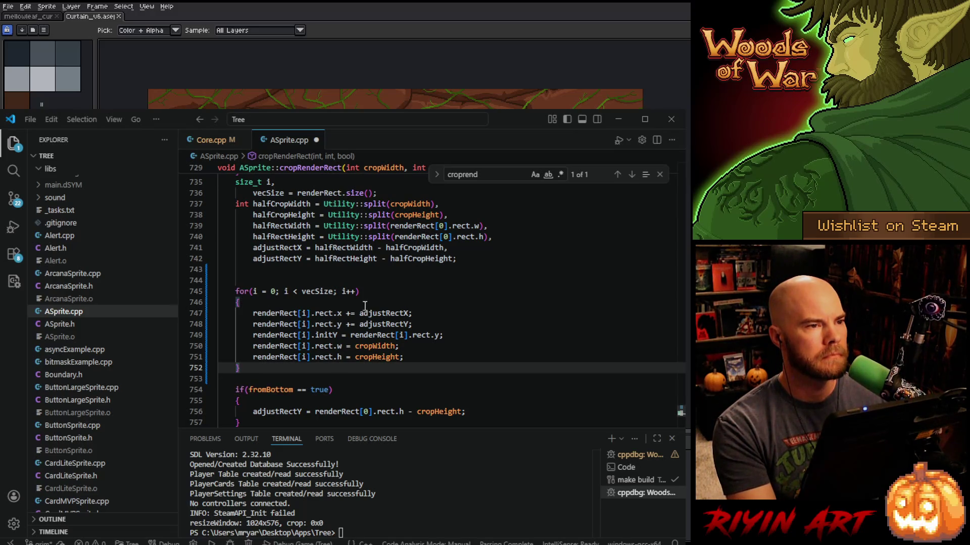
left_click(351, 313)
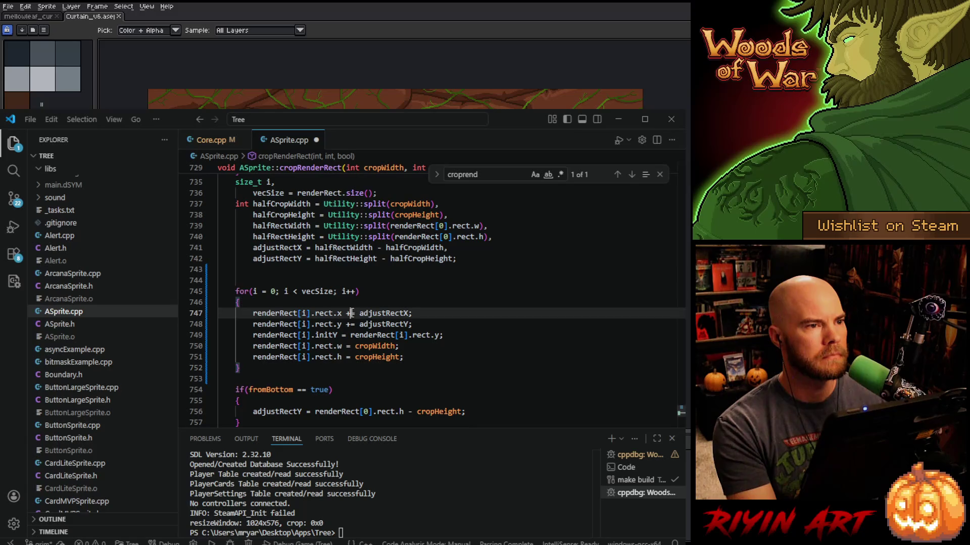
left_click(298, 272)
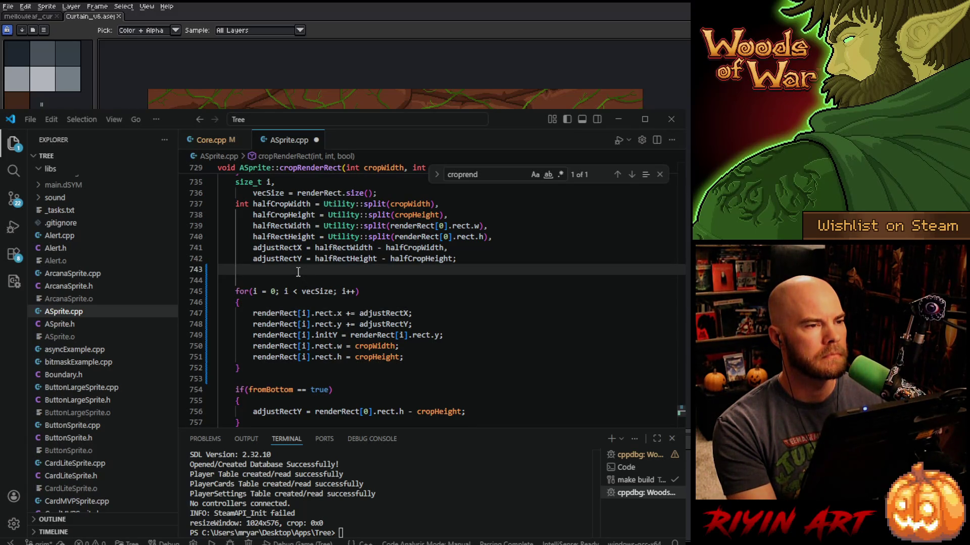
key("Return")
key("Return")
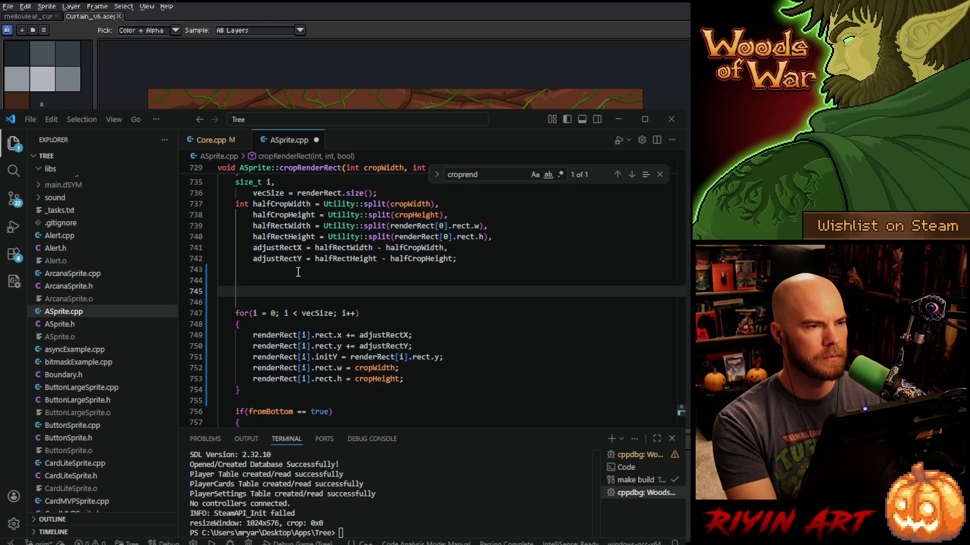
key("BackSpace")
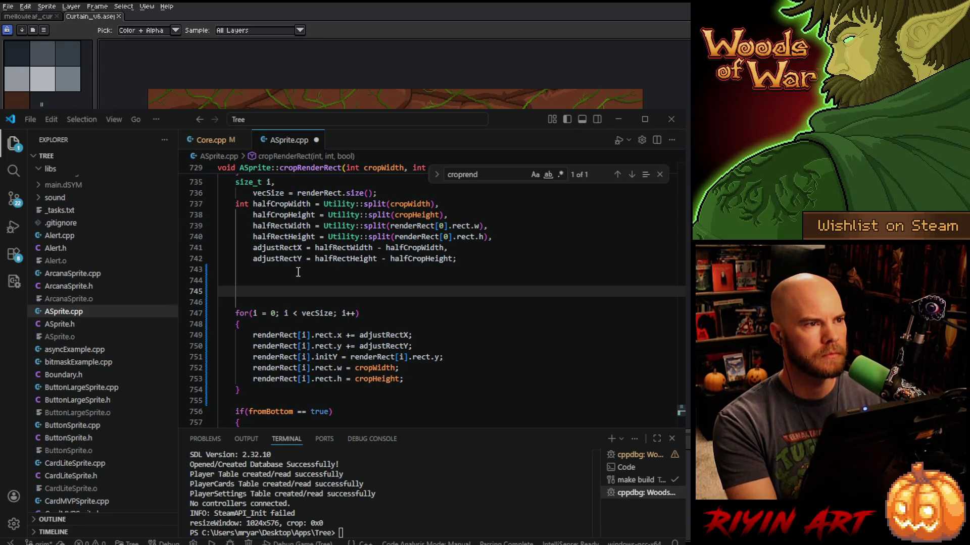
key("BackSpace")
key("BackSpace")
key("BackSpace")
key("BackSpace")
key("BackSpace")
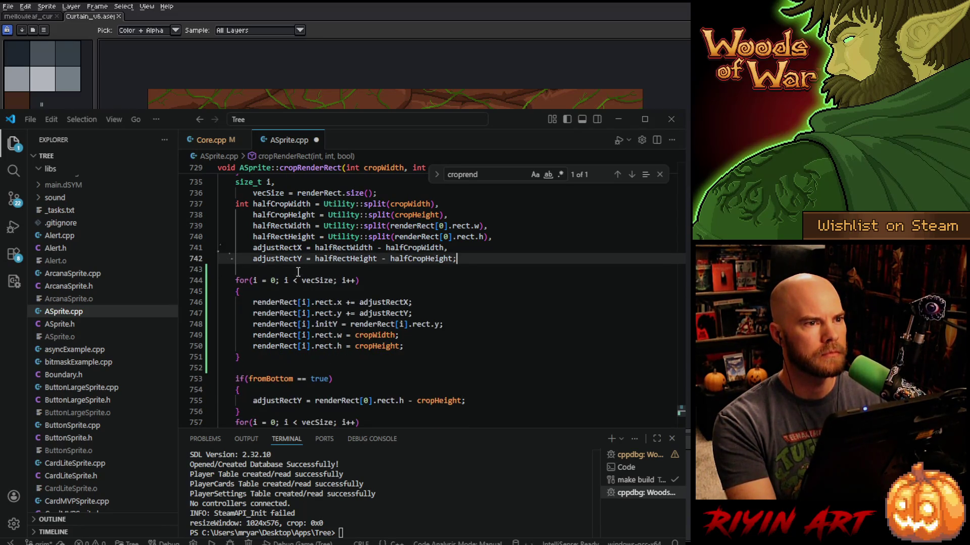
Declare reverseAdjustX on a new line 743 as 640 minus renderRect[0].rect.w.
type(",")
key("Return")
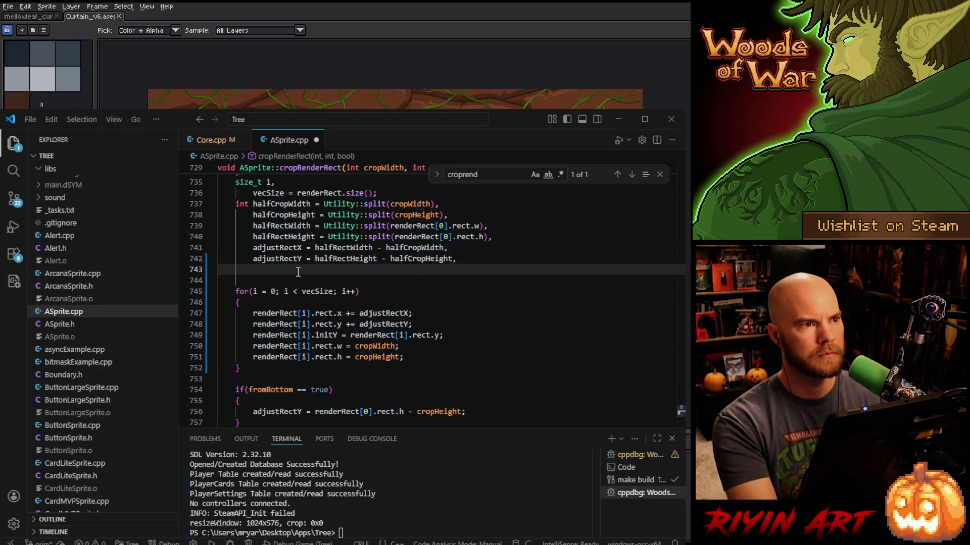
type("reverseAdjustX")
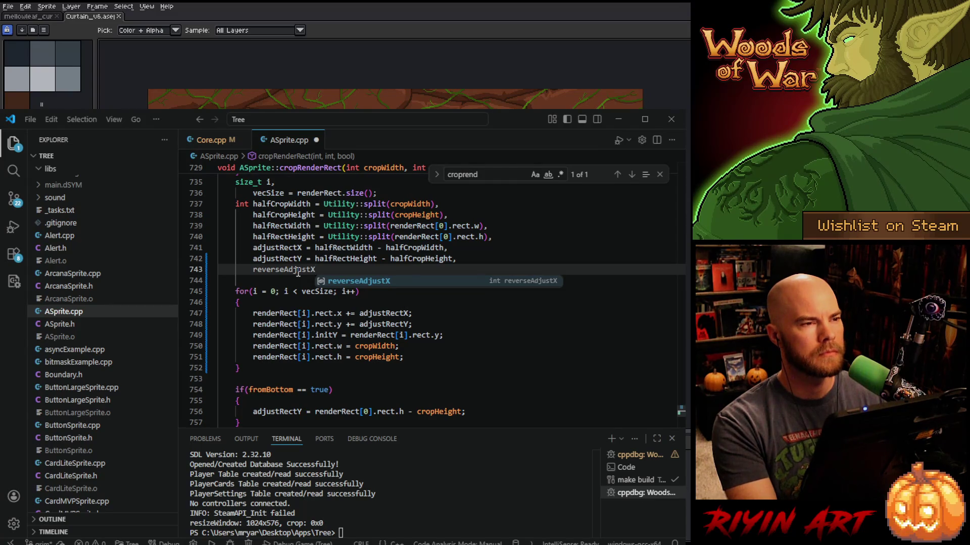
type(" = ")
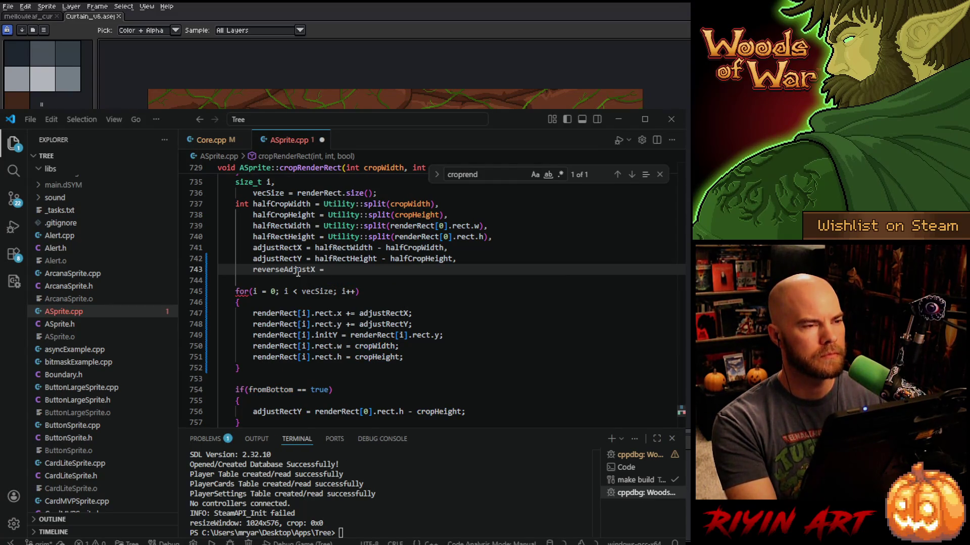
type("render")
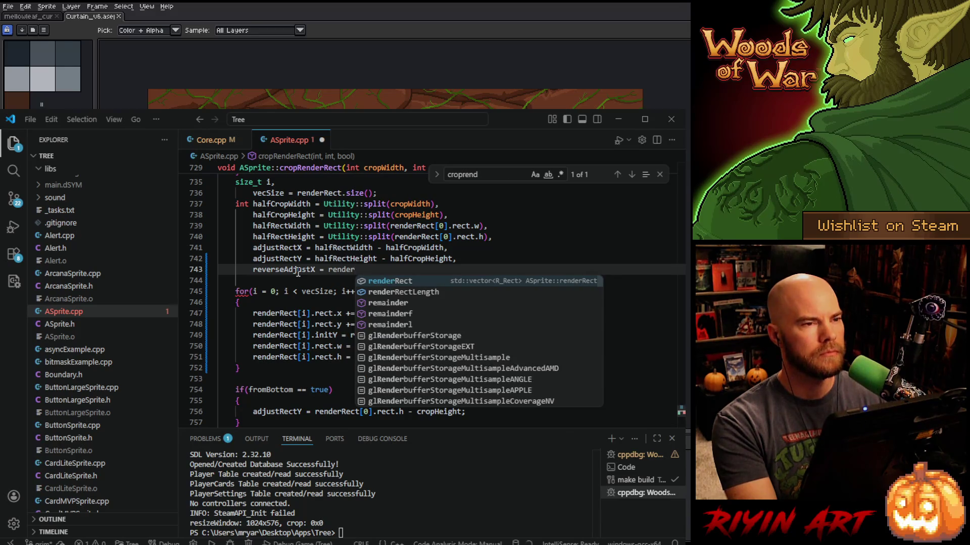
type("Re")
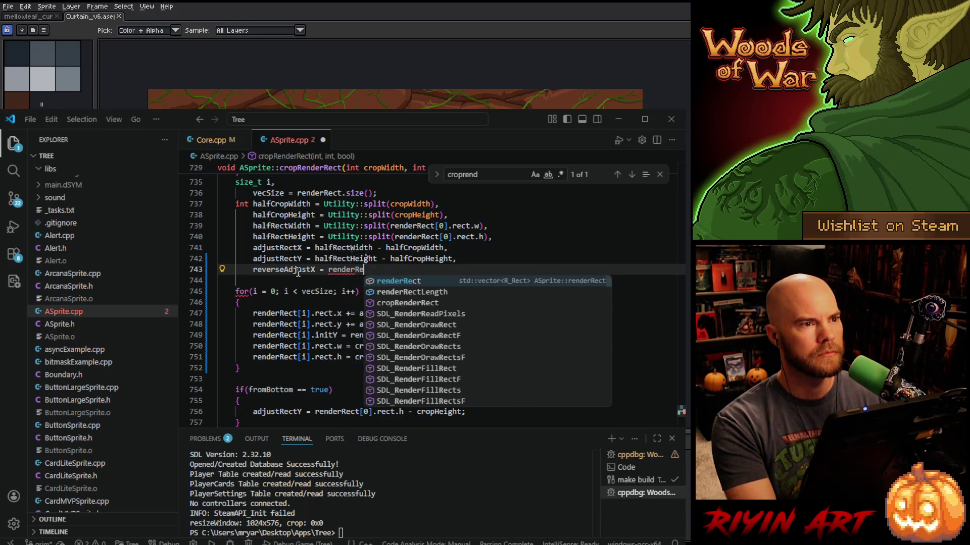
key("Tab")
type("[0")
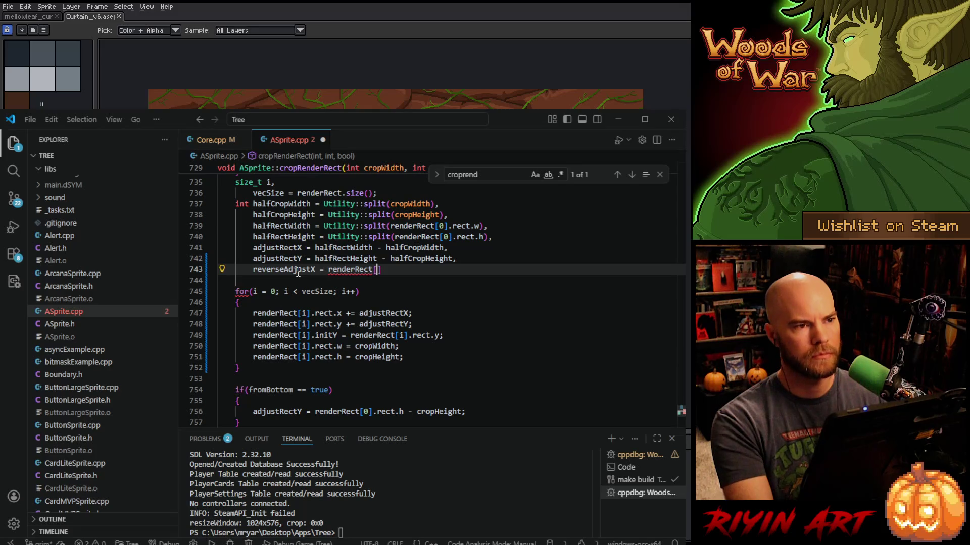
type("].")
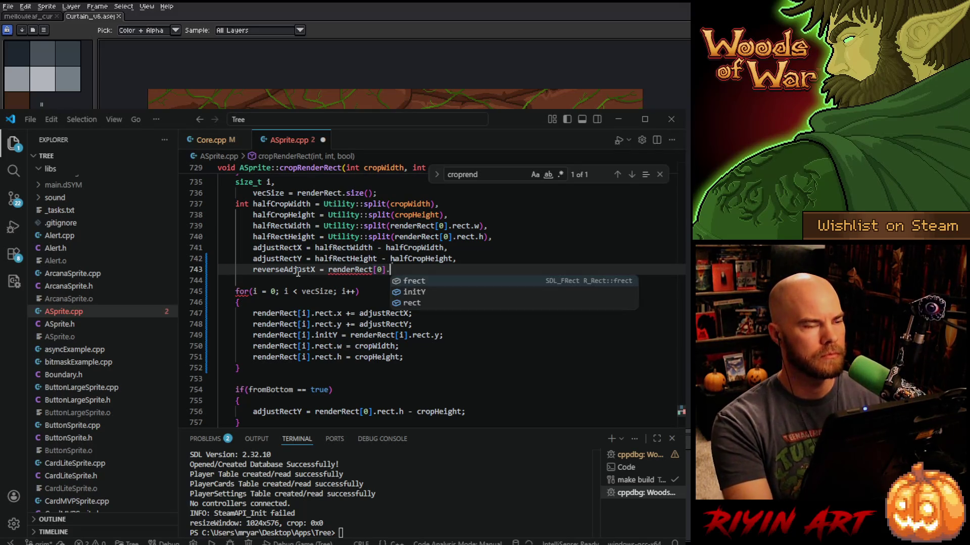
type("re")
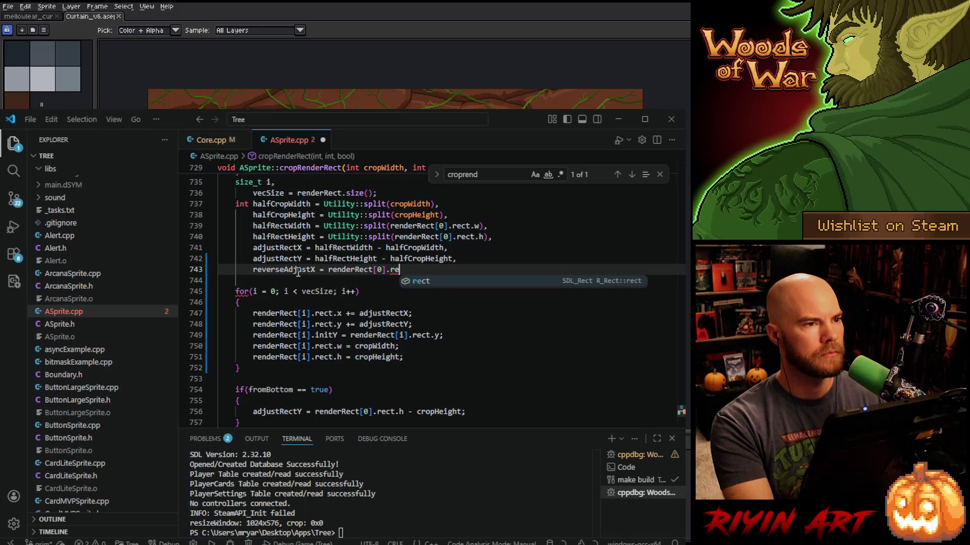
type("ct.w")
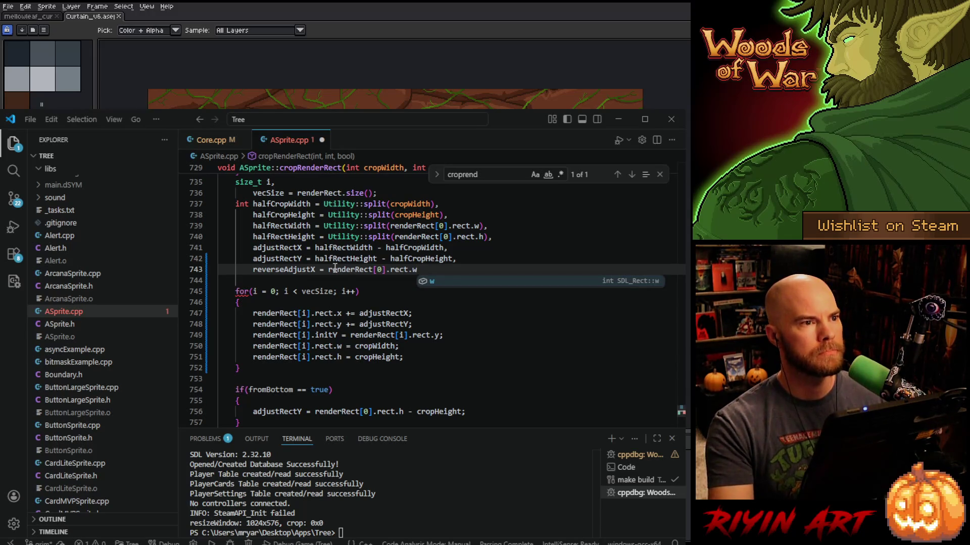
left_click(324, 270)
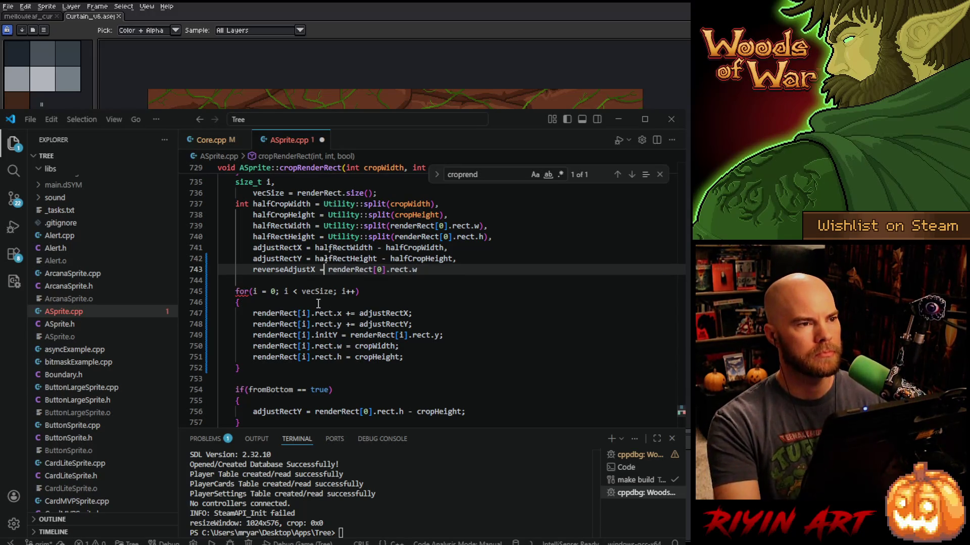
type("640")
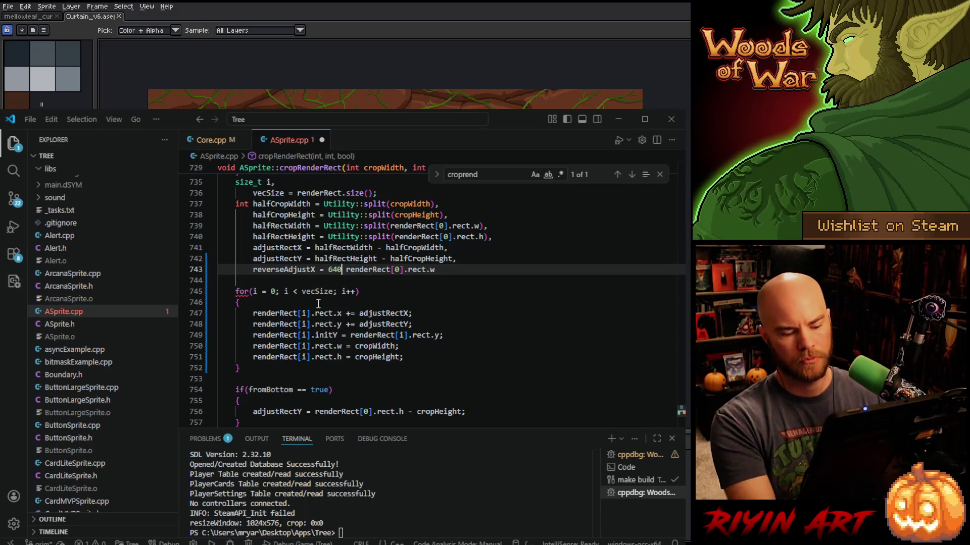
type(" -")
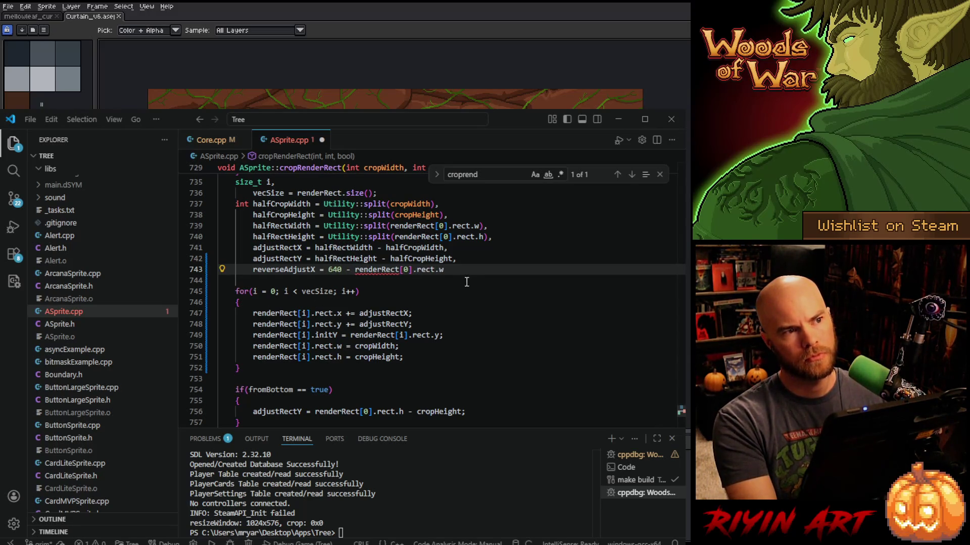
left_click(459, 270)
type("/2")
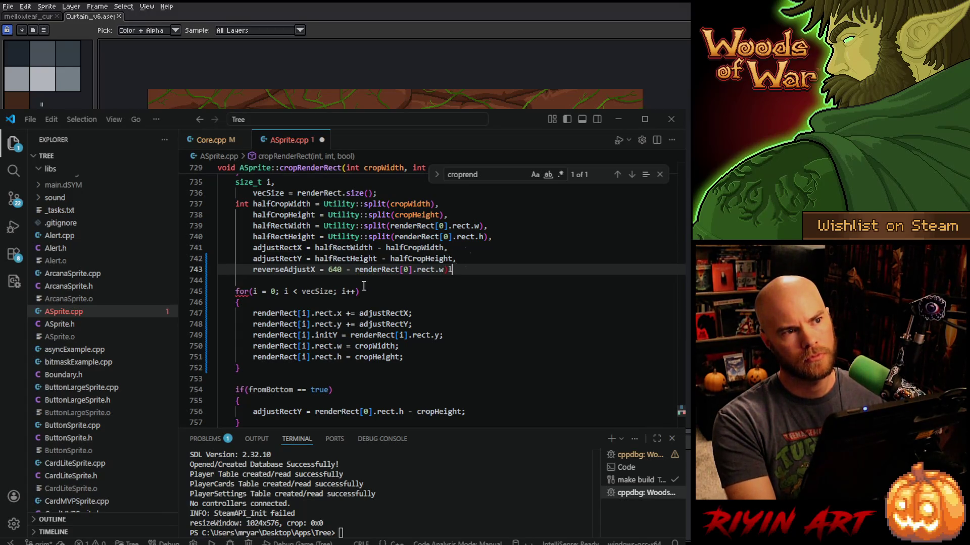
key("BackSpace")
type(";")
Wrap the expression in Utility::split(...), end the line with a comma, and duplicate it below.
left_click(322, 270)
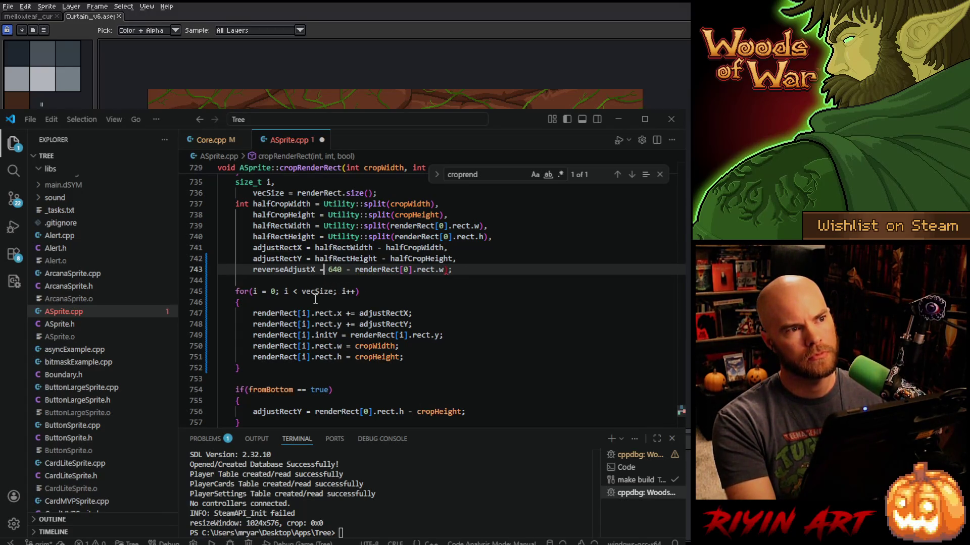
type("Utli")
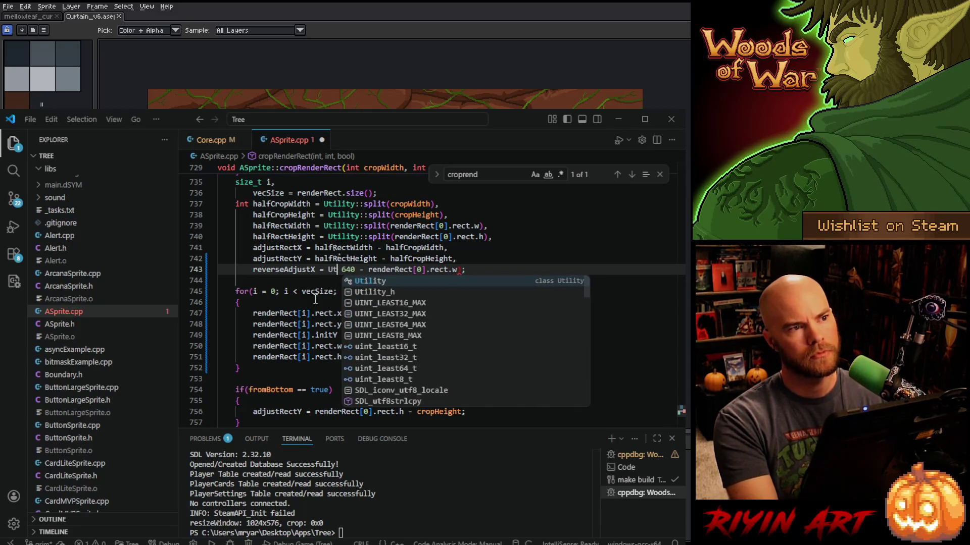
key("Tab")
type("::split(")
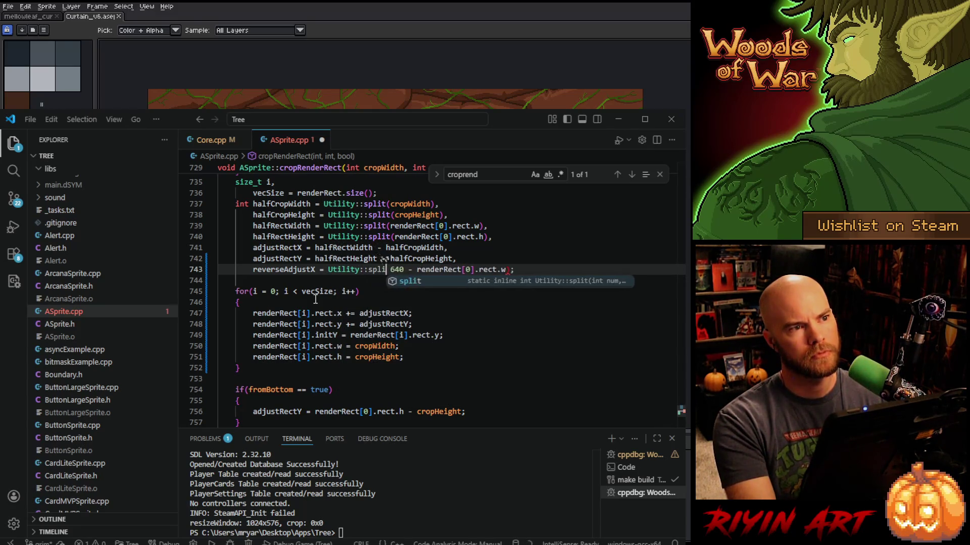
key("Delete")
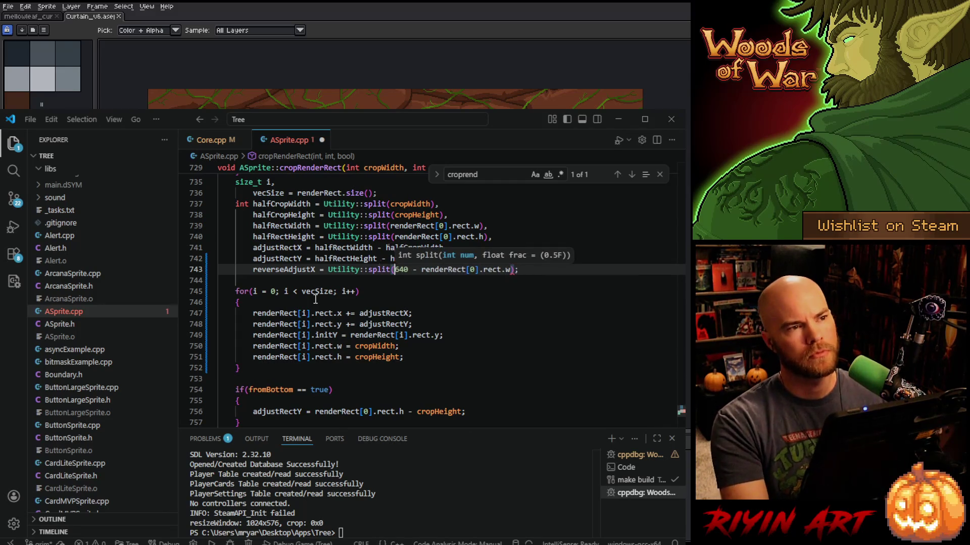
left_click(528, 271)
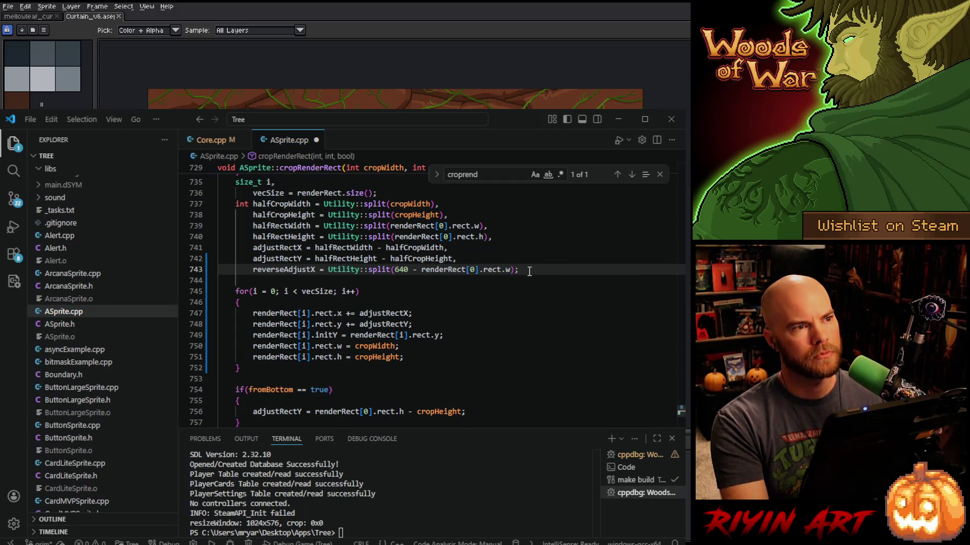
key("BackSpace")
type(",")
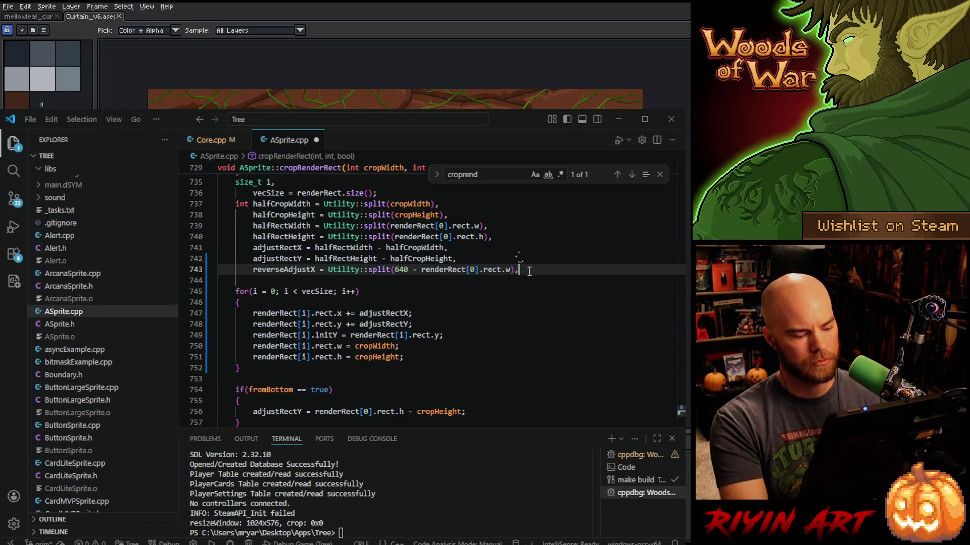
key("shift+alt+Down")
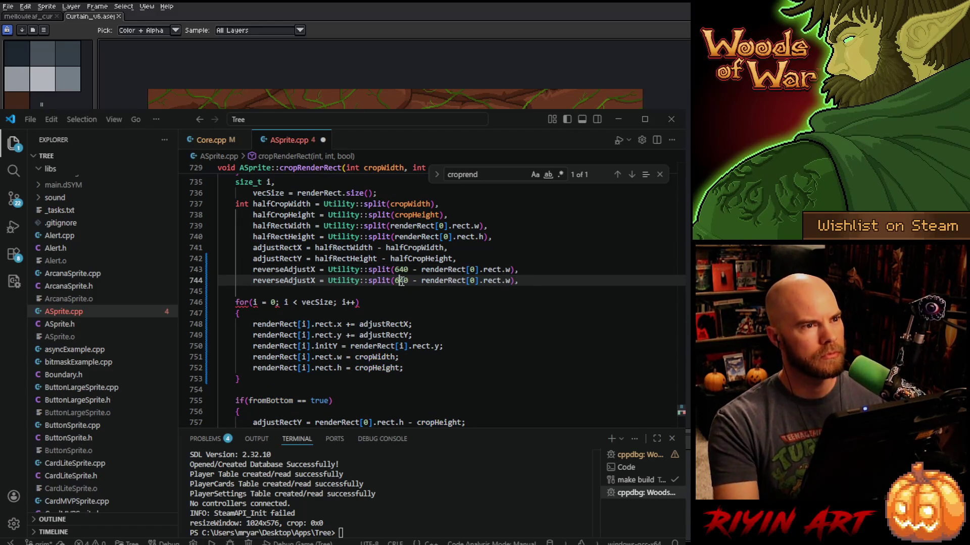
Turn the duplicated line 744 into reverseAdjustY using 400 instead of 640.
double_click(400, 281)
type("400")
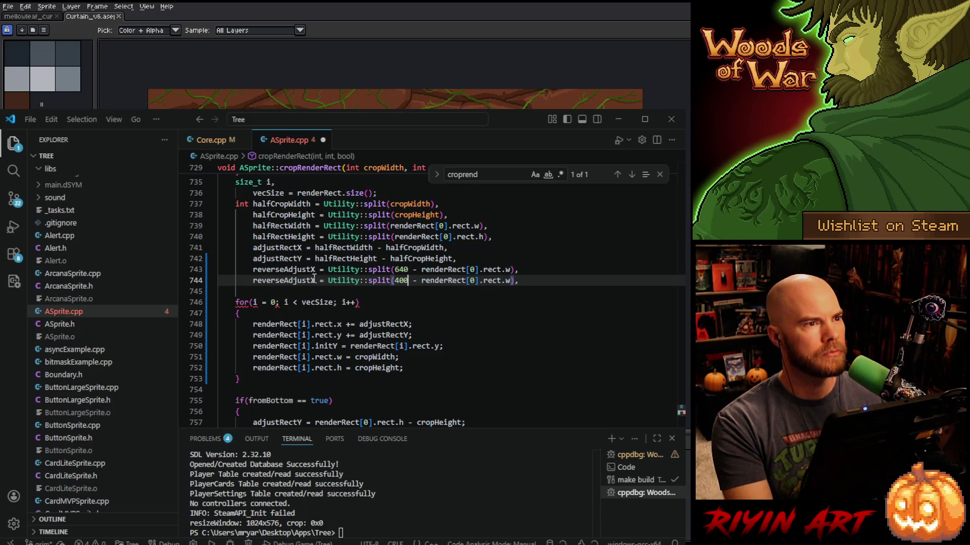
double_click(314, 281)
type("reverseAdjustY")
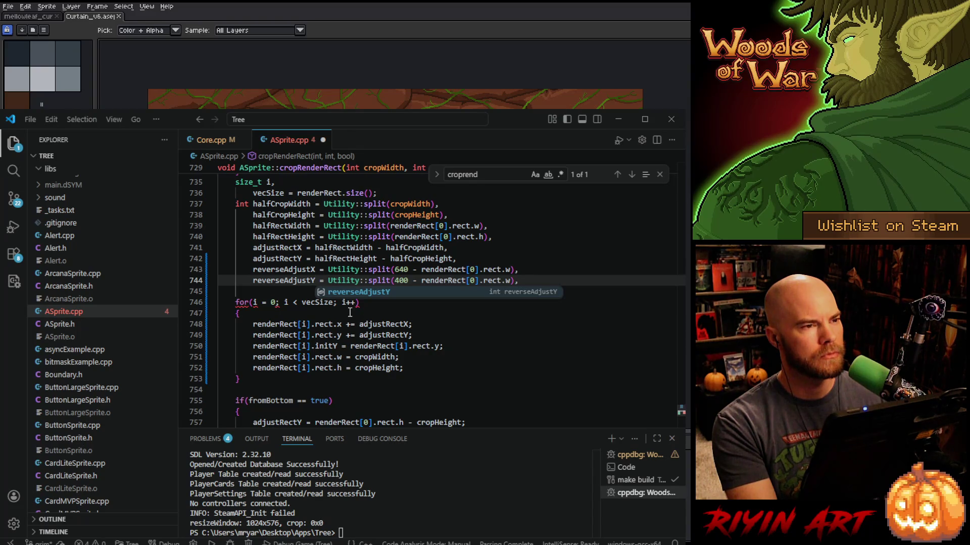
Make lines 748–749 subtract reverseAdjustX and reverseAdjustY instead of adding adjustRectX/Y.
double_click(289, 266)
key("ctrl+c")
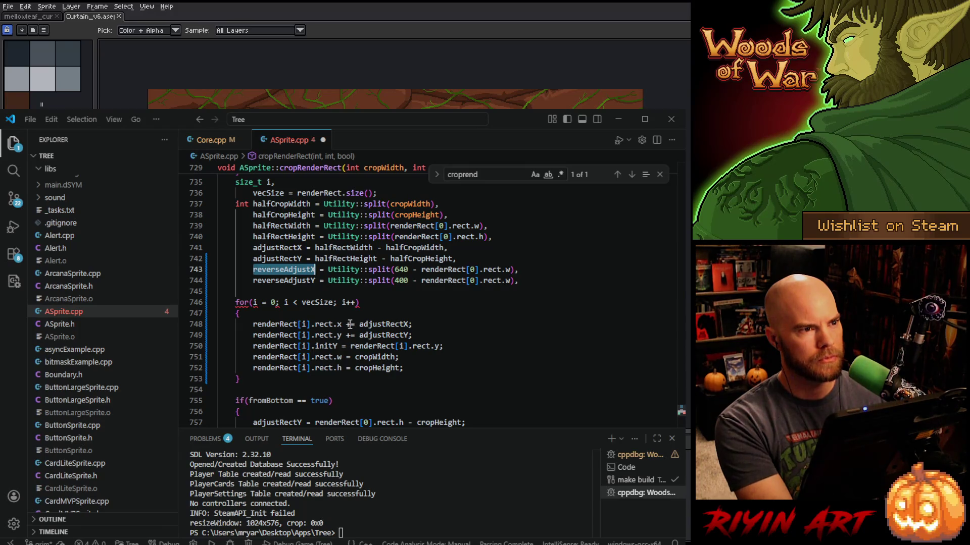
left_click(350, 325)
key("Delete")
type("-")
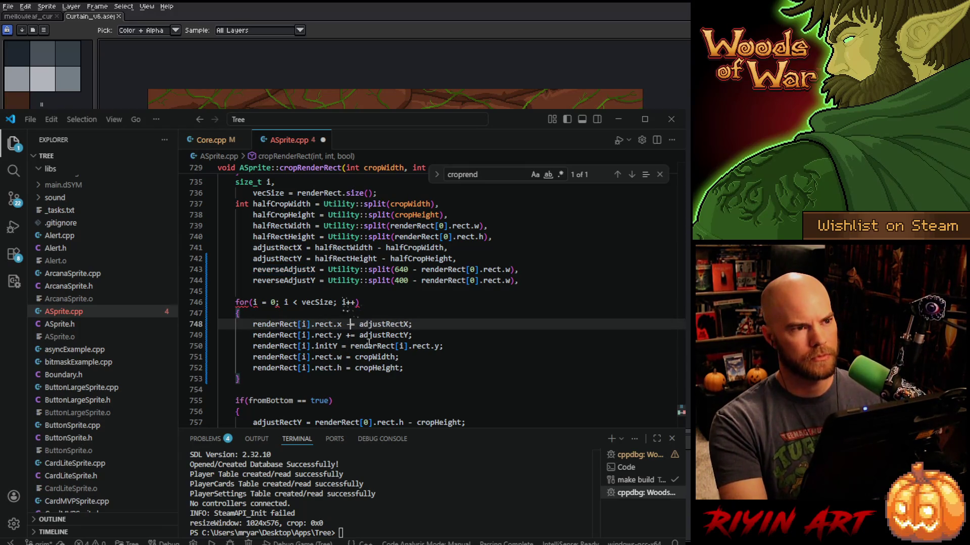
double_click(384, 324)
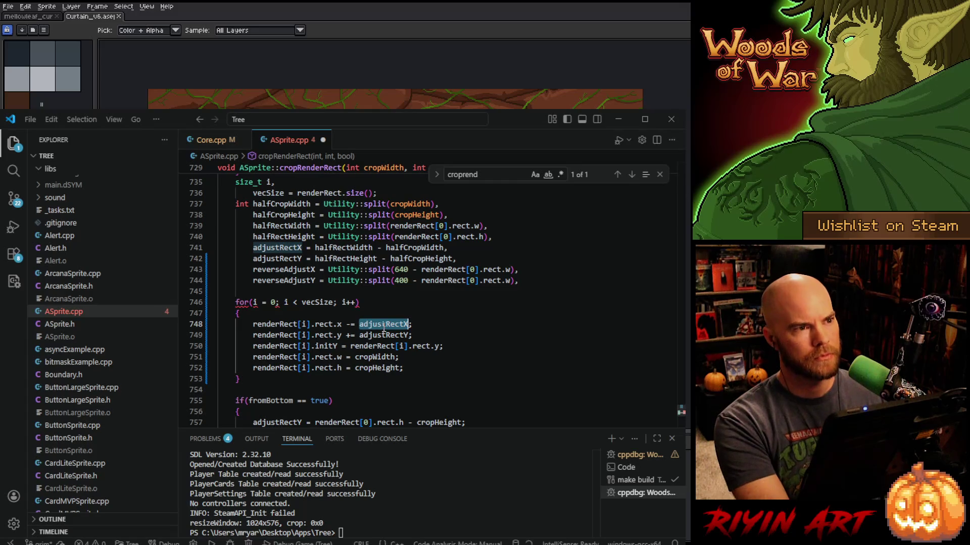
key("ctrl+v")
double_click(286, 281)
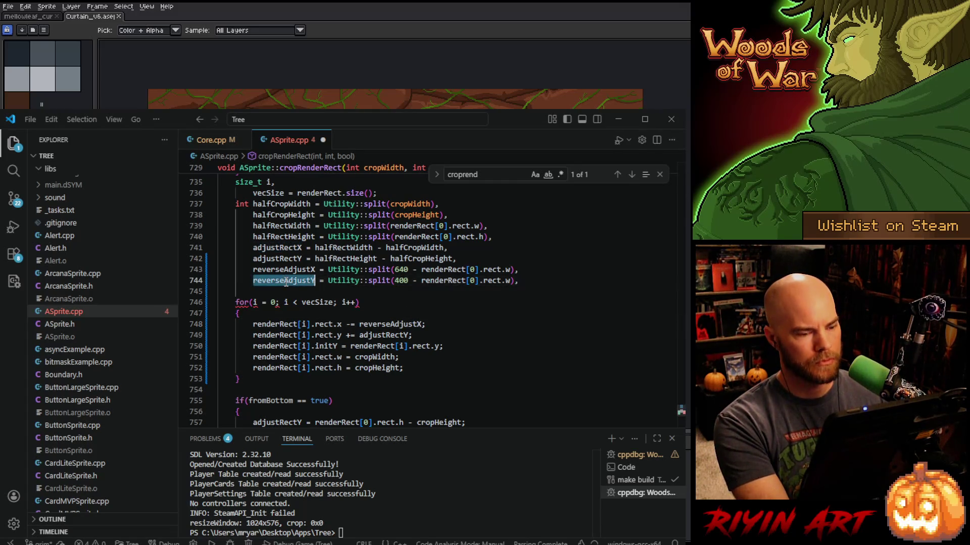
key("ctrl+c")
double_click(383, 335)
key("ctrl+v")
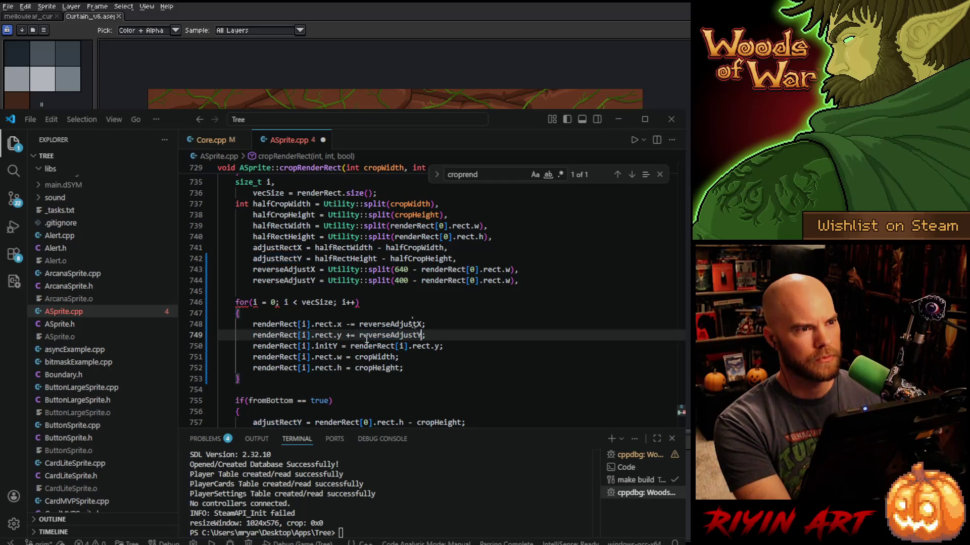
left_click(350, 335)
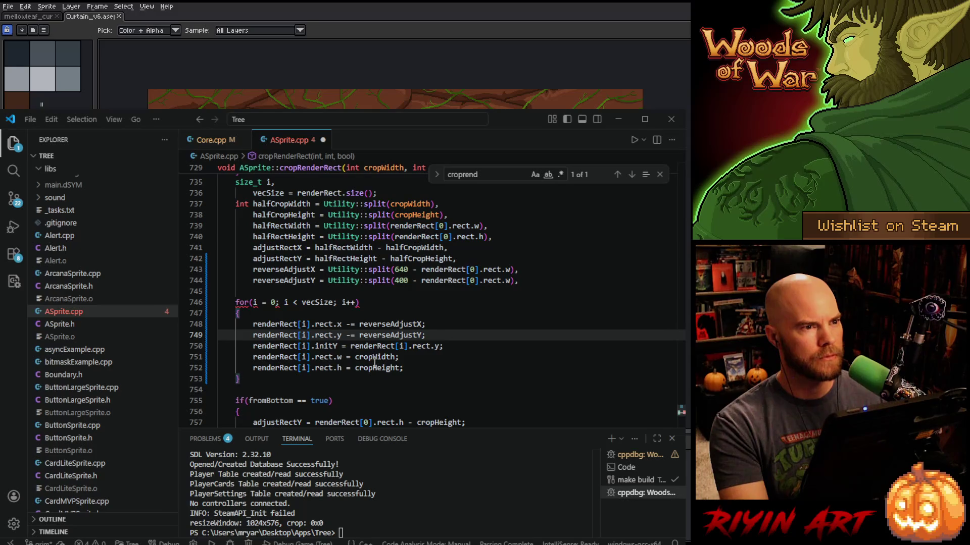
double_click(375, 357)
Set rect width to 640 and height to 400, end line 744 with a semicolon, and save ASprite.cpp.
type("640")
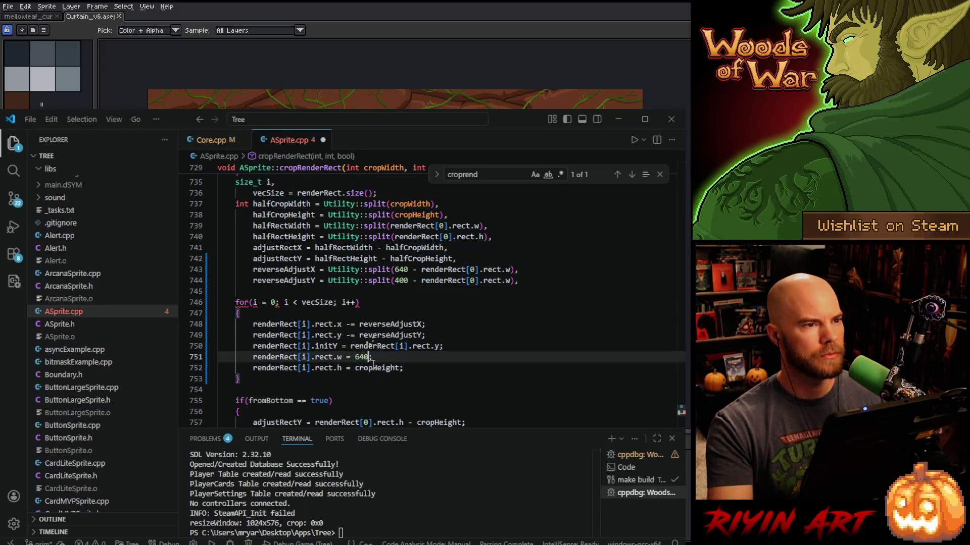
left_click(369, 367)
double_click(369, 367)
type("400")
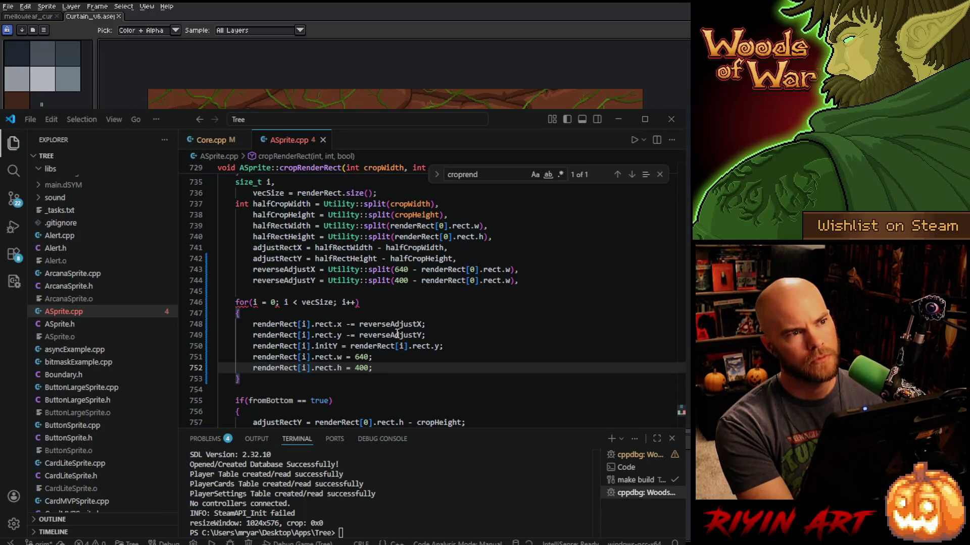
key("ctrl+s")
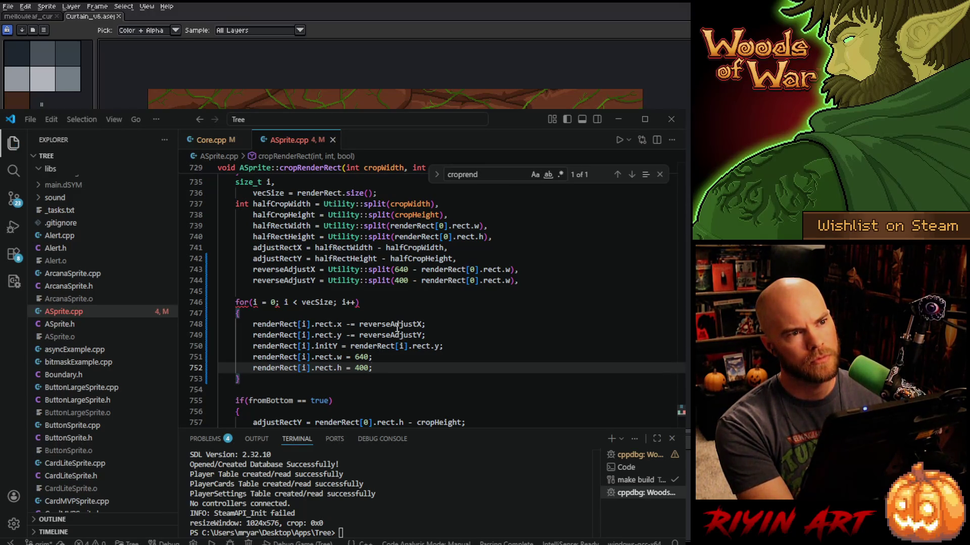
left_click(523, 283)
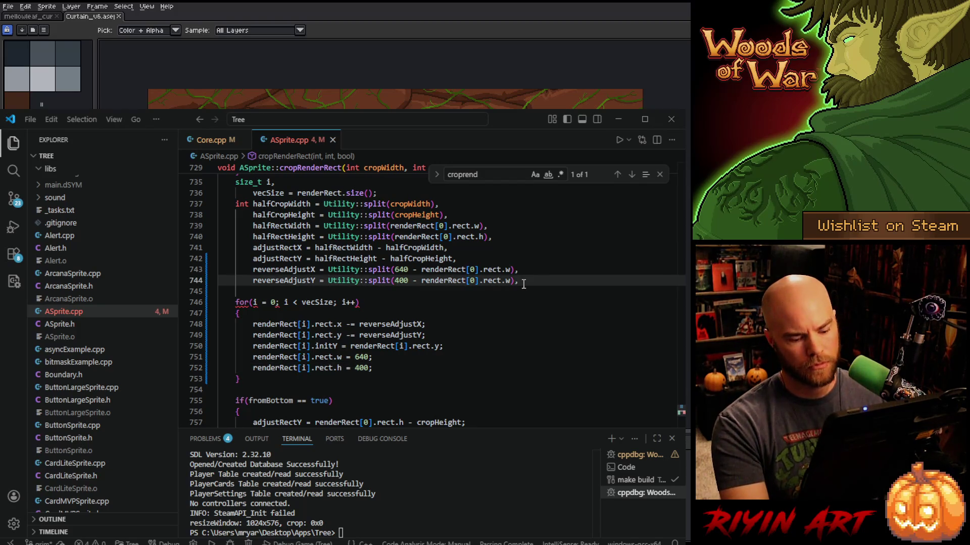
key("BackSpace")
type(";")
key("ctrl+s")
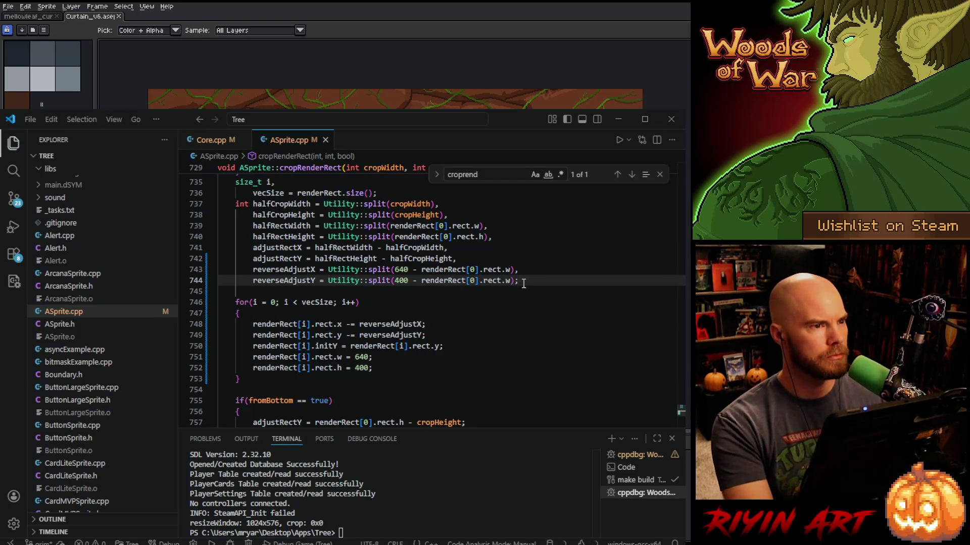
In Core.cpp, change grimCurtain's size from 480, 270 to 640, 400.
left_click(222, 141)
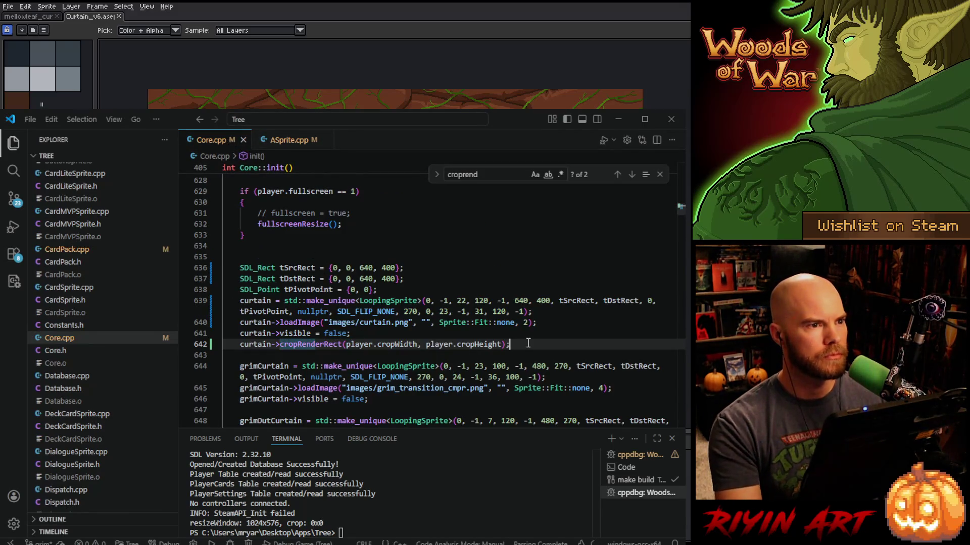
key("shift+Up")
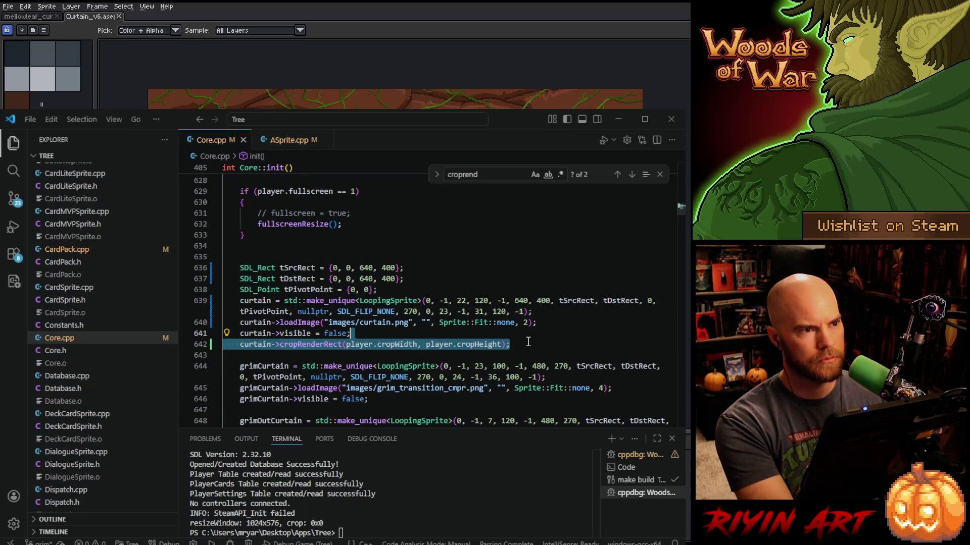
key("shift+Down")
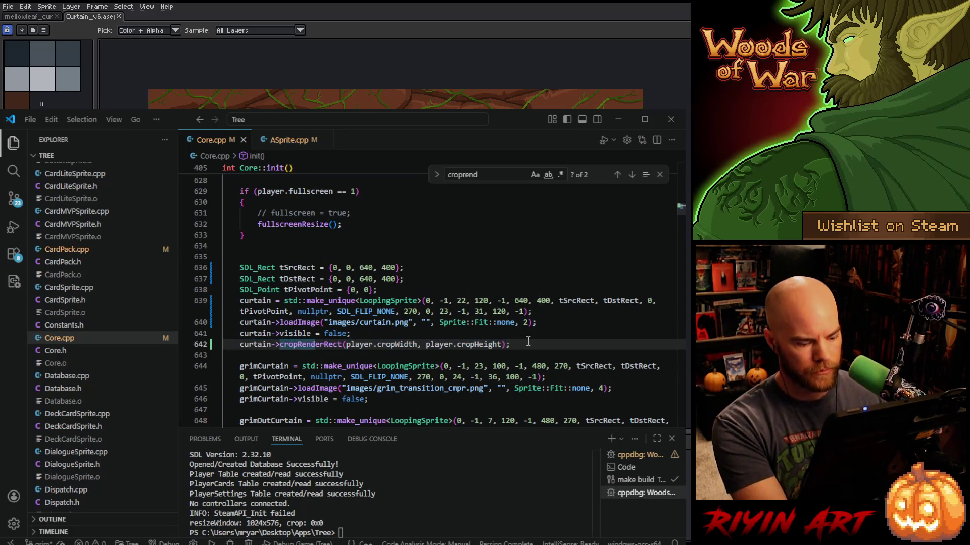
key("ctrl+f")
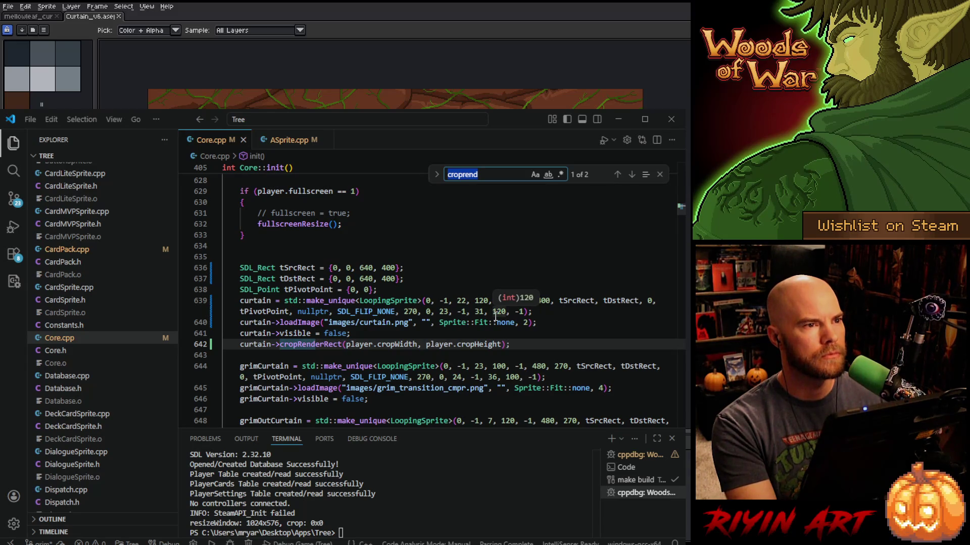
left_click(538, 366)
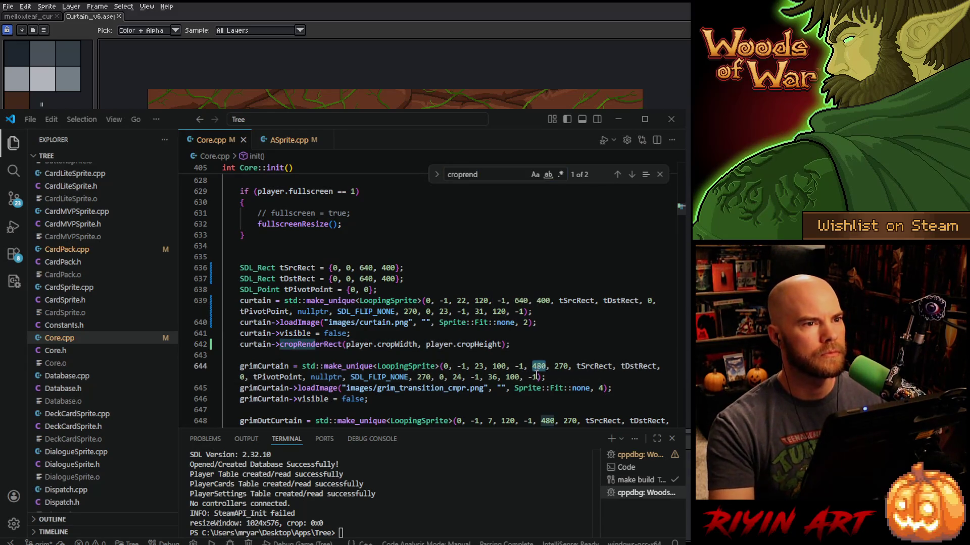
double_click(538, 366)
type("640")
double_click(561, 366)
type("400")
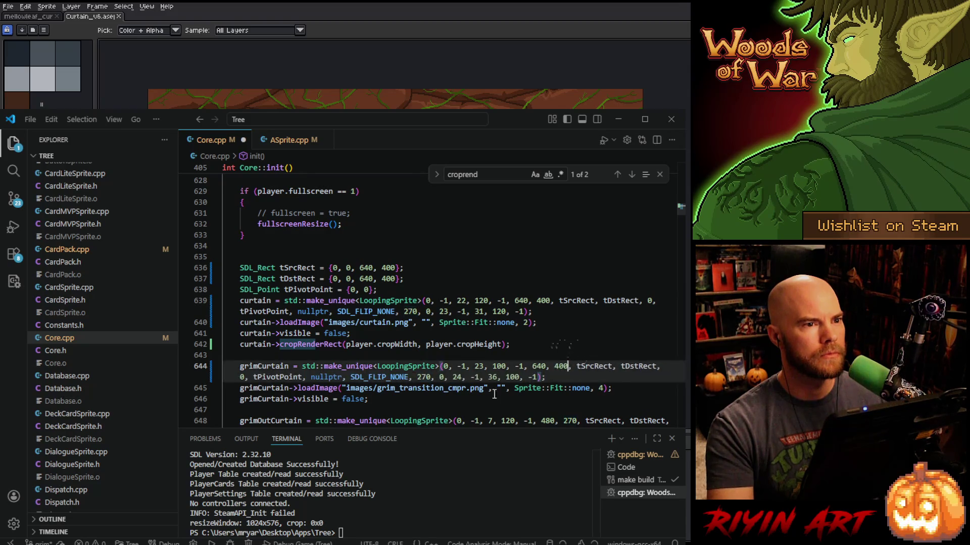
Add a copy of curtain's cropRenderRect call below grimCurtain's setup, renamed to grimCurtain.
left_click(417, 403)
key("Return")
key("ctrl+v")
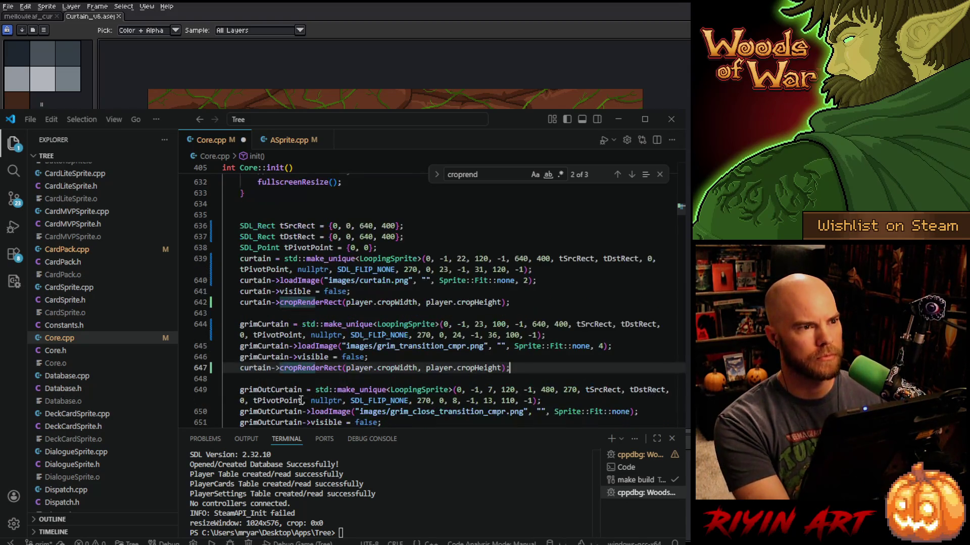
left_click(289, 357)
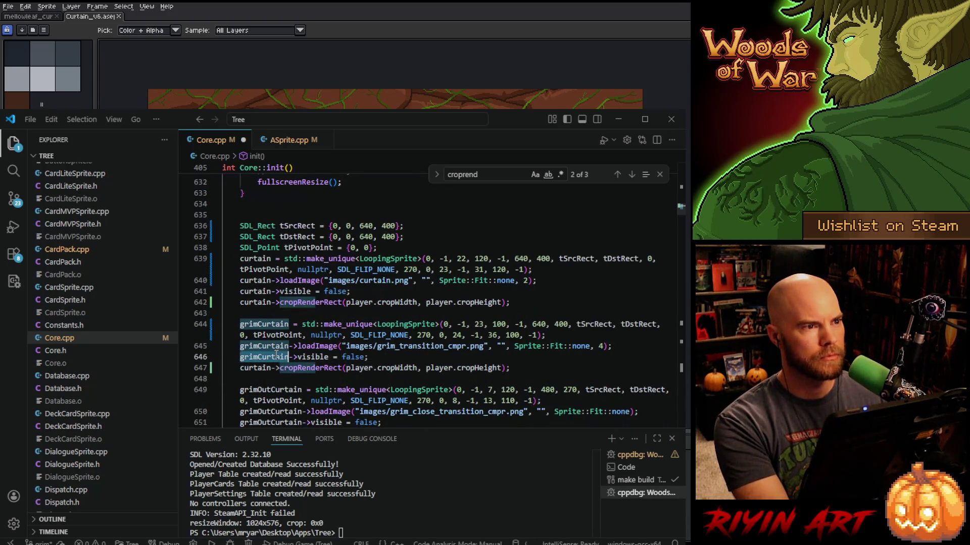
key("ctrl+c")
double_click(249, 368)
key("ctrl+v")
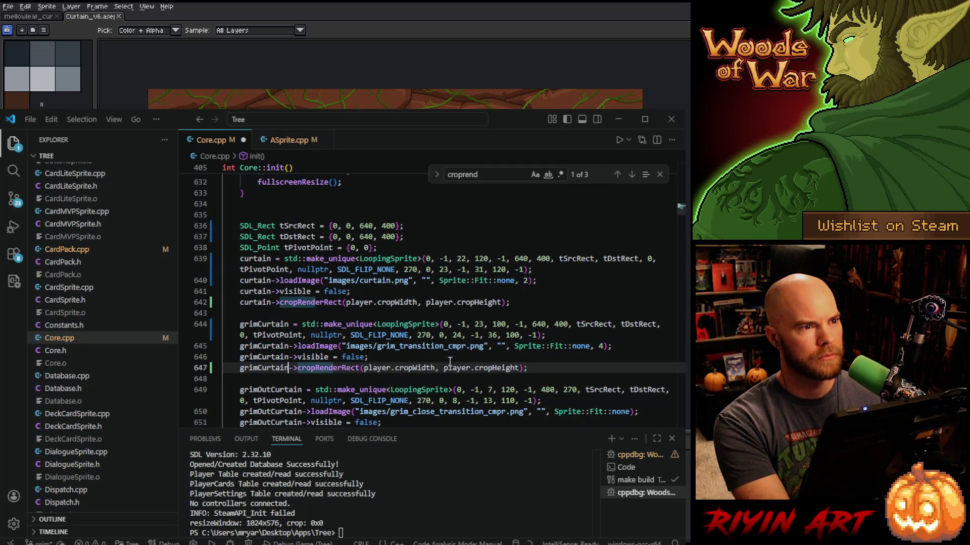
scroll(528, 364, "down", 4)
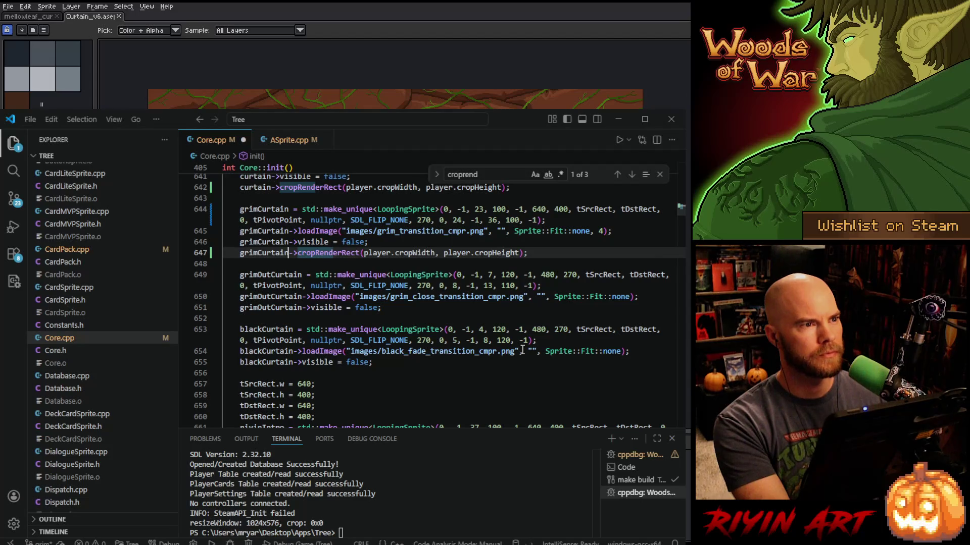
scroll(523, 348, "up", 2)
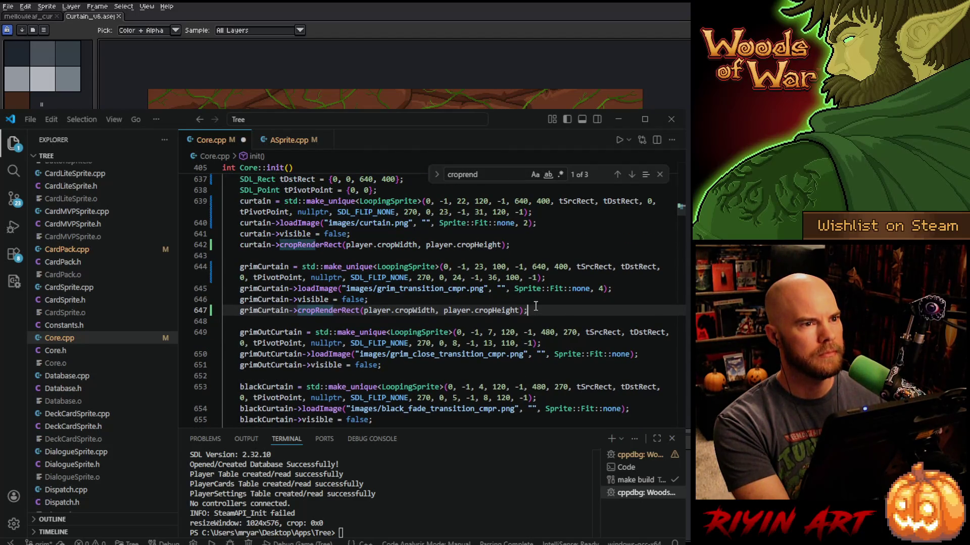
Add the same cropRenderRect call after grimOutCurtain's setup, renamed to grimOutCurtain.
left_click(403, 365)
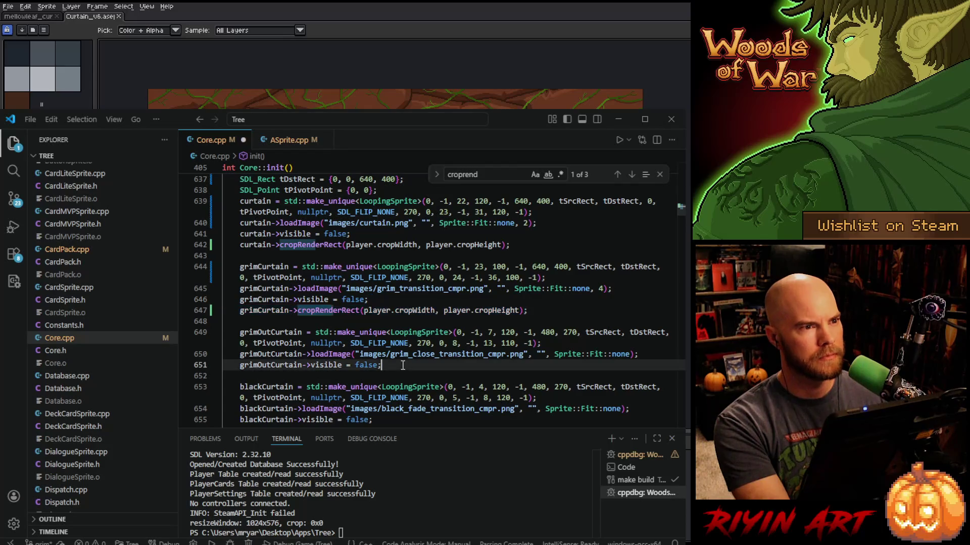
key("Return")
key("ctrl+v")
double_click(277, 357)
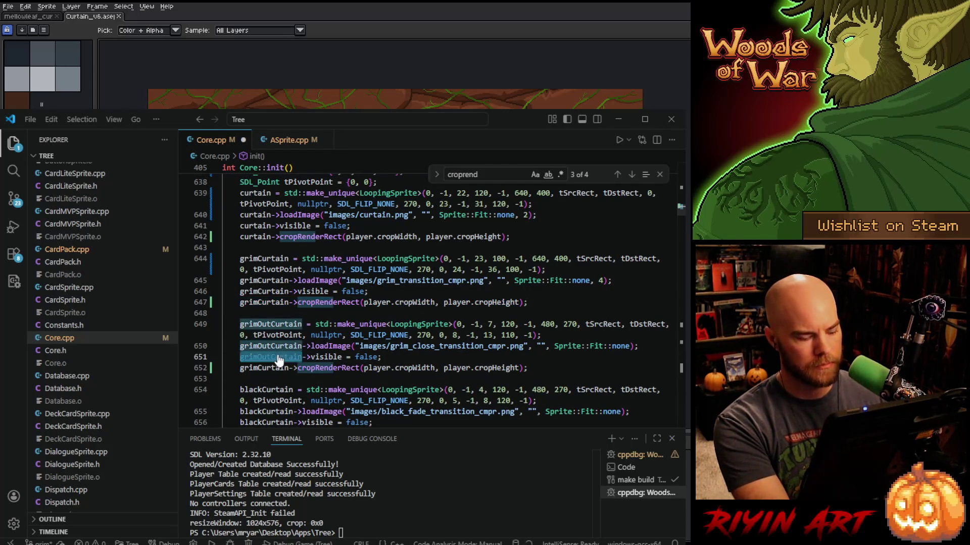
key("ctrl+c")
double_click(262, 368)
key("ctrl+v")
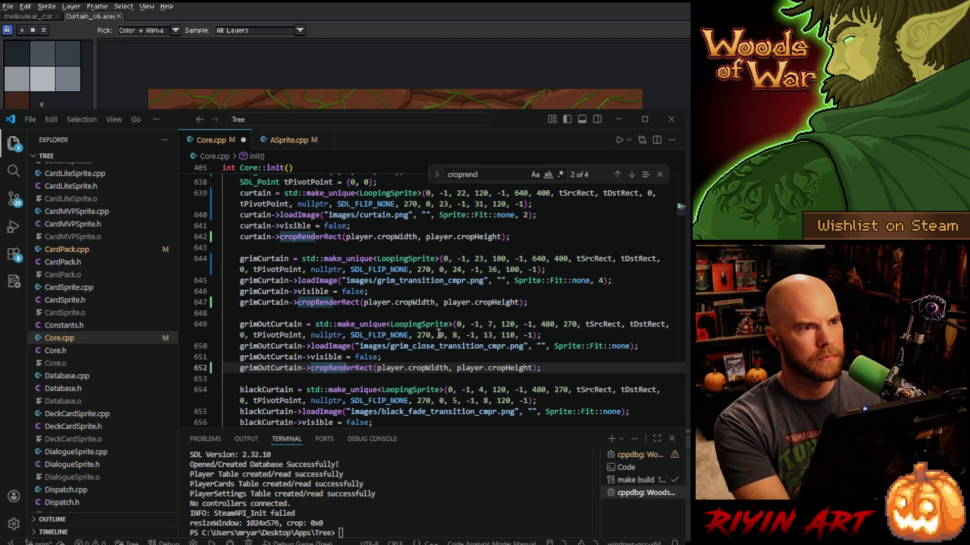
Change grimOutCurtain's 270 height to 400.
mouse_move(507, 335)
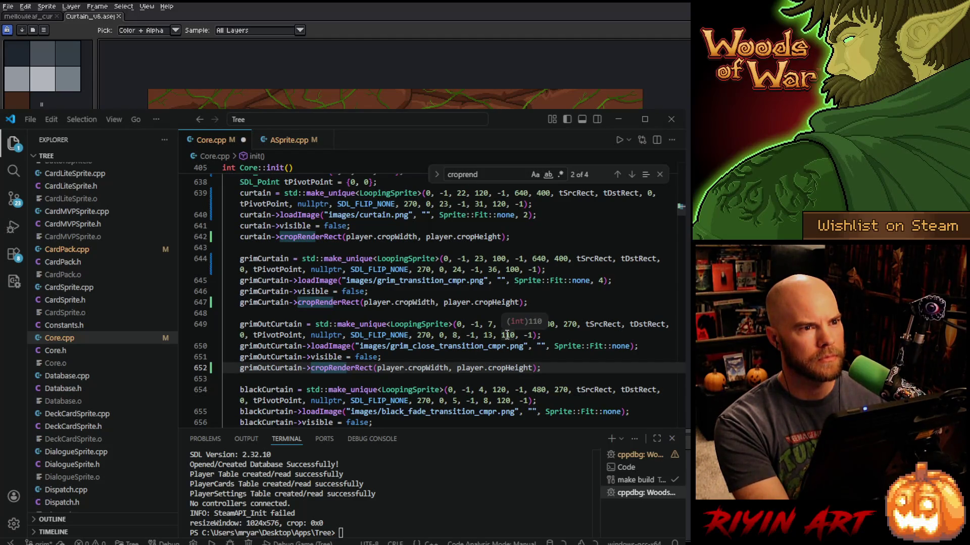
left_click(548, 325)
left_click(573, 324)
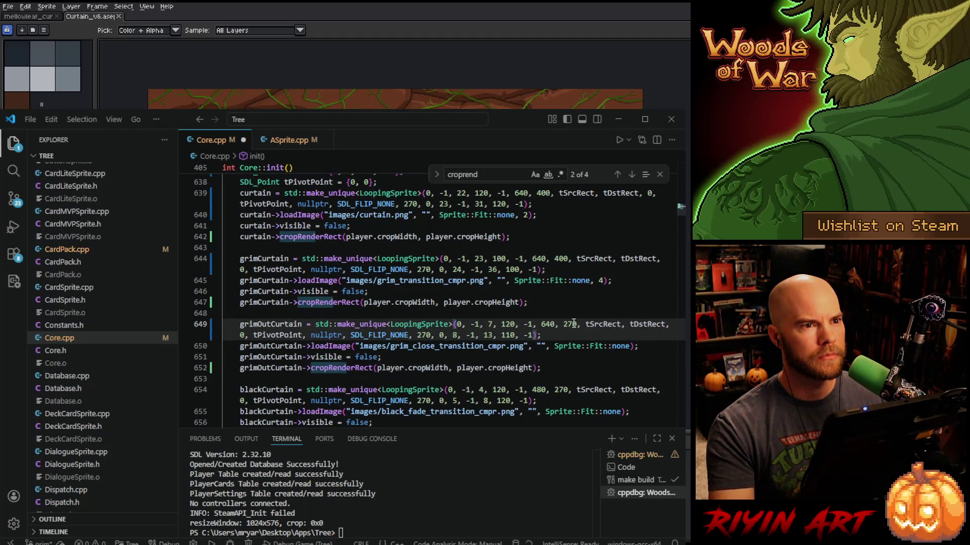
double_click(570, 323)
type("400")
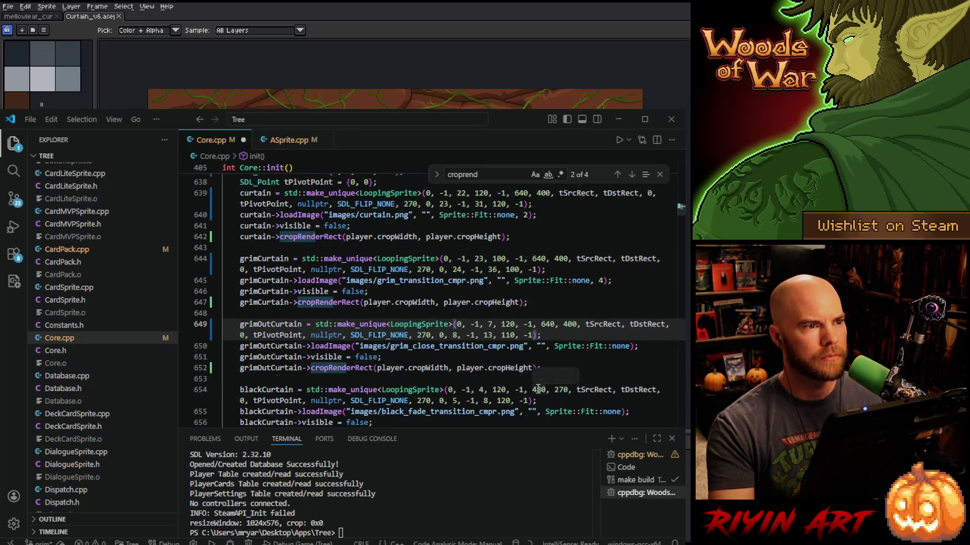
left_click(558, 365)
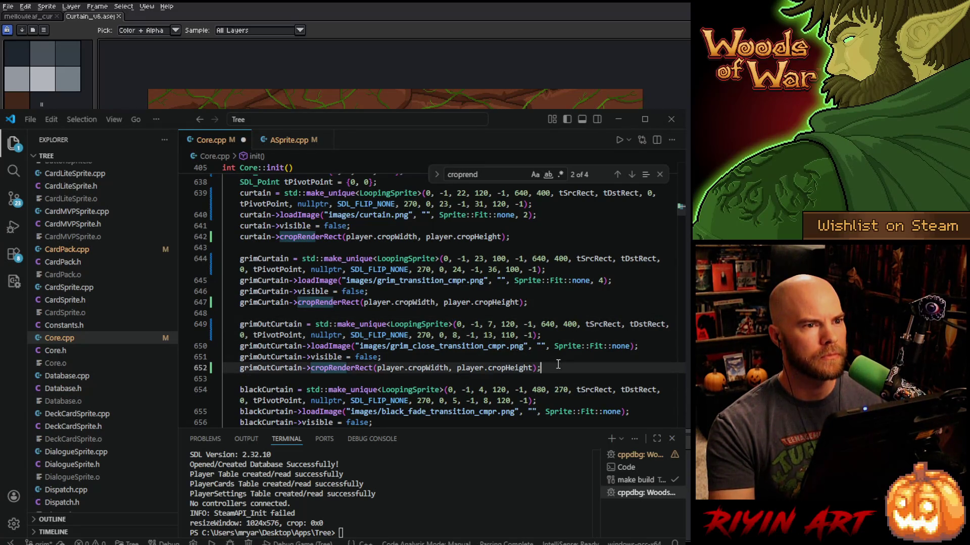
scroll(547, 352, "up", 3)
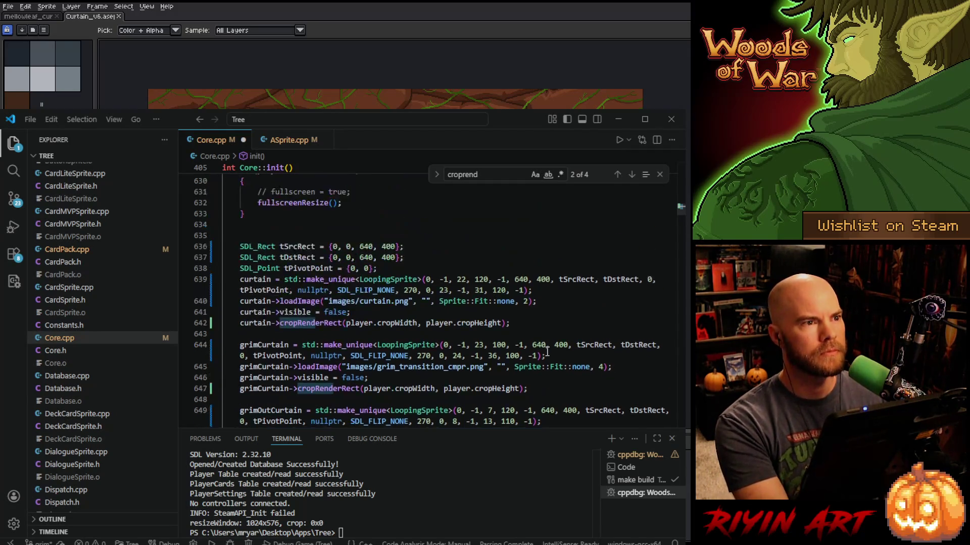
scroll(546, 352, "up", 1)
left_click(410, 254)
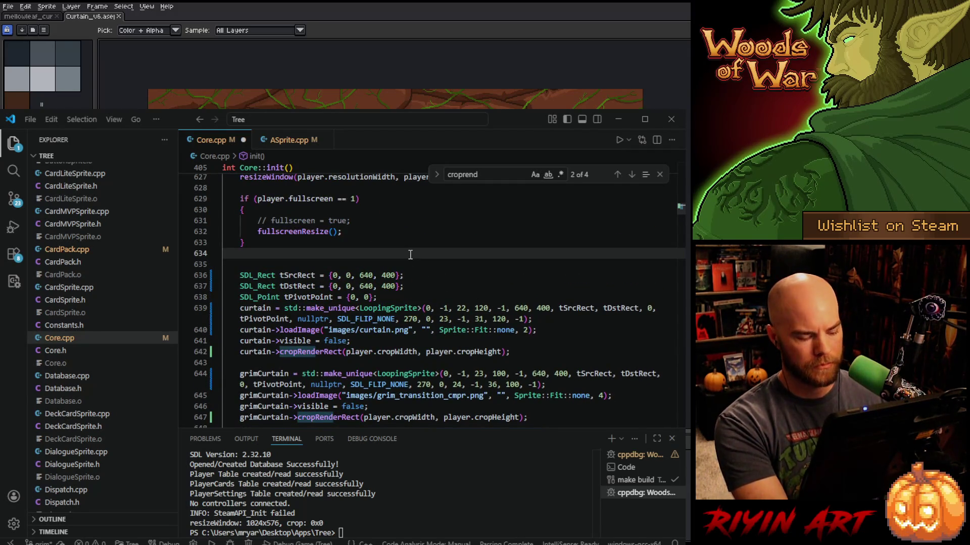
Paste trial cropRenderRect calls for curtain, grimCurtain and grimOutCurtain near line 635.
key("ctrl+v")
left_click_drag(515, 363, 529, 353)
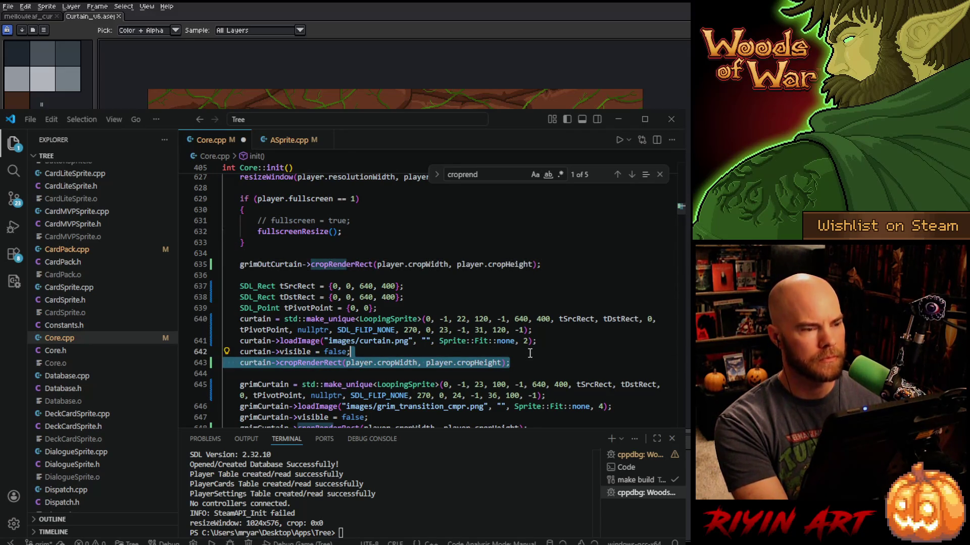
key("ctrl+c")
key("Up")
key("Up")
key("Up")
key("ctrl+v")
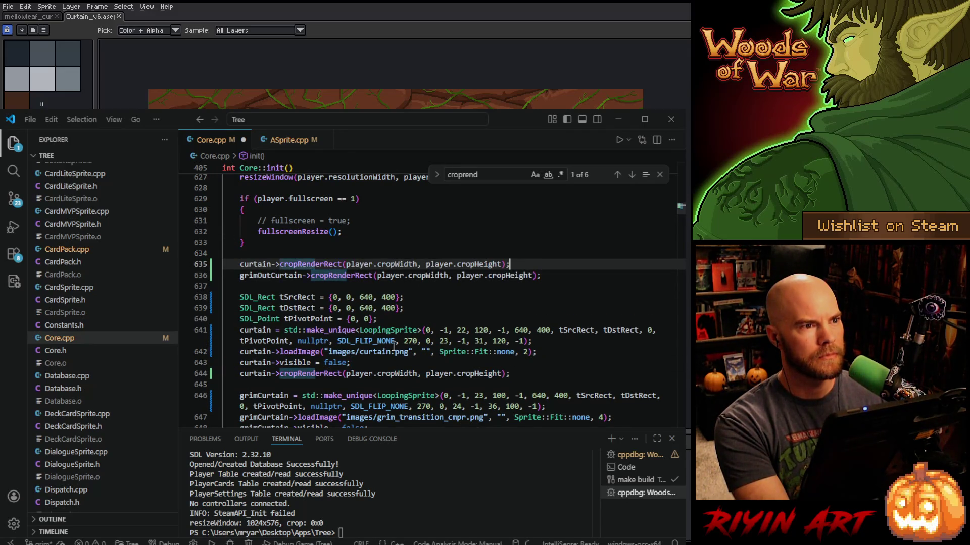
scroll(394, 347, "down", 1)
left_click_drag(550, 410, 550, 399)
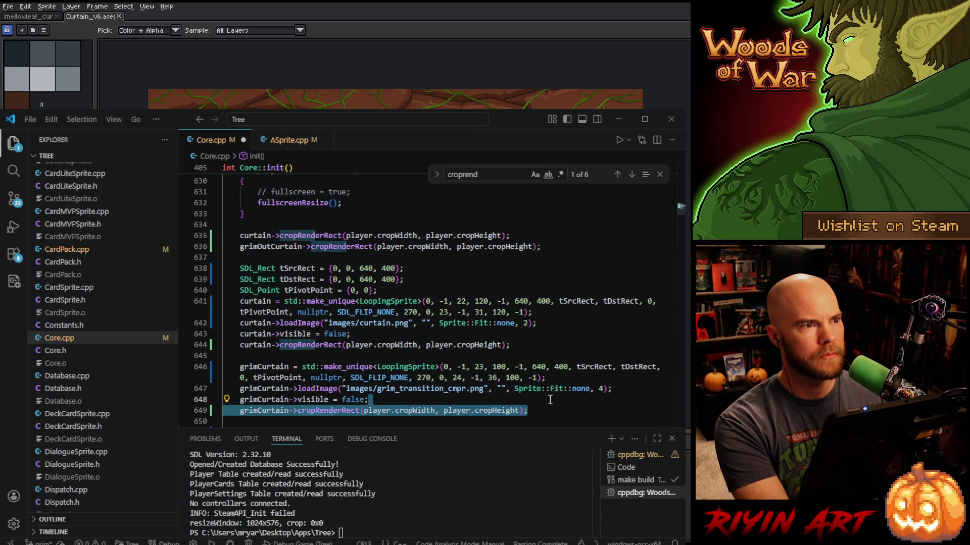
left_click(517, 234)
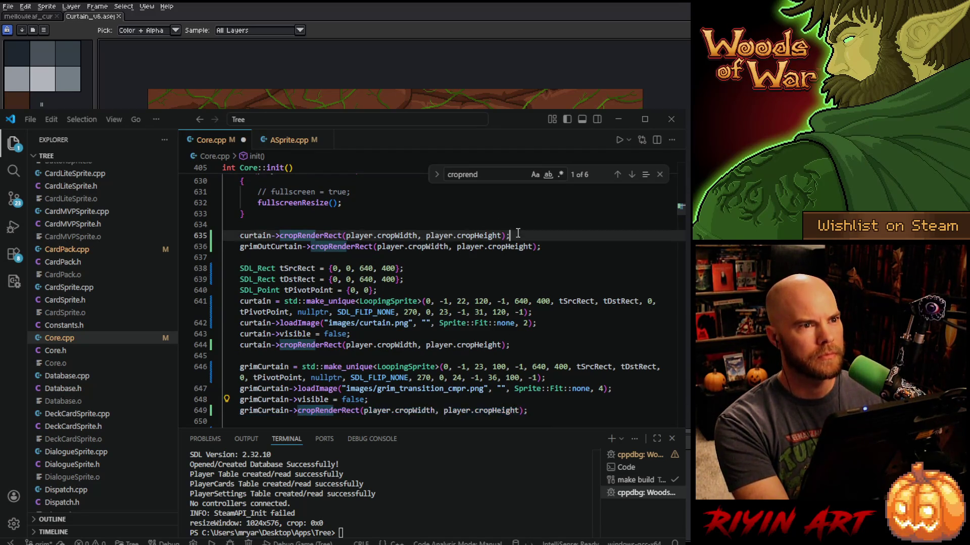
key("ctrl+v")
Delete the three trial cropRenderRect lines and search Core.cpp for resizeWindow.
scroll(495, 262, "down", 4)
scroll(476, 288, "down", 3)
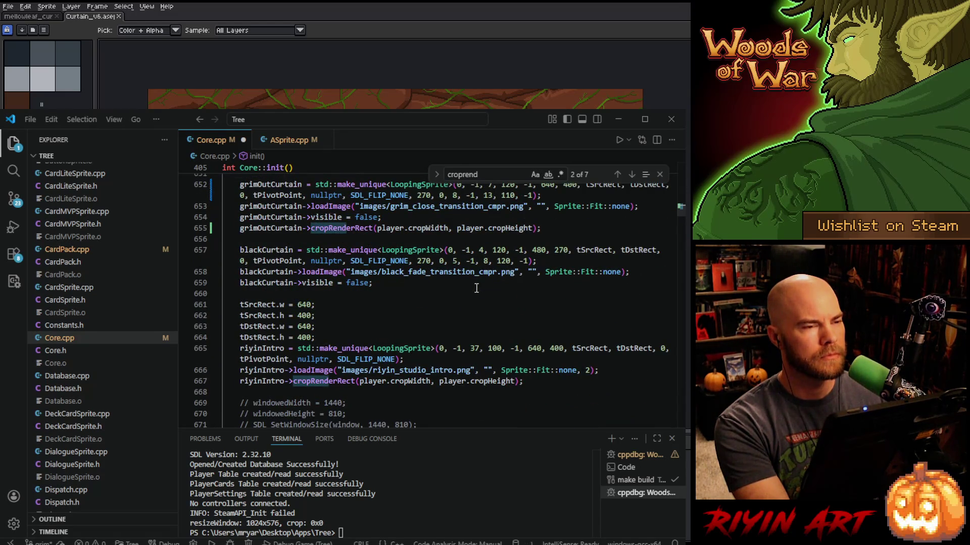
scroll(454, 289, "up", 7)
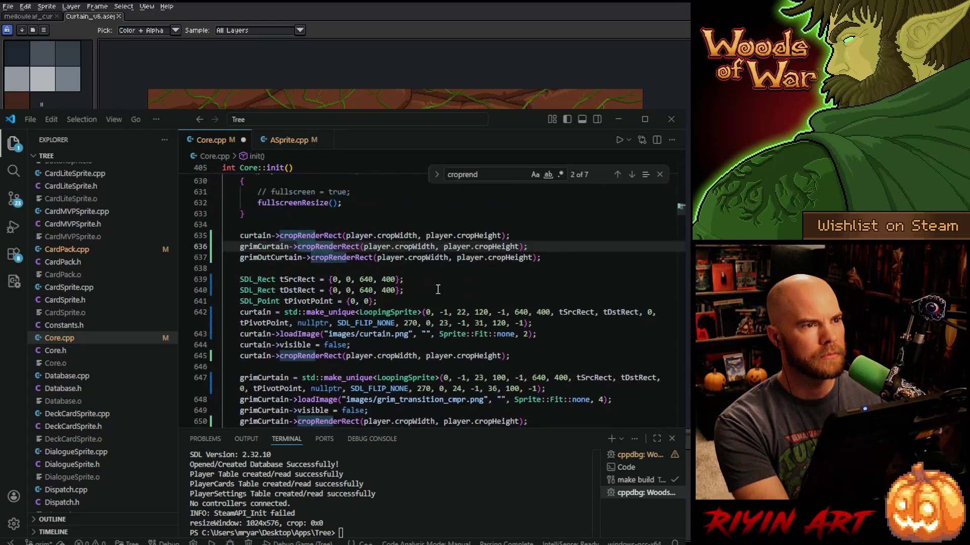
left_click_drag(540, 257, 556, 226)
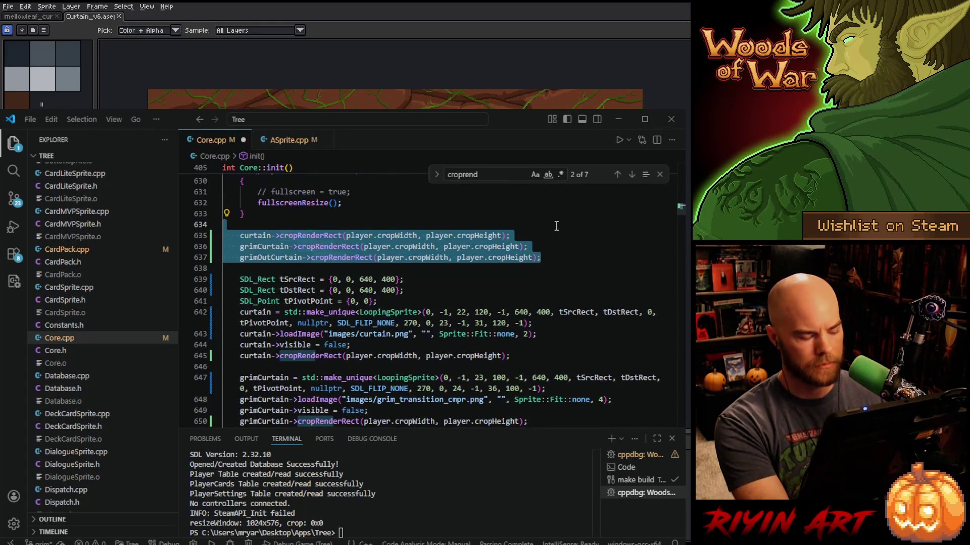
key("BackSpace")
key("BackSpace")
key("BackSpace")
scroll(501, 273, "down", 5)
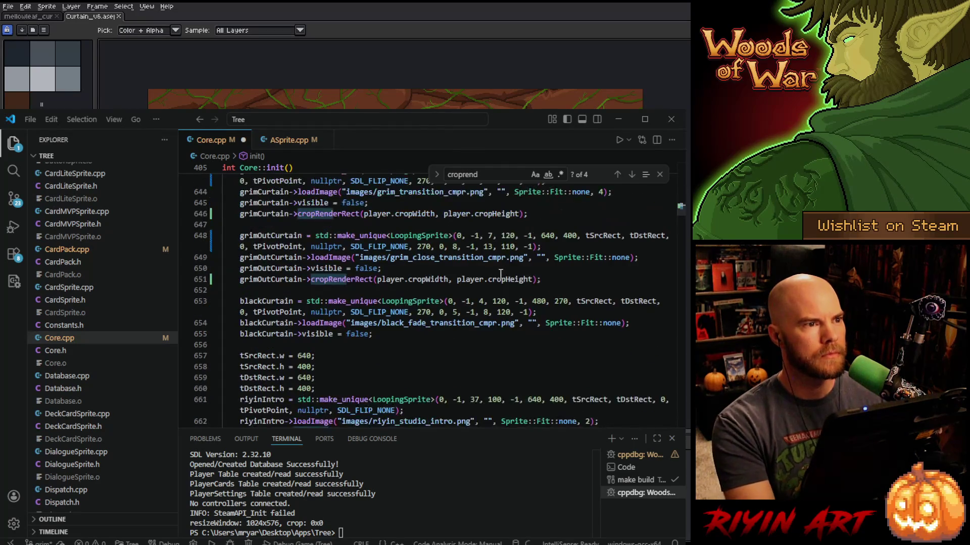
scroll(500, 273, "down", 7)
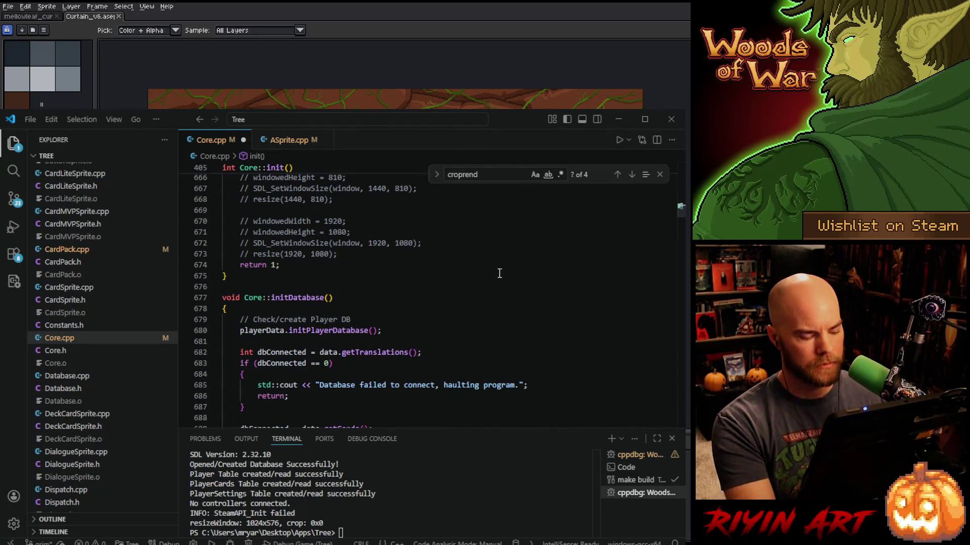
key("ctrl+f")
type("resiz")
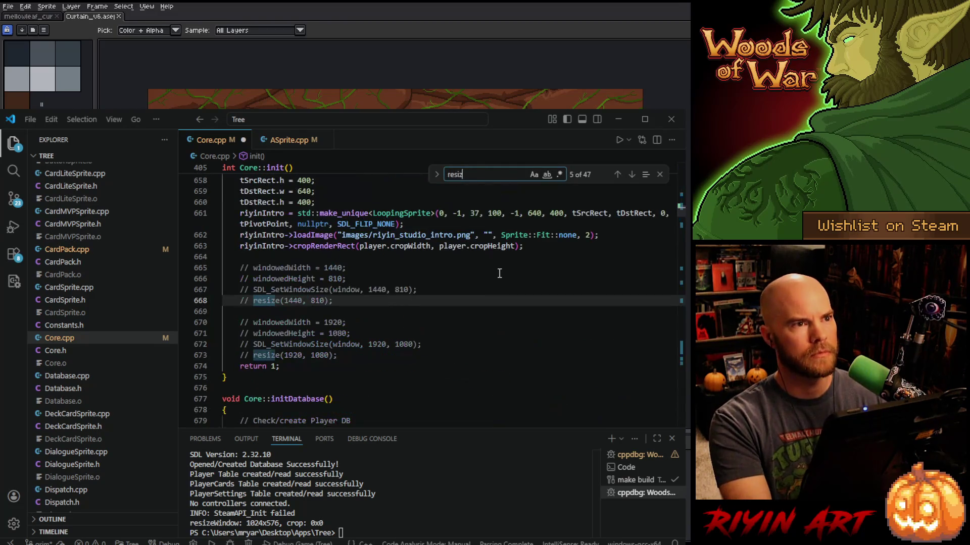
type("eWindow")
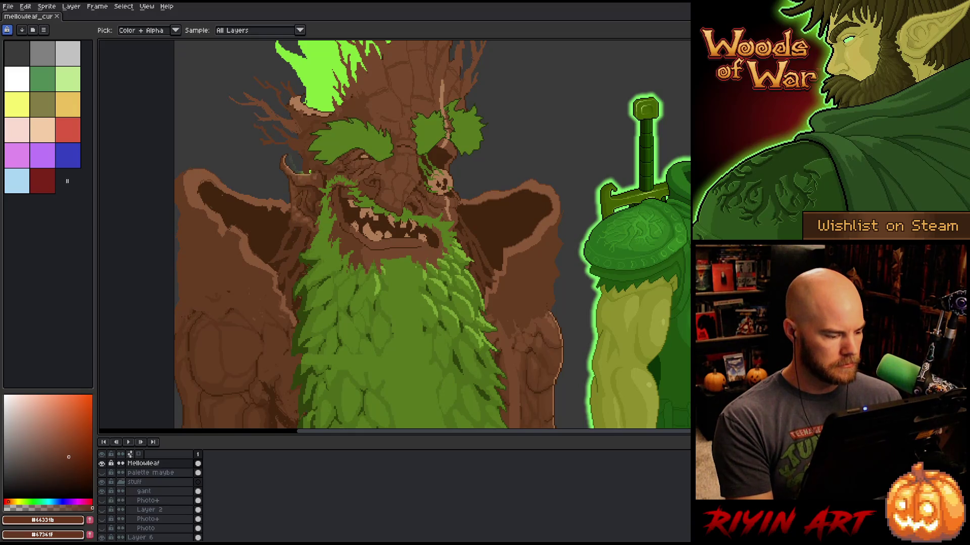
Collapse and hide the stuff layer group to remove the sword character, framing the tree creature.
left_click(126, 483)
left_click(102, 482)
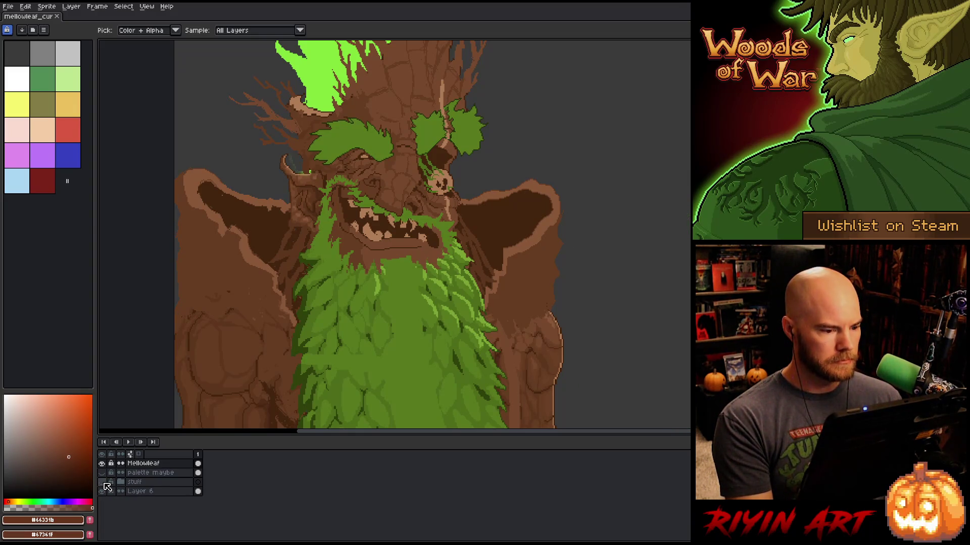
scroll(267, 298, "down", 2)
scroll(282, 292, "up", 1)
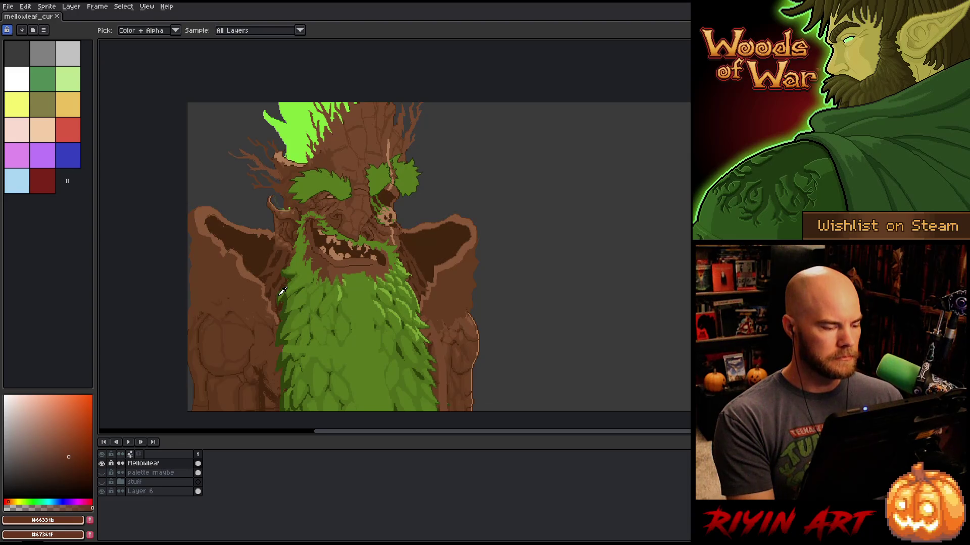
key("space")
left_click_drag(222, 286, 254, 273)
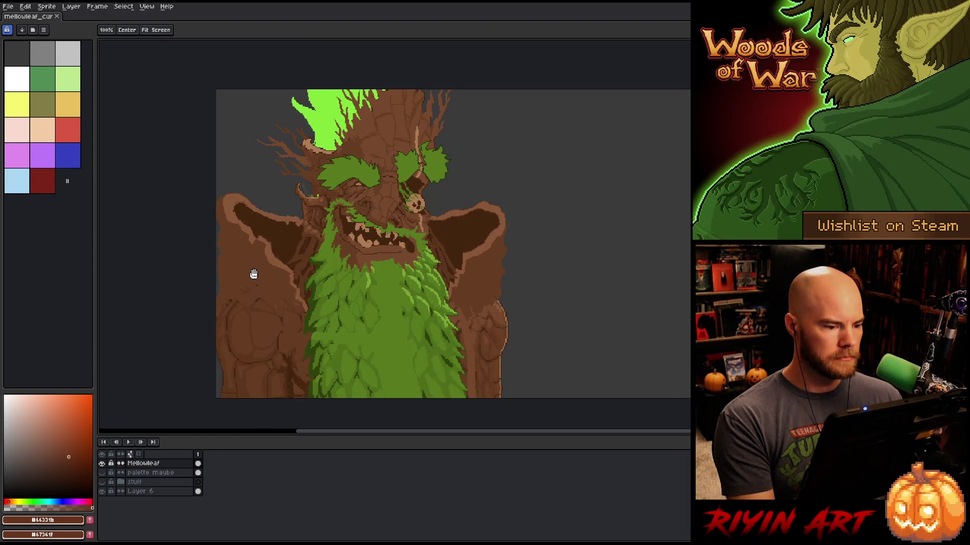
Shift the portrait a few pixels to the right.
key("alt")
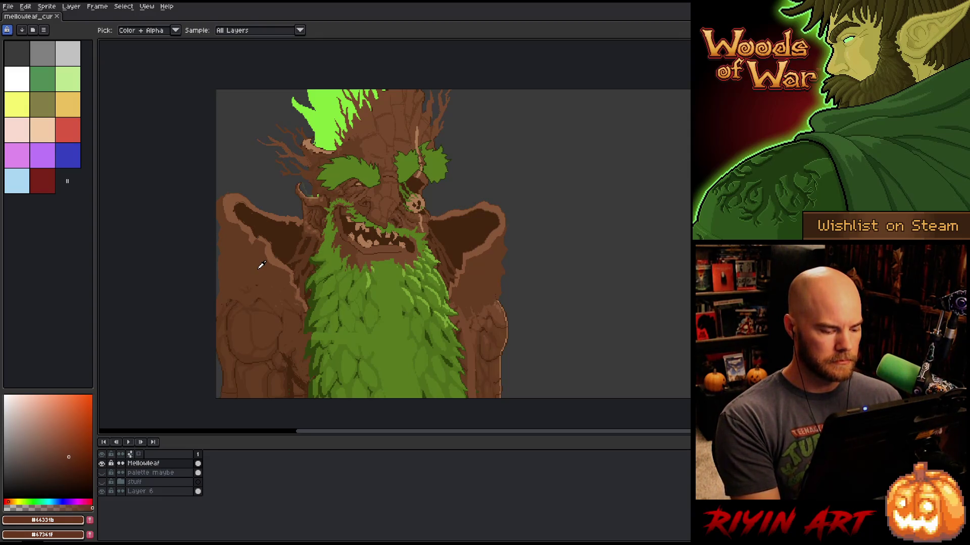
key("ctrl")
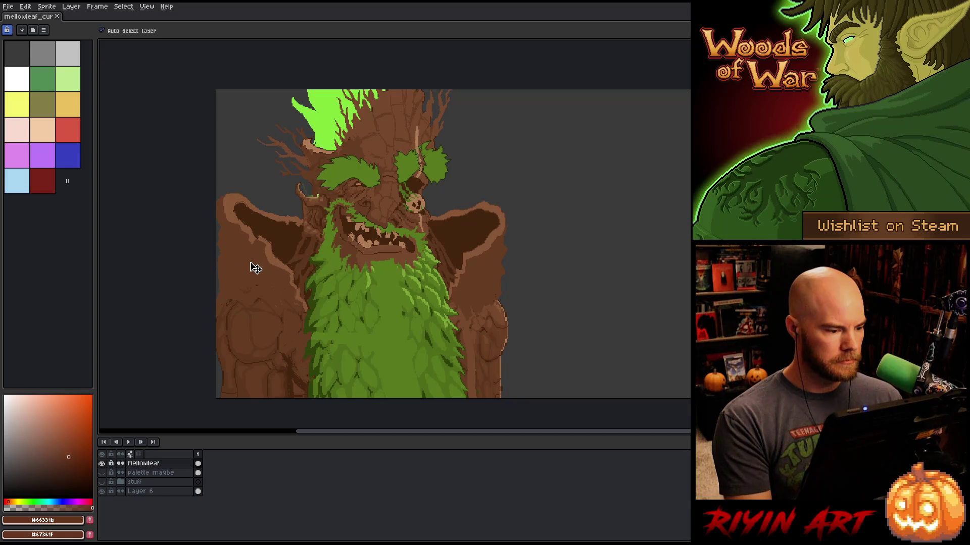
left_click_drag(251, 263, 253, 263)
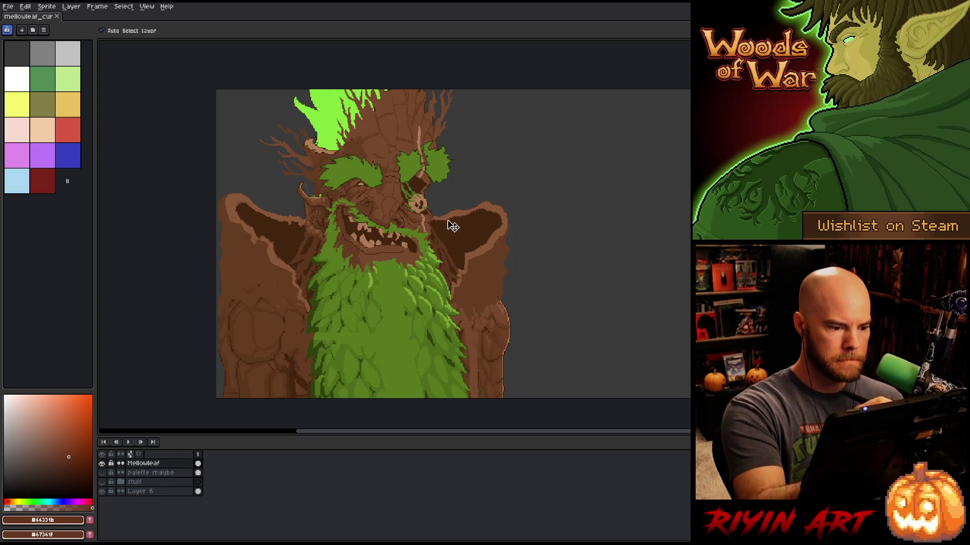
Choose the darker brown #44250f for line work and save the portrait.
key("i")
key("b")
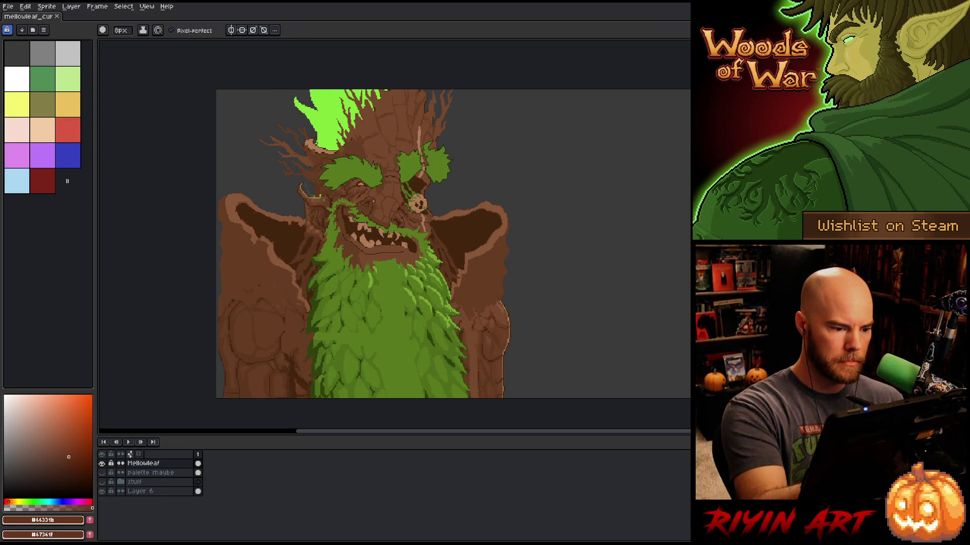
scroll(369, 158, "up", 3)
left_click(369, 158, "alt")
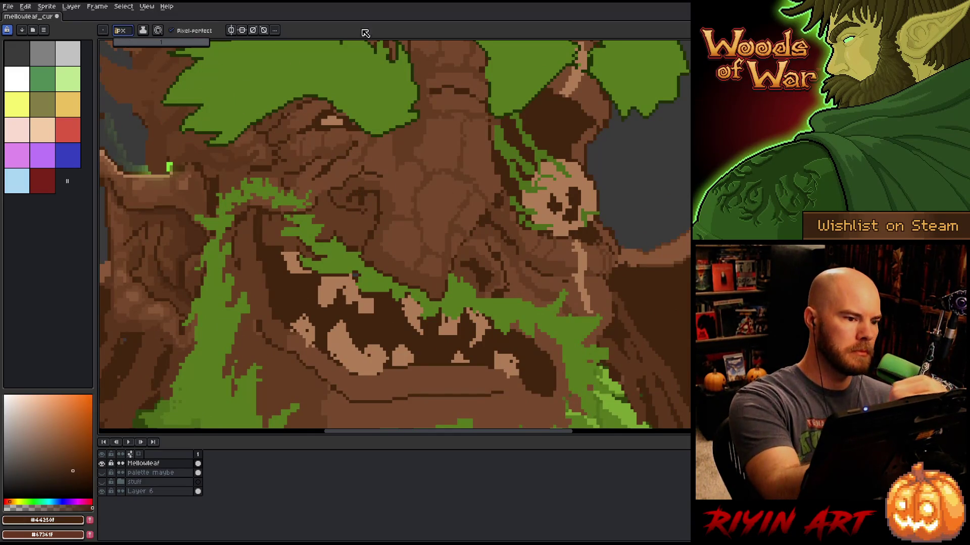
key("e")
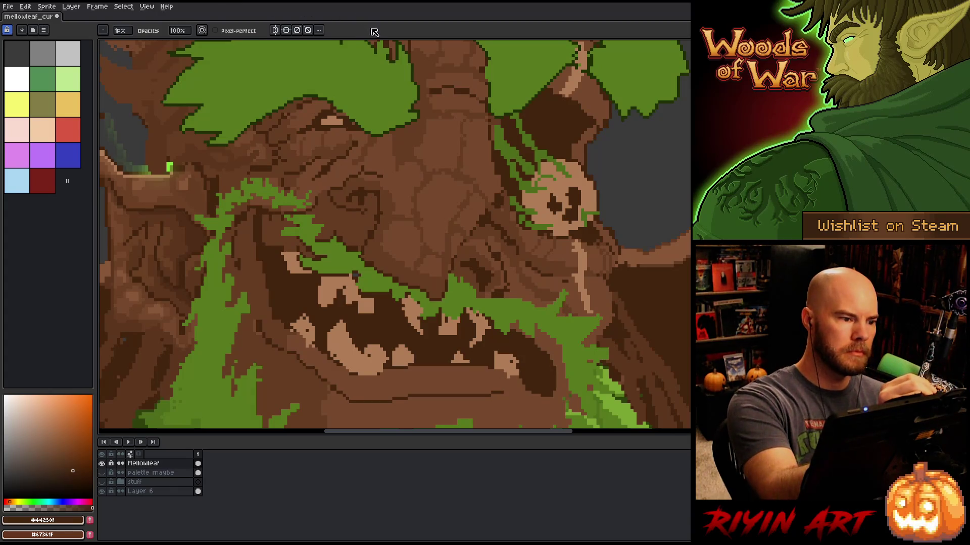
key("b")
key("ctrl+s")
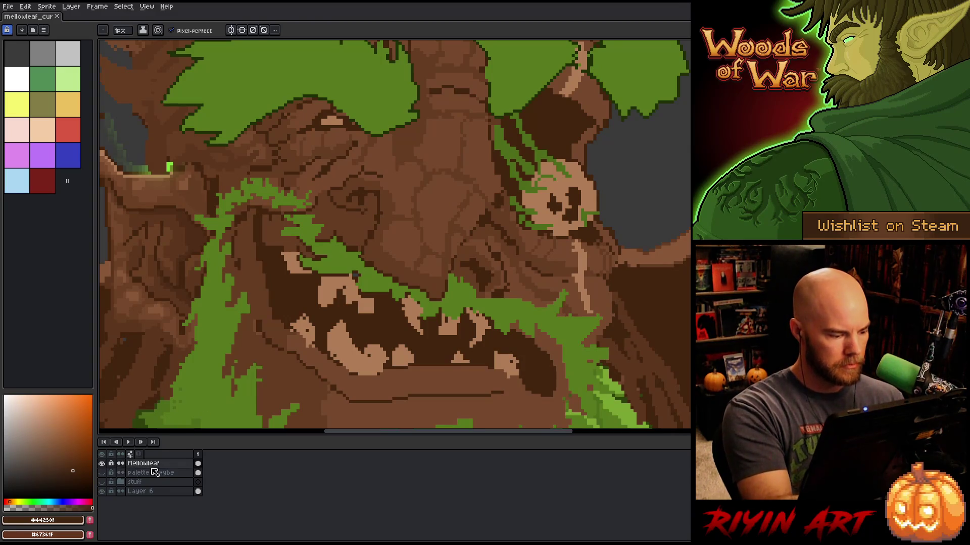
Add a new layer named Lines above Mellowleaf.
key("shift+n")
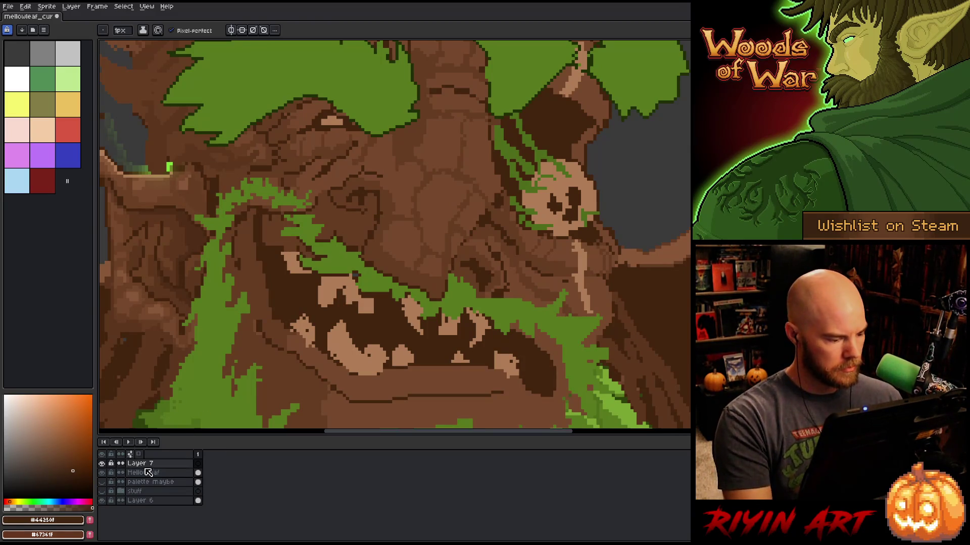
double_click(144, 465)
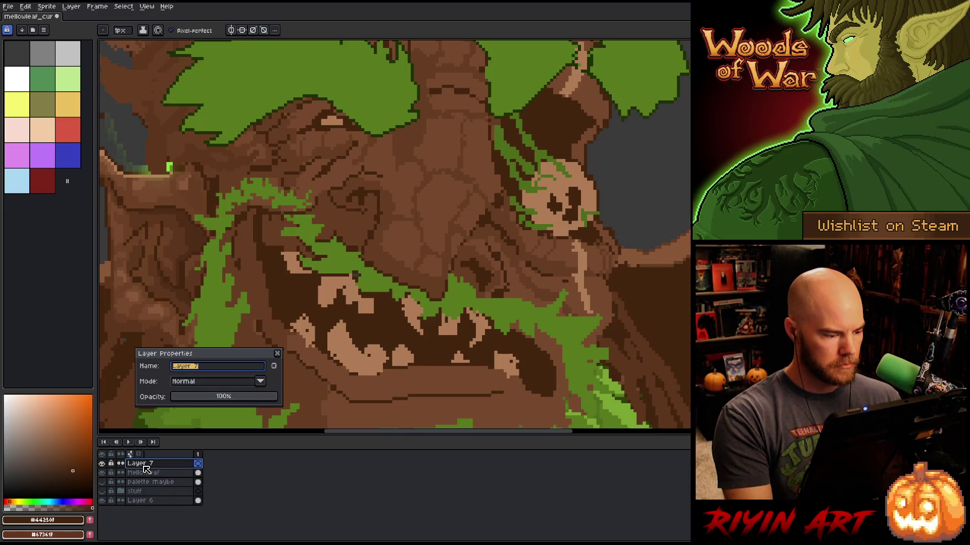
type("Lines")
key("Return")
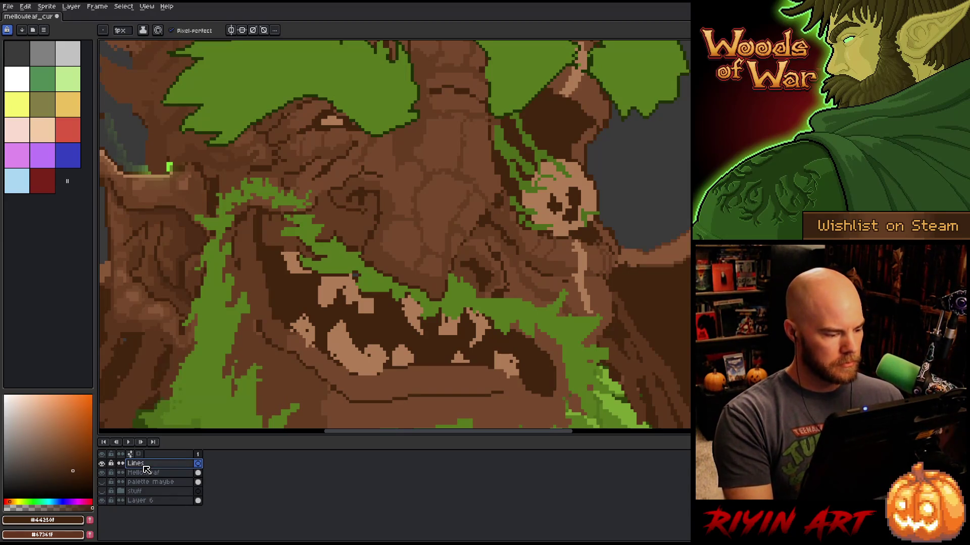
Lower the Mellowleaf layer's opacity to 18%.
double_click(142, 473)
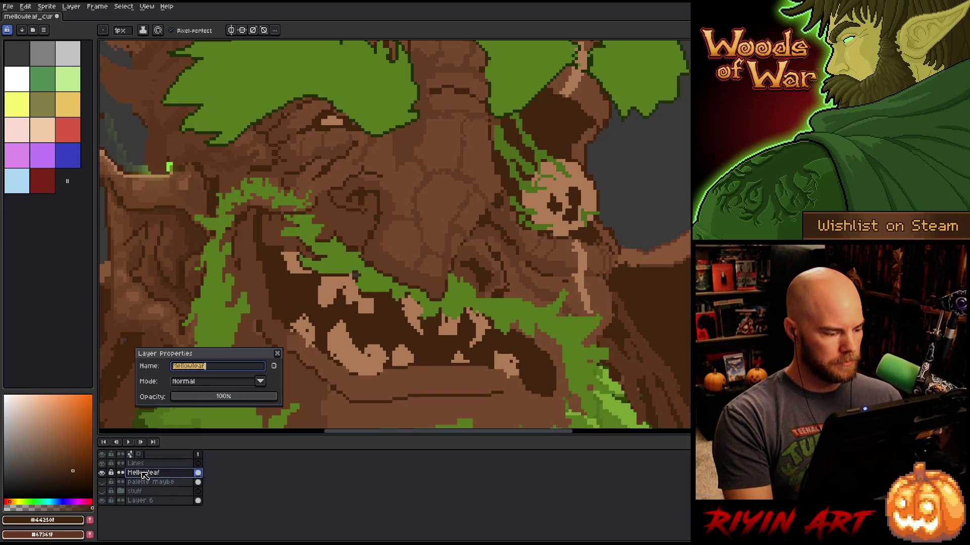
left_click(196, 397)
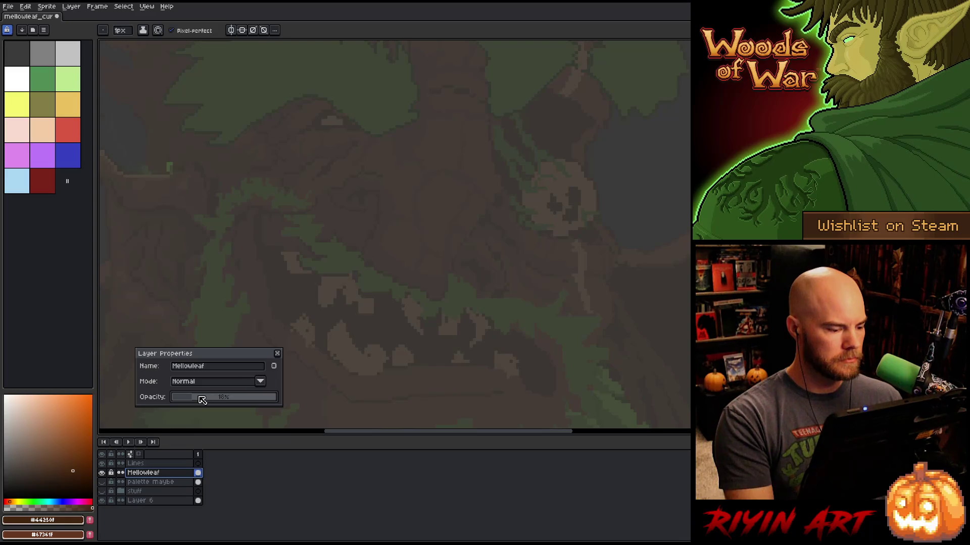
left_click(277, 353)
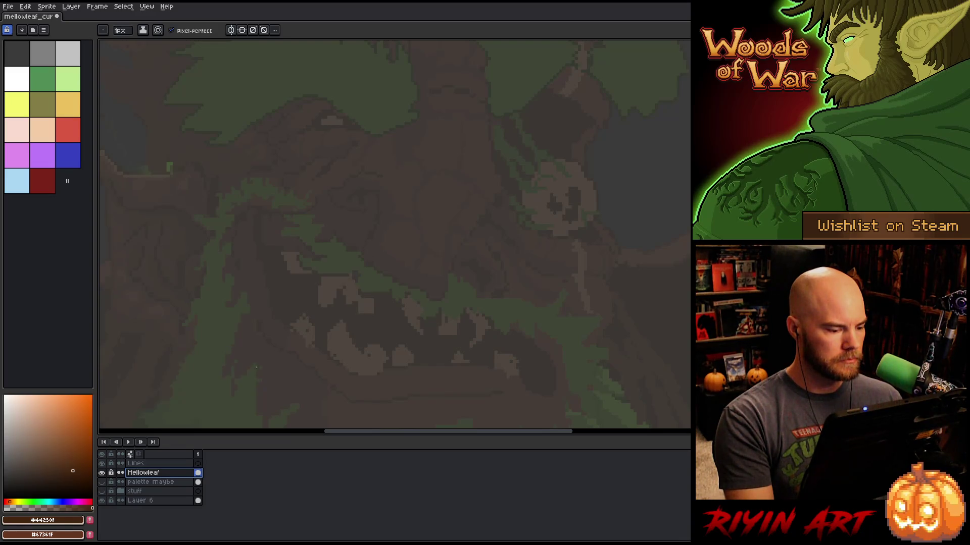
Lighten Layer 6 with a Hue/Saturation lightness of 8.
left_click(140, 500)
key("ctrl+u")
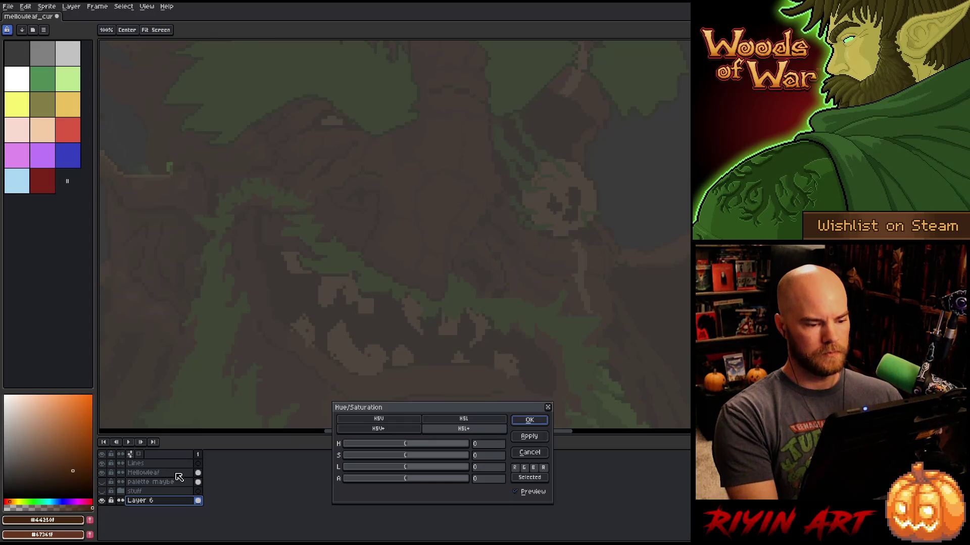
left_click_drag(418, 467, 414, 471)
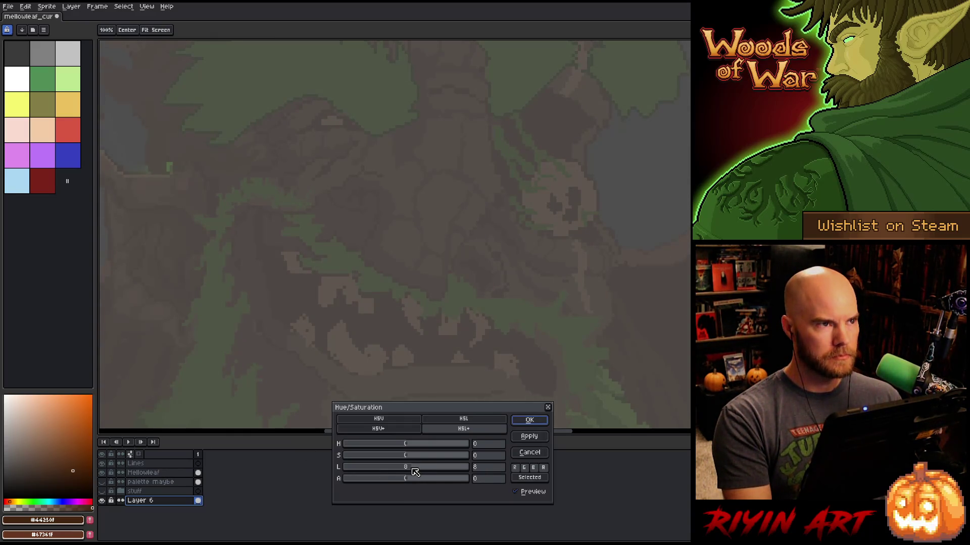
key("Return")
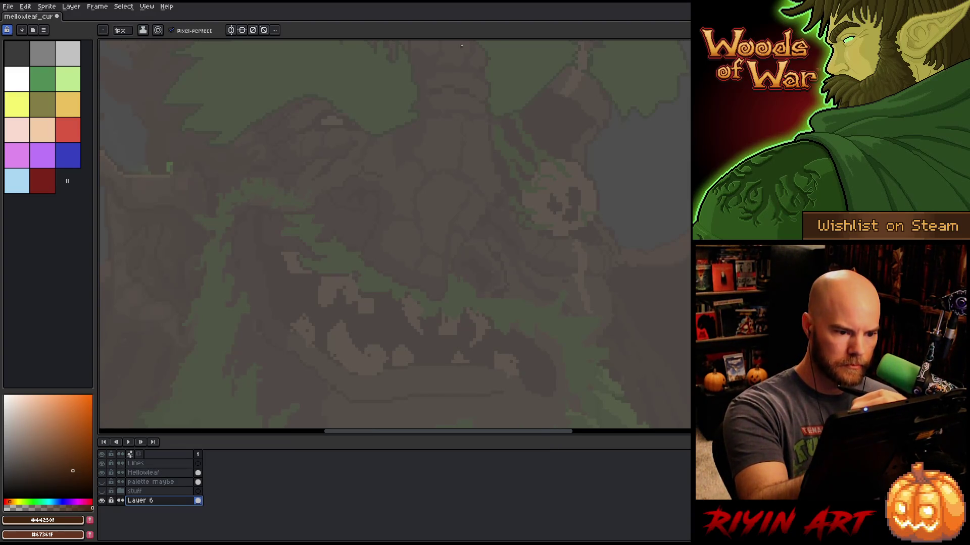
Draw a brown arc across the top of the trunk on the Lines layer and extend its right end downward.
left_click_drag(428, 96, 488, 99)
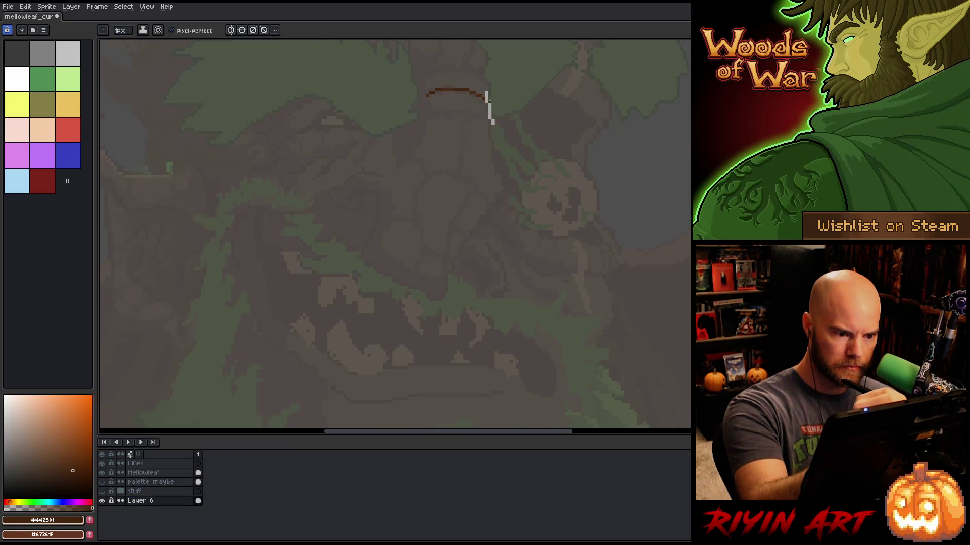
key("ctrl+z")
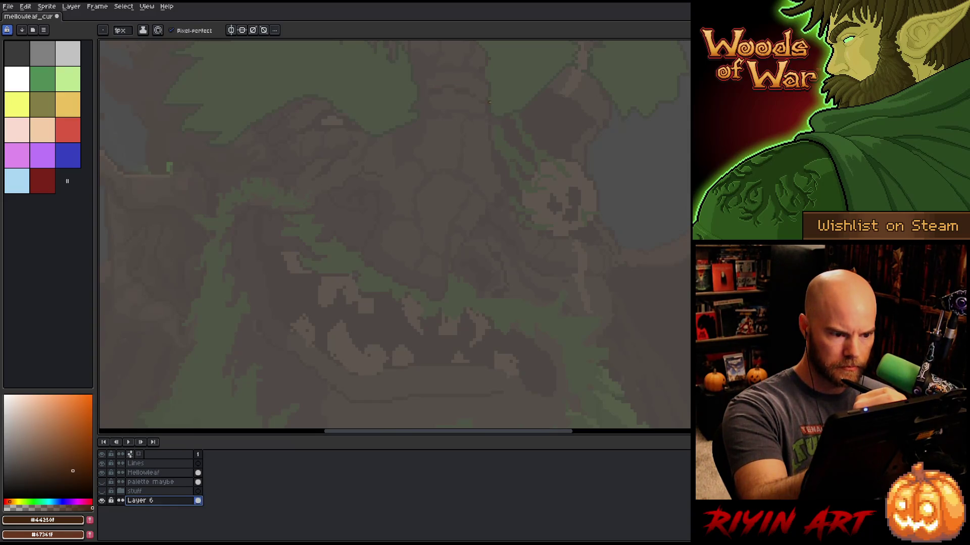
key("Up")
key("Up")
key("Up")
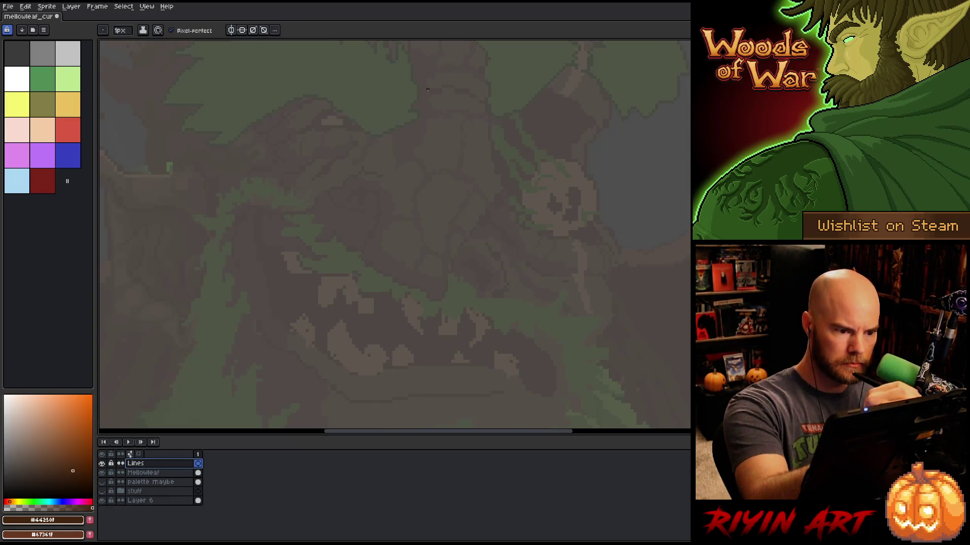
mouse_move(432, 87)
left_mouse_down()
mouse_move(485, 94)
mouse_move(490, 110)
left_mouse_up()
key("ctrl+z")
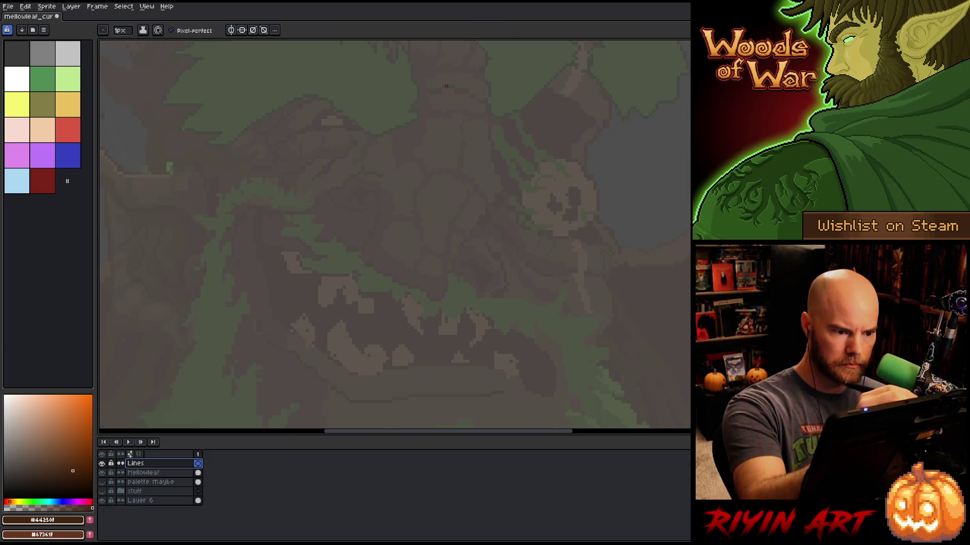
left_click_drag(432, 92, 488, 107)
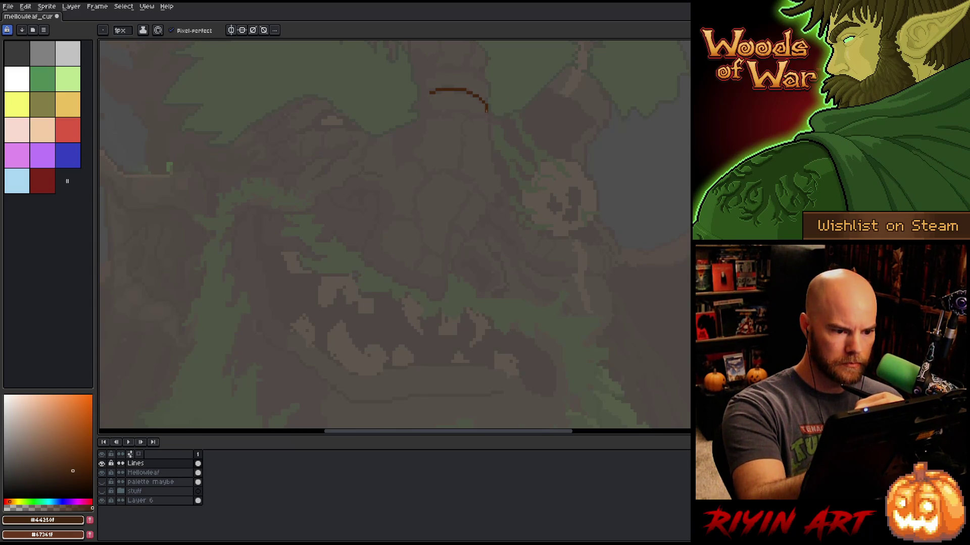
mouse_move(486, 106)
left_mouse_down()
mouse_move(477, 114)
mouse_move(501, 193)
mouse_move(464, 245)
left_mouse_up()
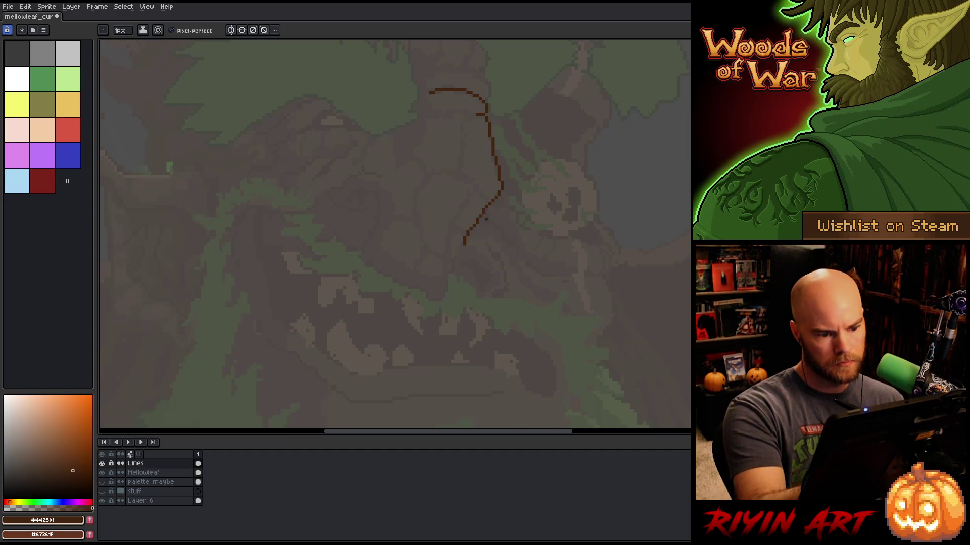
Continue the line down the face and bend it into a small hook at the bottom.
key("e")
key("b")
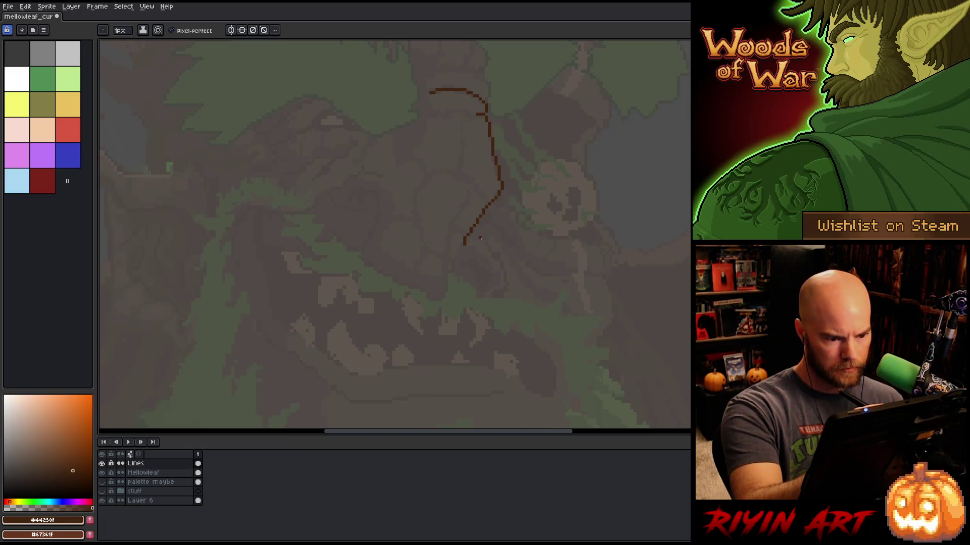
mouse_move(482, 240)
left_mouse_down()
mouse_move(503, 263)
mouse_move(507, 295)
left_mouse_up()
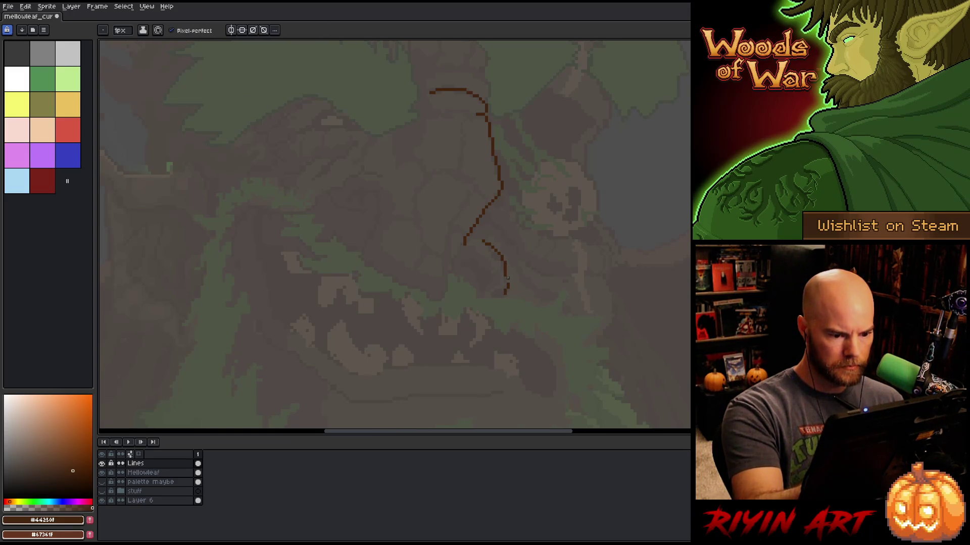
left_click_drag(507, 294, 483, 297)
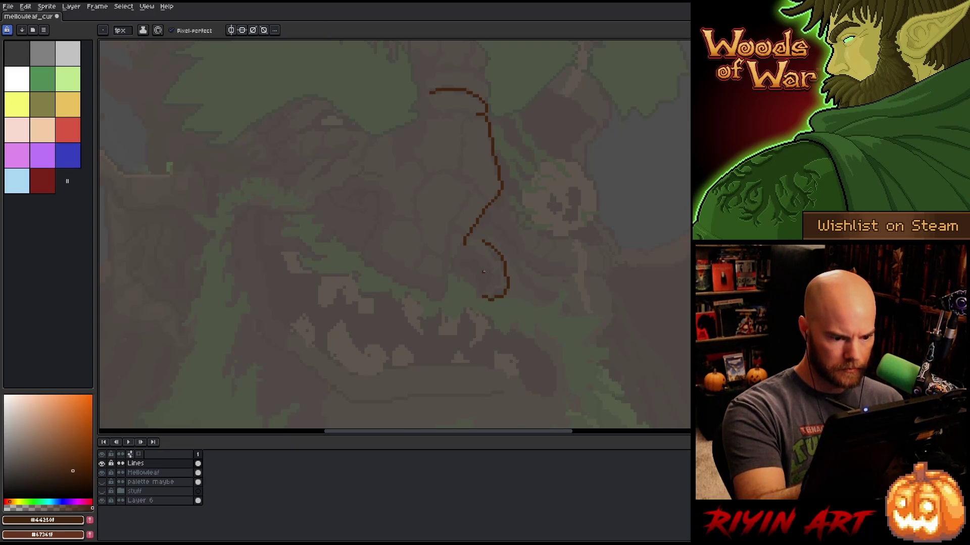
key("ctrl+z")
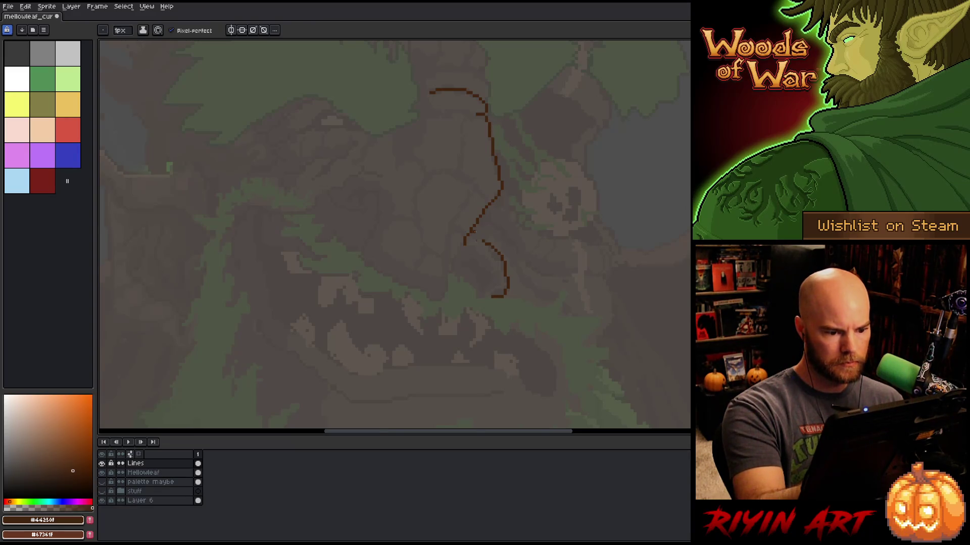
Add small strokes inside and left of the curl, redrawing them until they sit right.
left_click_drag(486, 287, 480, 267)
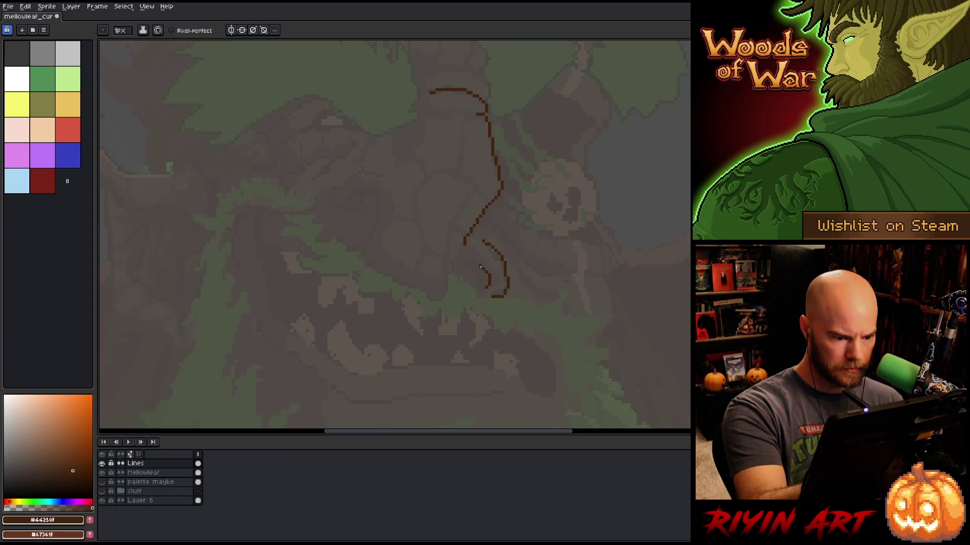
key("e")
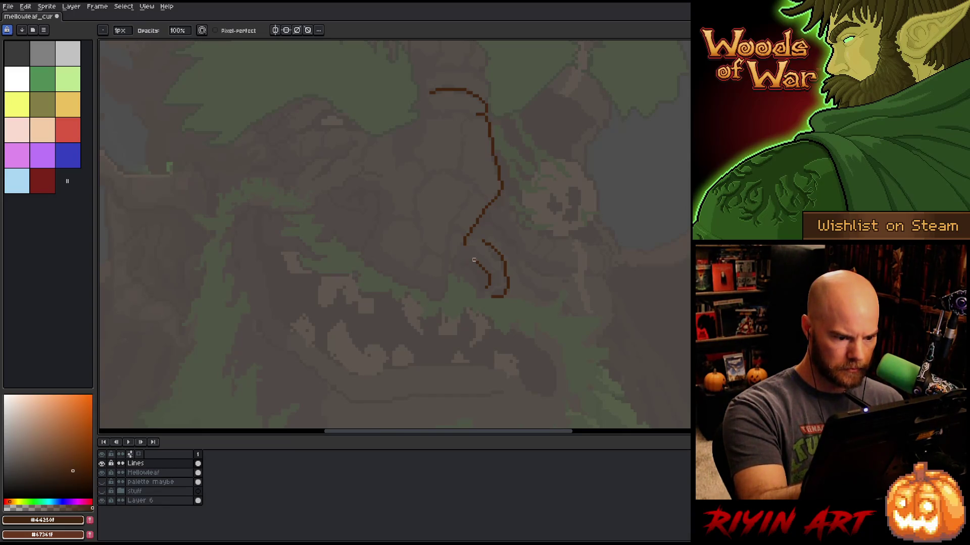
left_click_drag(464, 263, 476, 259)
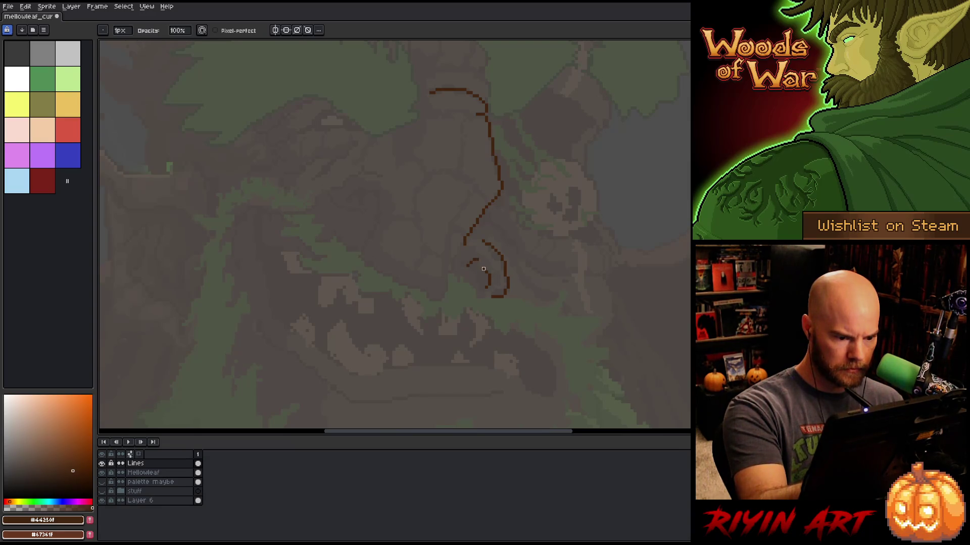
key("b")
key("ctrl+z")
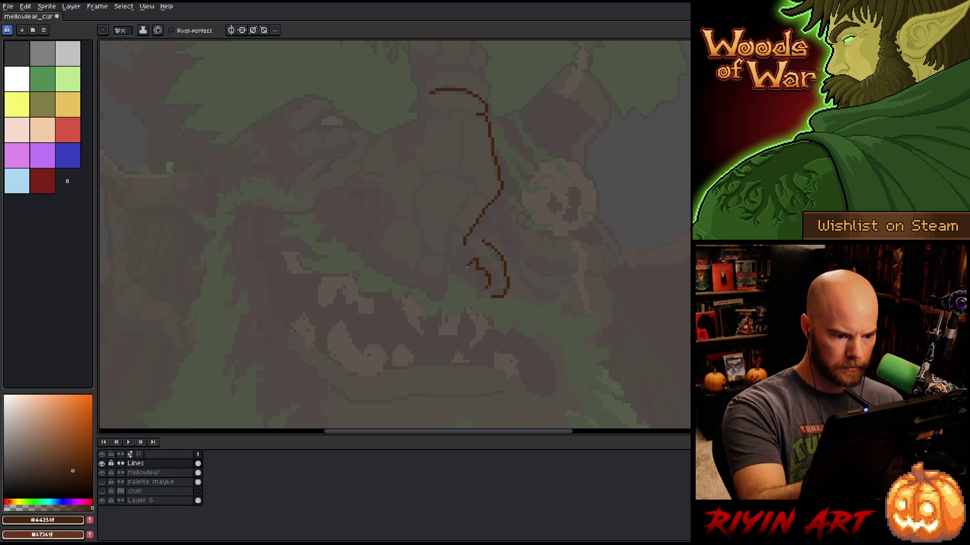
left_click_drag(460, 267, 476, 259)
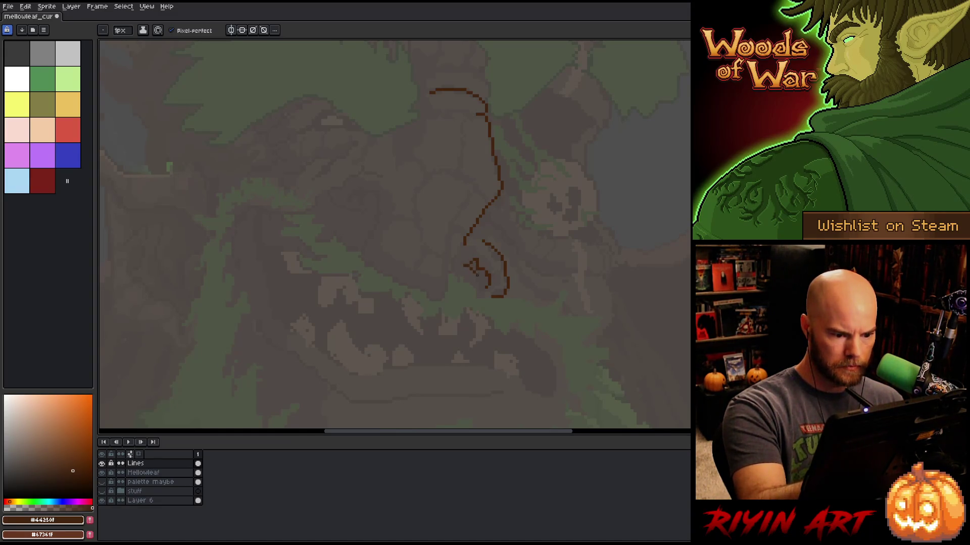
key("ctrl+z")
mouse_move(470, 266)
left_mouse_down()
mouse_move(485, 286)
mouse_move(471, 268)
left_mouse_up()
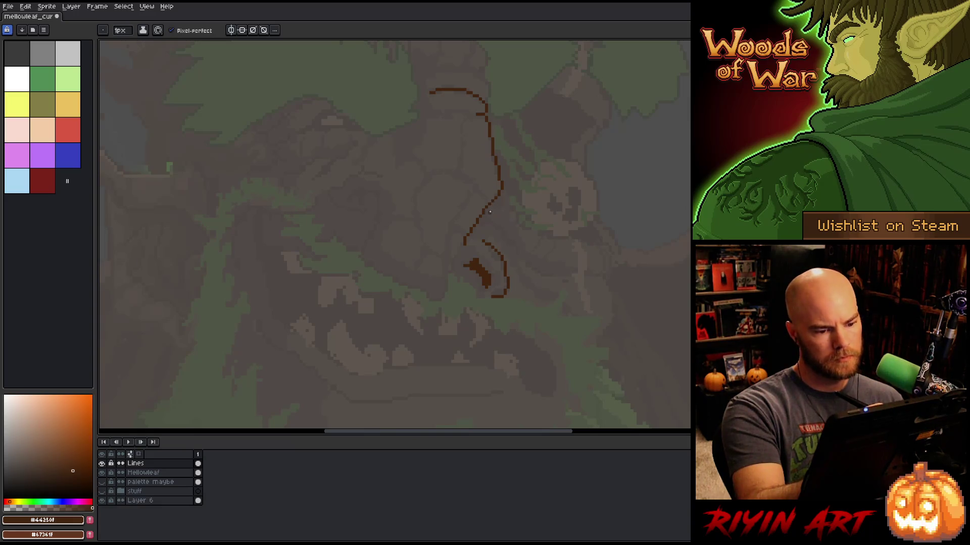
Extend the brown line further down below the curl.
key("e")
key("b")
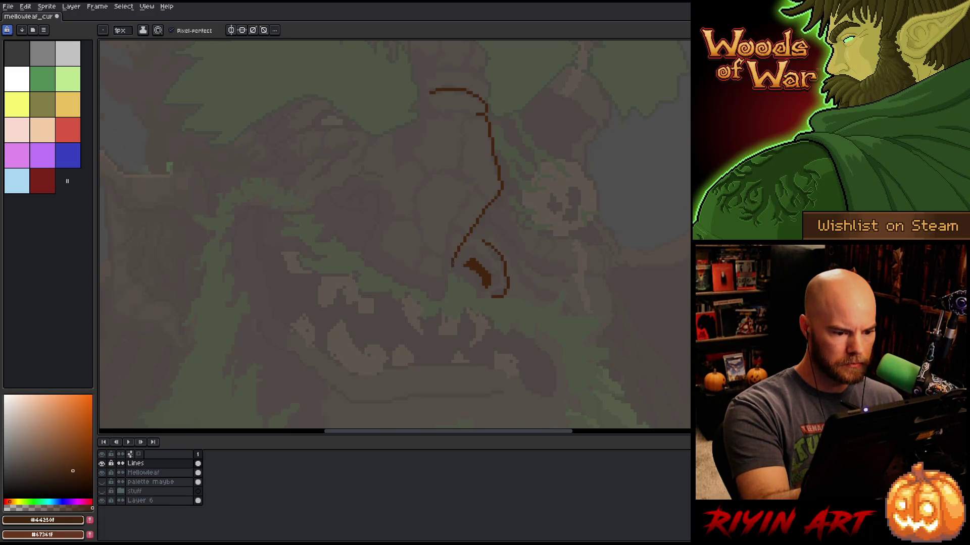
left_click_drag(451, 269, 446, 288)
Curve the line's lower end left and up, filling its hooked top into a solid eye blob.
left_click_drag(439, 293, 397, 282)
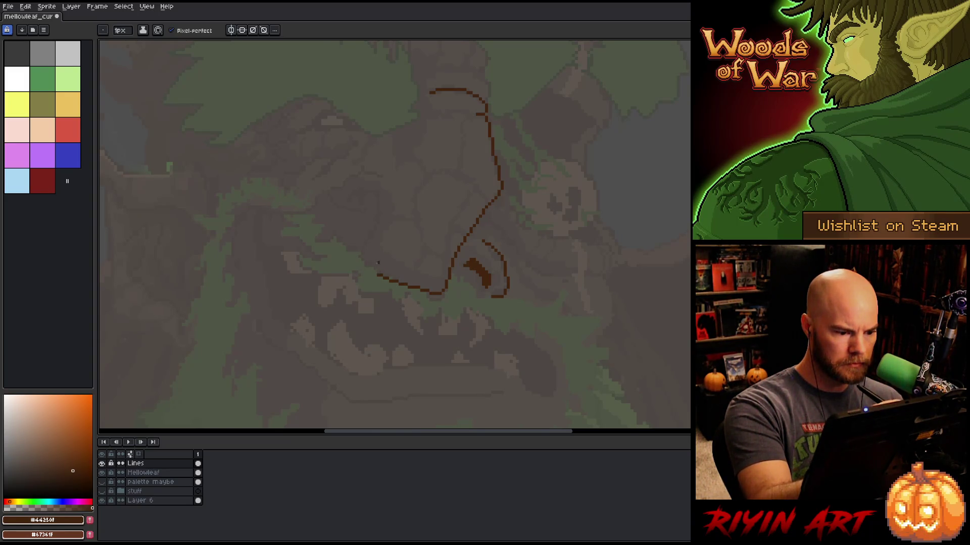
left_click_drag(379, 268, 370, 268)
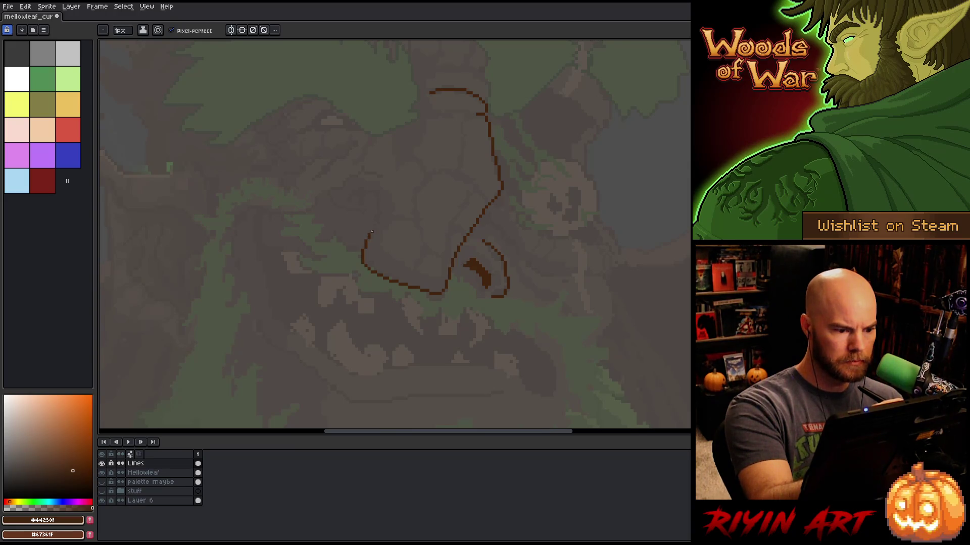
left_click_drag(375, 223, 379, 200)
key("ctrl+z")
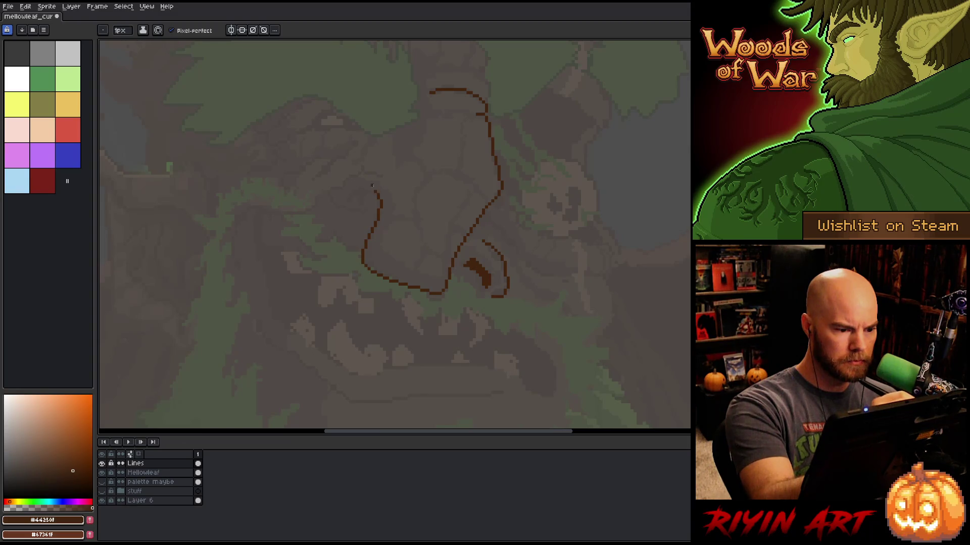
left_click_drag(379, 196, 357, 189)
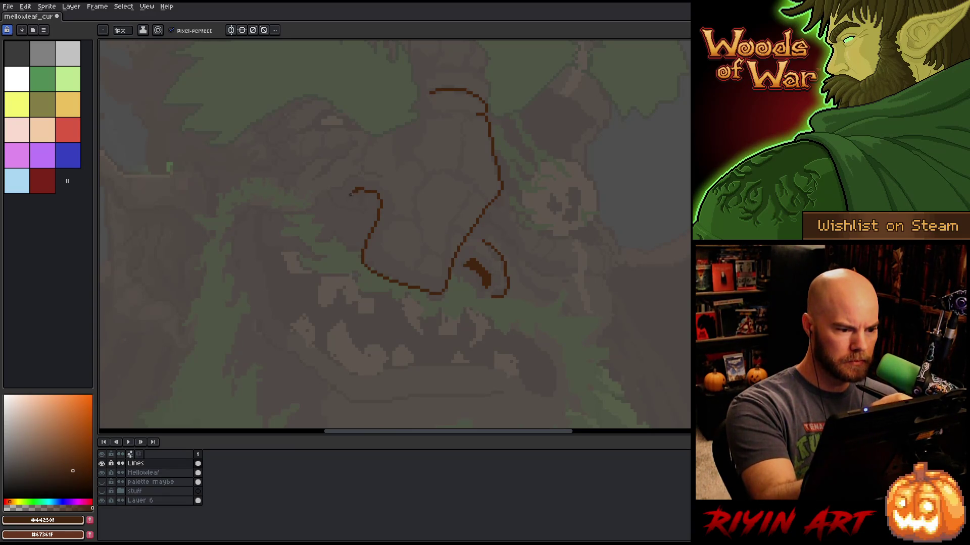
left_click_drag(354, 191, 347, 201)
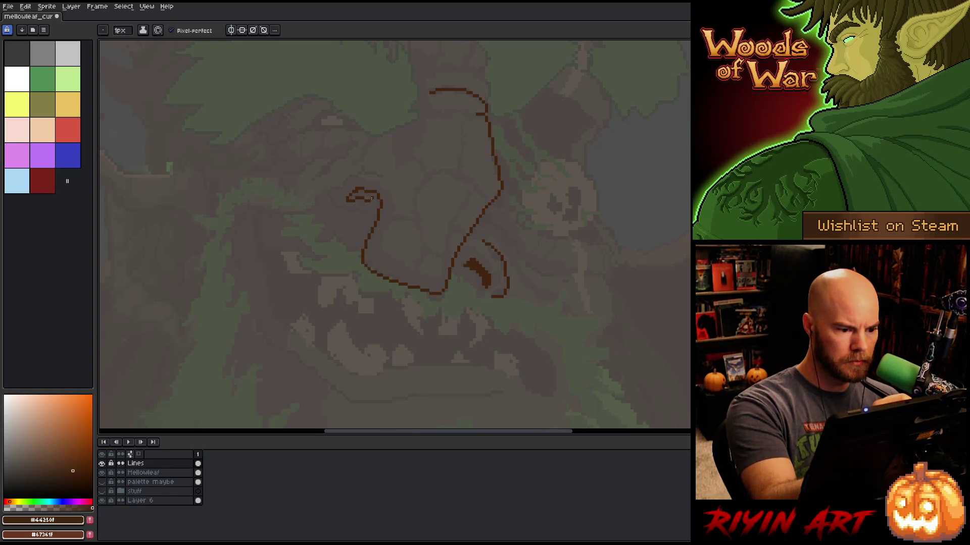
left_click_drag(374, 195, 354, 197)
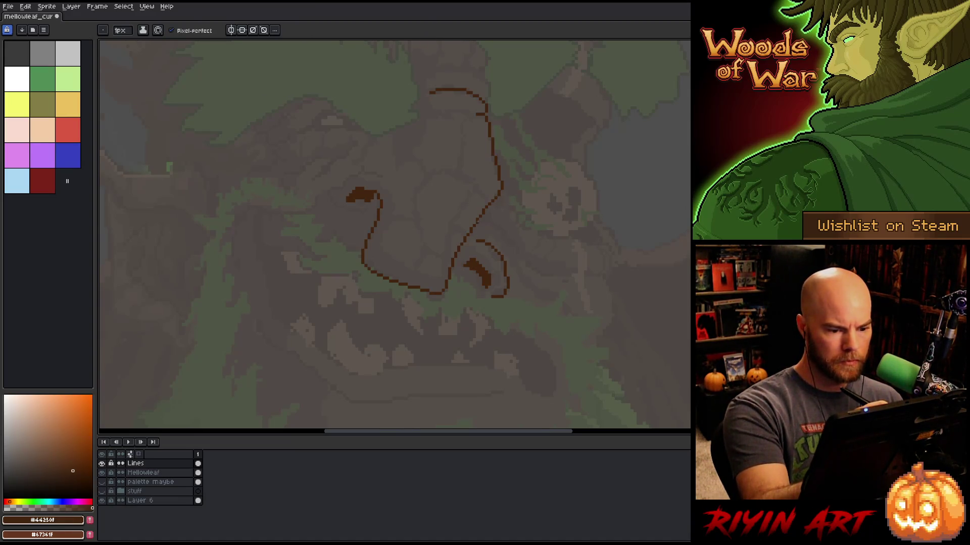
Trim the upper tip of the right curve with the eraser.
left_click_drag(477, 241, 480, 235)
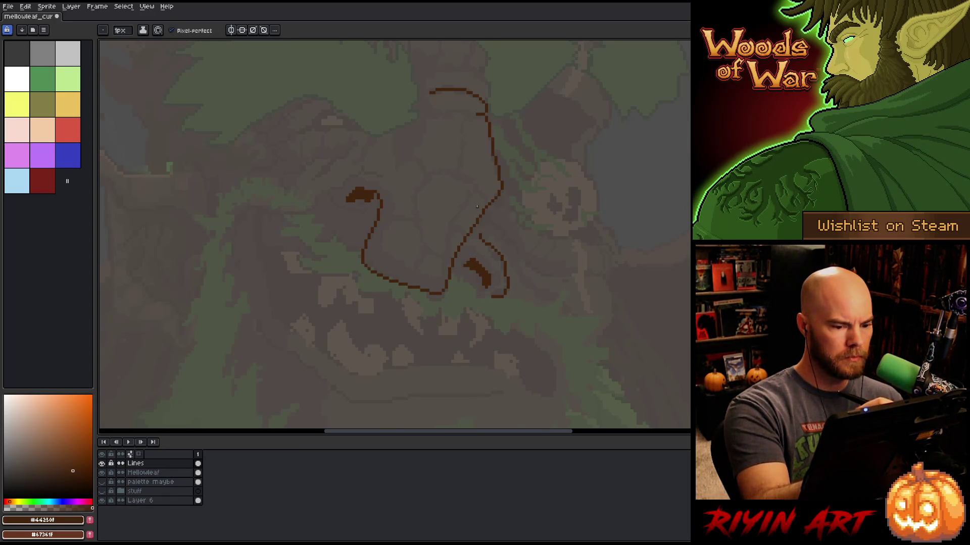
key("e")
left_click_drag(480, 235, 484, 247)
key("b")
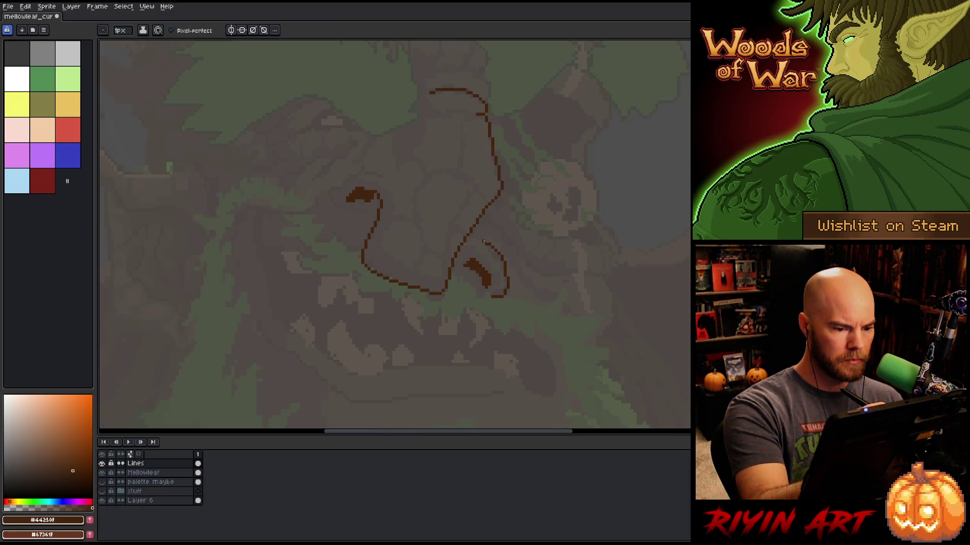
key("e")
left_click_drag(484, 237, 485, 242)
key("b")
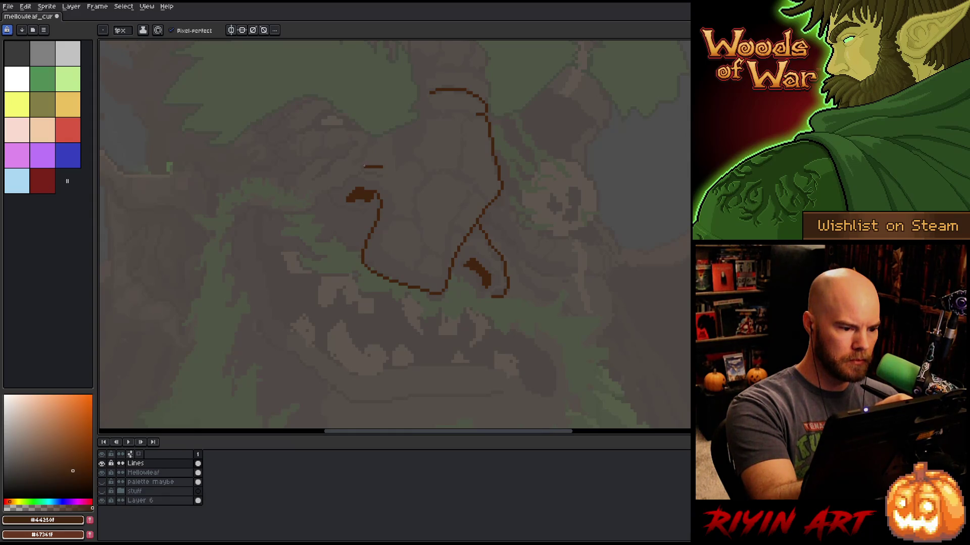
Arc a curve over the left eye and close it down toward the eye blob.
mouse_move(365, 167)
left_mouse_down()
mouse_move(341, 174)
mouse_move(329, 202)
left_mouse_up()
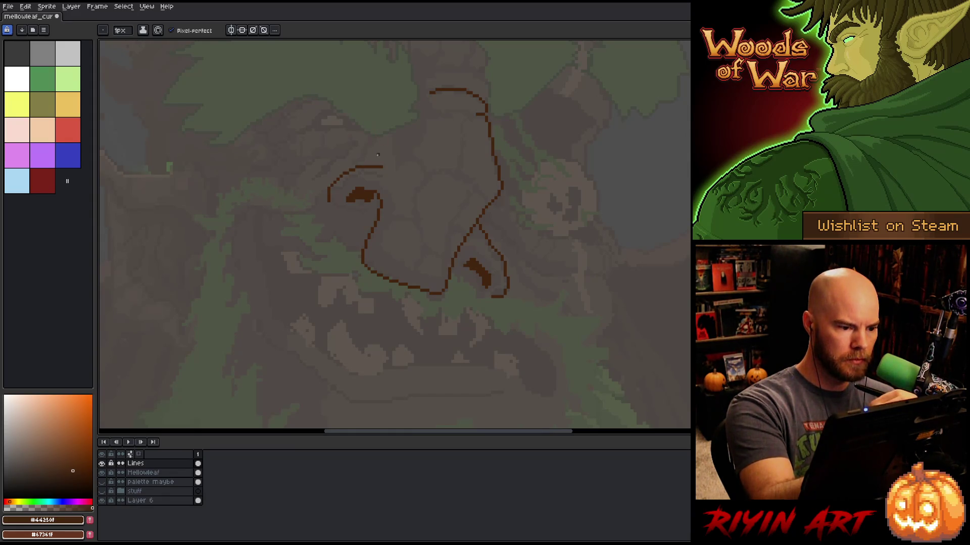
key("ctrl+z")
mouse_move(382, 166)
left_mouse_down()
mouse_move(347, 162)
mouse_move(329, 192)
left_mouse_up()
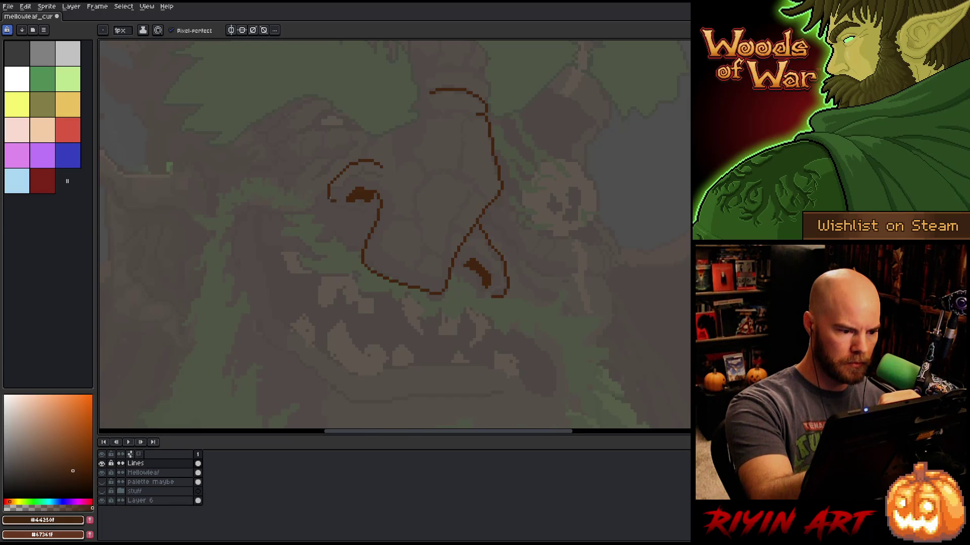
key("e")
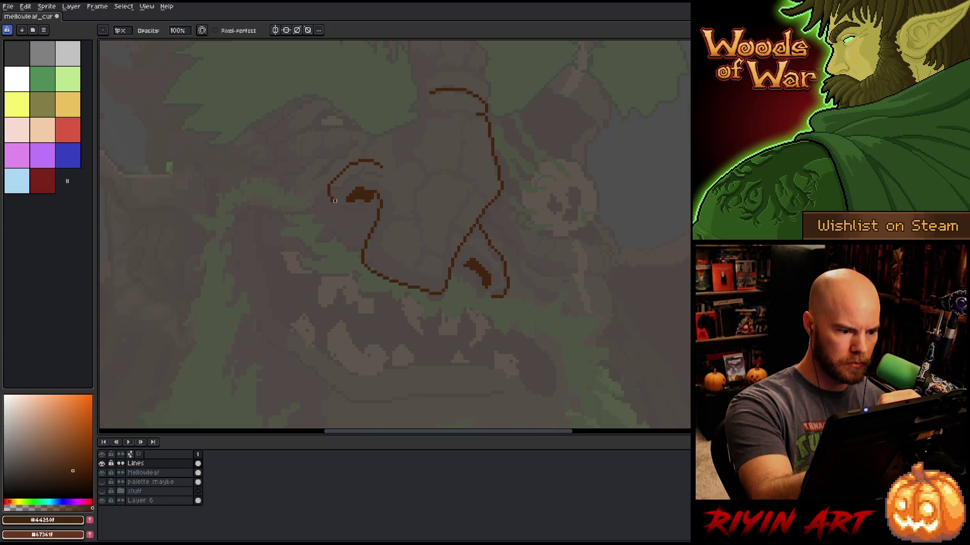
key("b")
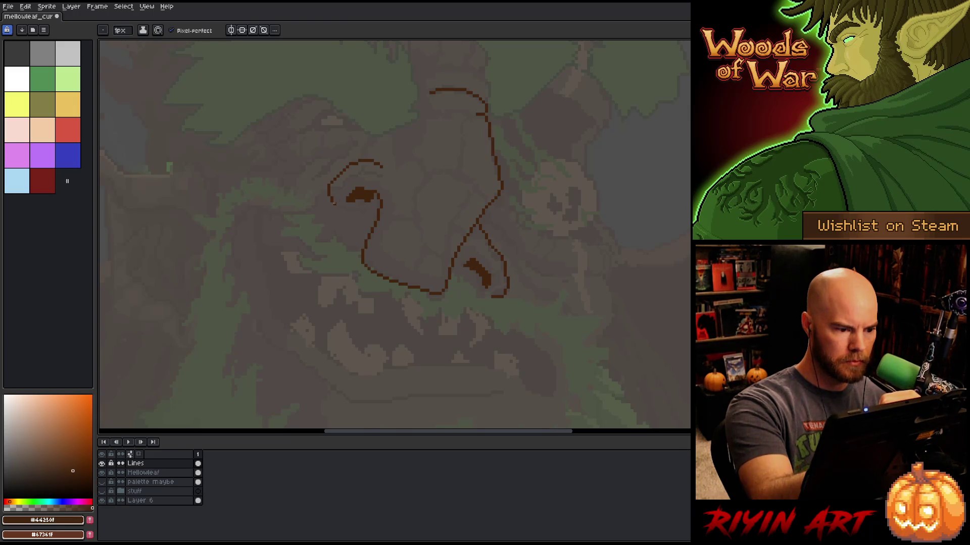
left_click_drag(338, 206, 347, 200)
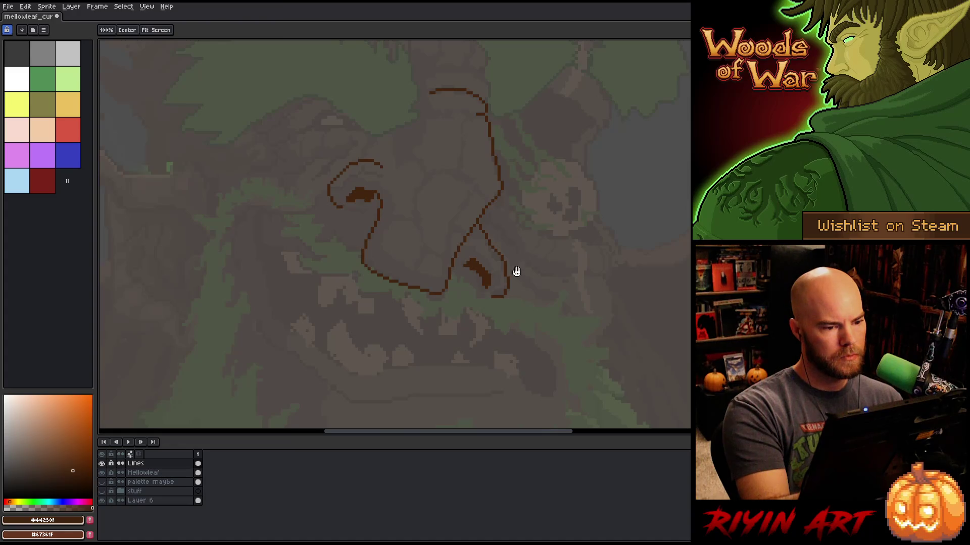
Draw a line across the top of the nose bridge, bending down at the right and rising upward.
mouse_move(516, 273)
left_mouse_down()
mouse_move(459, 316)
mouse_move(454, 361)
left_mouse_up()
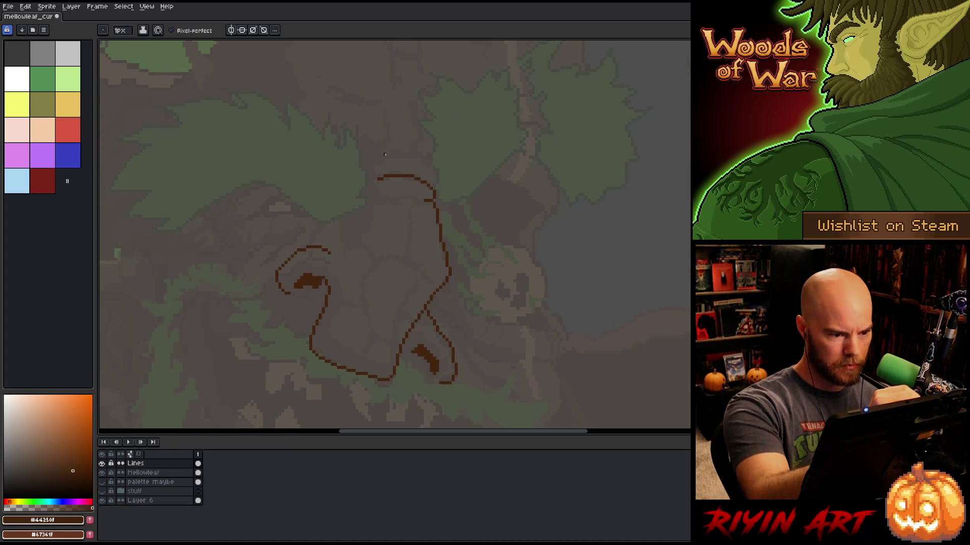
left_click_drag(381, 163, 381, 159)
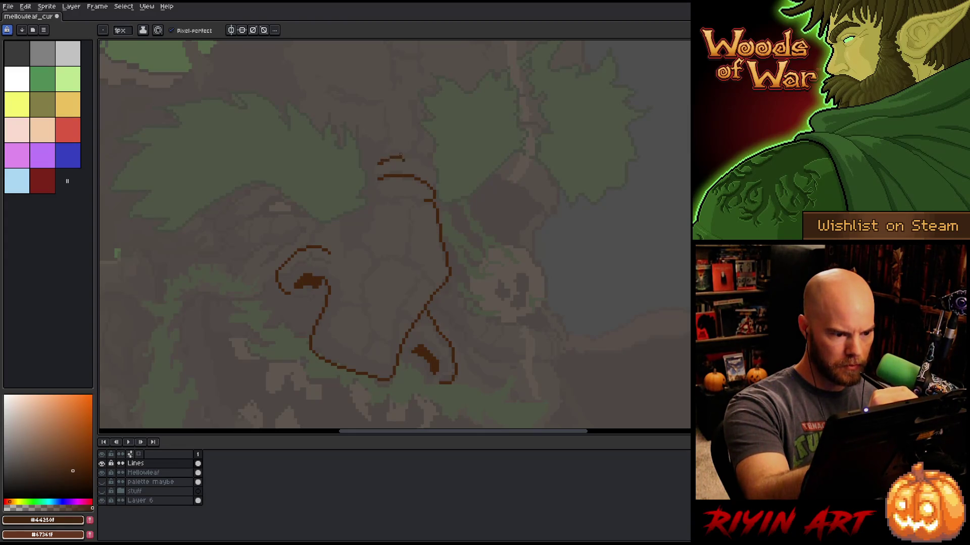
left_click_drag(391, 159, 424, 160)
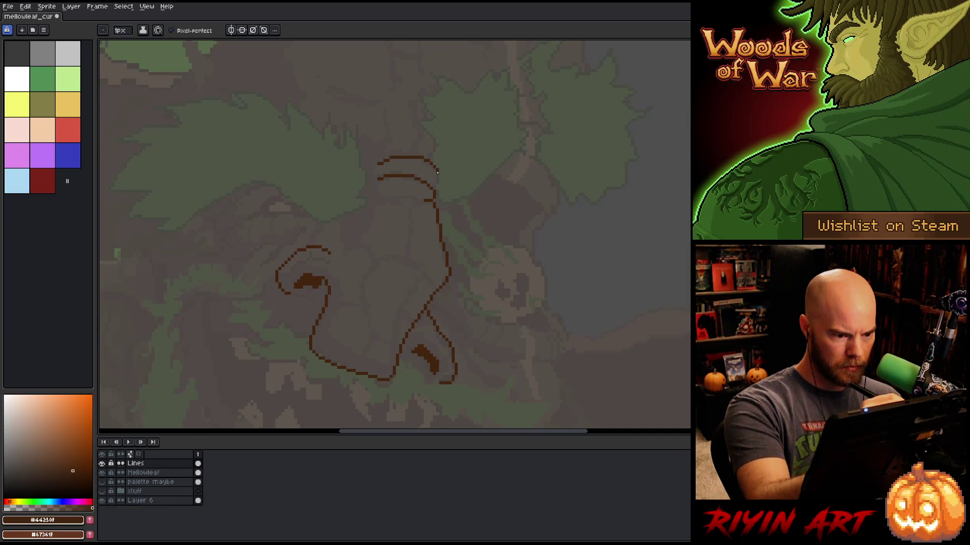
left_click_drag(438, 173, 436, 183)
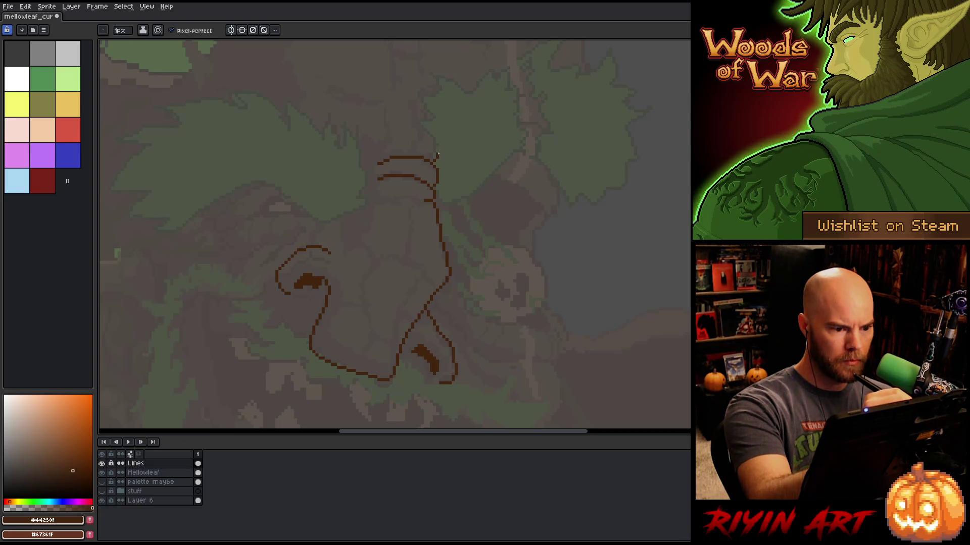
left_click_drag(440, 151, 422, 132)
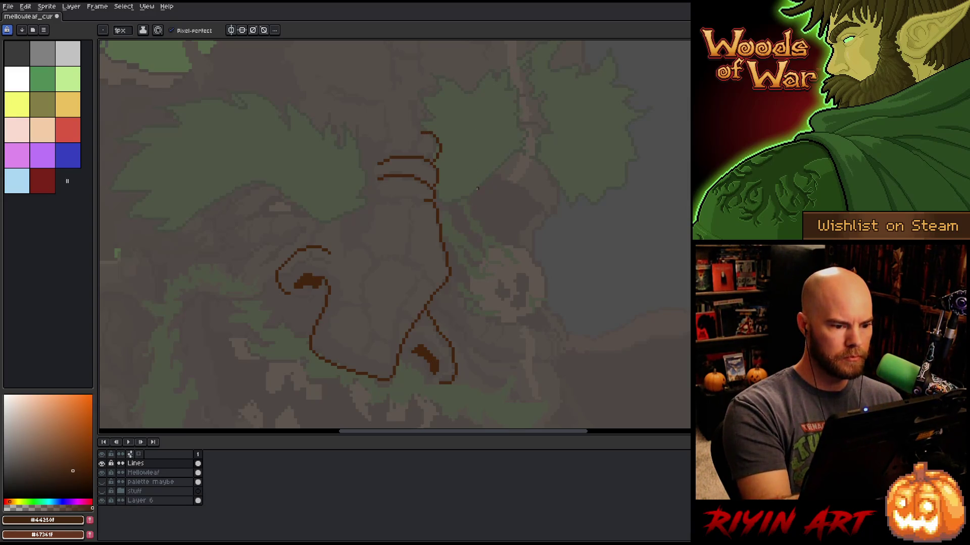
key("e")
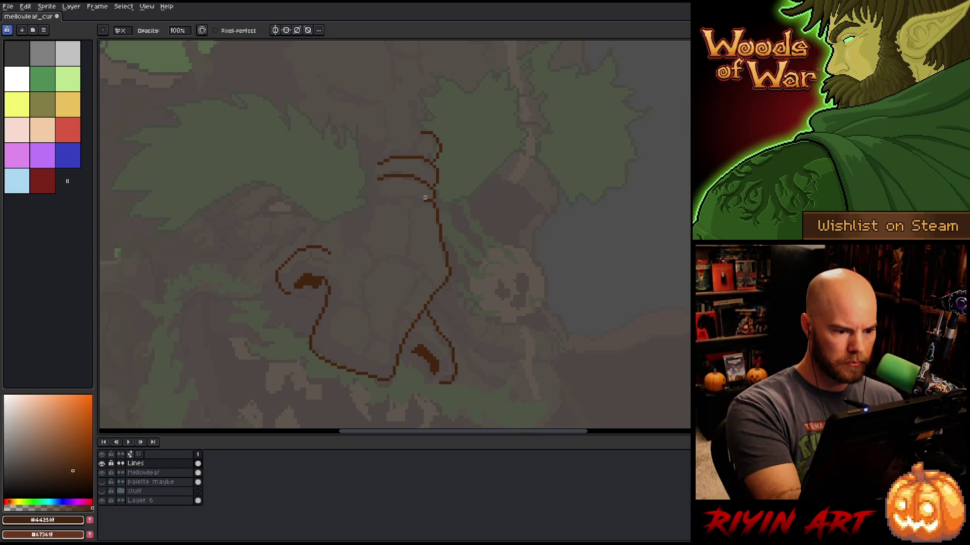
key("b")
key("e")
key("b")
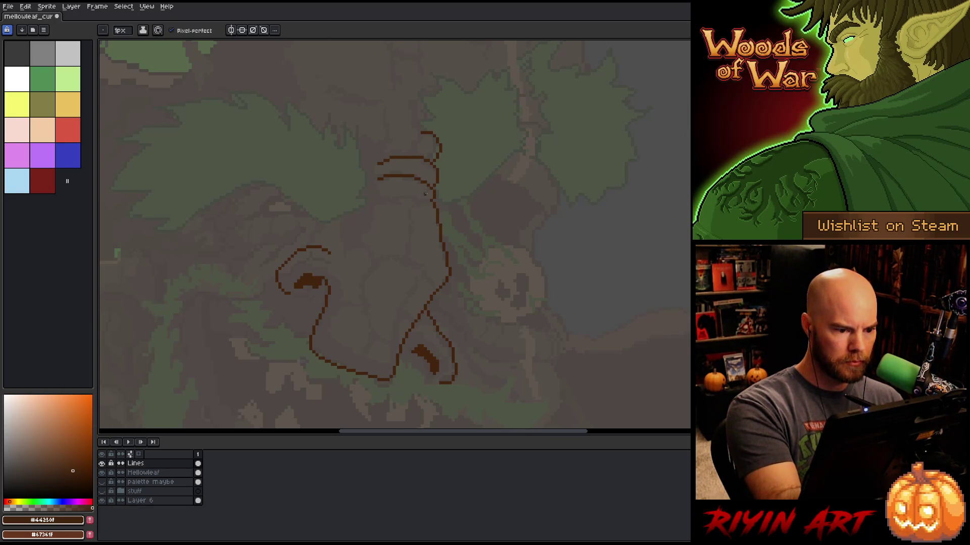
Add a curved wrinkle stroke on the nose and a stroke curving up toward the leaves.
left_click_drag(430, 196, 417, 193)
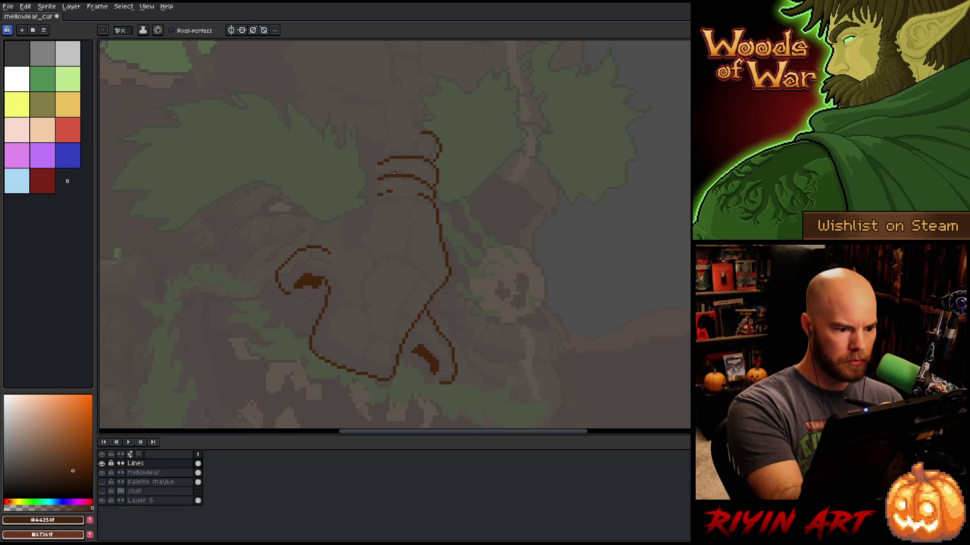
key("ctrl+z")
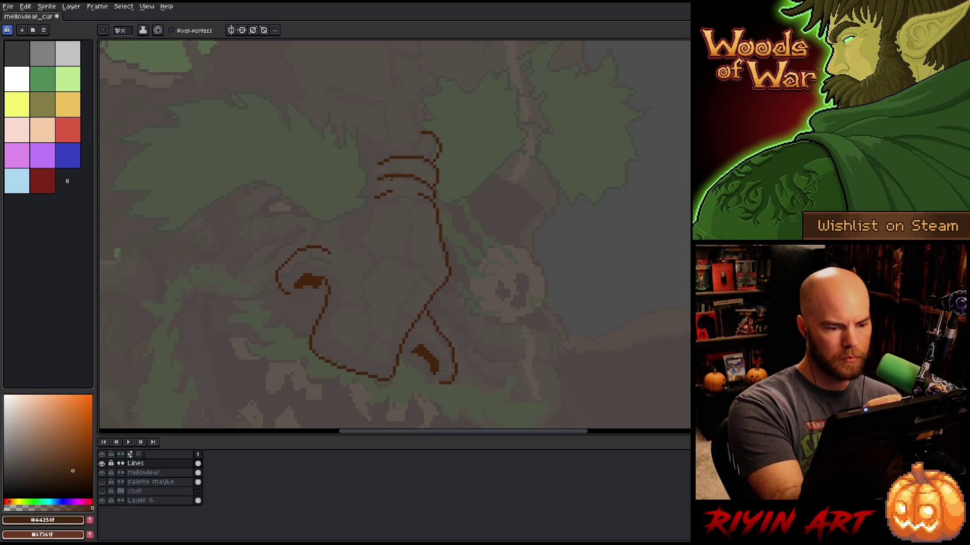
left_click_drag(391, 191, 379, 197)
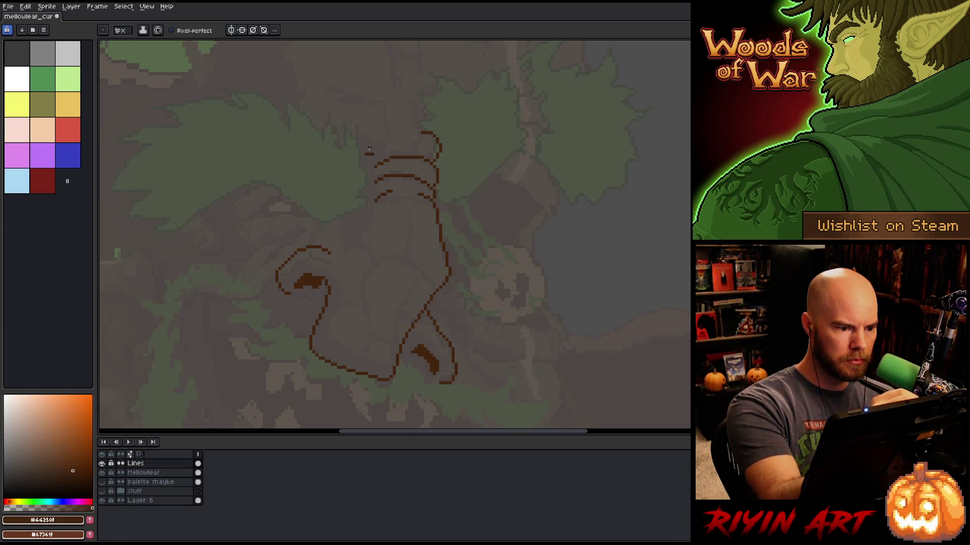
key("ctrl+z")
mouse_move(369, 153)
left_mouse_down()
mouse_move(387, 139)
mouse_move(386, 120)
left_mouse_up()
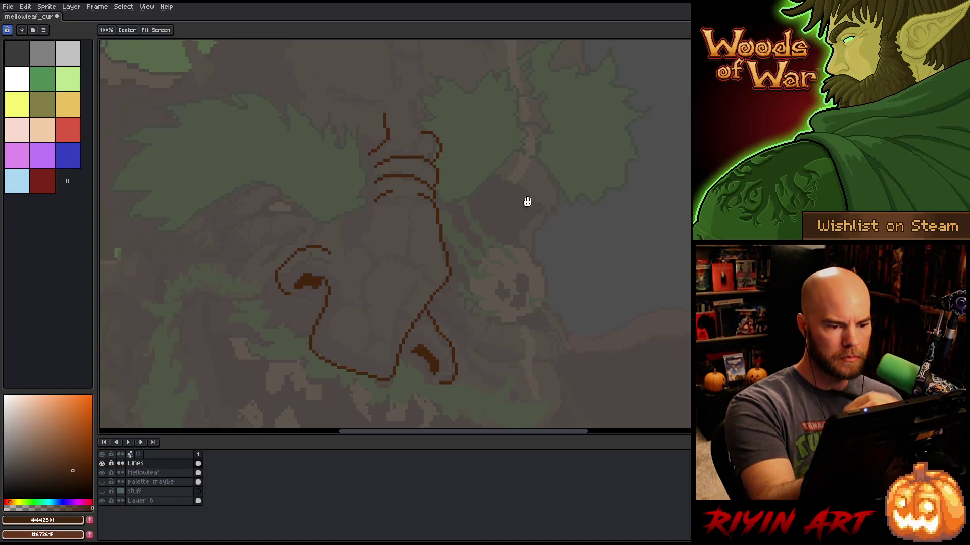
Draw a line from the eye across the cheek and two brow strokes above the left eye.
mouse_move(541, 263)
left_mouse_down()
mouse_move(585, 271)
mouse_move(612, 212)
left_mouse_up()
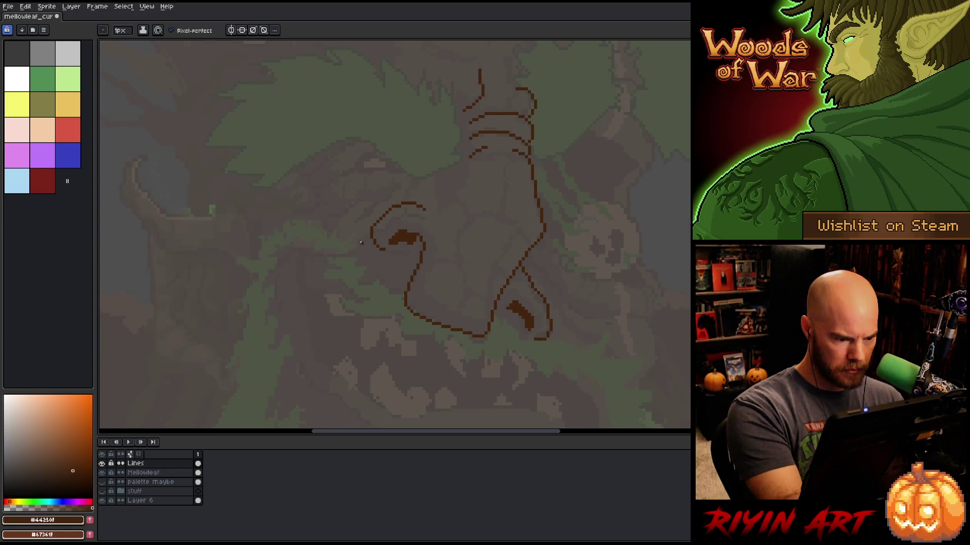
mouse_move(359, 243)
left_mouse_down()
mouse_move(350, 256)
mouse_move(286, 251)
mouse_move(271, 266)
left_mouse_up()
key("e")
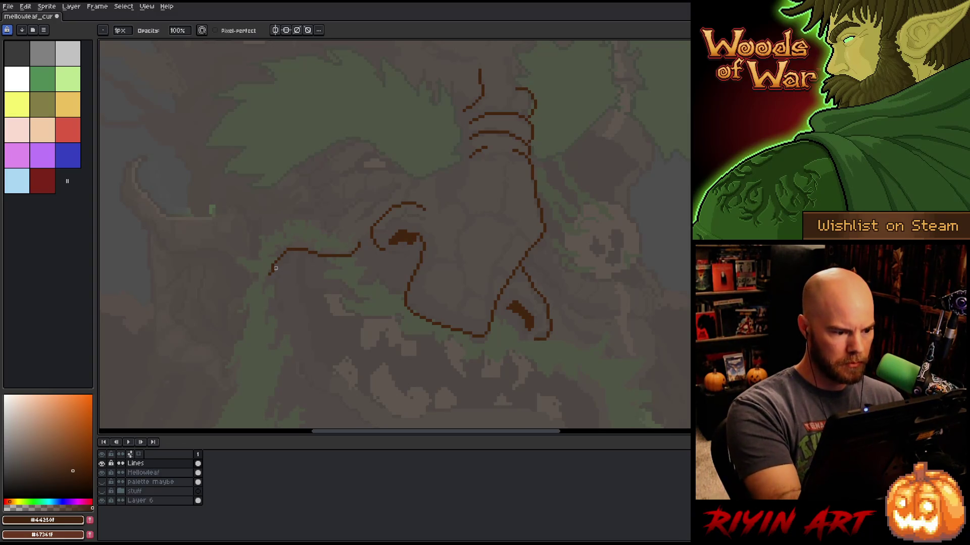
key("b")
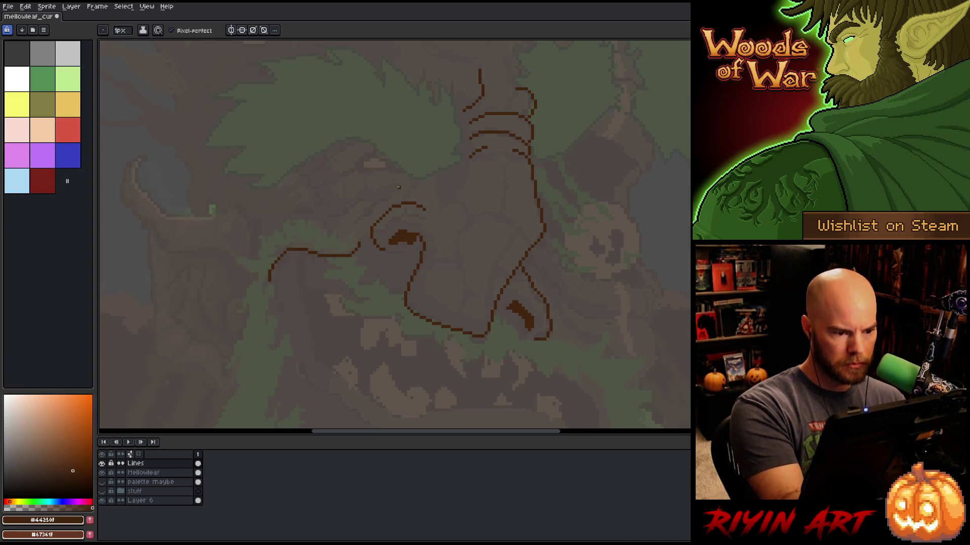
left_click_drag(398, 186, 358, 225)
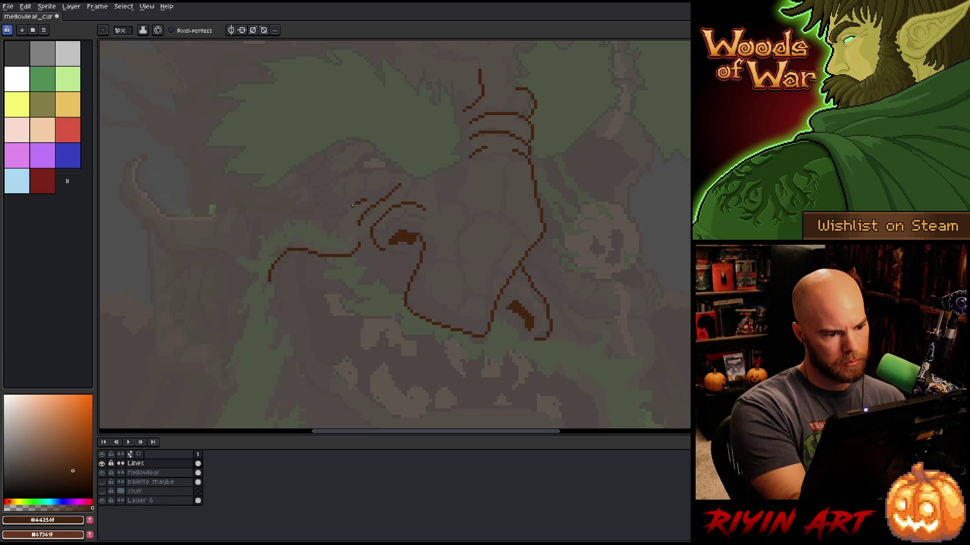
left_click_drag(353, 206, 318, 232)
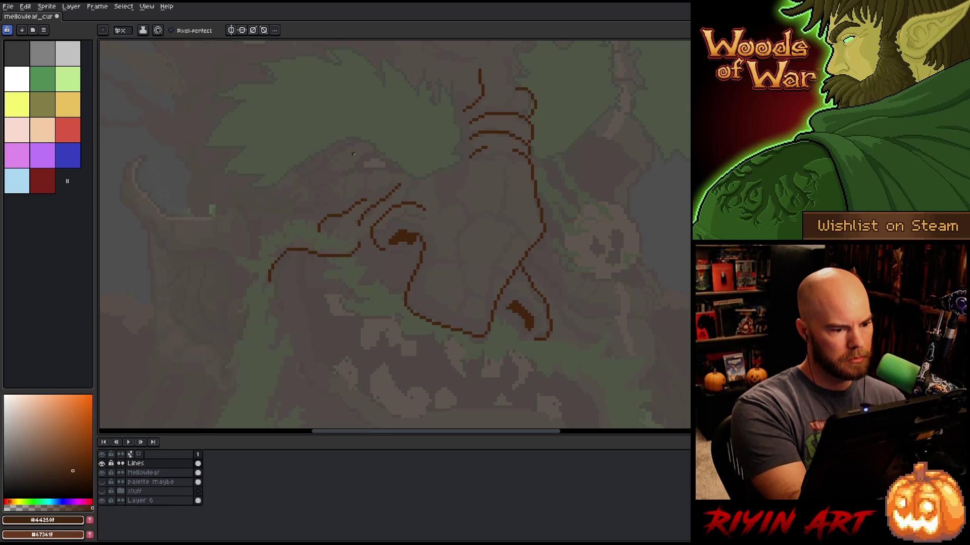
Add an upper-left brow stroke and lengthen the brow line over the left eye.
mouse_move(360, 142)
left_mouse_down()
mouse_move(314, 167)
mouse_move(308, 192)
mouse_move(320, 191)
left_mouse_up()
key("ctrl+z")
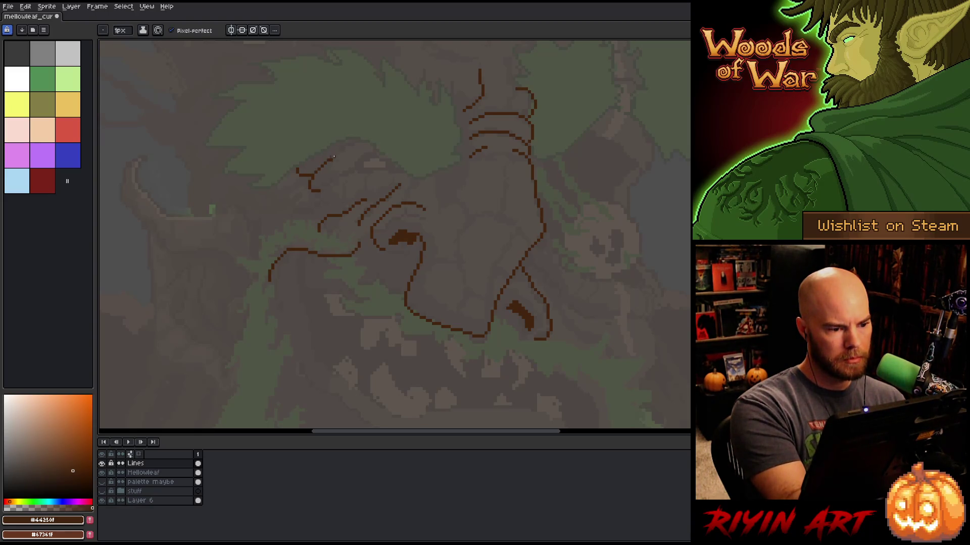
left_click_drag(333, 158, 346, 151)
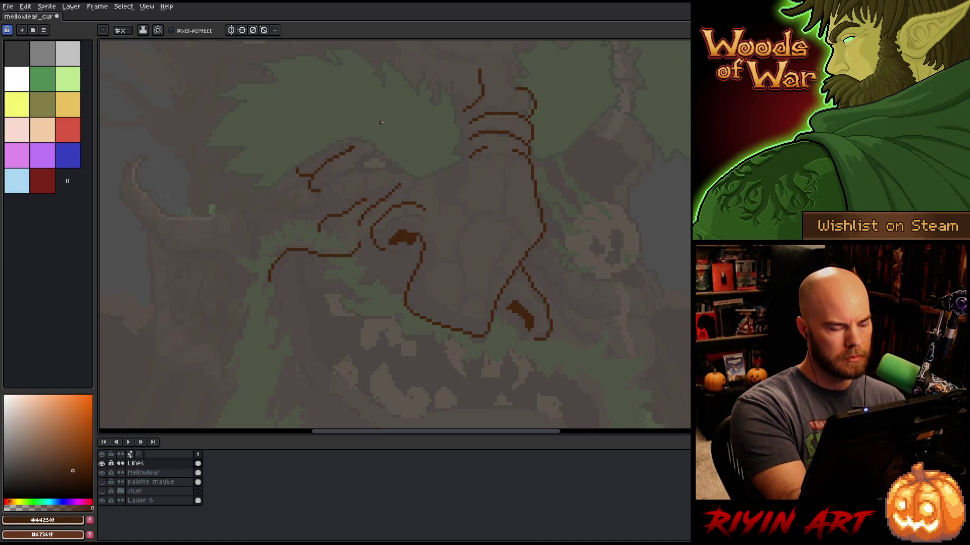
key("e")
key("b")
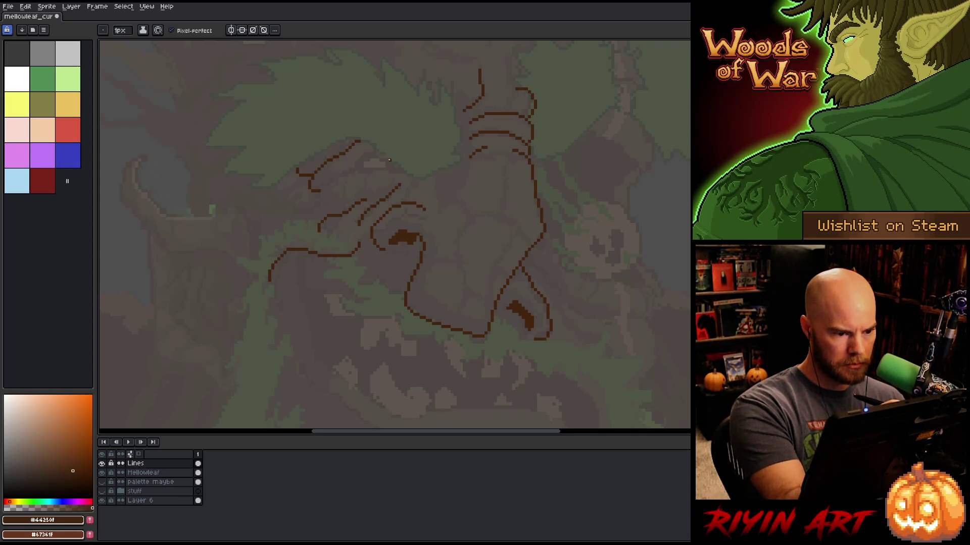
left_click_drag(392, 160, 375, 154)
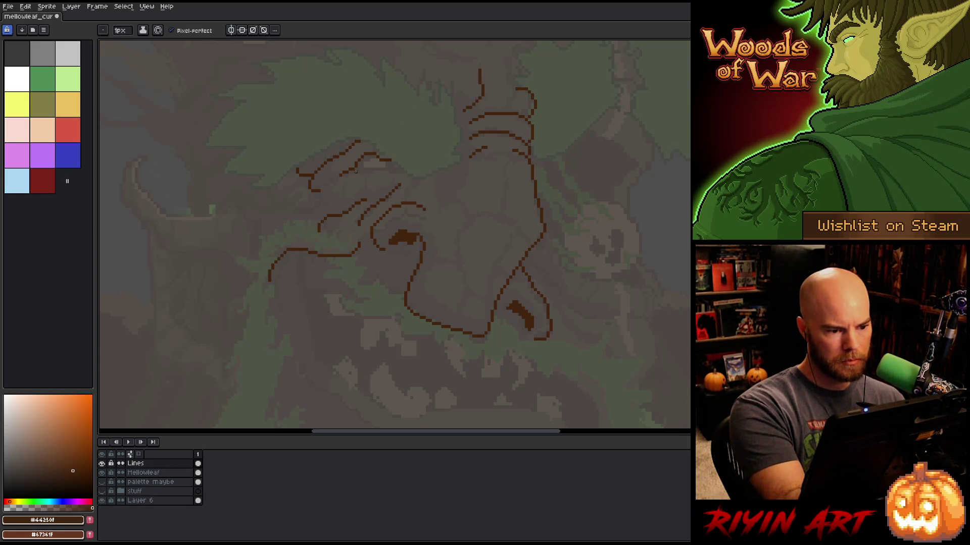
left_click_drag(362, 174, 388, 172)
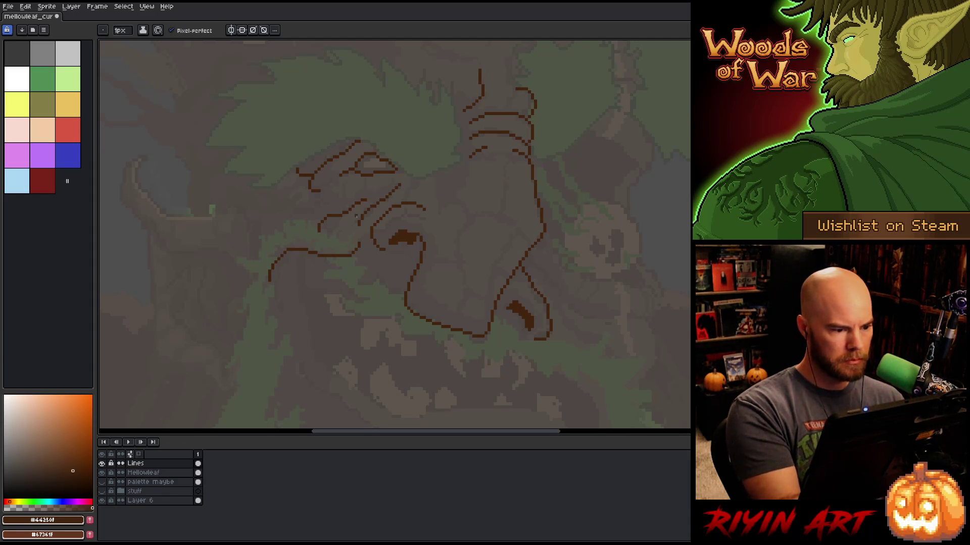
Add two short wrinkle lines on the face's left side, then shift the view up slightly.
left_click_drag(293, 213, 308, 211)
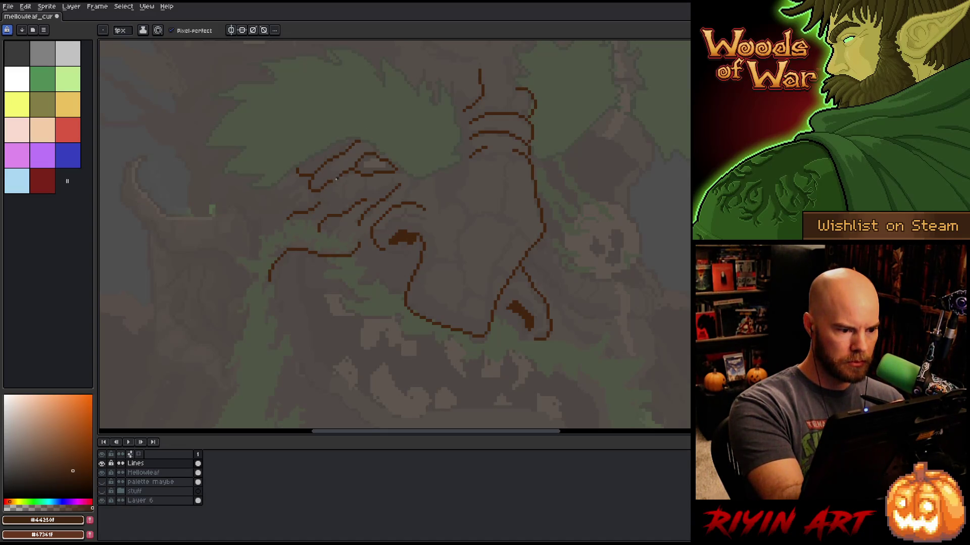
key("e")
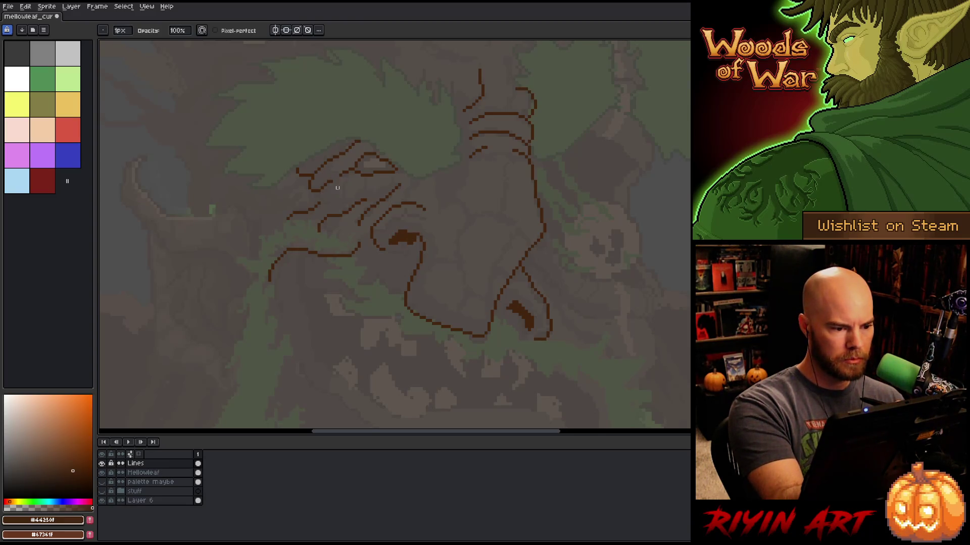
key("b")
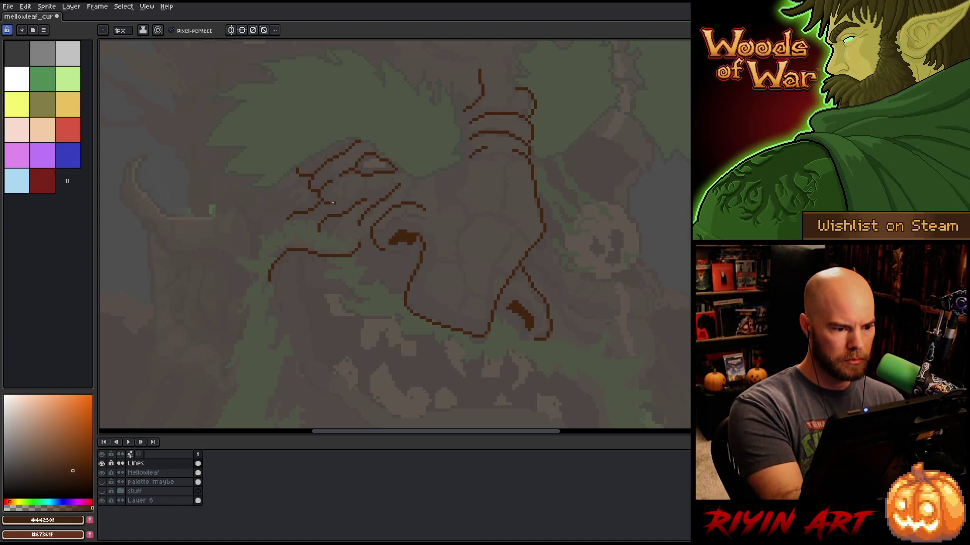
left_click_drag(341, 199, 332, 201)
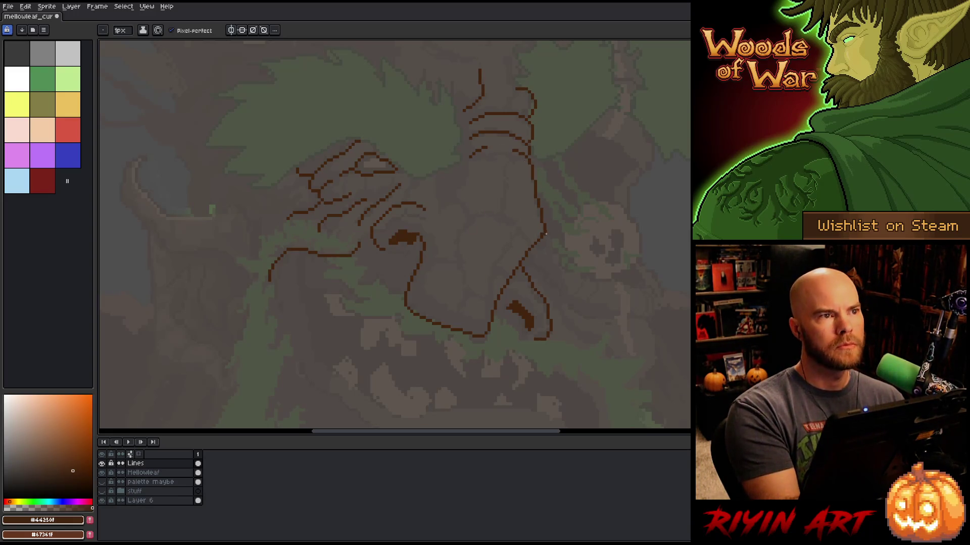
mouse_move(525, 255)
left_mouse_down()
mouse_move(512, 267)
mouse_move(509, 252)
left_mouse_up()
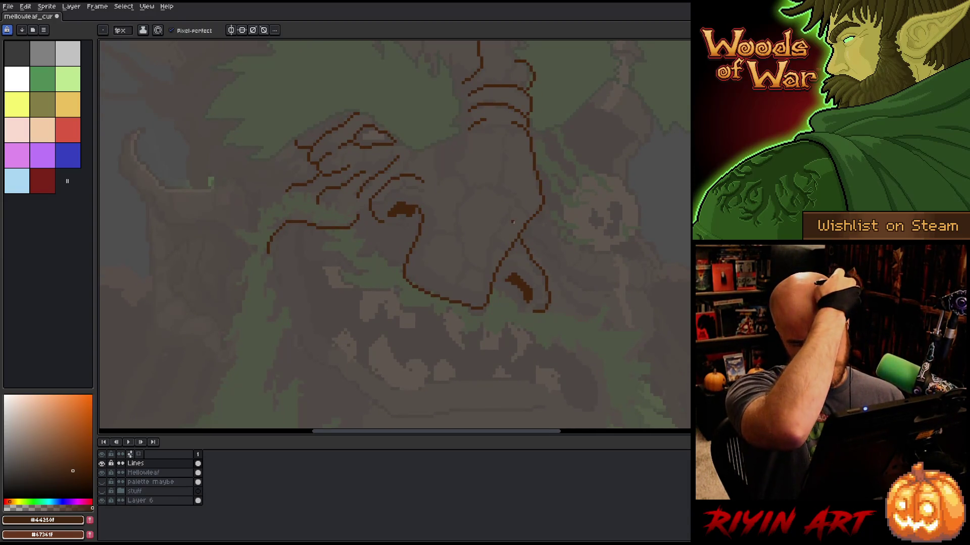
Draw the outer hook arc curving right and down above the skull shape.
mouse_move(513, 220)
left_mouse_down()
mouse_move(500, 313)
mouse_move(514, 244)
left_mouse_up()
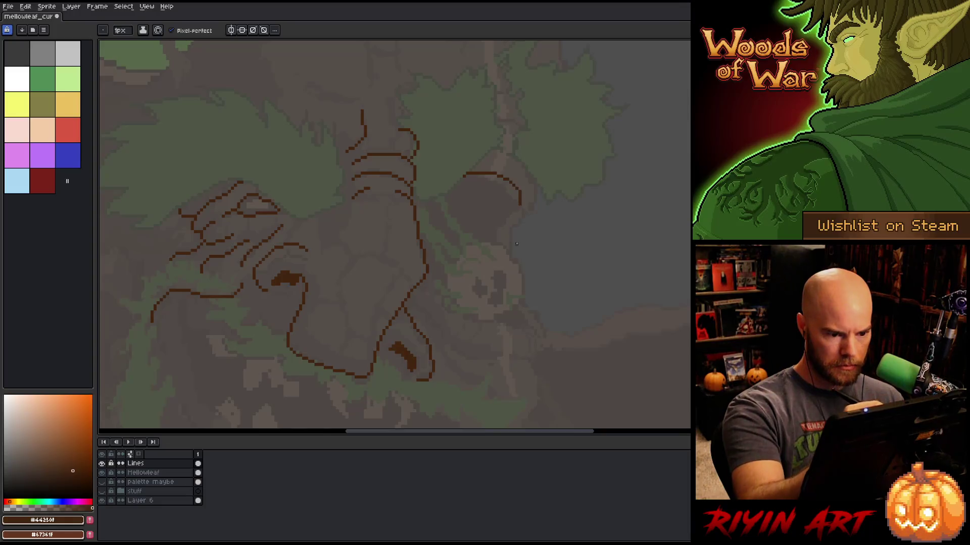
mouse_move(505, 148)
left_mouse_down()
mouse_move(525, 161)
mouse_move(542, 200)
mouse_move(519, 224)
mouse_move(513, 265)
mouse_move(510, 253)
left_mouse_up()
key("e")
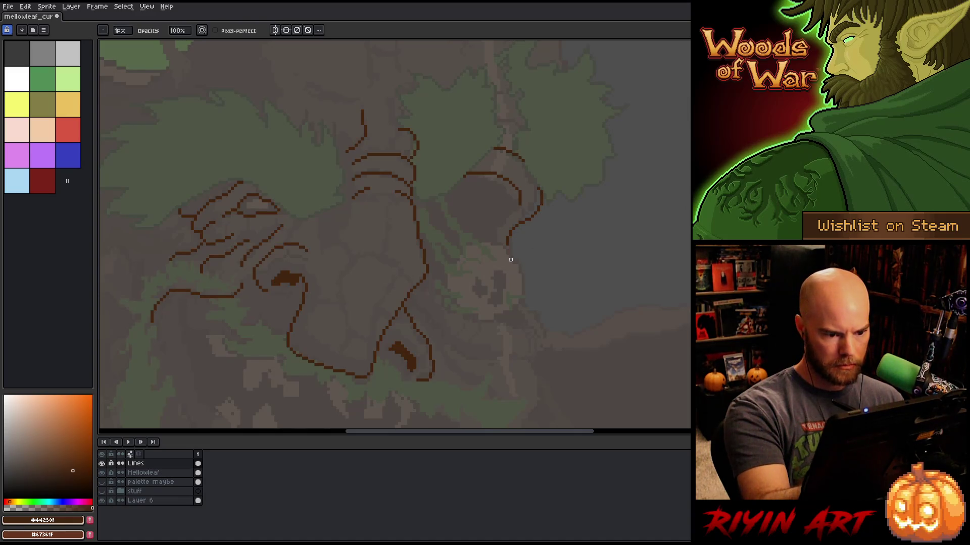
key("b")
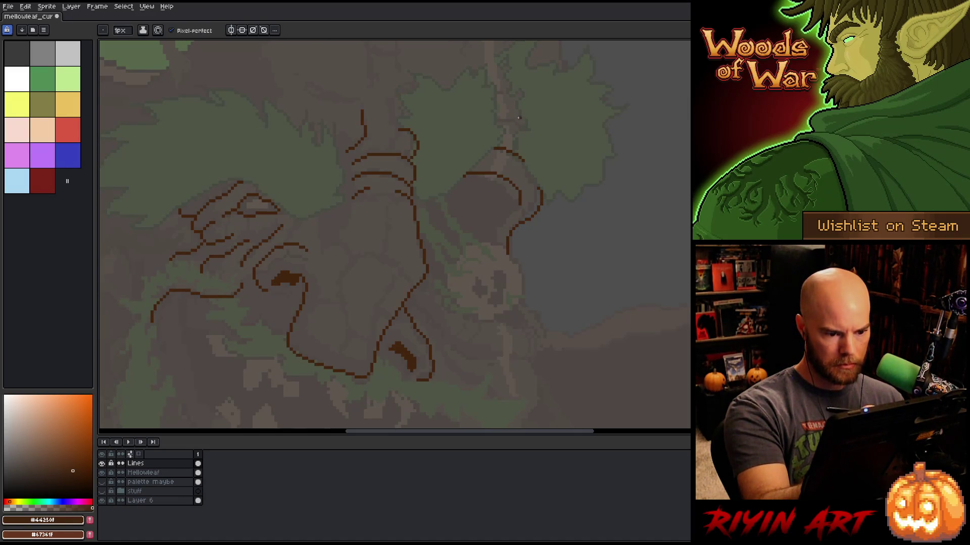
key("ctrl+z")
left_click_drag(509, 247, 510, 261)
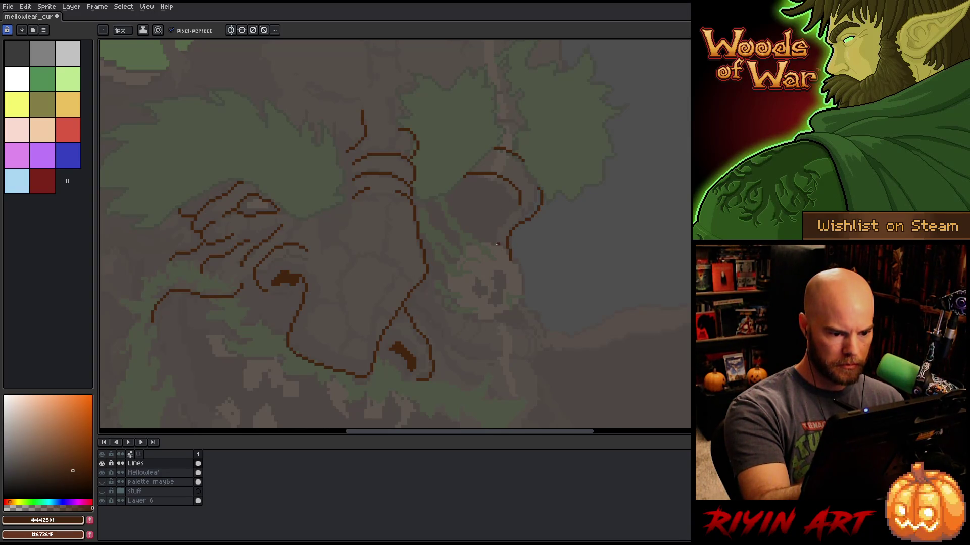
Draw the hook's inner line and join it to the outer line at the top.
left_click_drag(495, 242, 495, 231)
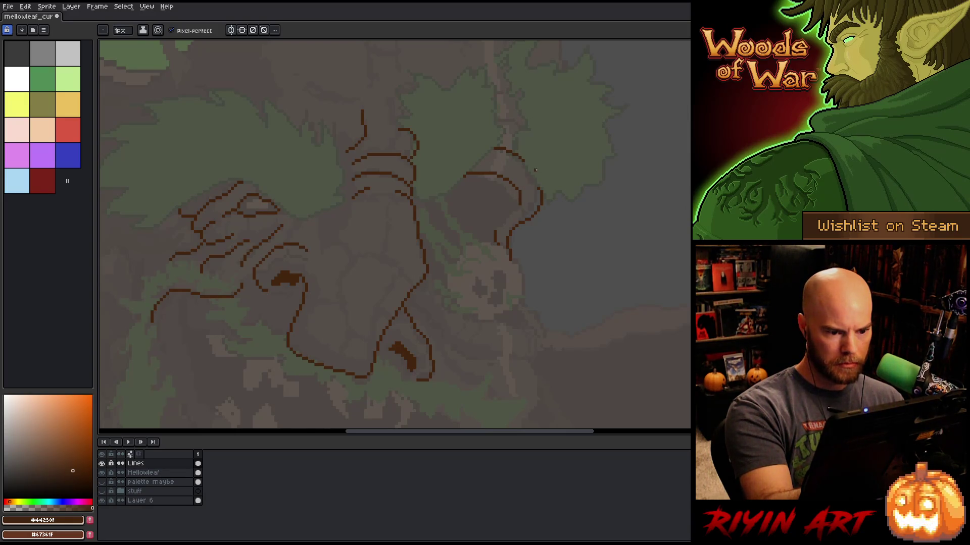
left_click_drag(516, 201, 495, 231)
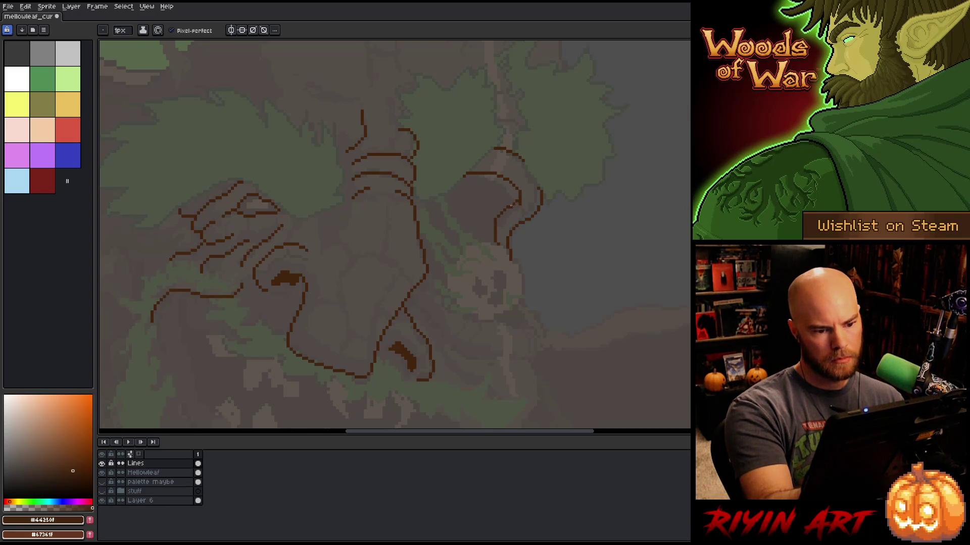
left_click_drag(507, 206, 515, 202)
key("e")
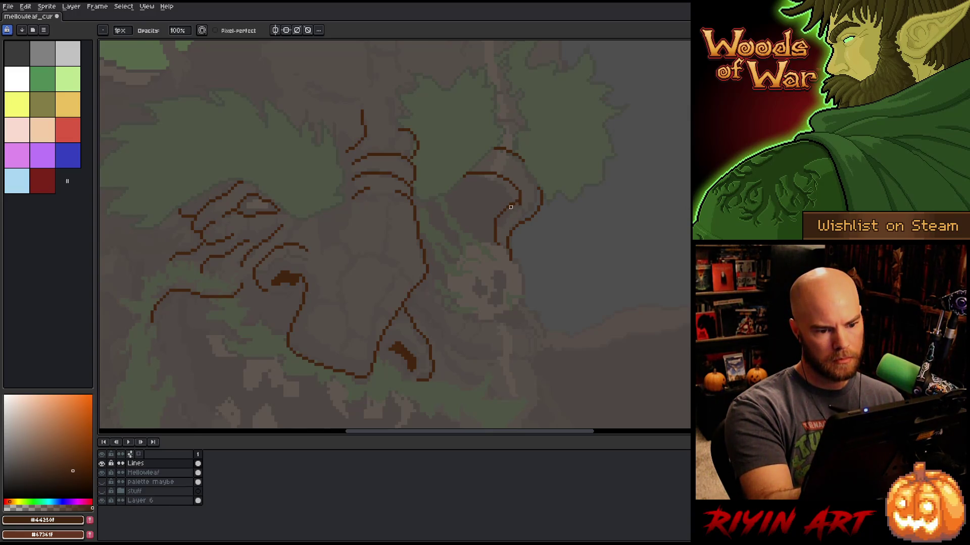
key("b")
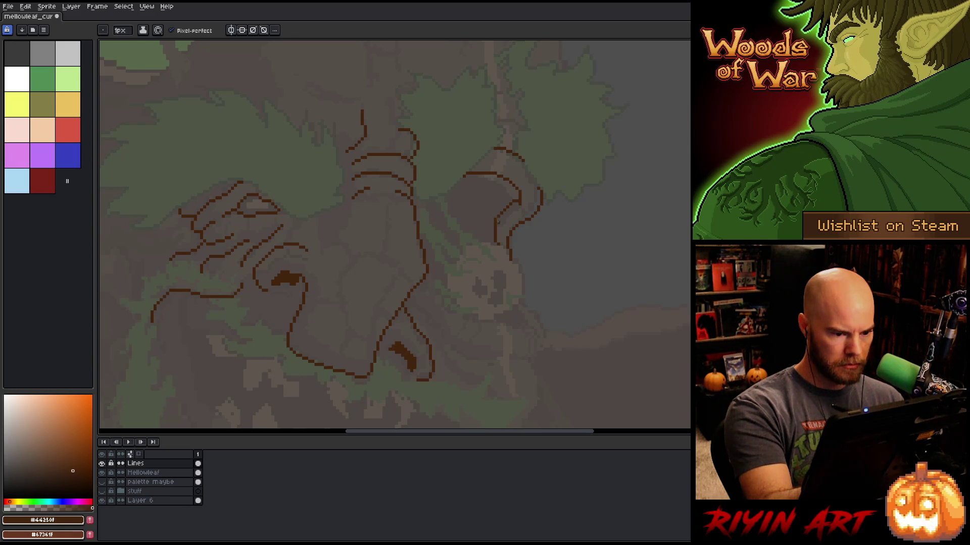
key("ctrl+z")
left_click_drag(494, 217, 491, 230)
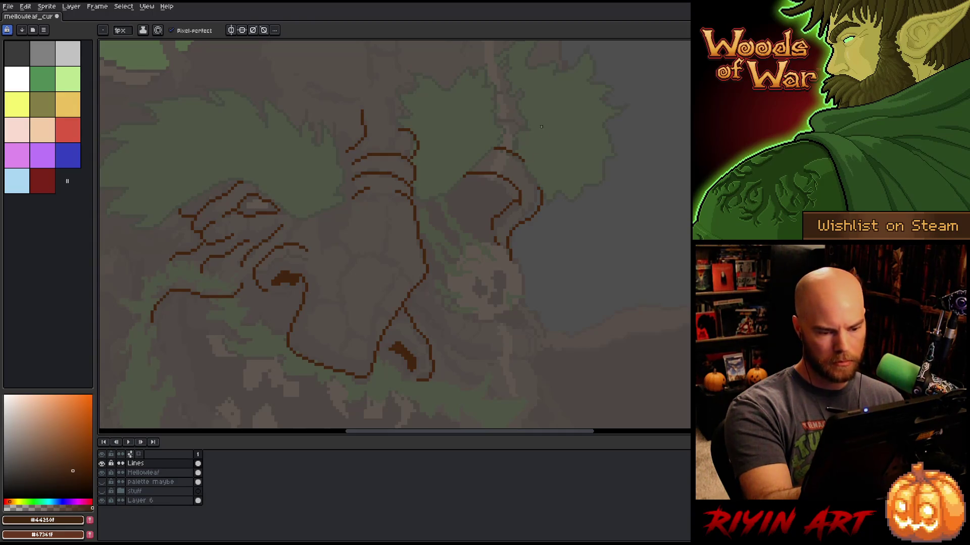
key("ctrl+z")
left_click_drag(495, 218, 494, 236)
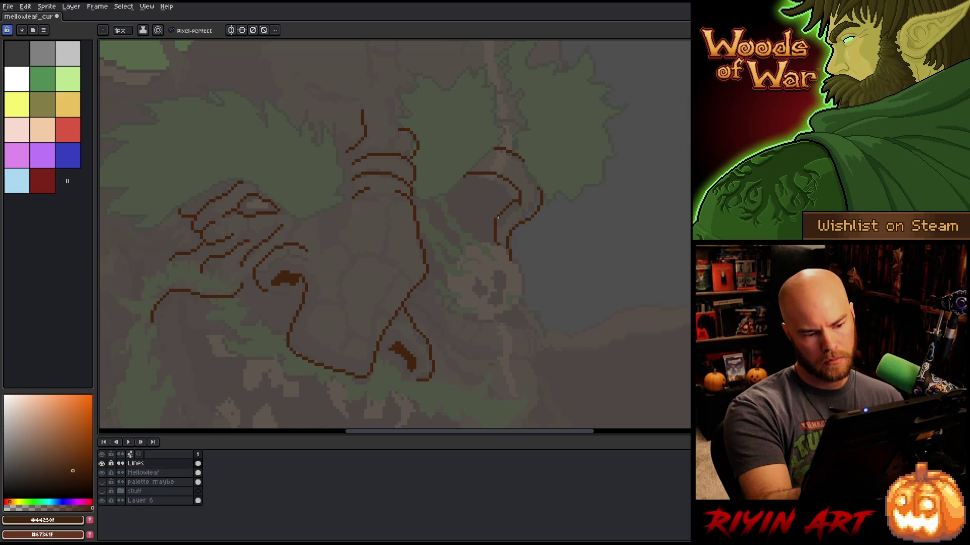
Erase stray pixels from the hook and draw the right side of the skull's round outline.
key("e")
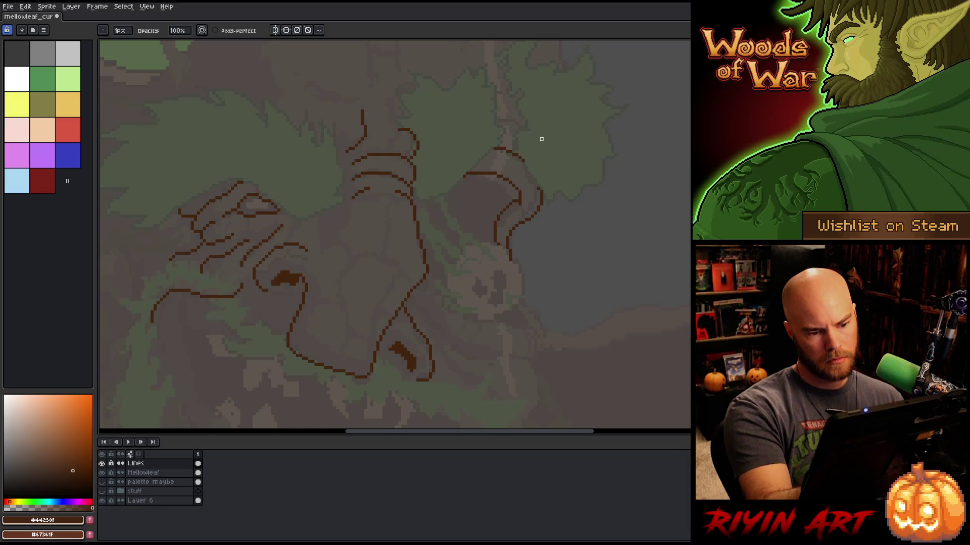
key("b")
key("e")
key("b")
key("e")
key("b")
key("e")
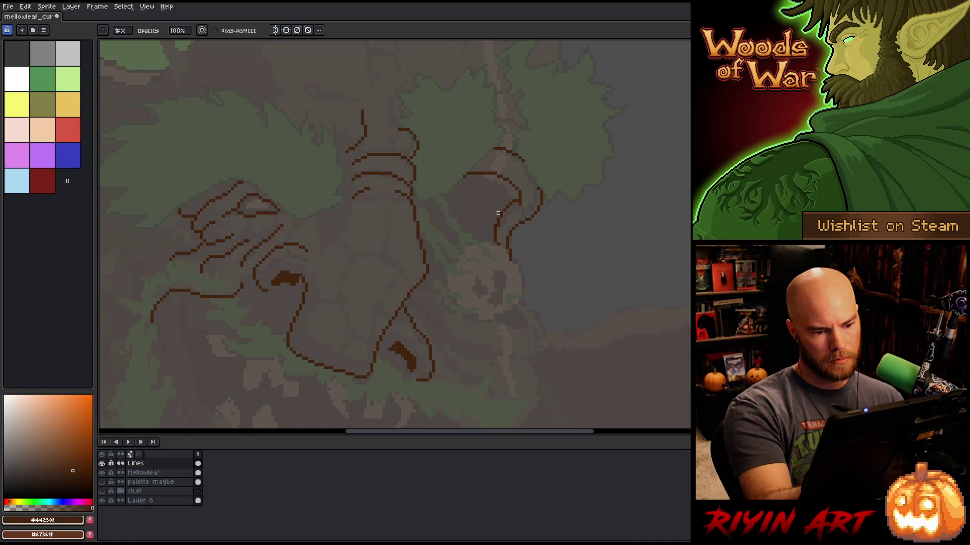
key("b")
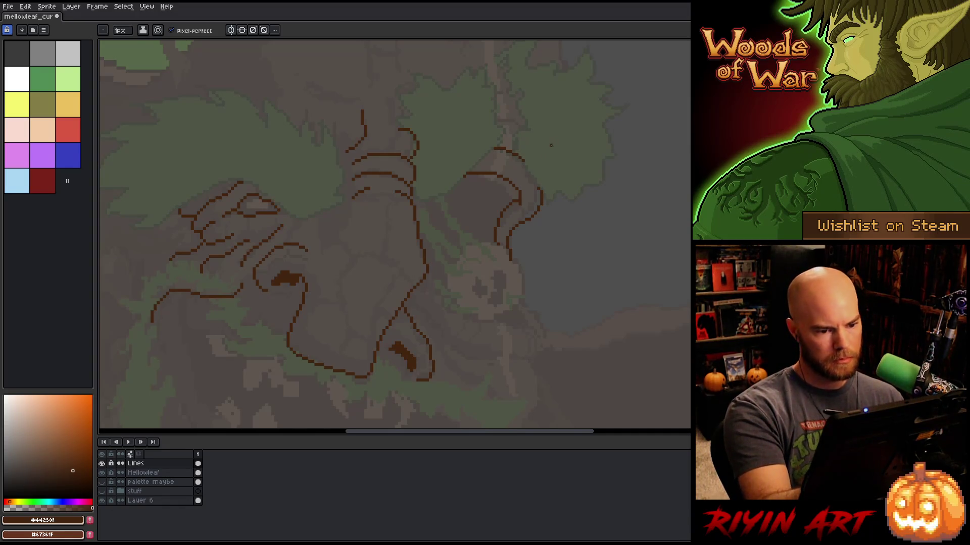
key("e")
left_click(516, 198)
key("b")
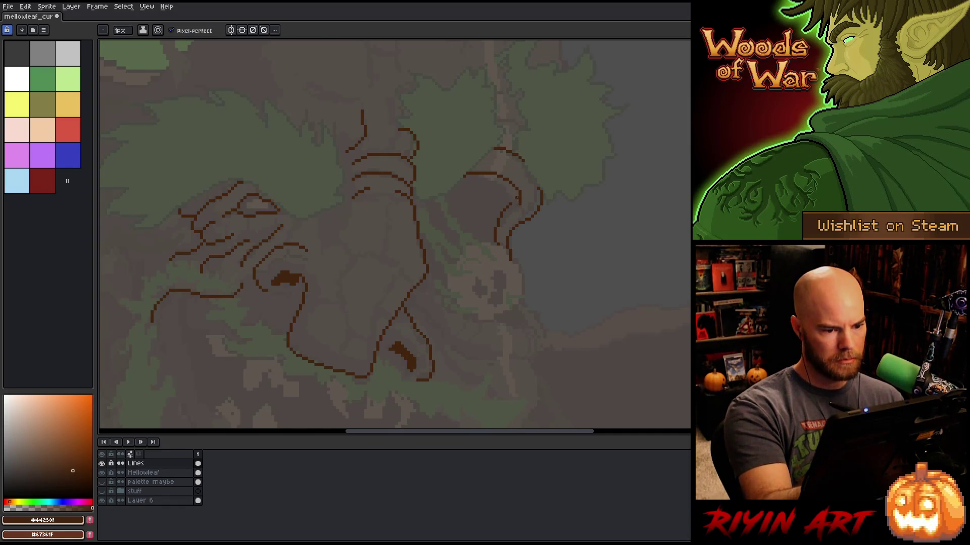
key("e")
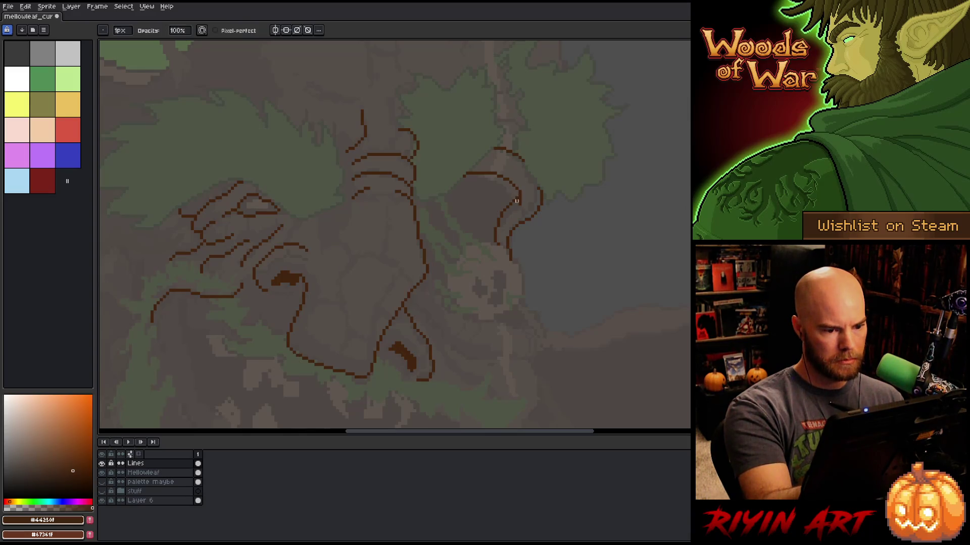
key("b")
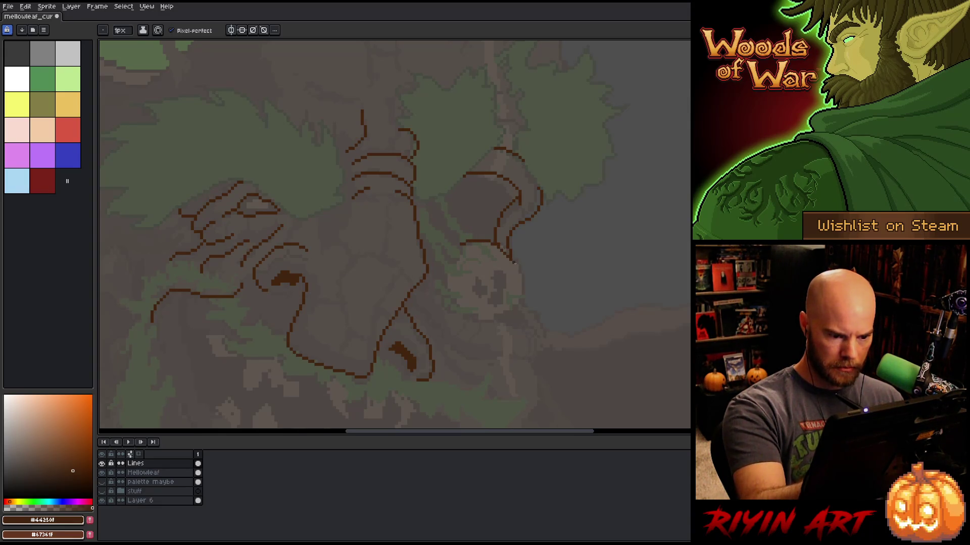
mouse_move(485, 241)
left_mouse_down()
mouse_move(525, 285)
mouse_move(495, 318)
mouse_move(467, 316)
mouse_move(449, 263)
left_mouse_up()
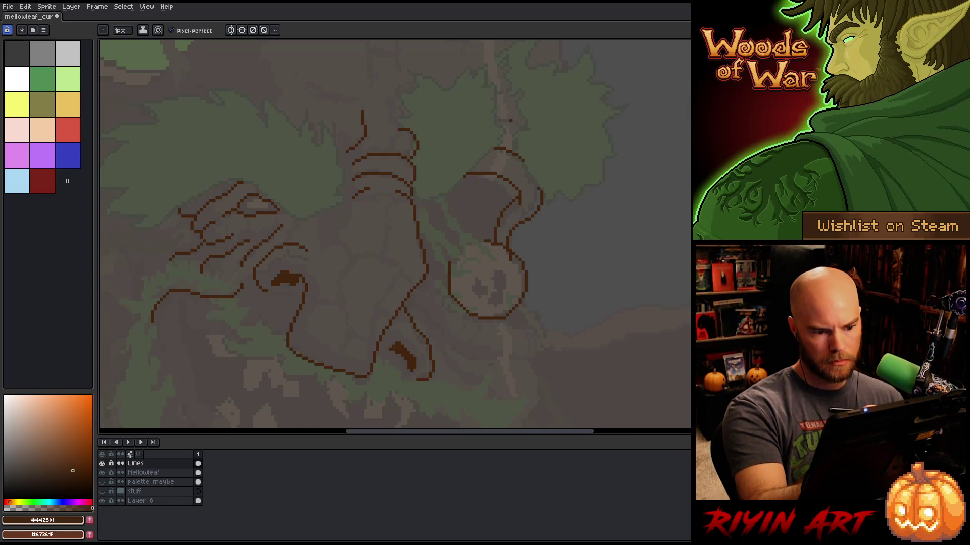
Draw the remaining arc so the circle around the skull shape closes at its upper left.
key("e")
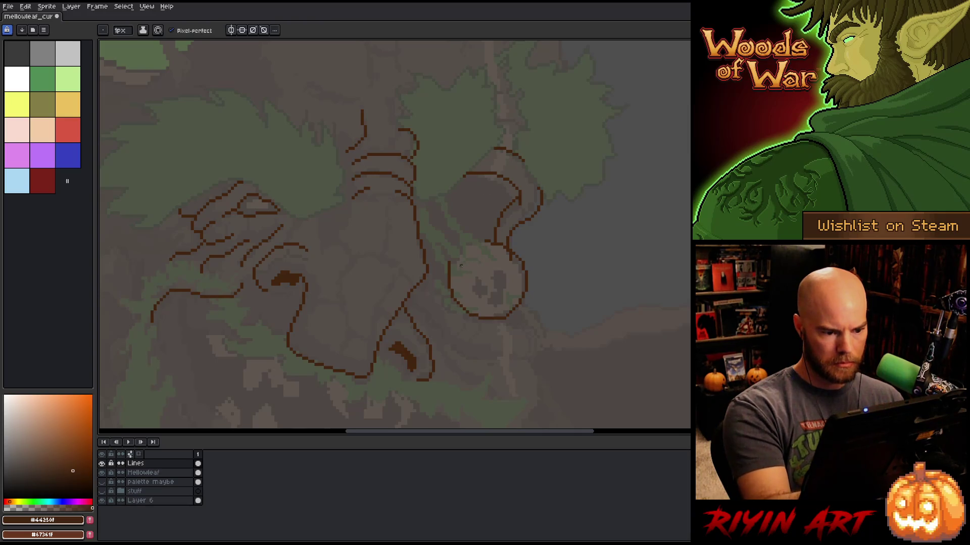
key("b")
mouse_move(452, 270)
left_mouse_down()
mouse_move(464, 247)
mouse_move(484, 240)
left_mouse_up()
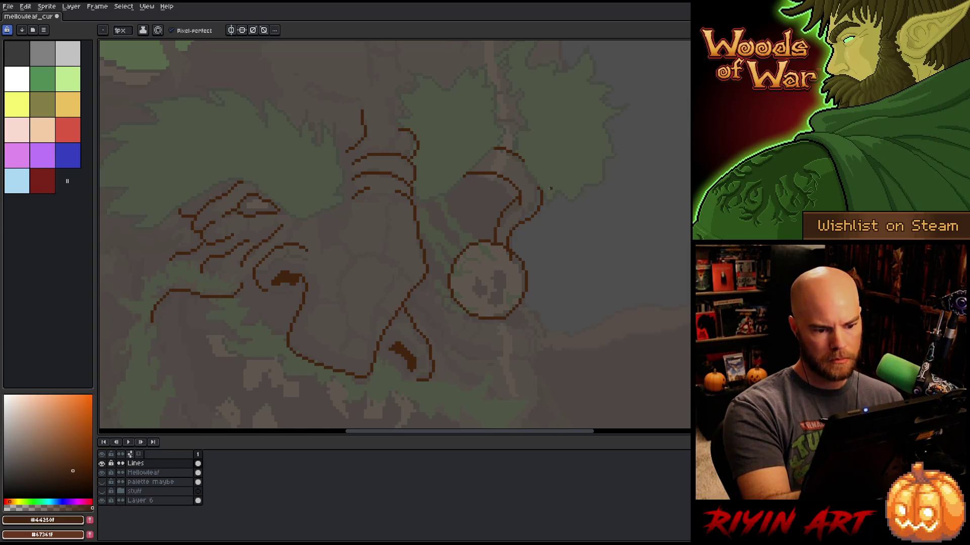
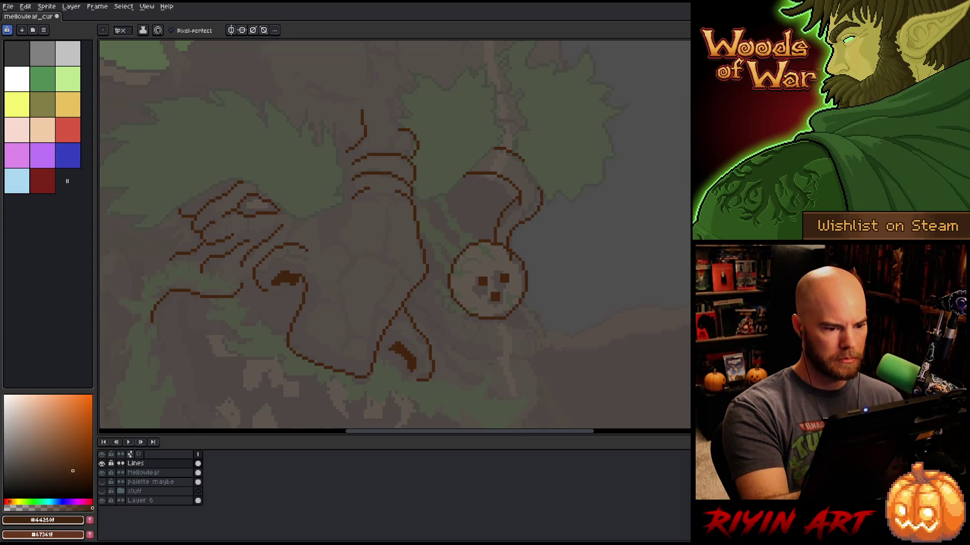
Draw the chin line down from the face, extend it right, add a stroke below the face, and save.
scroll(565, 275, "down", 2)
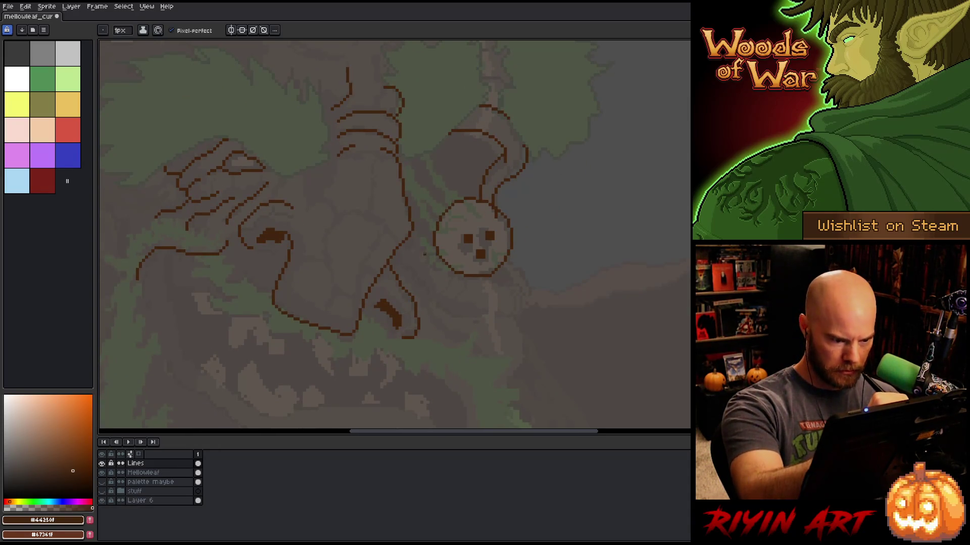
left_click_drag(419, 242, 458, 276)
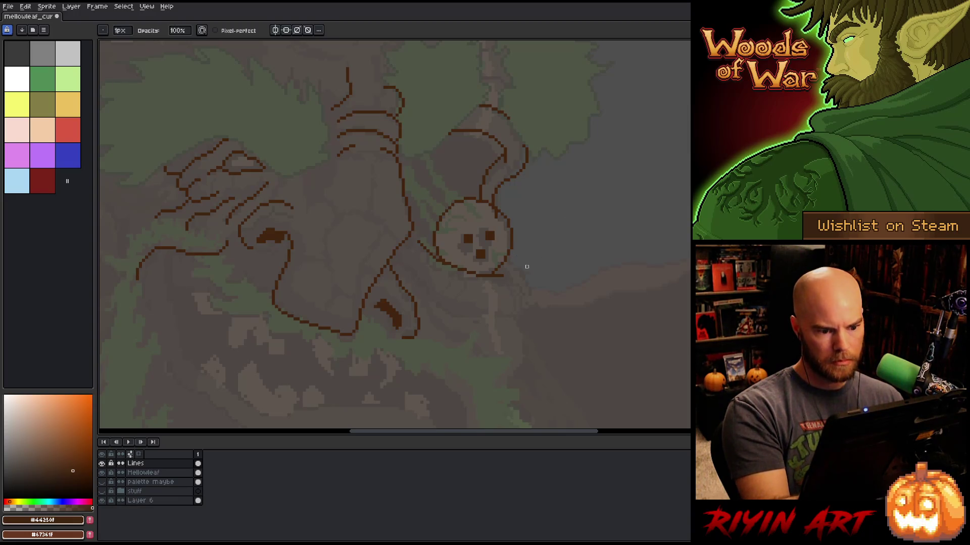
key("b")
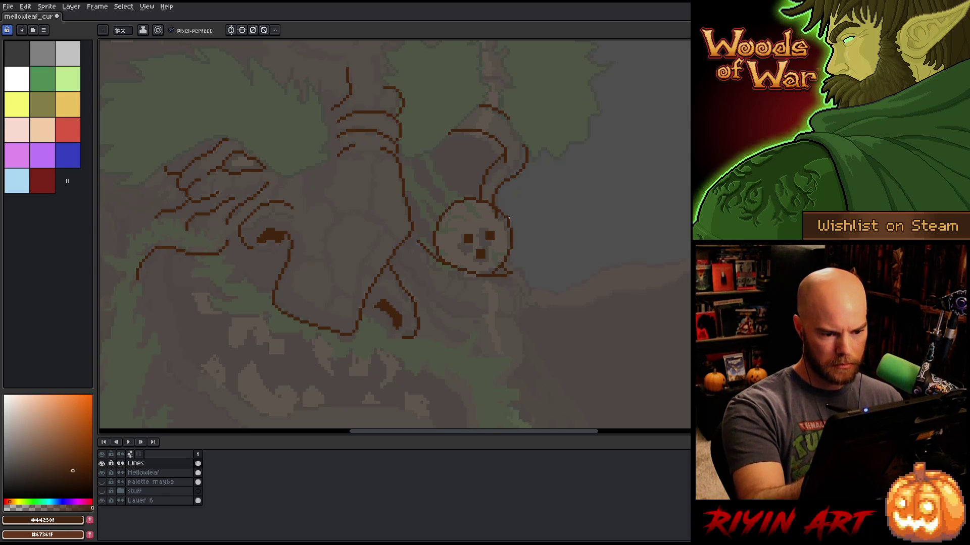
key("e")
key("b")
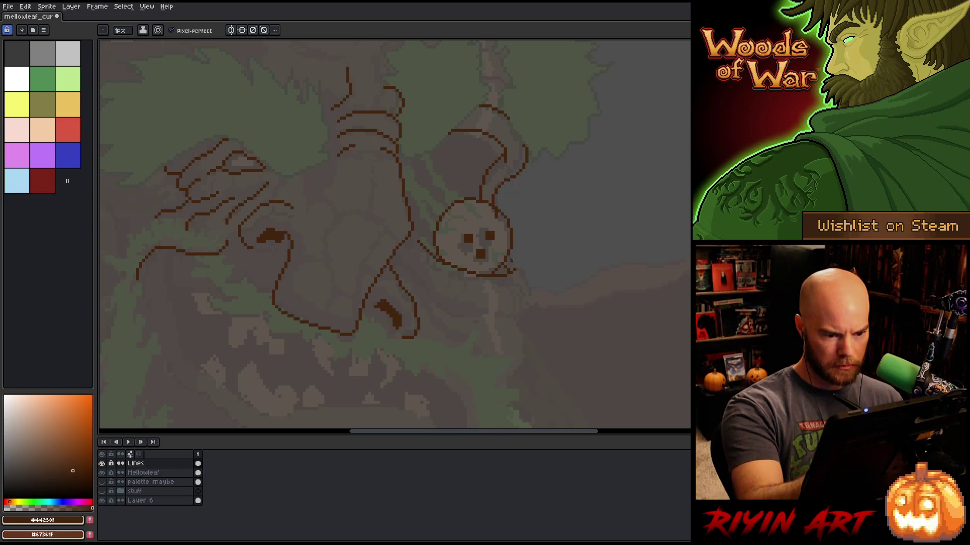
mouse_move(512, 258)
left_mouse_down()
mouse_move(524, 264)
mouse_move(520, 313)
left_mouse_up()
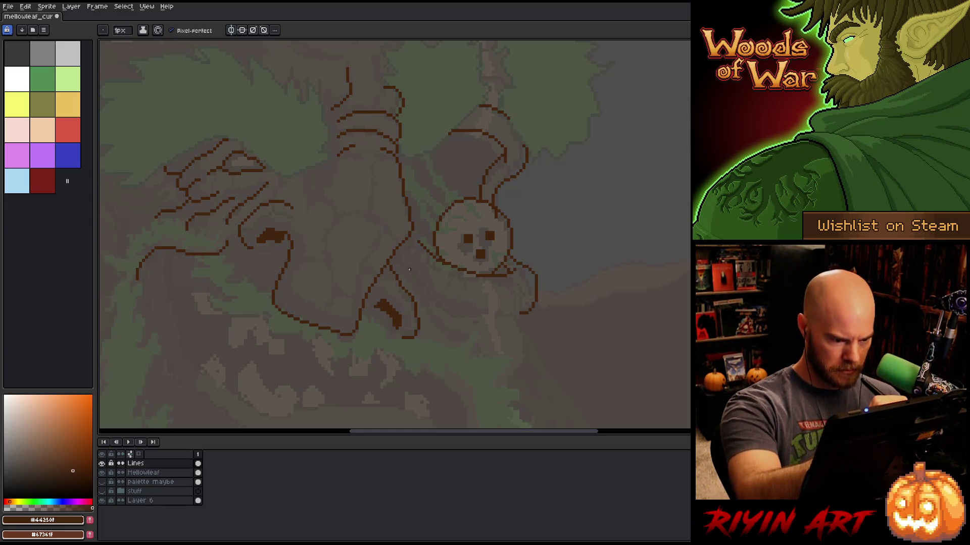
left_click_drag(402, 261, 423, 289)
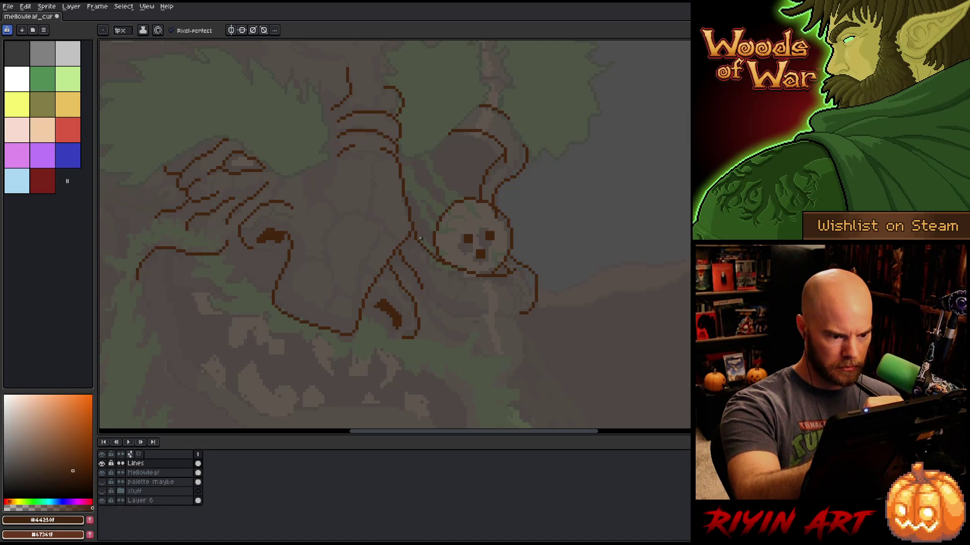
key("ctrl+s")
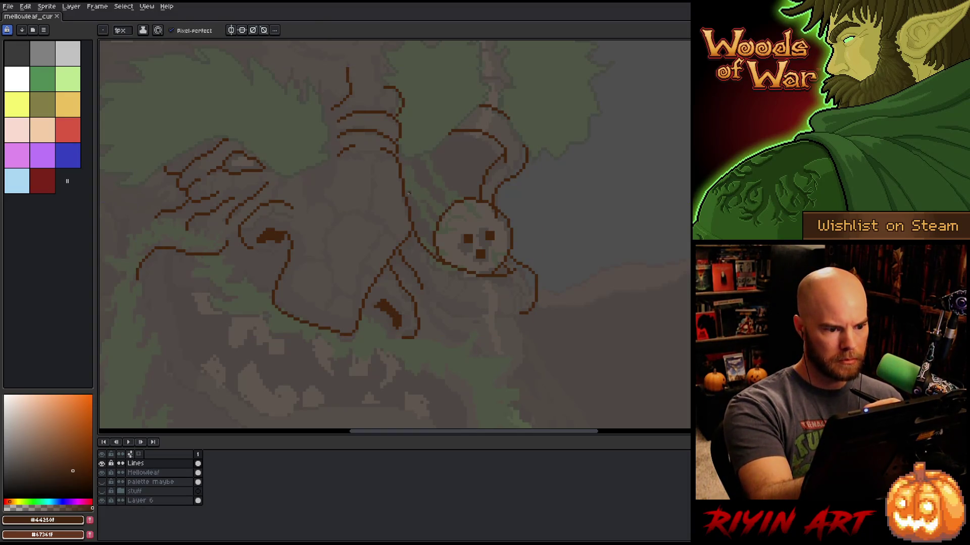
Add a short vertical trunk stroke and a curved stroke below the chin, saving along the way.
left_click_drag(409, 193, 410, 170)
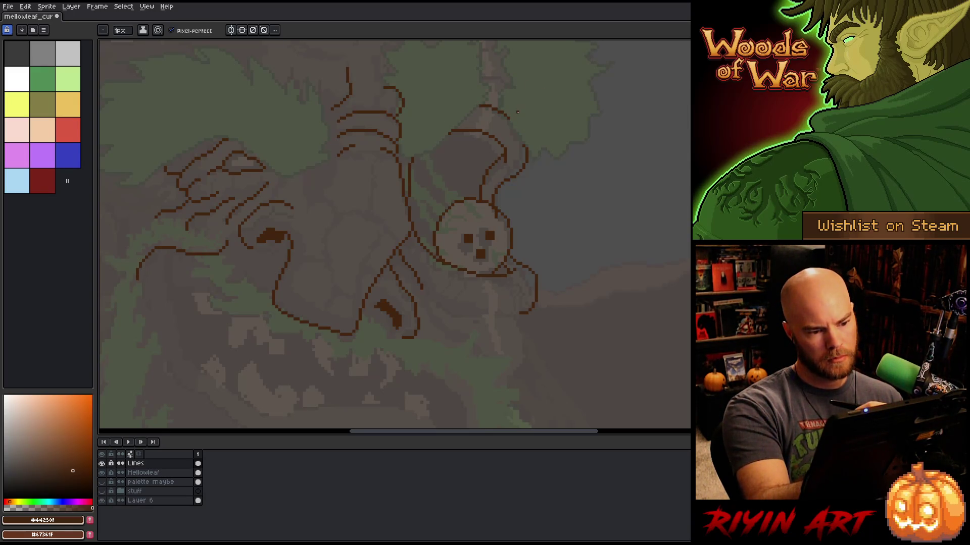
key("ctrl+s")
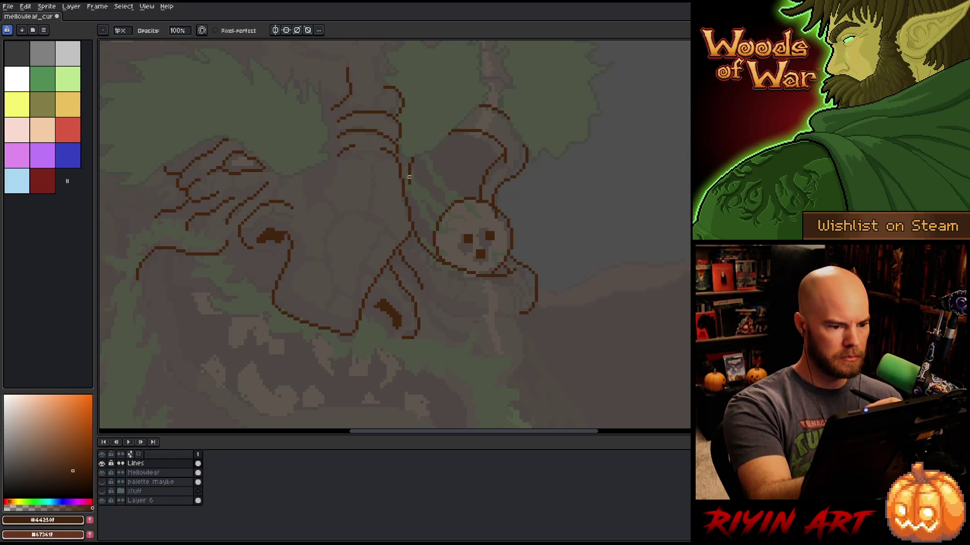
key("b")
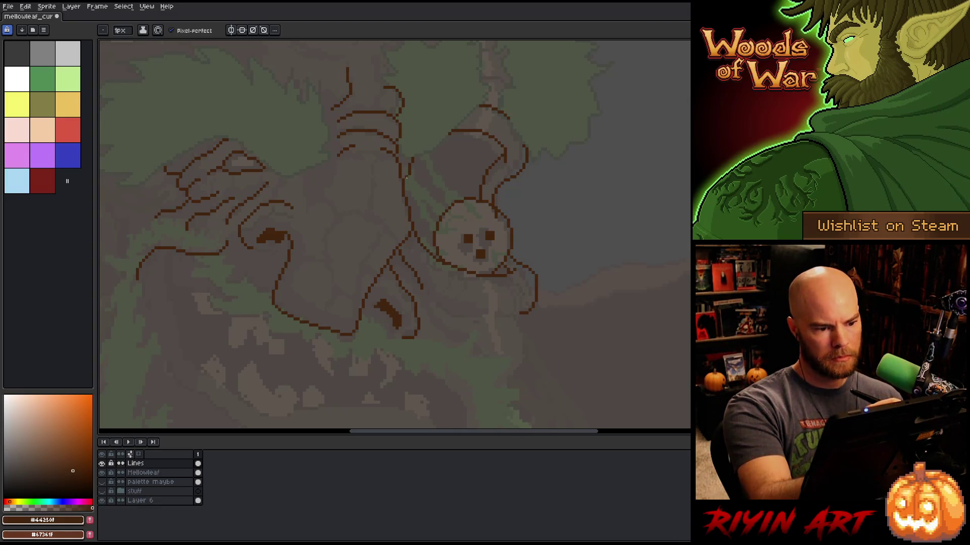
key("e")
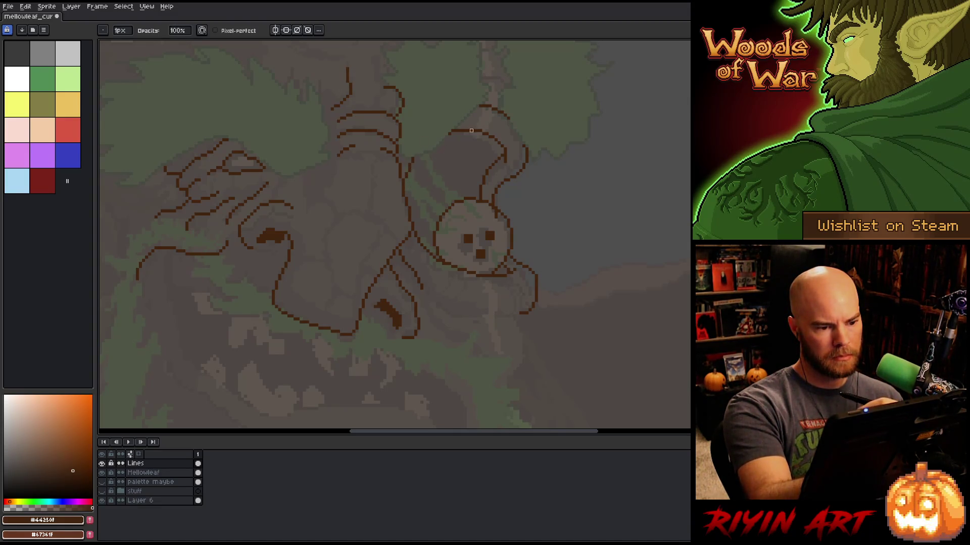
key("ctrl+s")
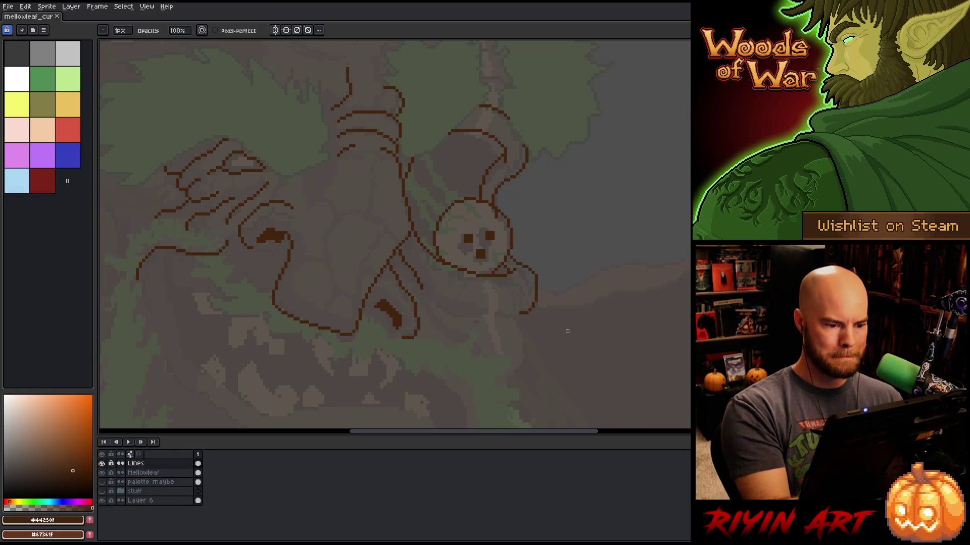
key("b")
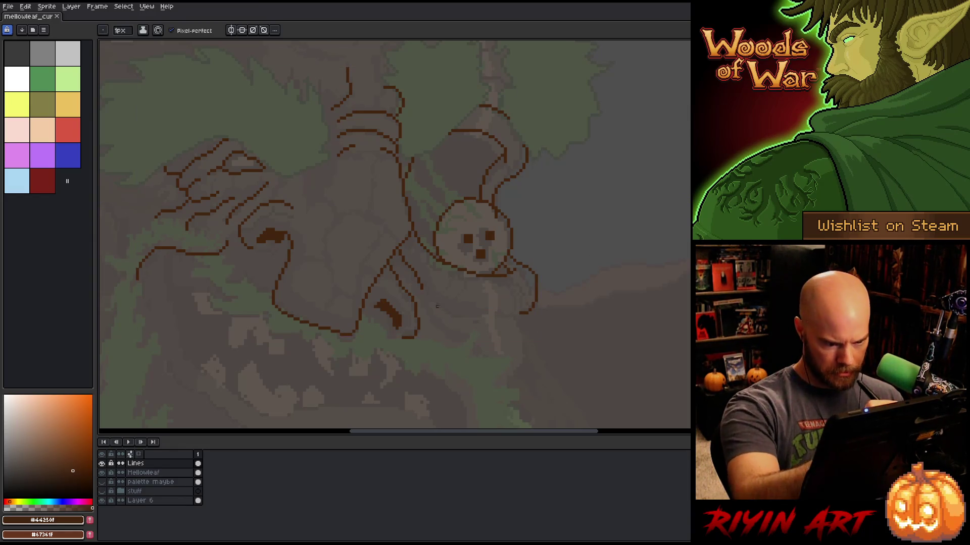
left_click_drag(437, 303, 466, 317)
mouse_move(518, 285)
left_mouse_down()
mouse_move(576, 261)
mouse_move(589, 266)
mouse_move(606, 383)
left_mouse_up()
mouse_move(608, 281)
left_mouse_down()
mouse_move(613, 343)
mouse_move(626, 219)
left_mouse_up()
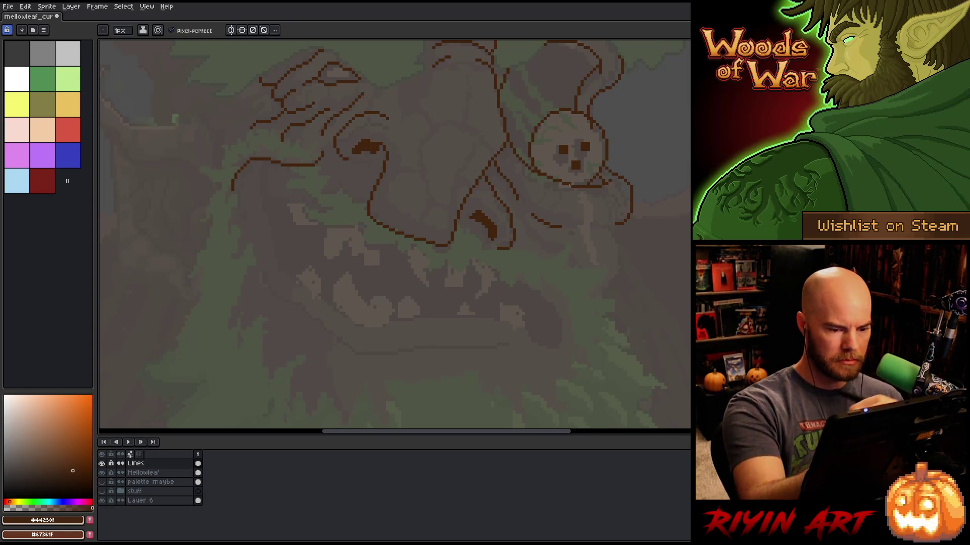
Empty the palette of all its colours and save the drawing.
scroll(652, 262, "up", 5)
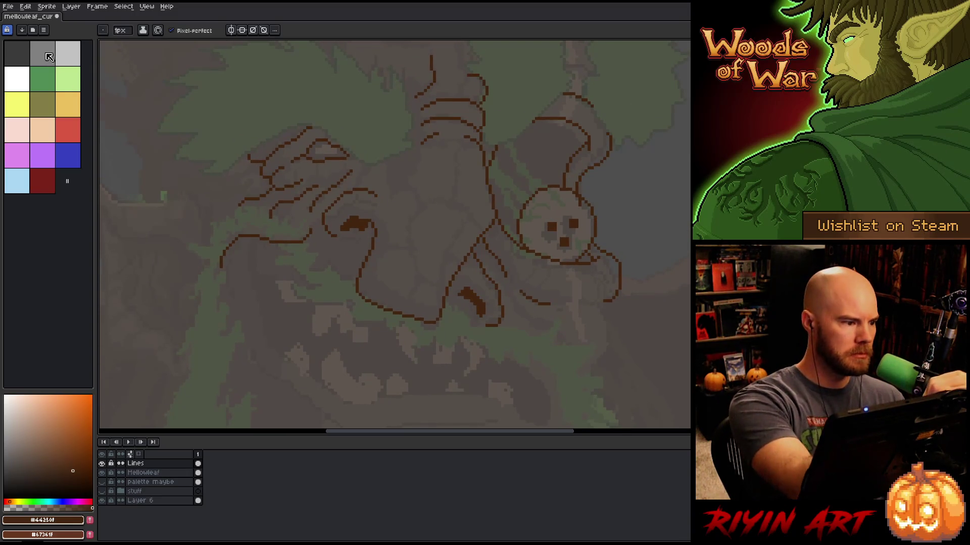
left_click(39, 78)
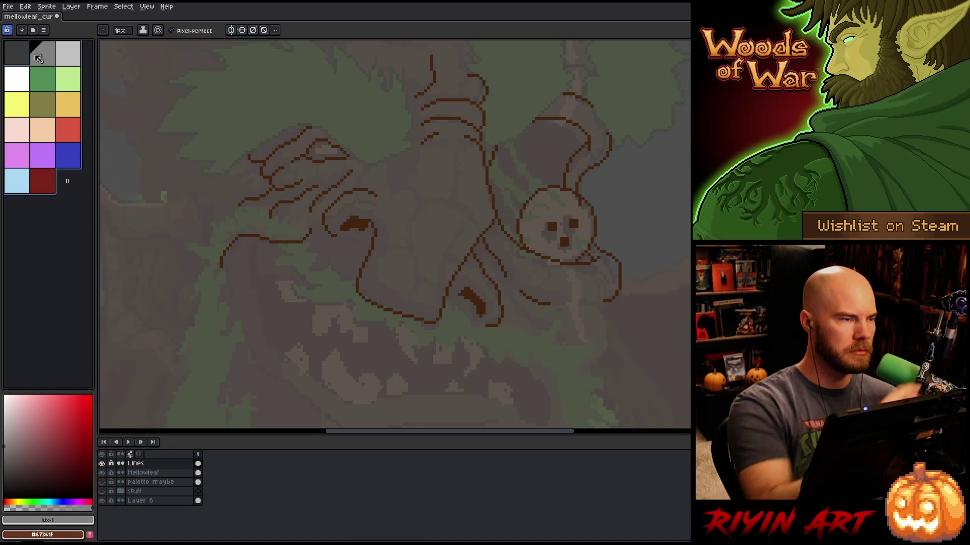
key("ctrl+z")
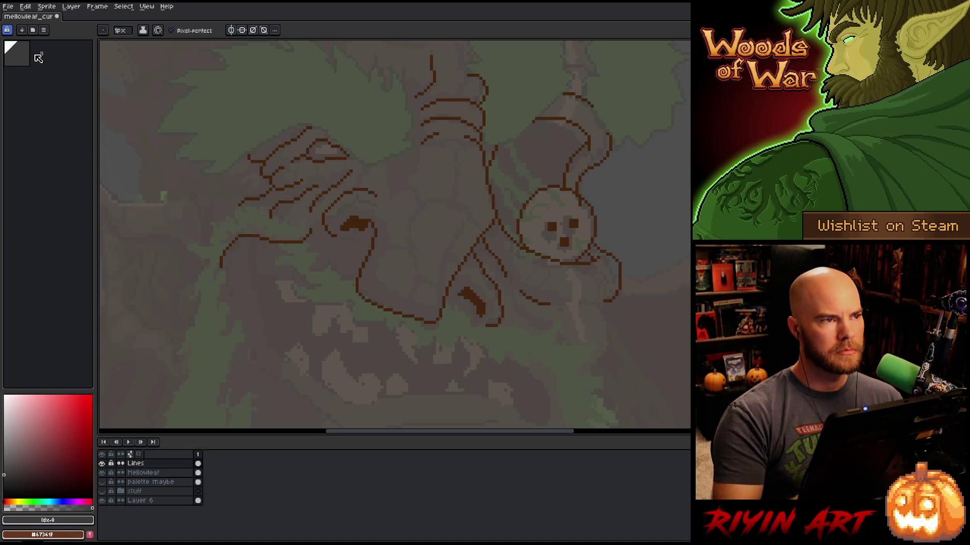
key("ctrl+s")
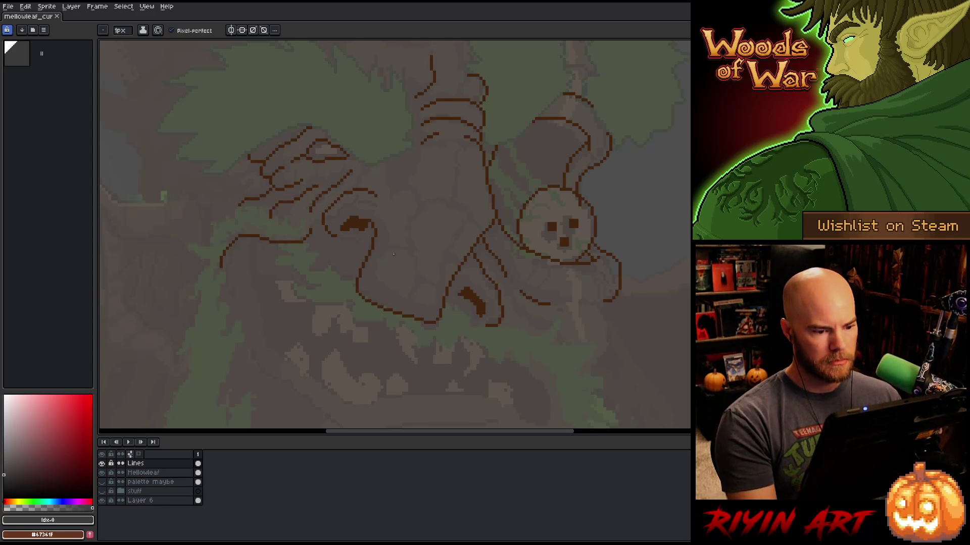
scroll(396, 247, "down", 3)
left_click_drag(381, 286, 434, 287)
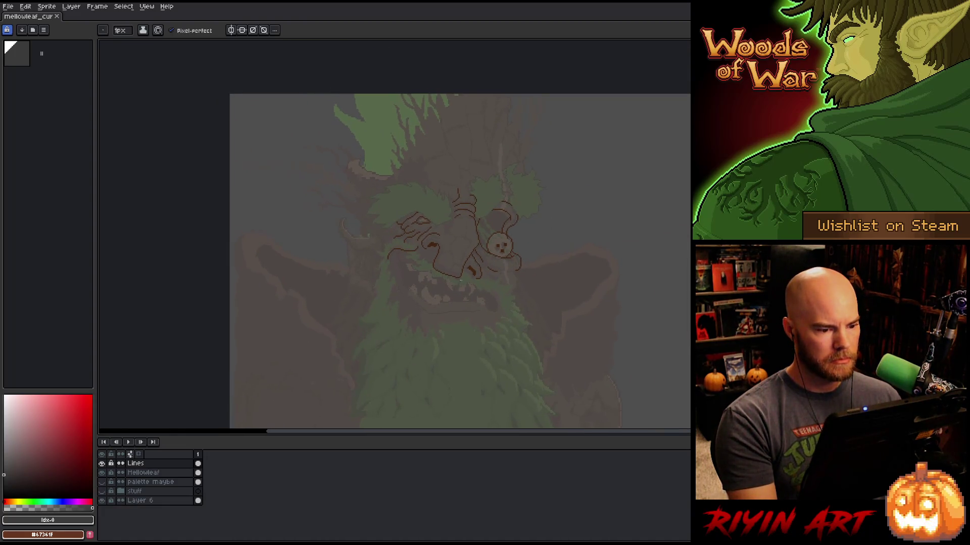
Raise Mellowleaf to full opacity, then add brown and the sampled dark green #212F06 to the palette.
double_click(143, 472)
left_click_drag(199, 396, 498, 385)
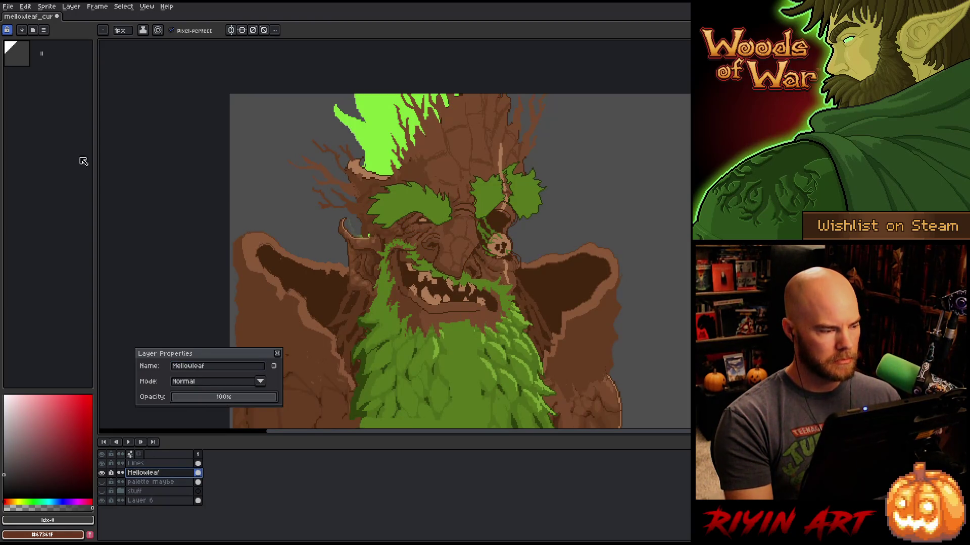
left_click(89, 534)
scroll(480, 205, "up", 2)
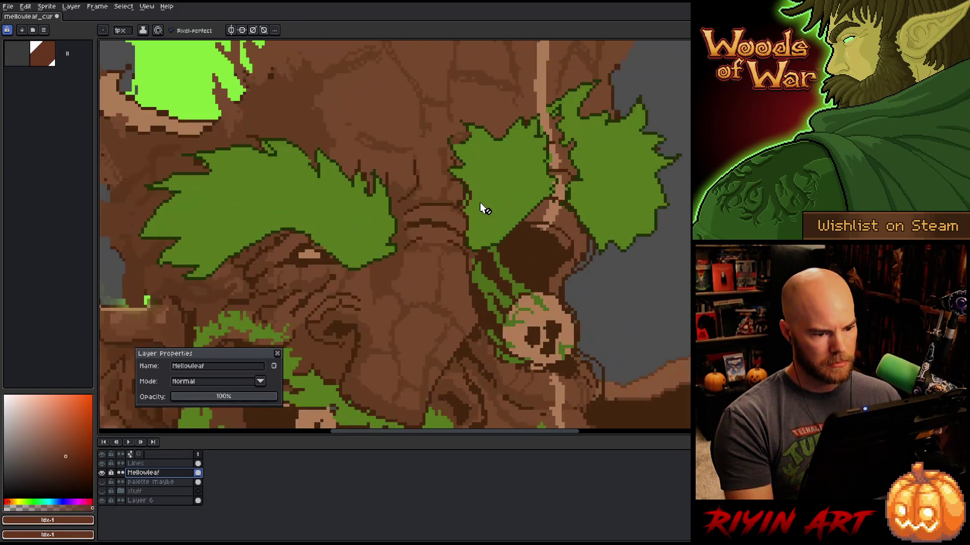
scroll(493, 227, "up", 2)
key("i")
scroll(494, 230, "up", 1)
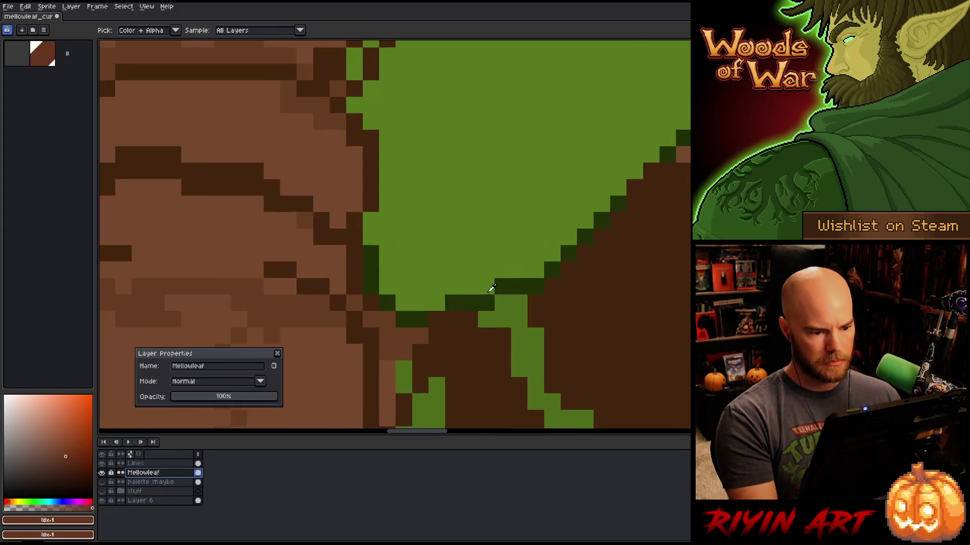
left_click(488, 301)
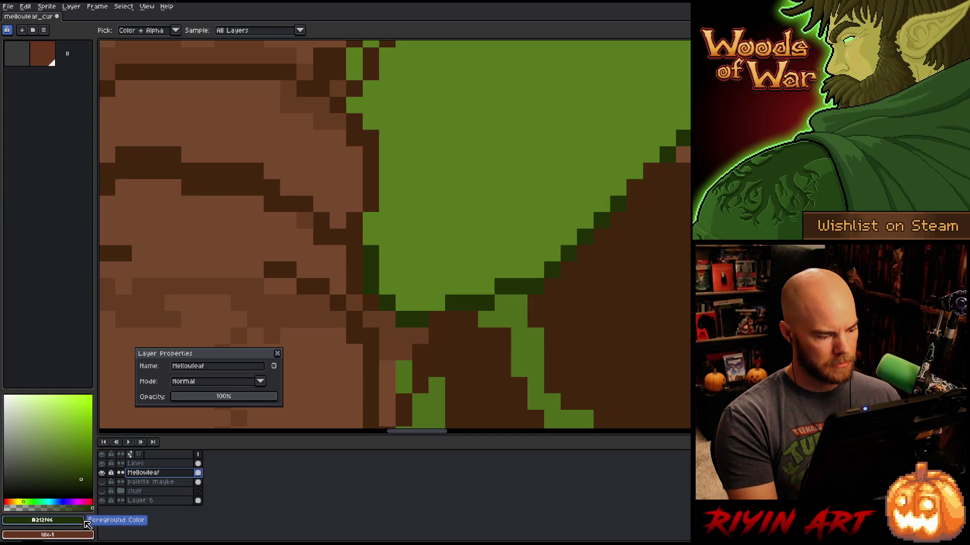
left_click(88, 520)
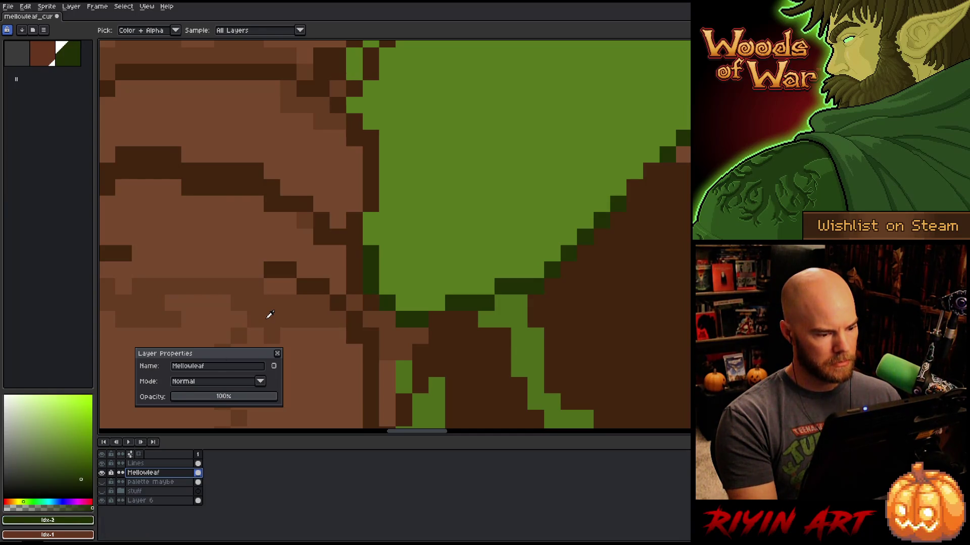
Fade the Mellowleaf layer back to 18% opacity and select the Lines layer.
left_click_drag(201, 399, 194, 403)
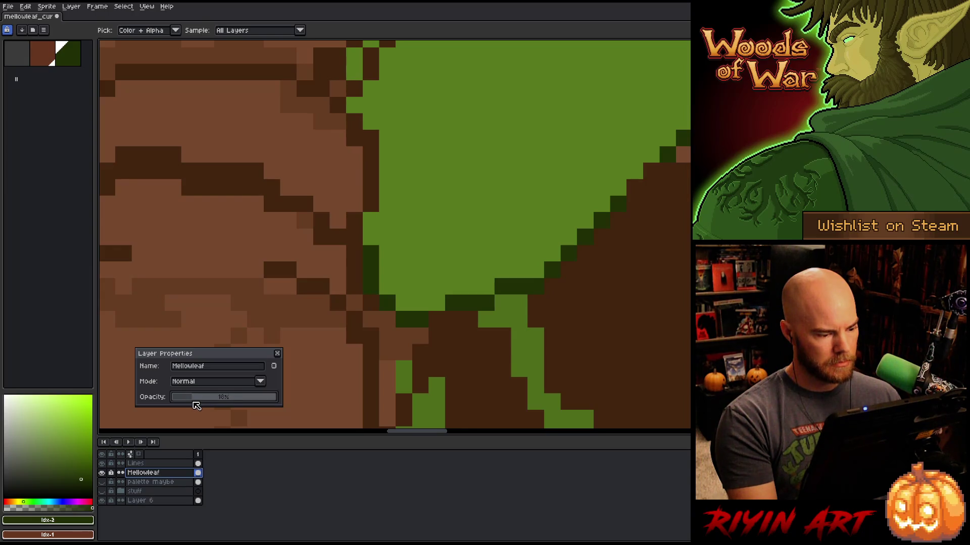
left_click(162, 464)
scroll(372, 235, "down", 3)
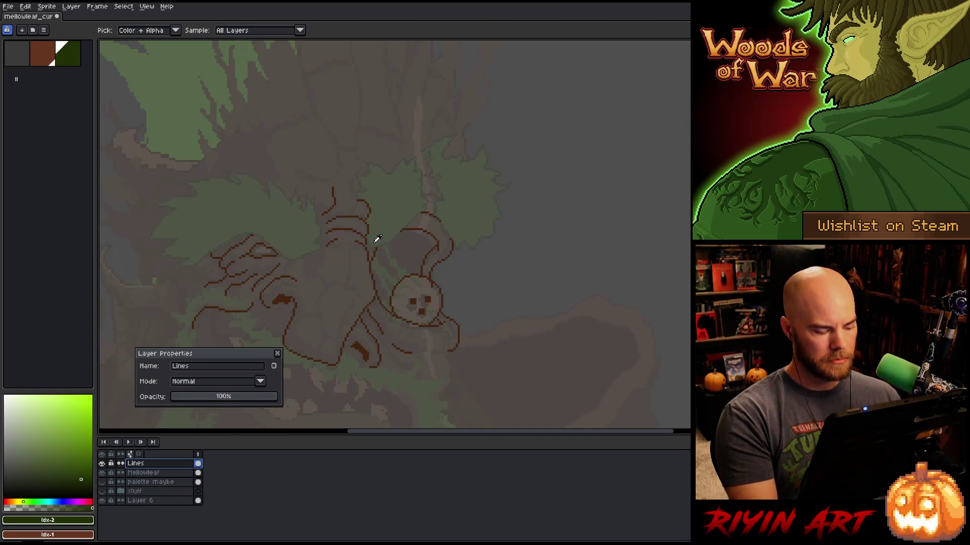
Close the layer properties, save, and start the dark green leaf edge at the brown lines.
left_click(277, 353)
key("ctrl+s")
scroll(378, 222, "left", 5)
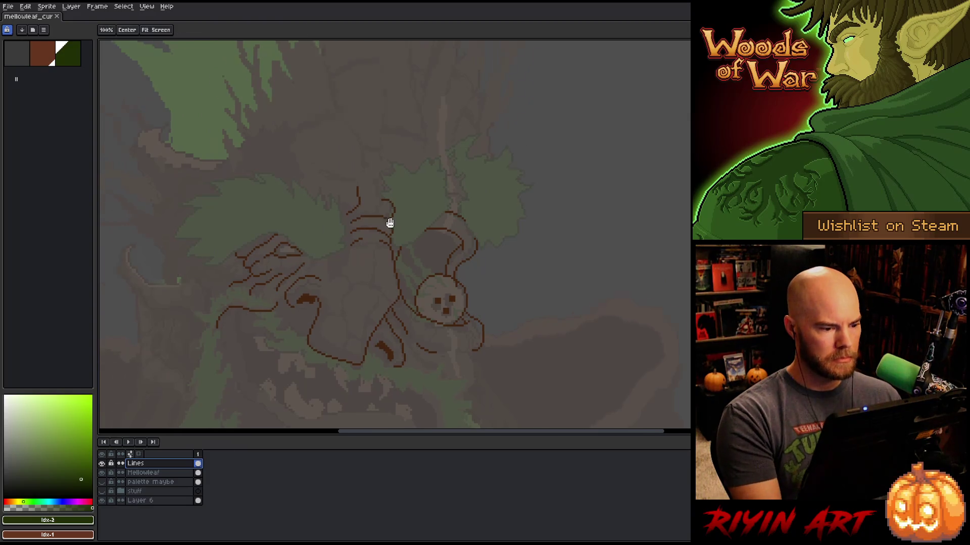
scroll(470, 219, "up", 3)
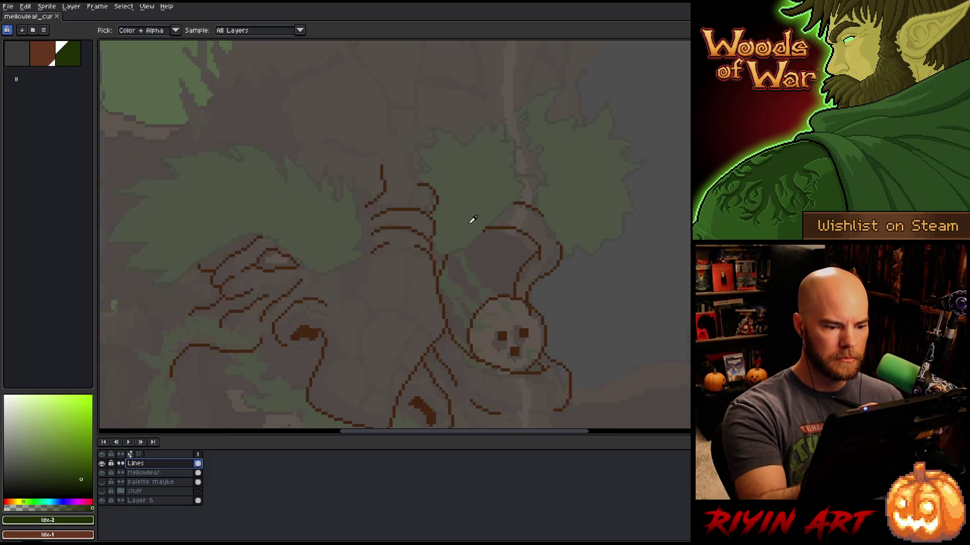
key("b")
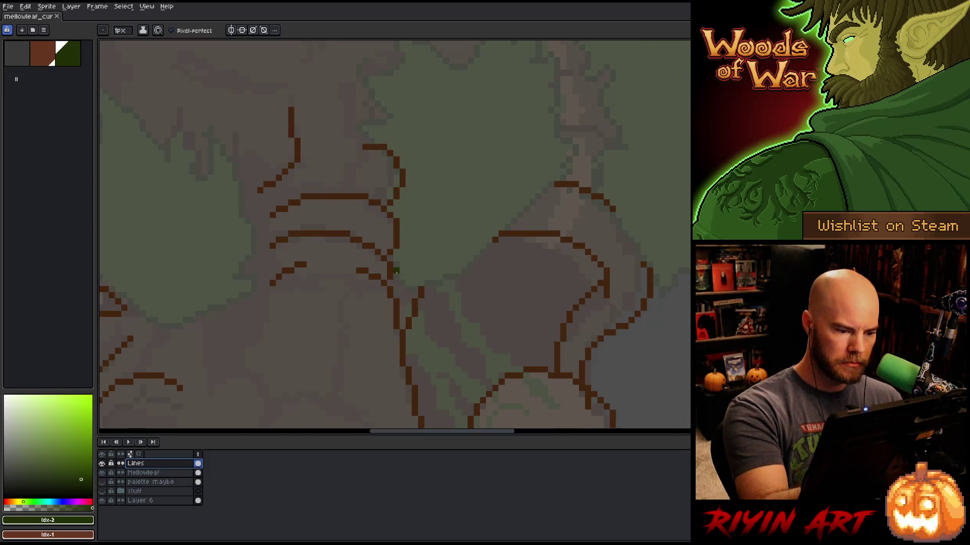
left_click(396, 274)
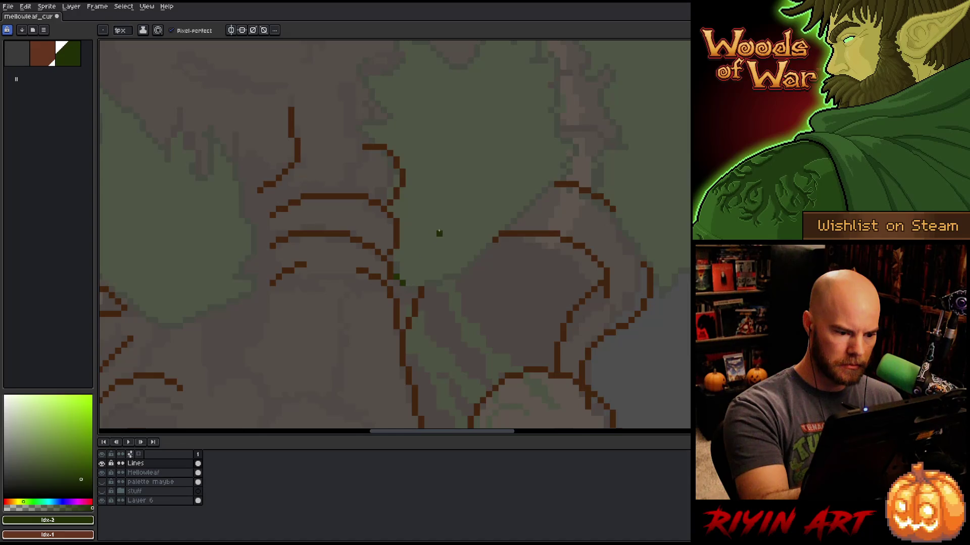
left_click_drag(405, 285, 454, 277)
Draw the green edge up-right to the brown branch, undo the stray hook, and extend its top.
left_click_drag(460, 272, 488, 246)
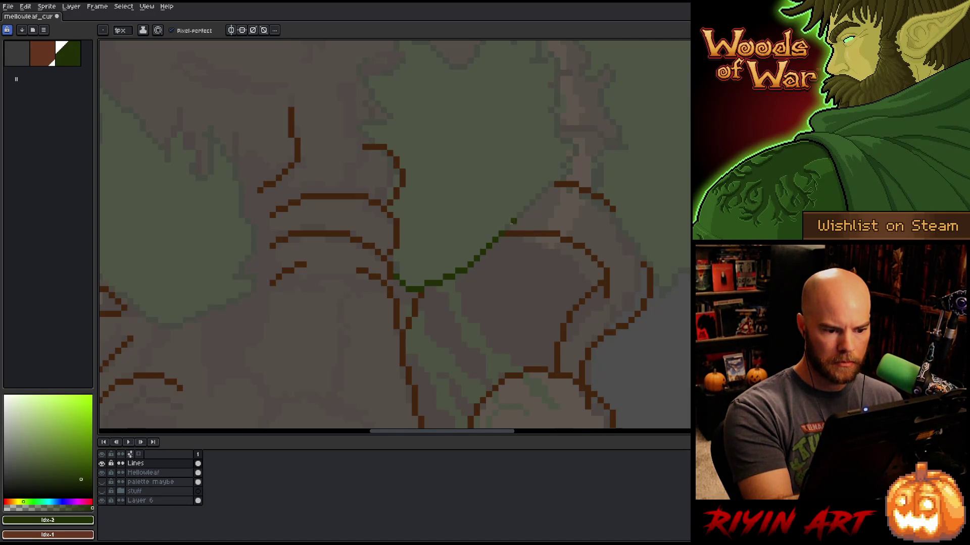
left_click_drag(520, 214, 541, 195)
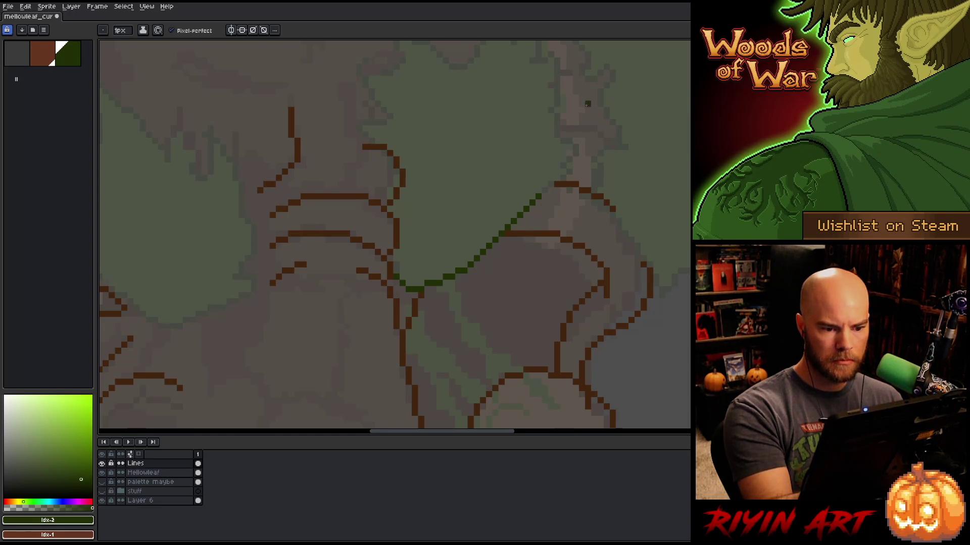
mouse_move(544, 190)
left_mouse_down()
mouse_move(582, 152)
mouse_move(563, 152)
mouse_move(557, 137)
mouse_move(573, 112)
left_mouse_up()
key("ctrl+z")
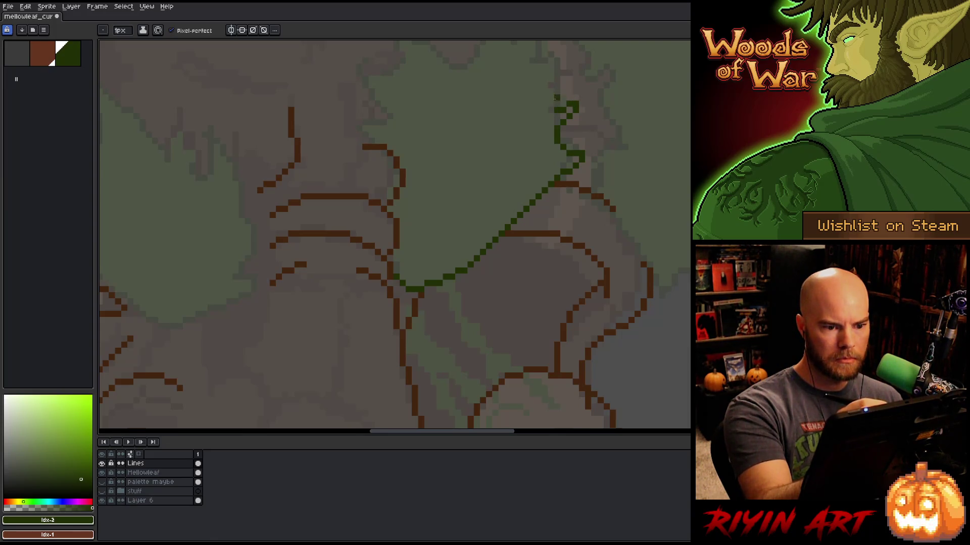
left_click_drag(587, 148, 593, 261)
mouse_move(563, 207)
left_mouse_down()
mouse_move(576, 181)
mouse_move(555, 181)
left_mouse_up()
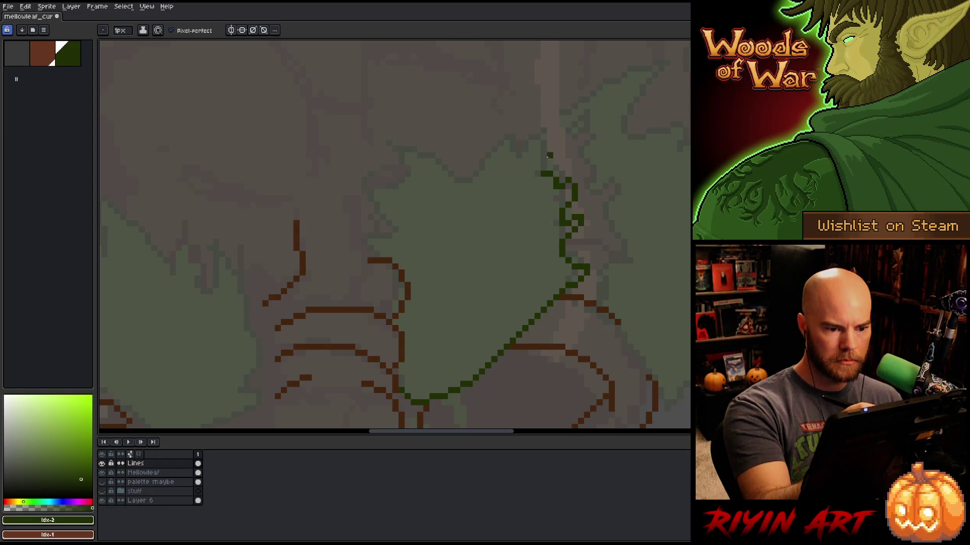
left_click(539, 174)
Trace the leaf's right side and jagged pointed top edge leftward in dark green.
mouse_move(544, 161)
left_mouse_down()
mouse_move(550, 129)
mouse_move(521, 161)
mouse_move(517, 143)
left_mouse_up()
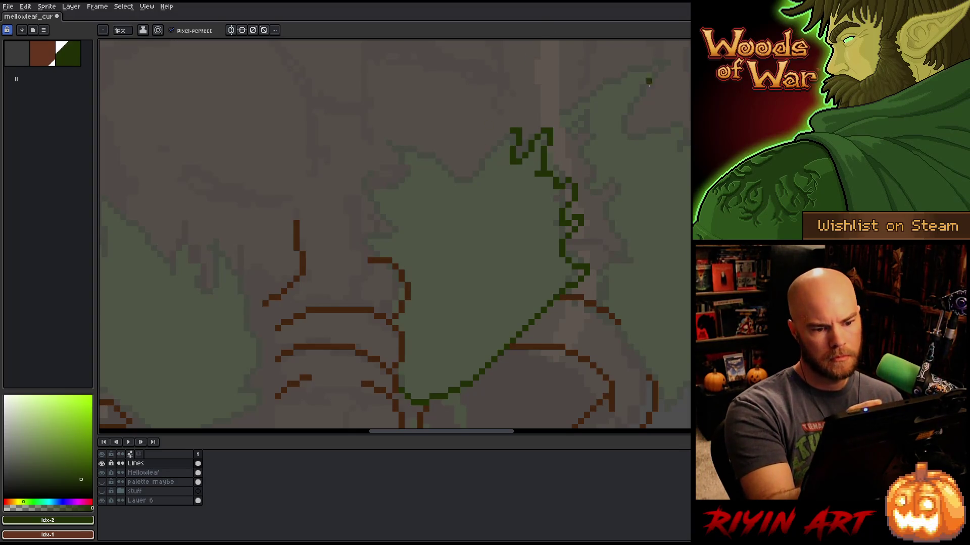
left_click_drag(509, 133, 481, 162)
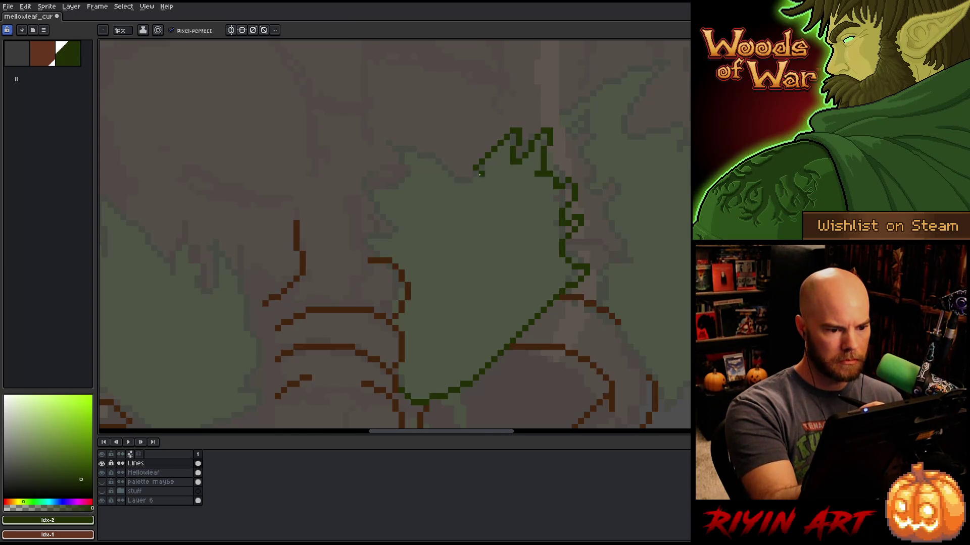
key("e")
key("b")
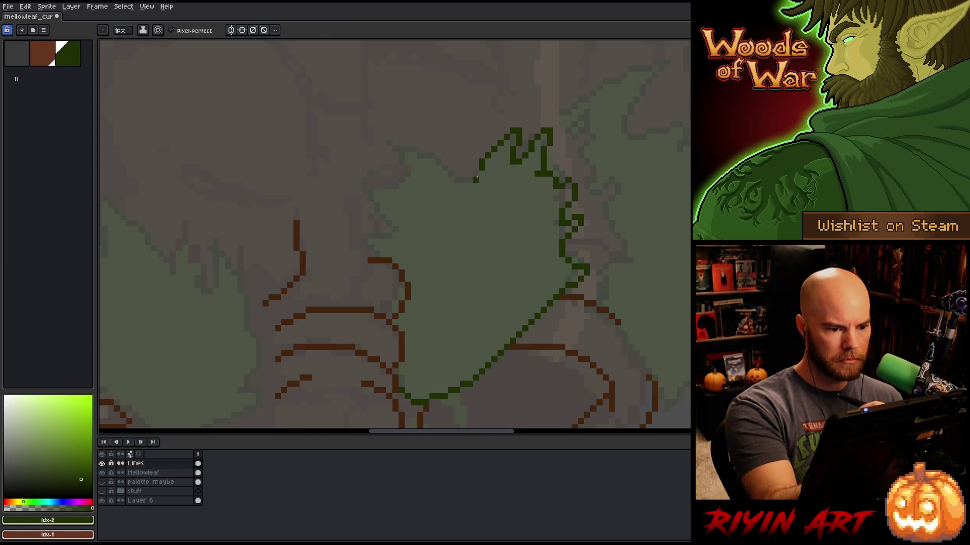
left_click_drag(474, 180, 462, 180)
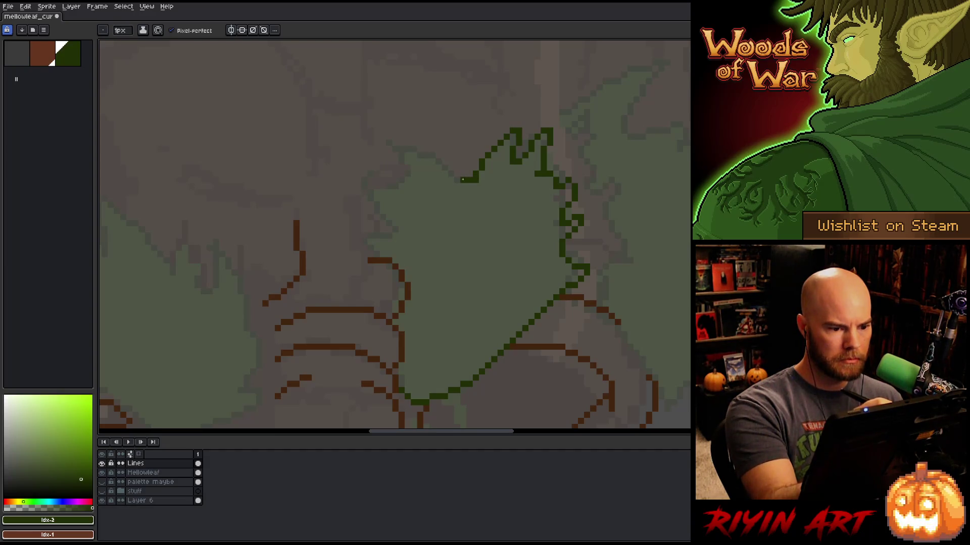
key("e")
key("b")
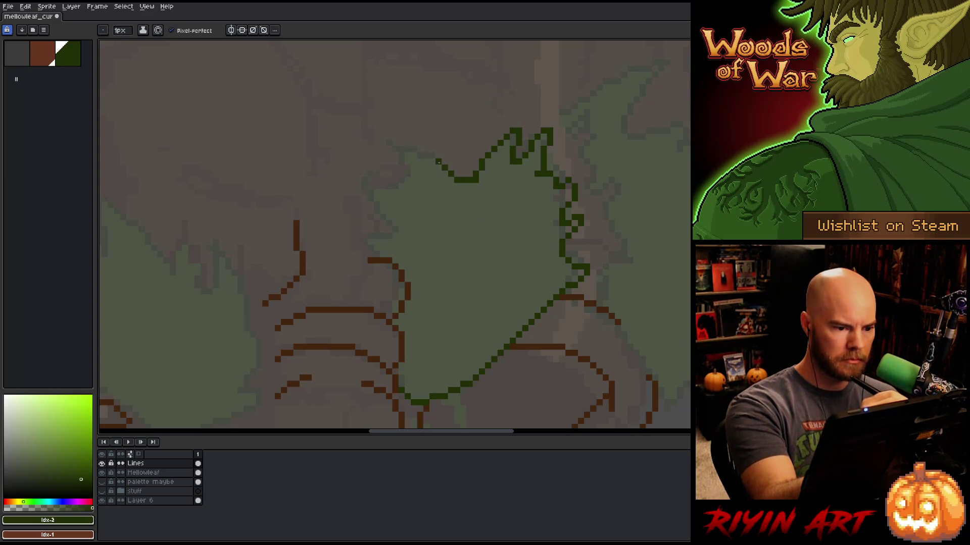
left_click_drag(424, 153, 413, 148)
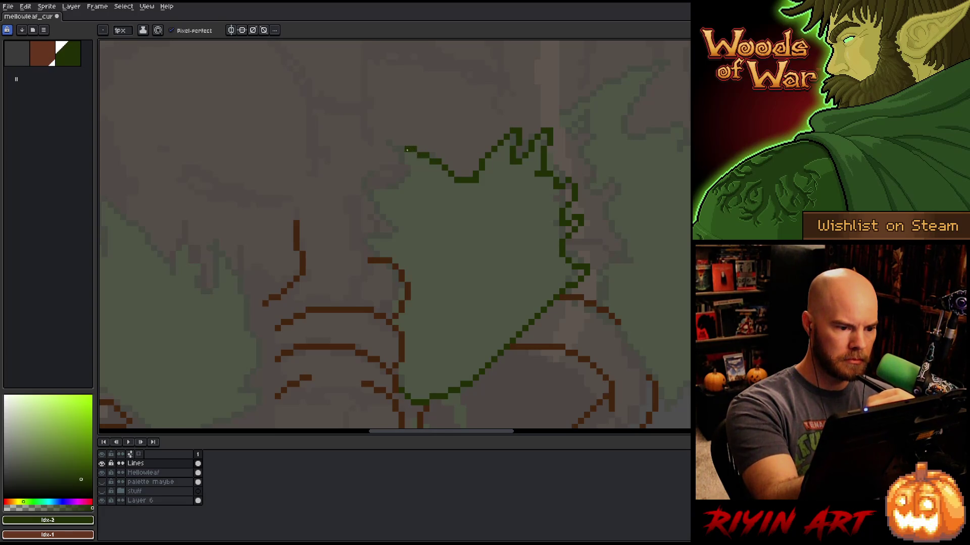
left_click(389, 142)
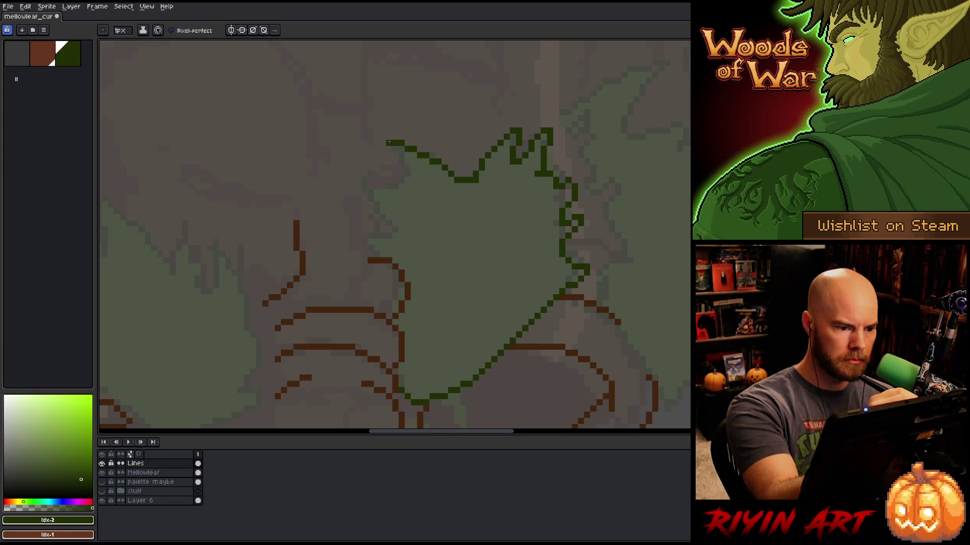
Curl the leaf's left edge down to the brown lines and save.
key("e")
key("b")
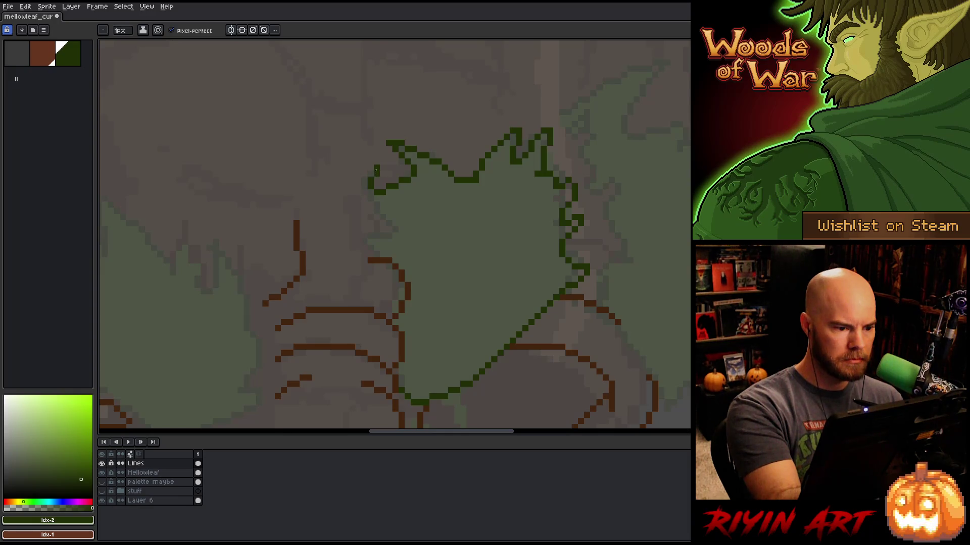
mouse_move(365, 169)
left_mouse_down()
mouse_move(356, 188)
mouse_move(383, 224)
left_mouse_up()
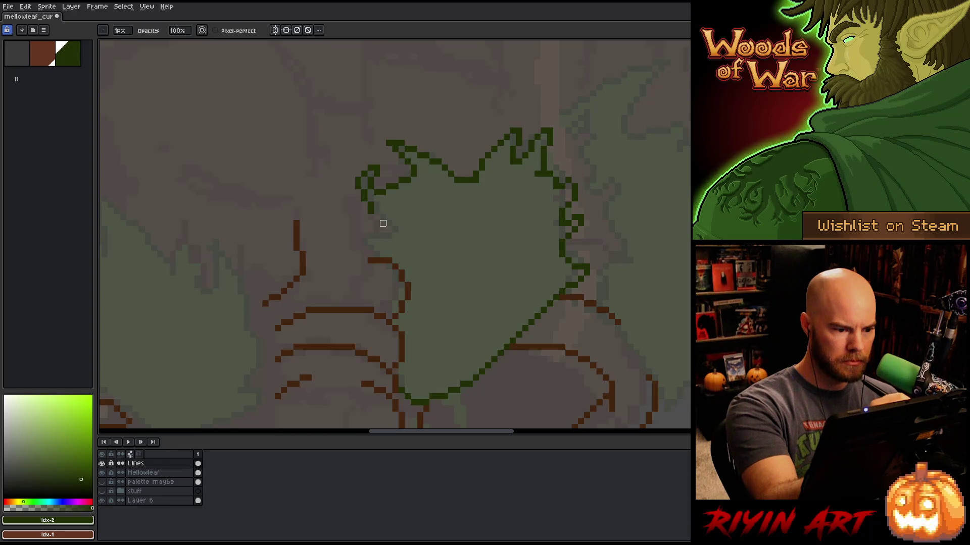
mouse_move(384, 225)
left_mouse_down()
mouse_move(390, 237)
mouse_move(363, 241)
left_mouse_up()
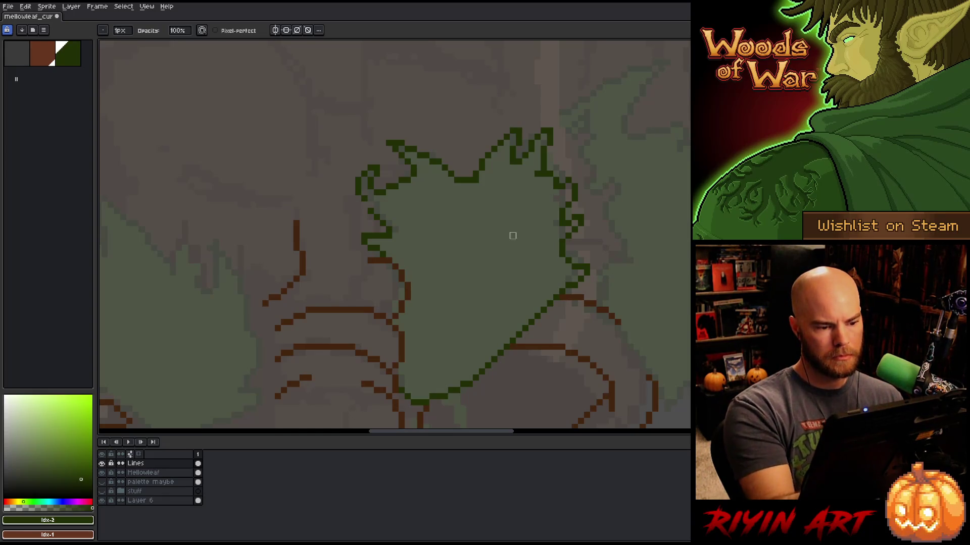
key("e")
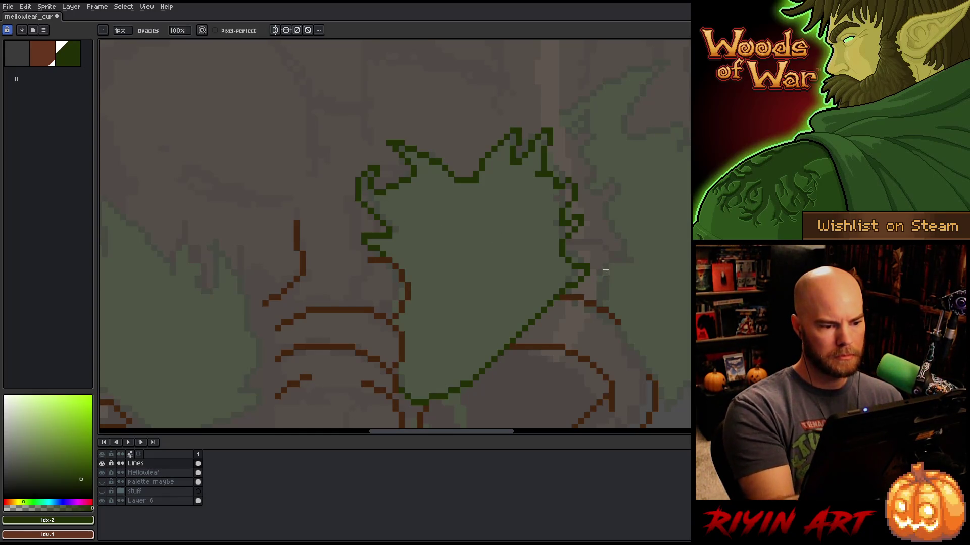
key("ctrl+s")
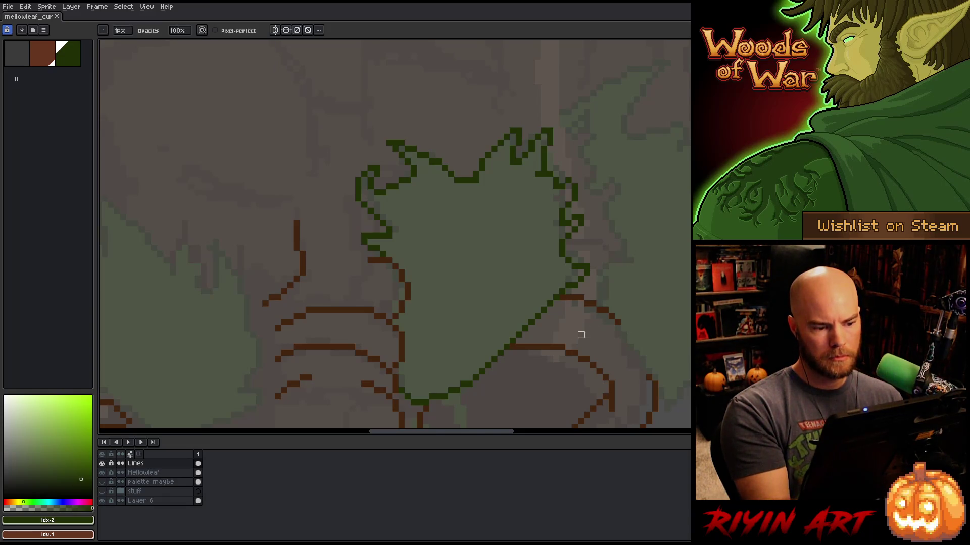
key("b")
scroll(617, 331, "right", 4)
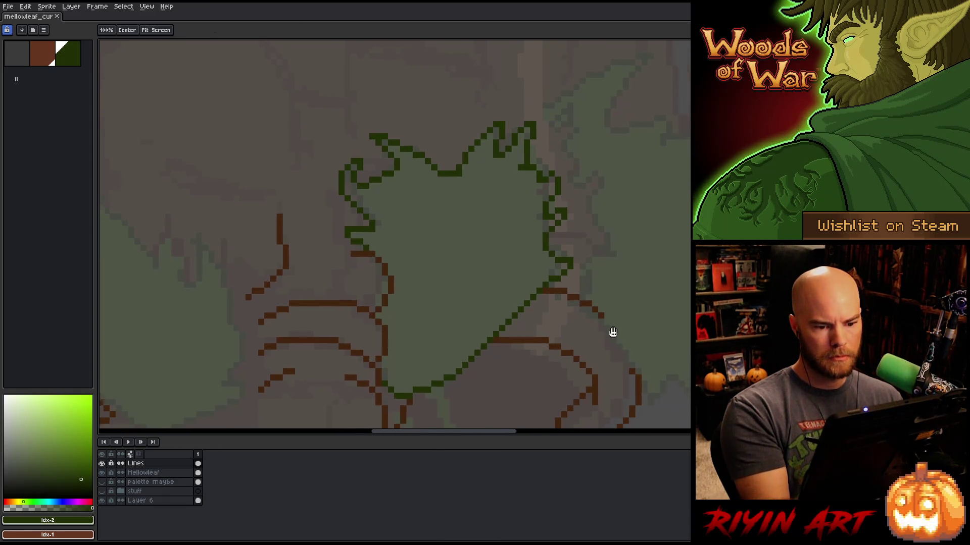
scroll(619, 277, "down", 5)
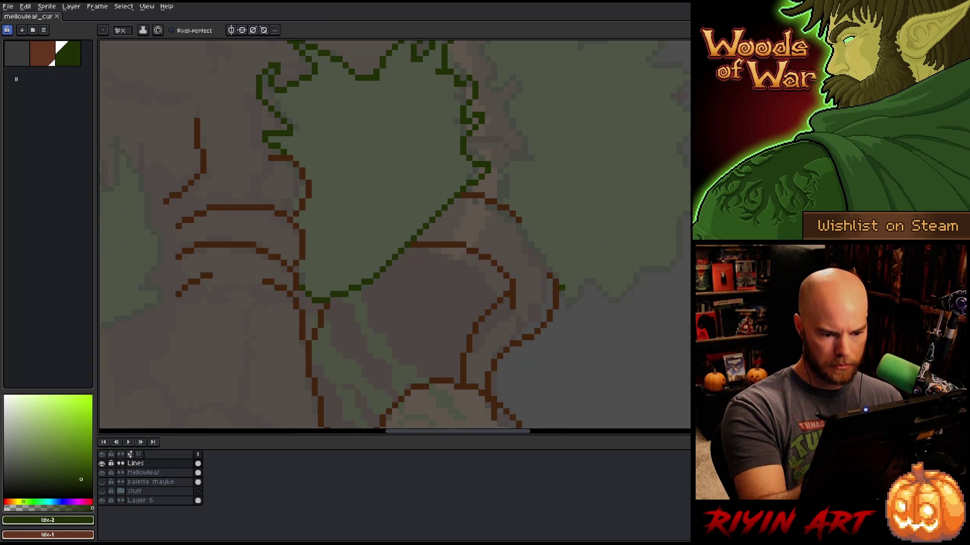
Start a new dark green leaf outline beside the right branch, running up toward the right edge.
left_click(574, 307)
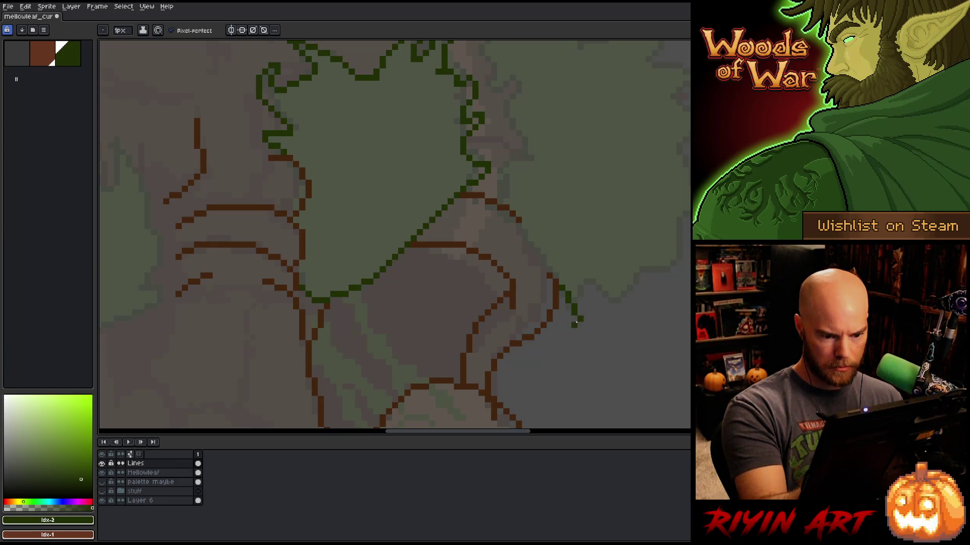
mouse_move(574, 327)
left_mouse_down()
mouse_move(574, 339)
mouse_move(594, 331)
mouse_move(608, 307)
left_mouse_up()
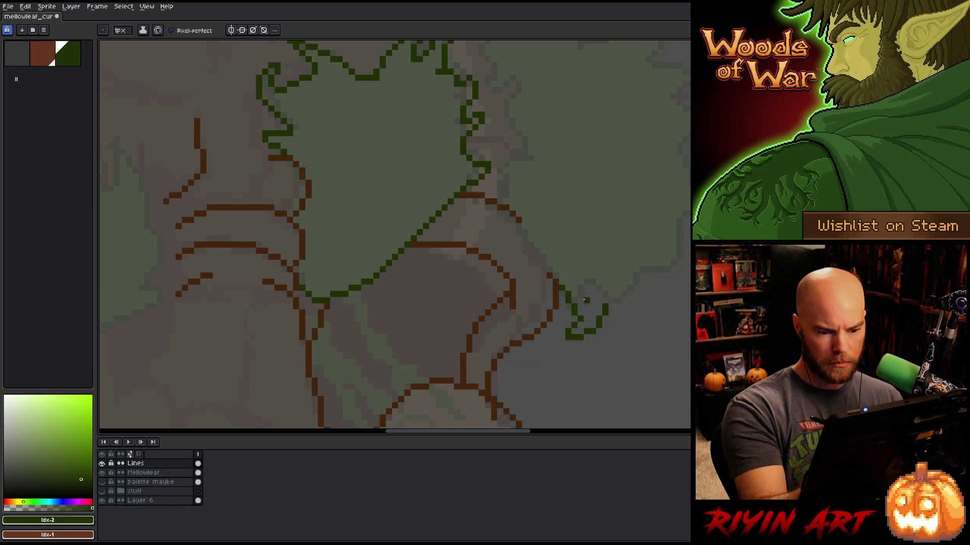
mouse_move(610, 306)
left_mouse_down()
mouse_move(603, 281)
mouse_move(638, 310)
mouse_move(645, 344)
mouse_move(664, 324)
mouse_move(659, 249)
mouse_move(684, 245)
left_mouse_up()
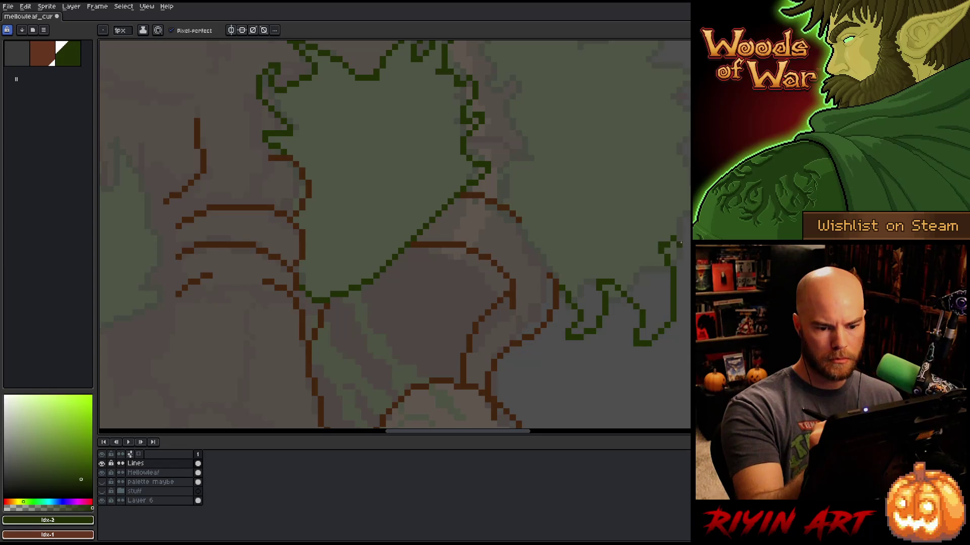
key("e")
key("b")
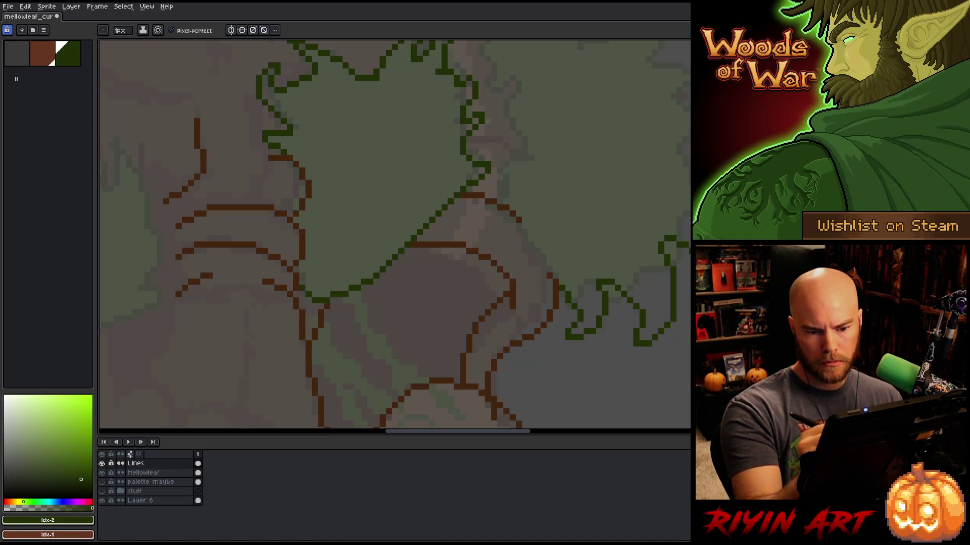
Add a short green edge at the right side of the new leaf outline.
key("e")
key("b")
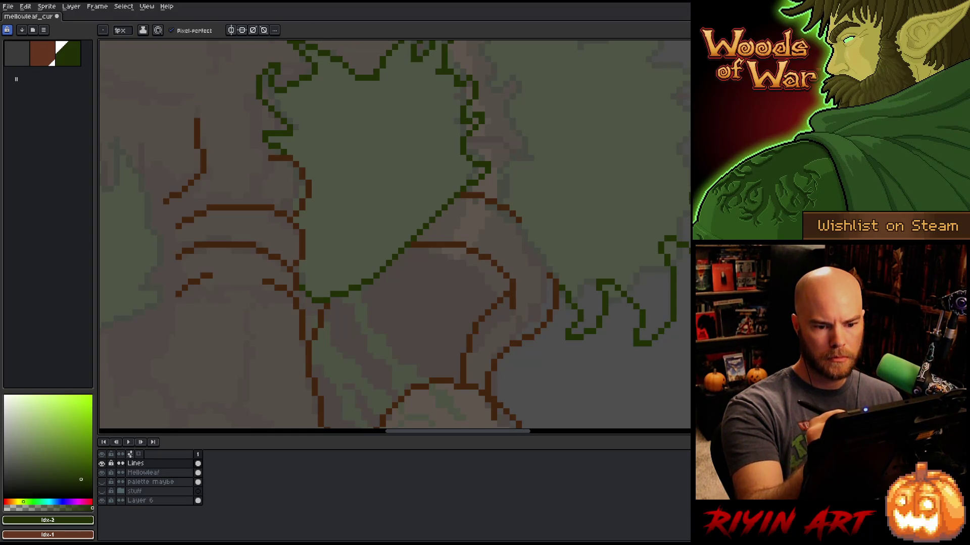
key("e")
key("b")
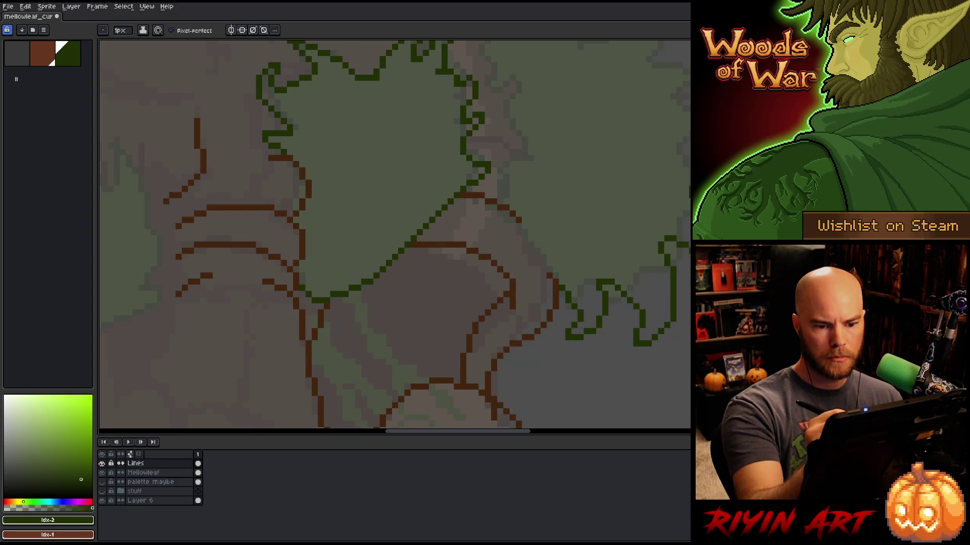
left_click_drag(677, 138, 688, 148)
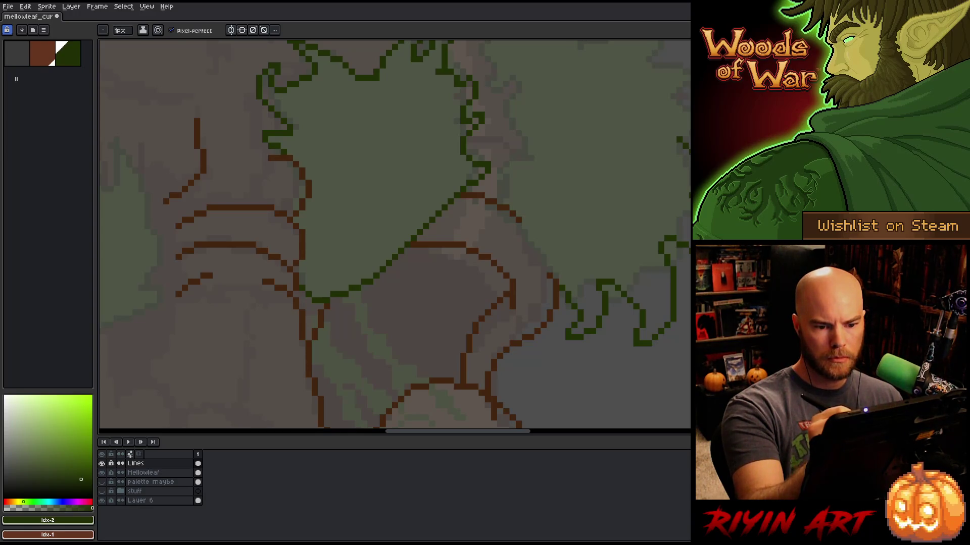
key("e")
key("b")
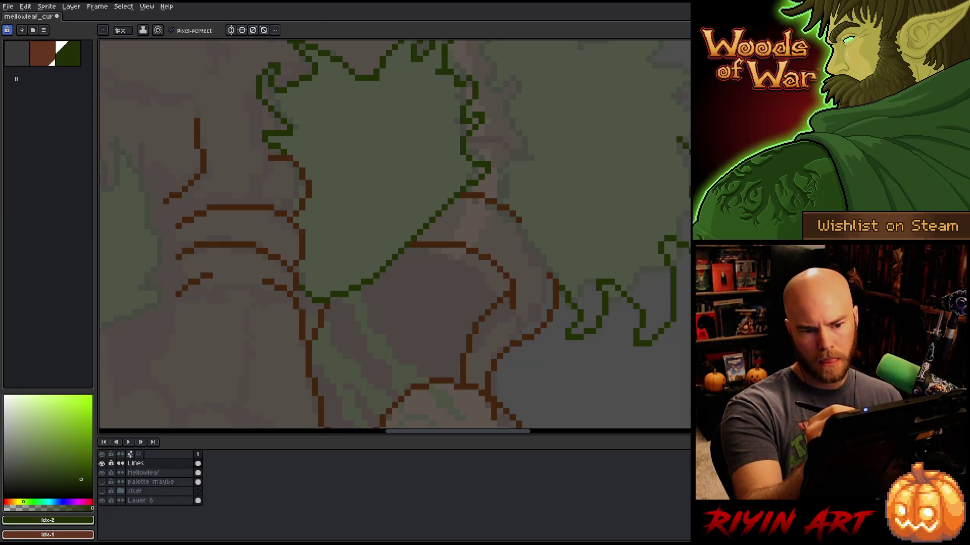
scroll(395, 234, "up", 4)
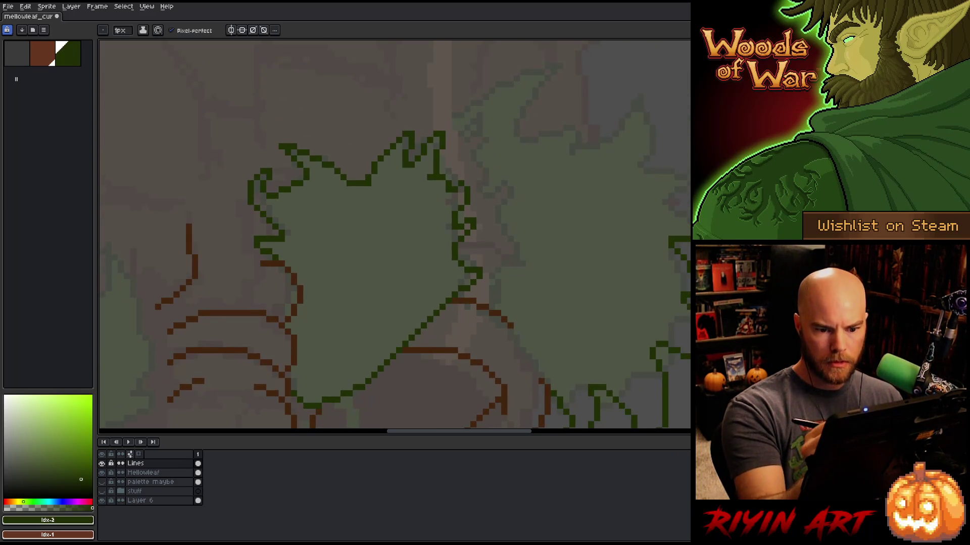
Add more green outline at the right edge and trim the end of the brown branch line.
left_click_drag(690, 208, 662, 194)
key("z")
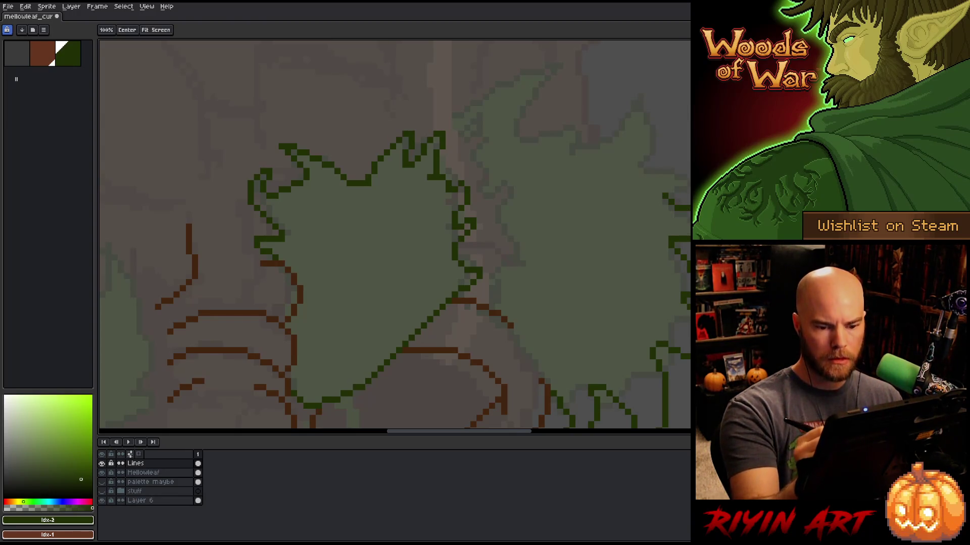
scroll(395, 234, "down", 4)
key("b")
right_click(469, 248)
key("Escape")
key("z")
scroll(470, 247, "up", 5)
key("b")
key("e")
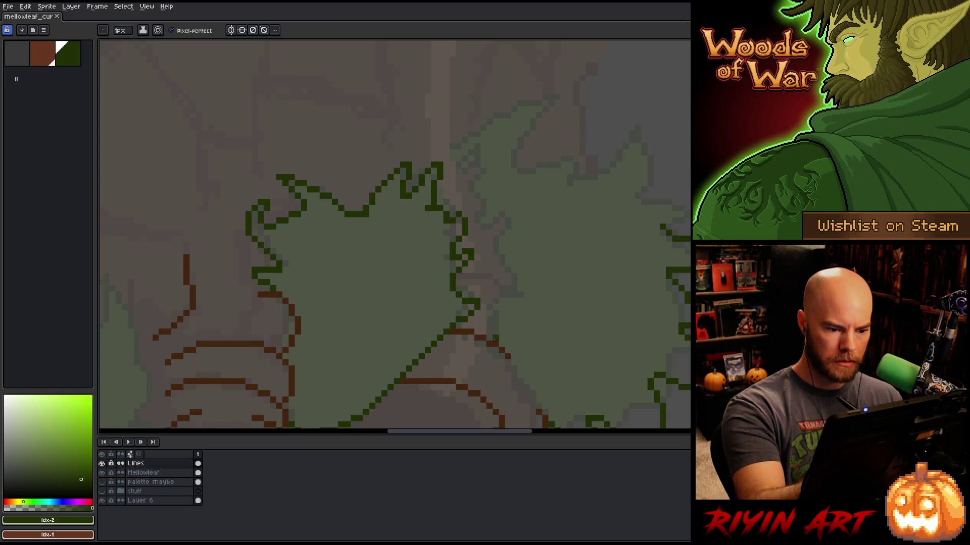
left_click_drag(493, 331, 500, 162)
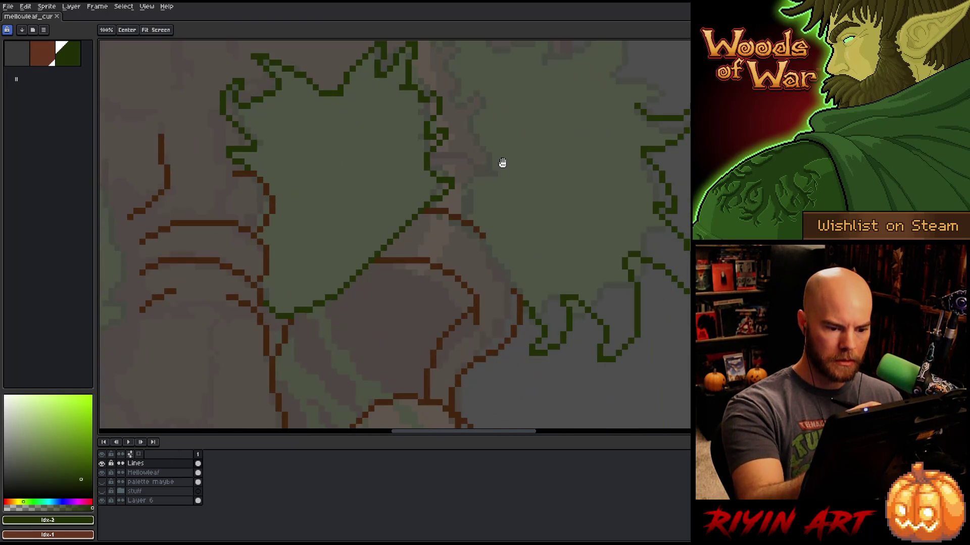
left_click_drag(489, 235, 516, 285)
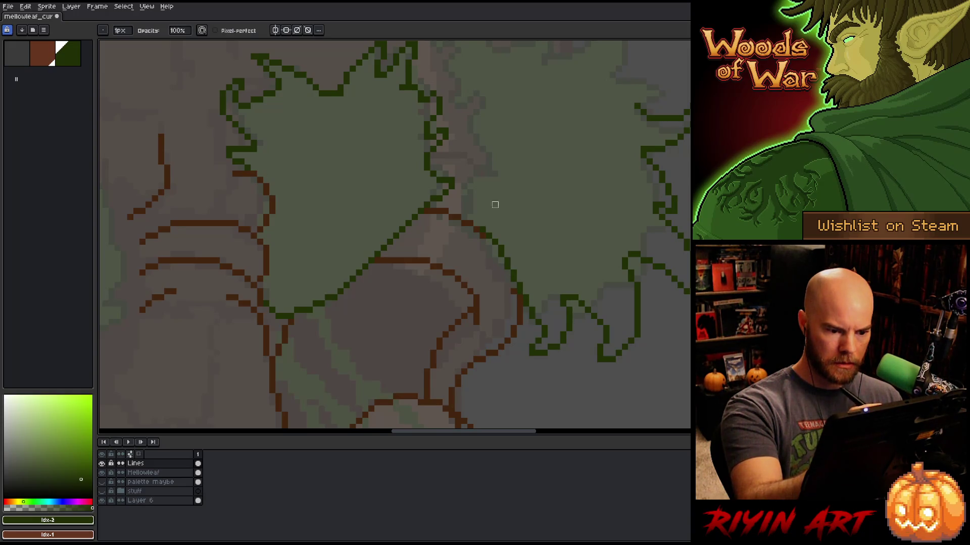
Extend the green leaf outline leftward with spikes and a notch, running it down toward the branch.
mouse_move(563, 190)
left_mouse_down()
mouse_move(586, 284)
mouse_move(603, 305)
left_mouse_up()
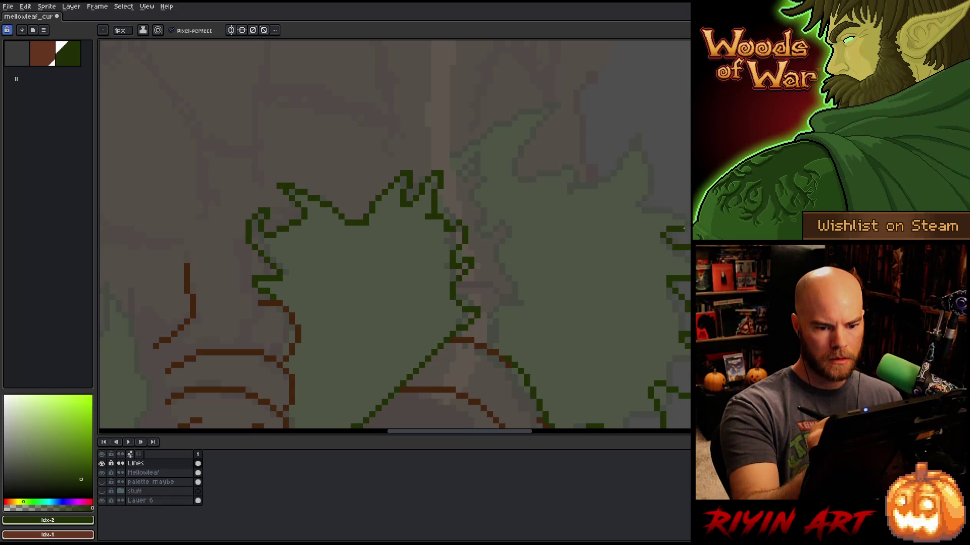
mouse_move(672, 212)
left_mouse_down()
mouse_move(637, 205)
mouse_move(651, 165)
mouse_move(638, 135)
mouse_move(625, 151)
left_mouse_up()
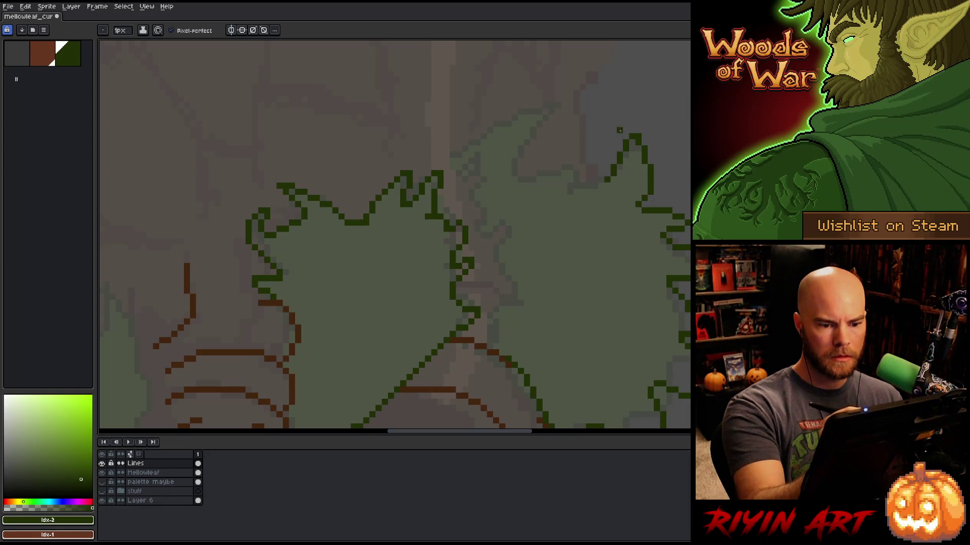
left_click_drag(595, 186, 576, 173)
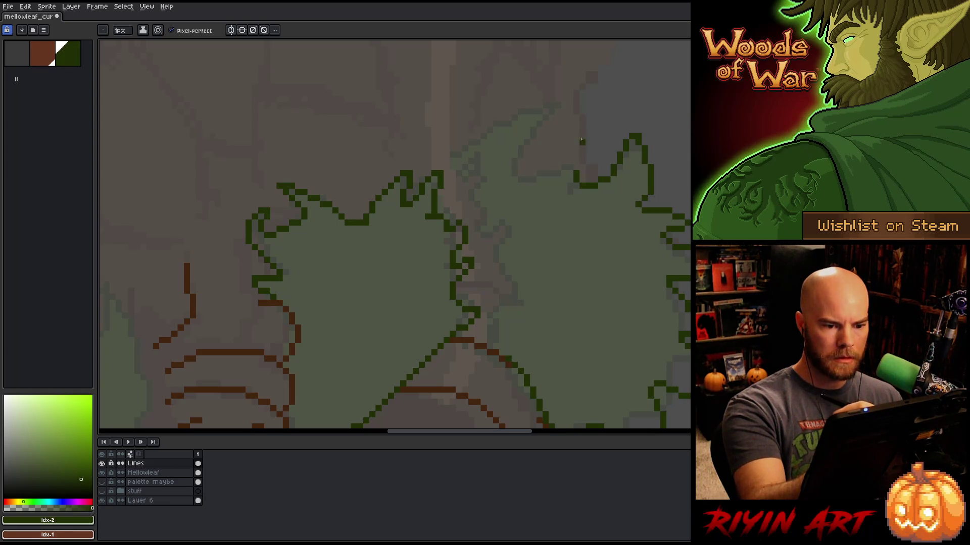
mouse_move(580, 162)
left_mouse_down()
mouse_move(588, 134)
mouse_move(575, 134)
mouse_move(537, 175)
left_mouse_up()
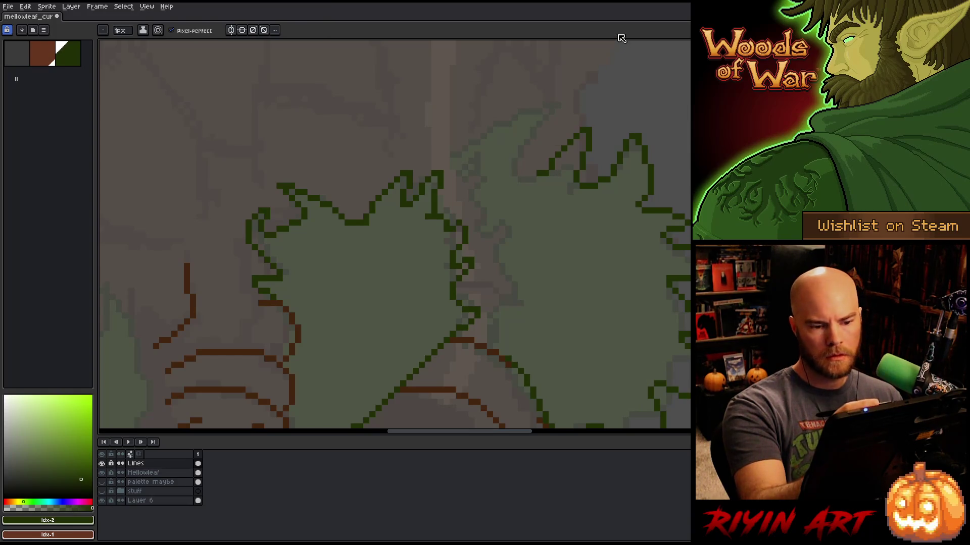
mouse_move(534, 182)
left_mouse_down()
mouse_move(537, 204)
mouse_move(512, 171)
left_mouse_up()
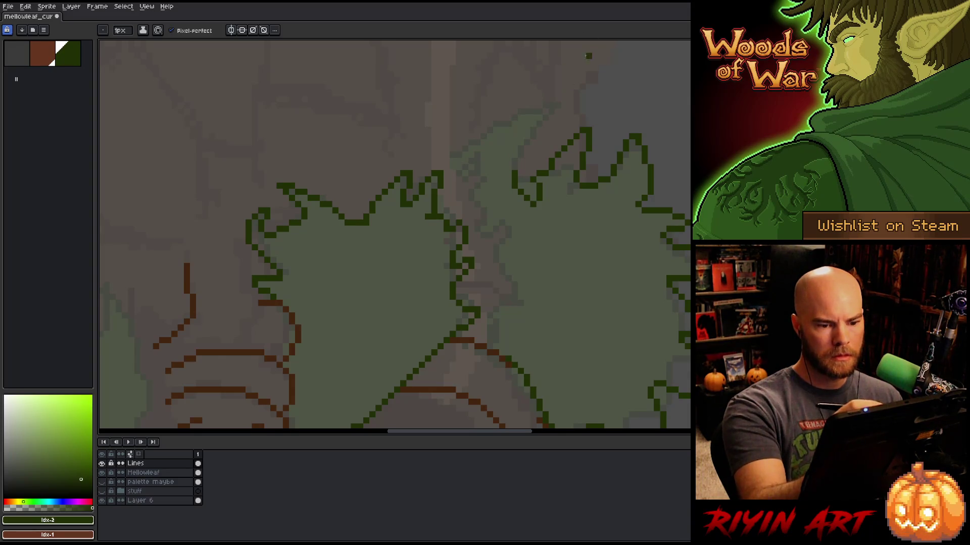
mouse_move(518, 167)
left_mouse_down()
mouse_move(558, 111)
mouse_move(497, 123)
mouse_move(457, 152)
mouse_move(492, 189)
left_mouse_up()
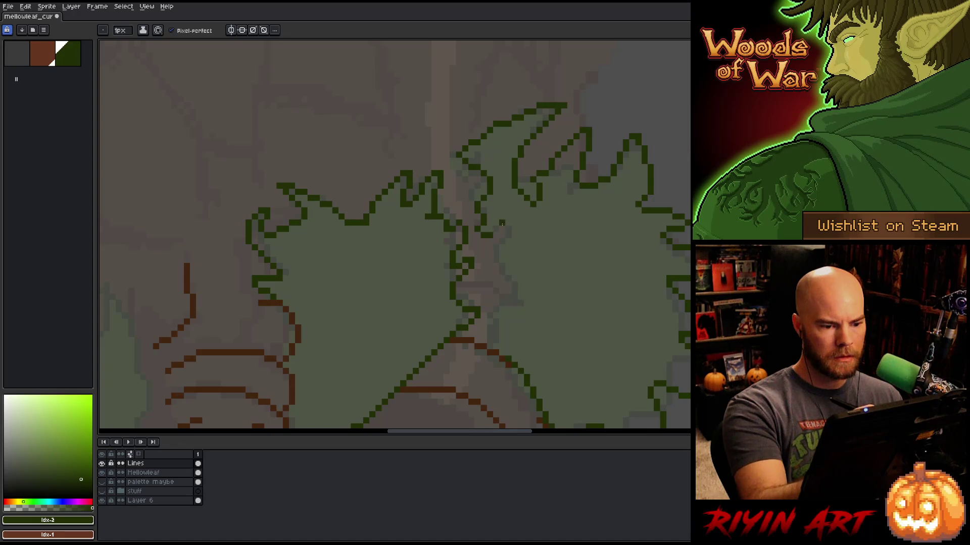
mouse_move(510, 222)
left_mouse_down()
mouse_move(515, 300)
mouse_move(503, 305)
mouse_move(501, 334)
left_mouse_up()
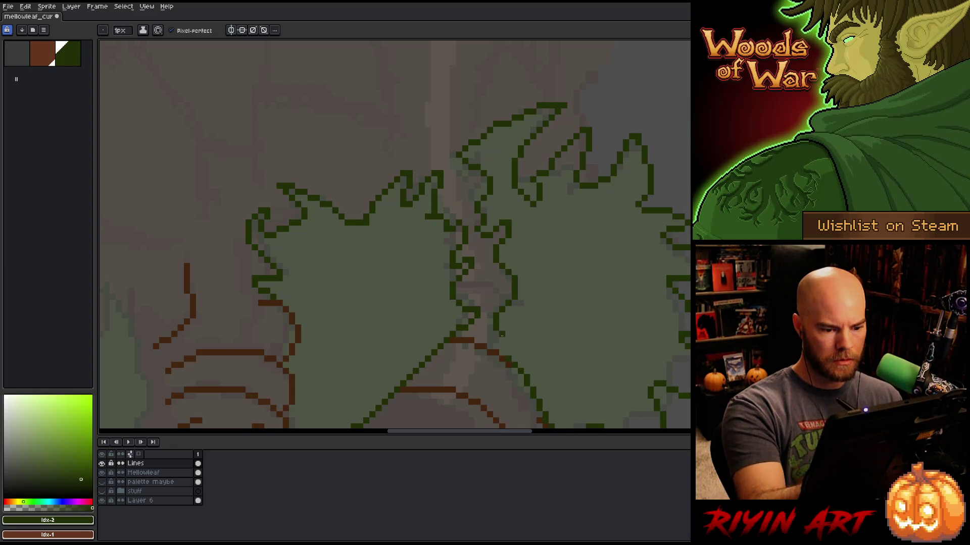
Erase part of the leaf's left edge, redraw it in green, and save.
key("e")
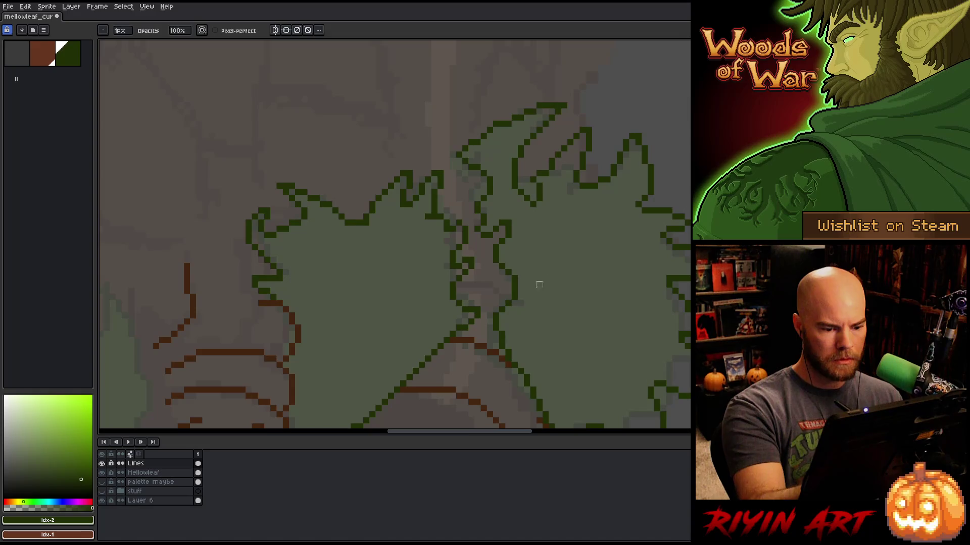
key("space")
left_click_drag(602, 317, 647, 203)
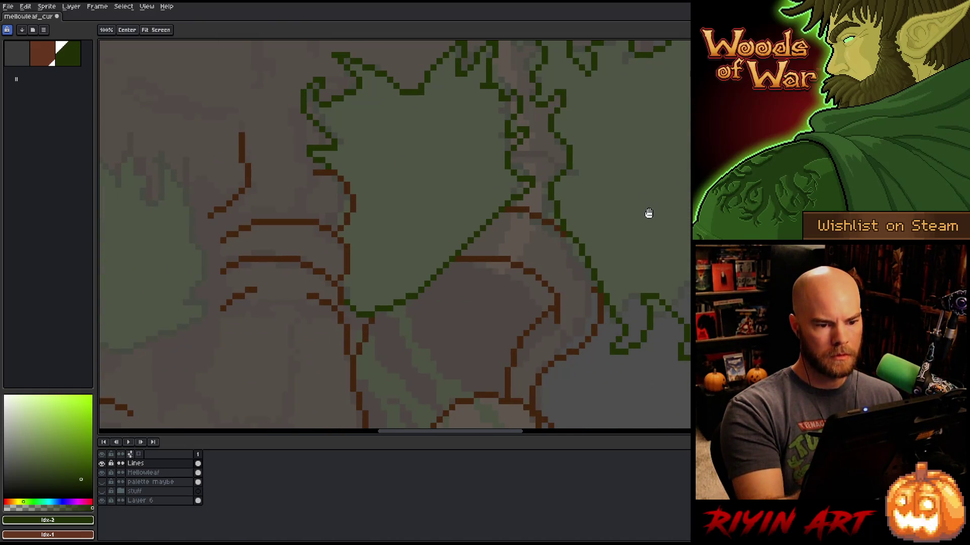
mouse_move(566, 120)
left_mouse_down()
mouse_move(556, 166)
mouse_move(546, 146)
mouse_move(552, 126)
left_mouse_up()
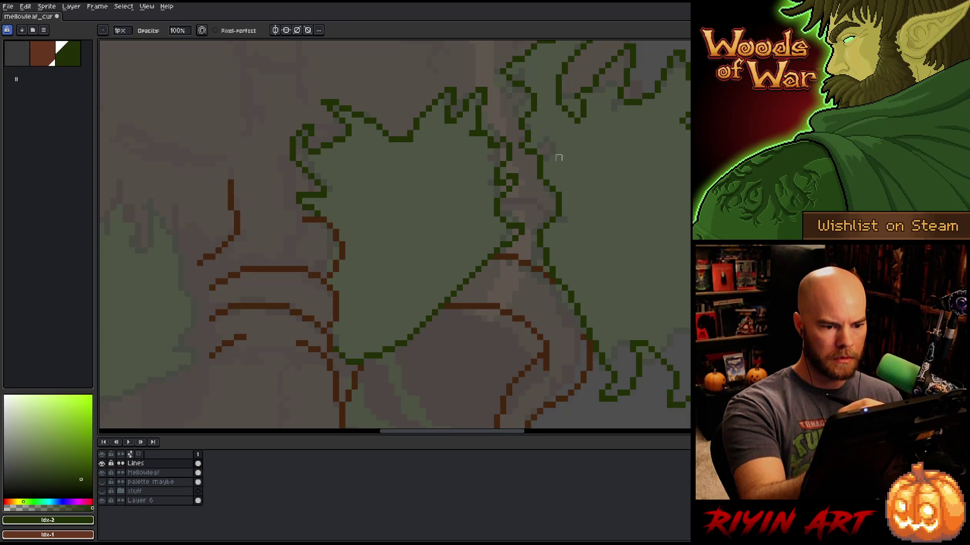
left_click_drag(563, 178, 553, 225)
key("b")
left_click_drag(534, 185, 540, 227)
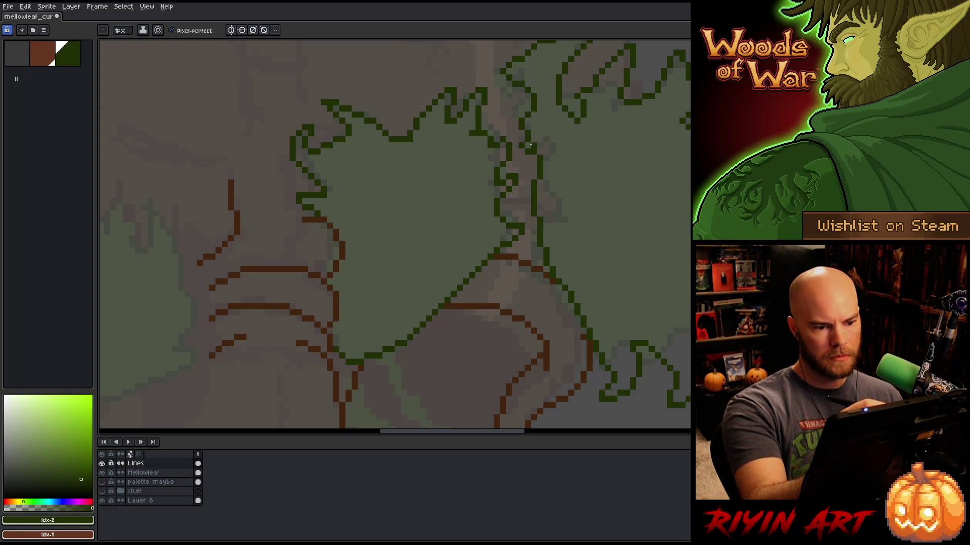
key("e")
key("b")
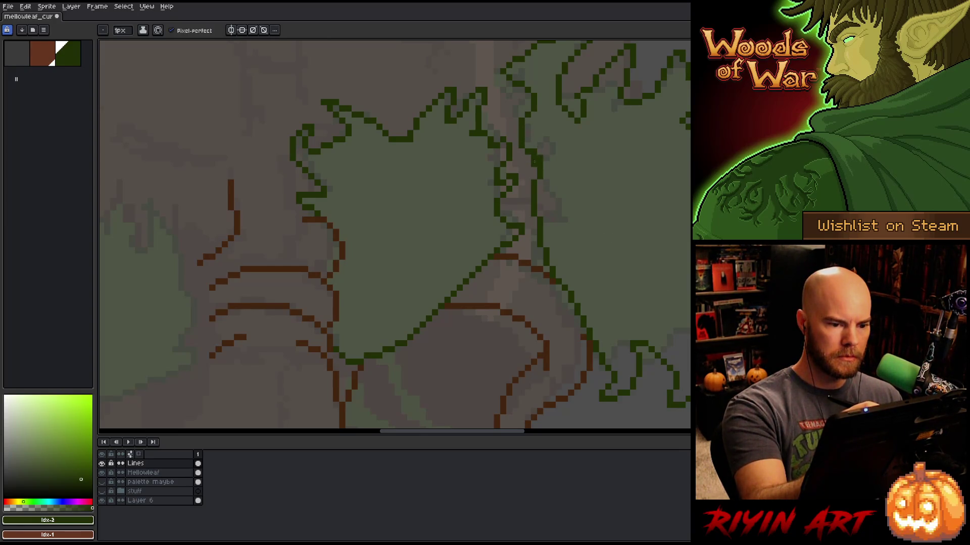
key("e")
key("ctrl+s")
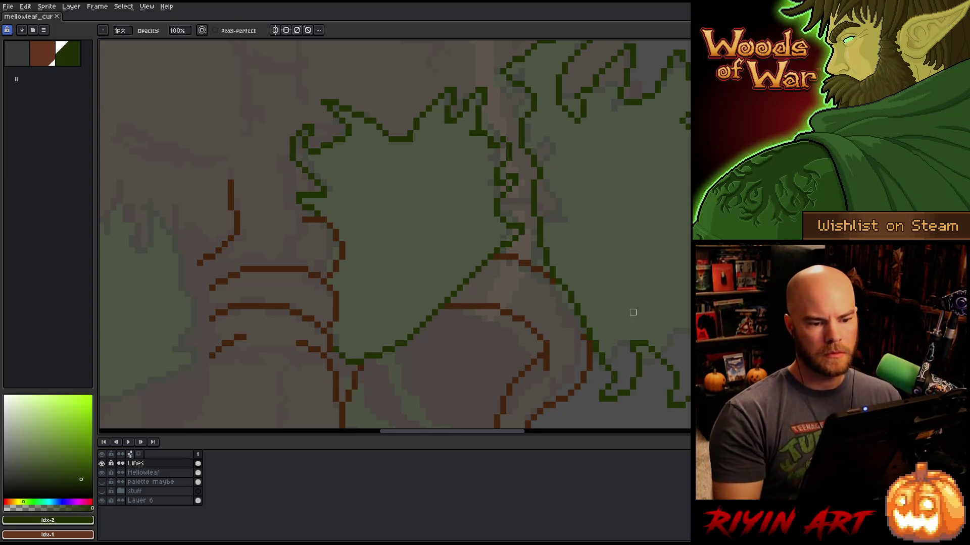
scroll(640, 273, "down", 3)
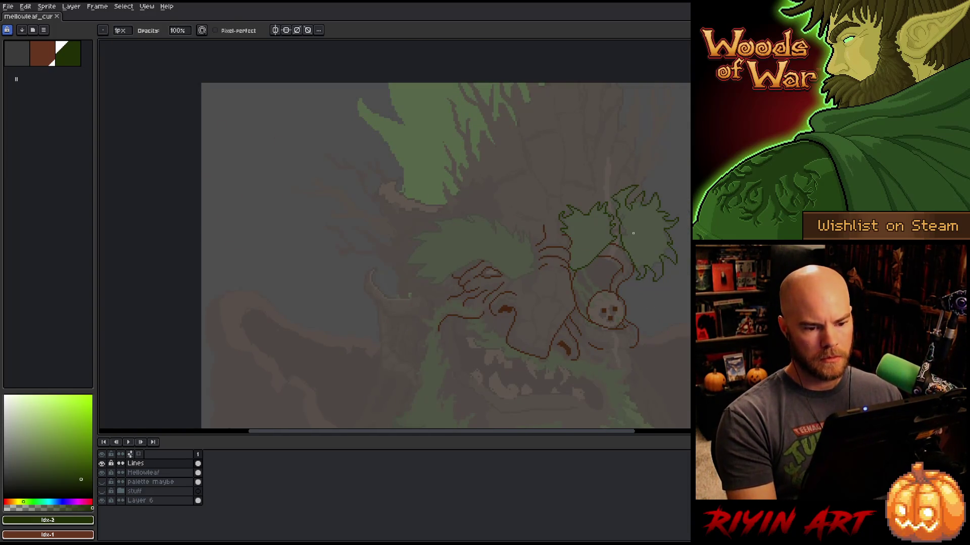
Add brown pixels along the right branch outline, fill its gap, then resample the dark green.
scroll(632, 235, "up", 3)
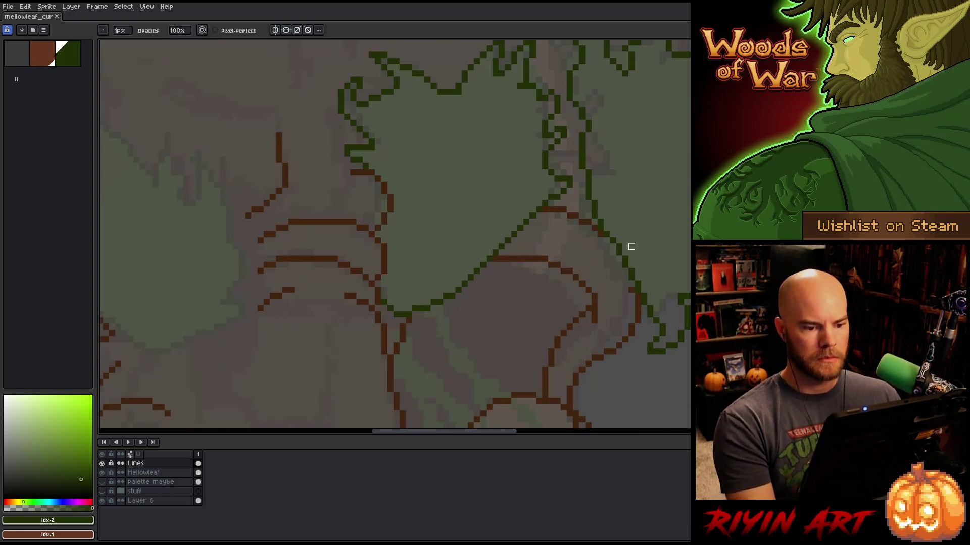
scroll(547, 244, "down", 3)
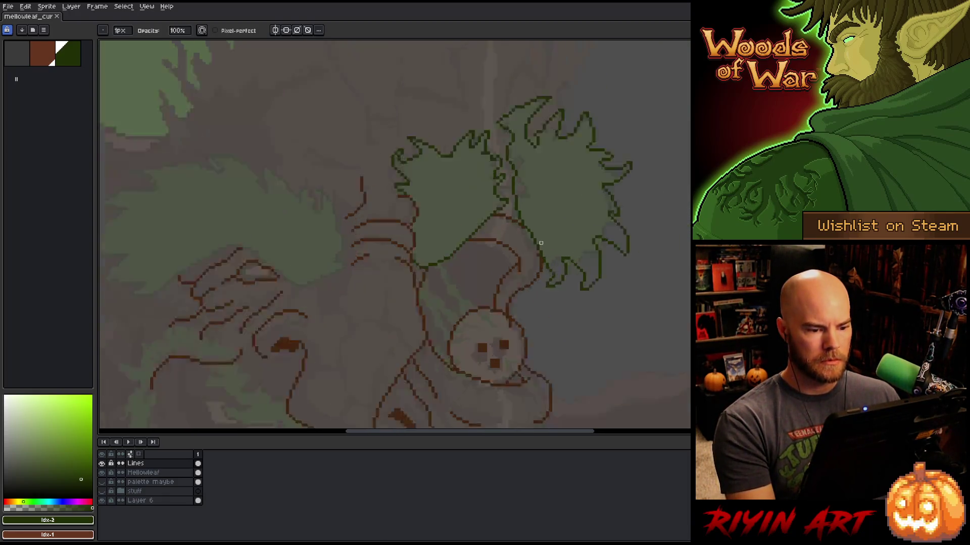
scroll(541, 243, "up", 2)
left_click(492, 199, "alt")
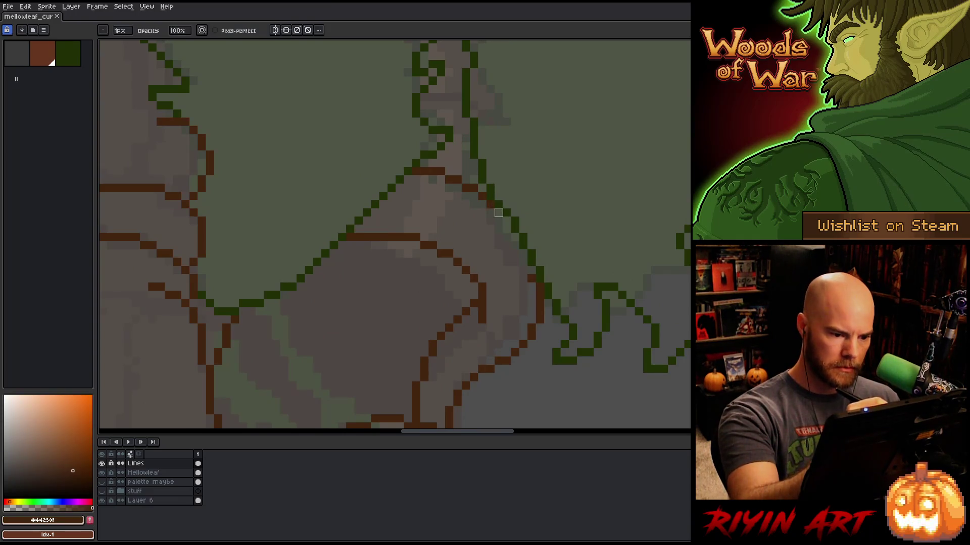
left_click(497, 210)
left_click(507, 220)
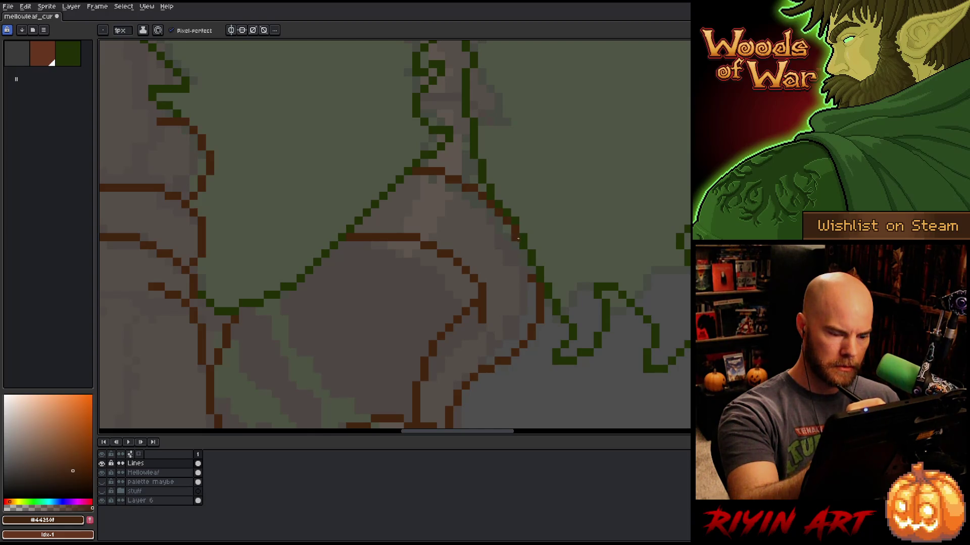
left_click(532, 270)
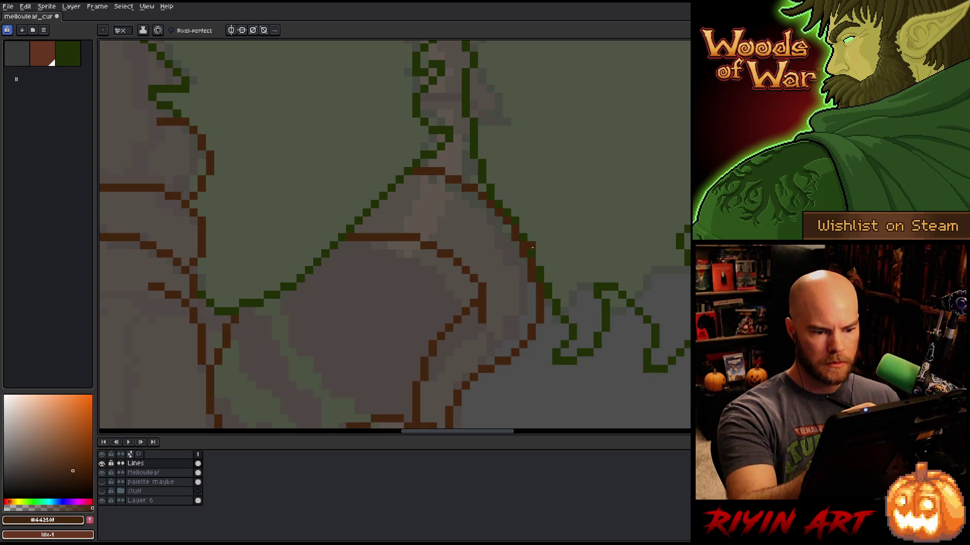
left_click(531, 247, "alt")
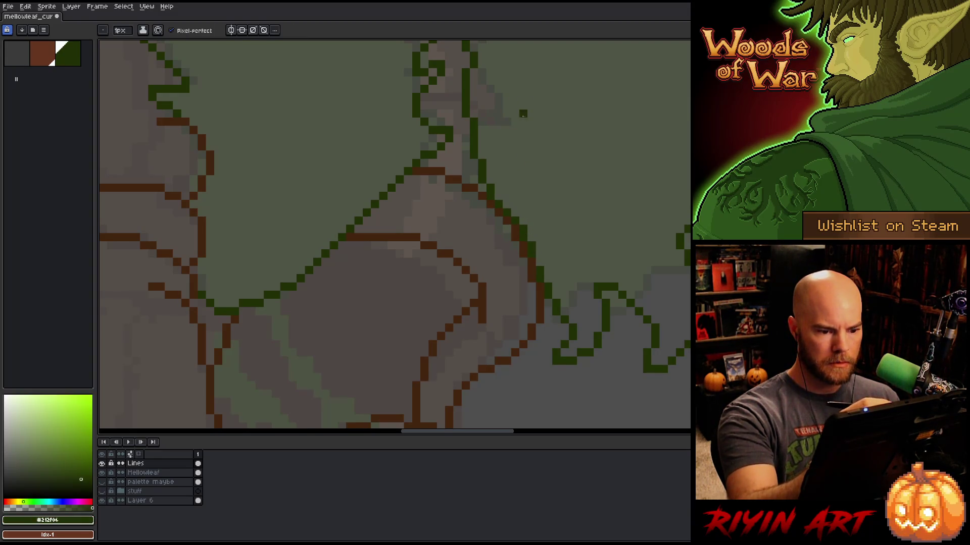
scroll(606, 172, "down", 1)
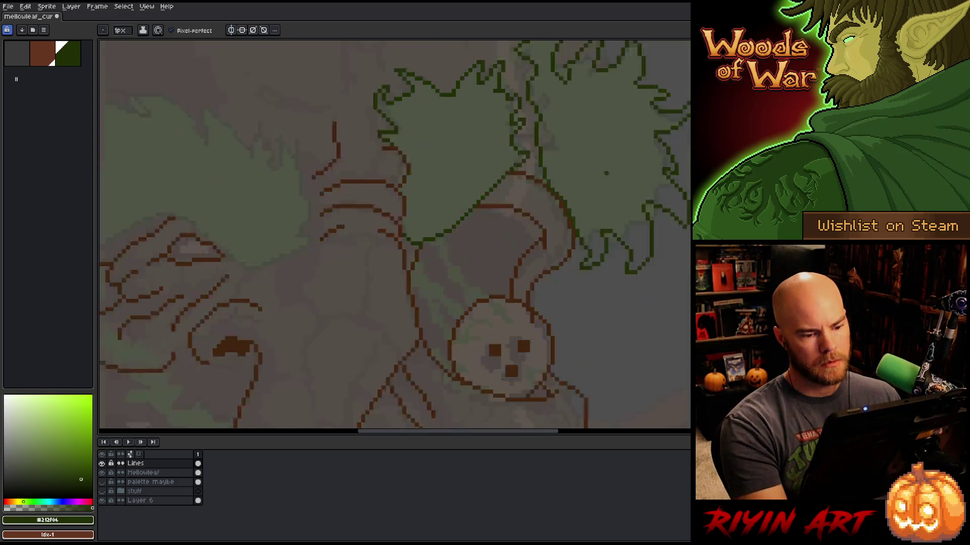
Save the sprite and bring the face and green leaf outlines into view, keeping dark green selected.
scroll(606, 173, "down", 3)
key("ctrl+s")
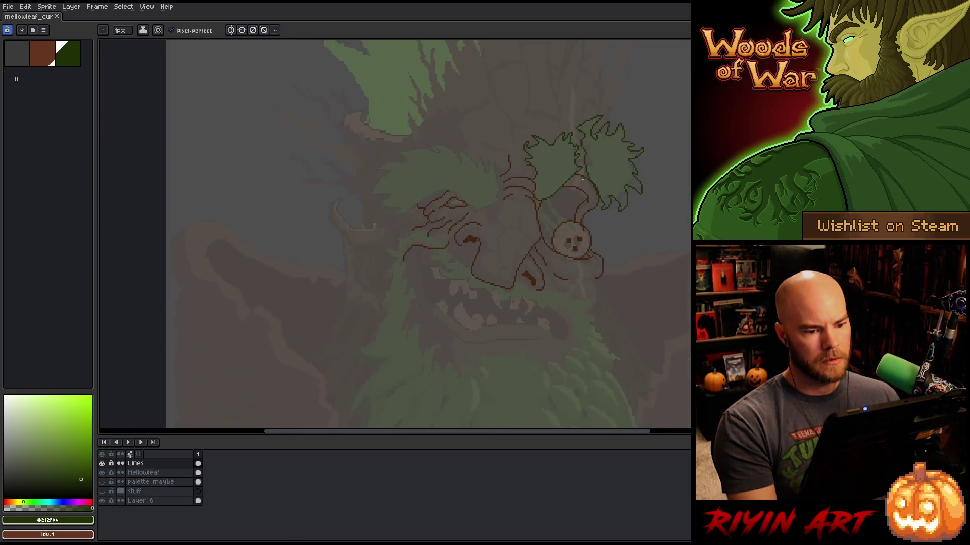
left_click_drag(575, 231, 573, 247)
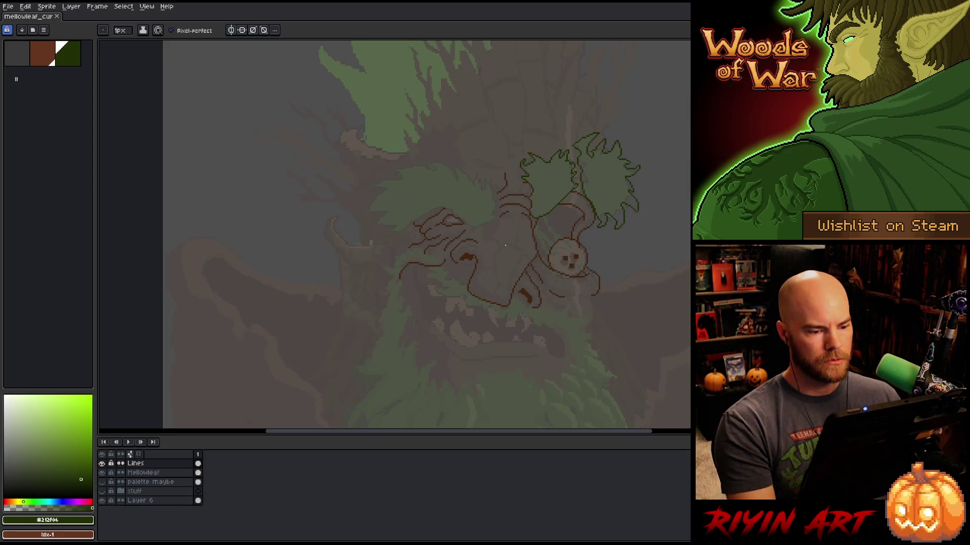
scroll(505, 243, "up", 2)
mouse_move(559, 222)
left_mouse_down()
mouse_move(531, 199)
mouse_move(519, 158)
left_mouse_up()
scroll(445, 182, "down", 1)
scroll(382, 247, "up", 1)
key("bracketleft")
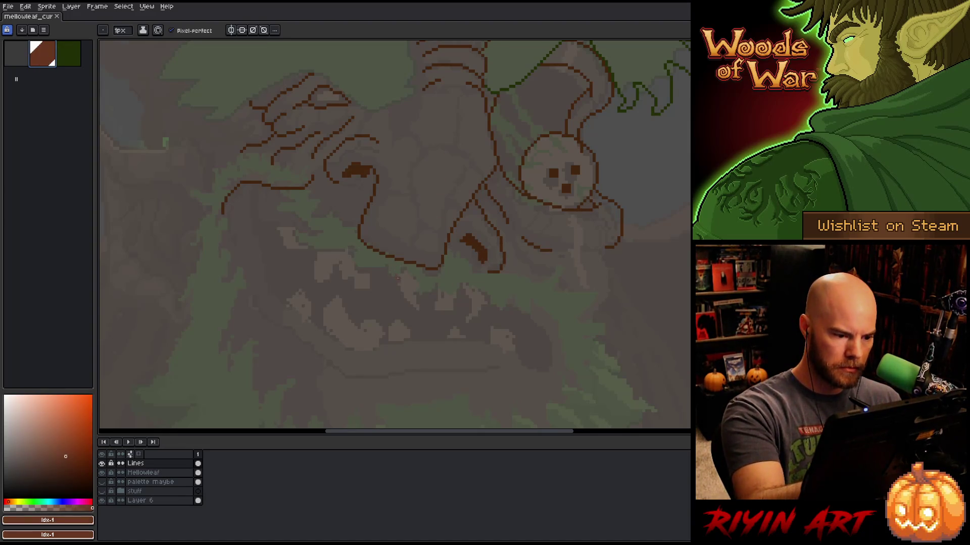
key("bracketright")
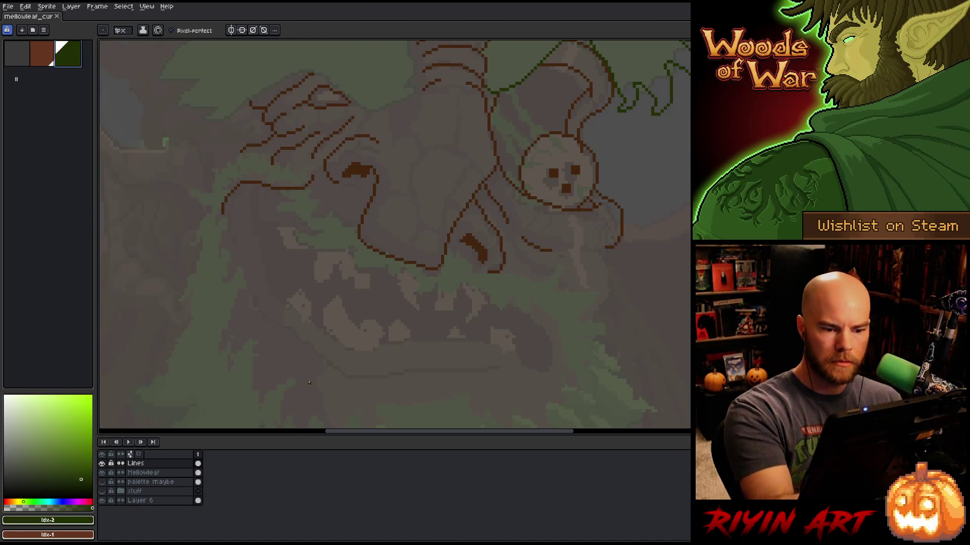
left_click_drag(523, 79, 391, 183)
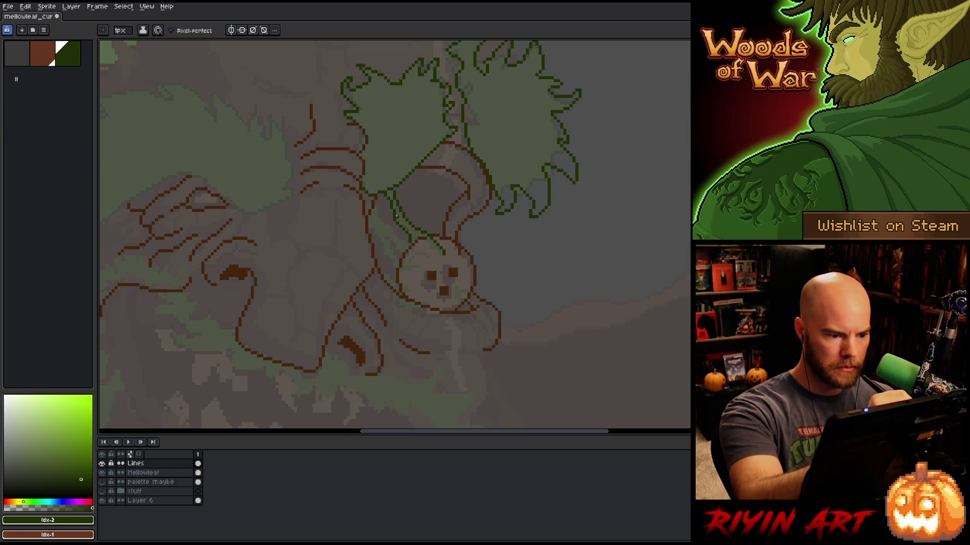
Sample the dark green from a leaf line and extend it a few pixels rightward, then save.
key("e")
key("b")
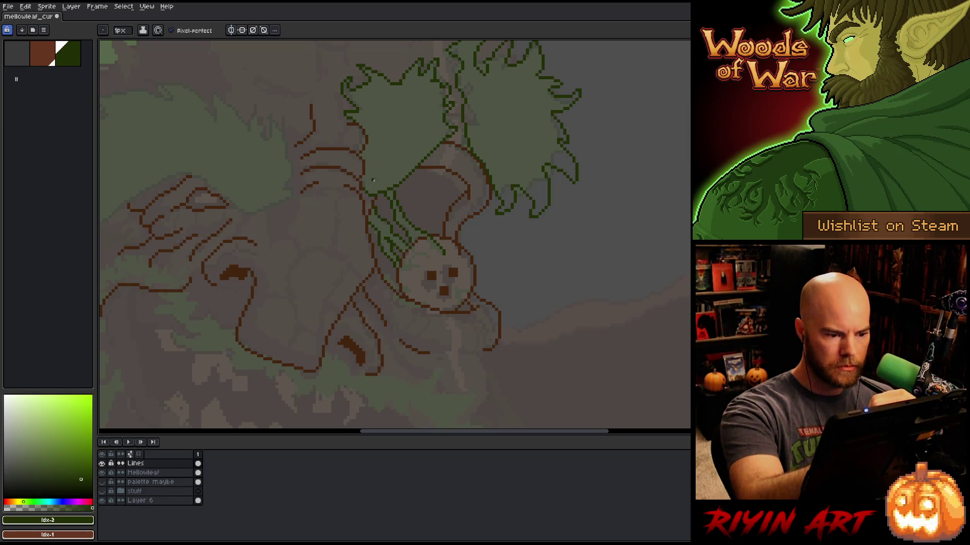
key("e")
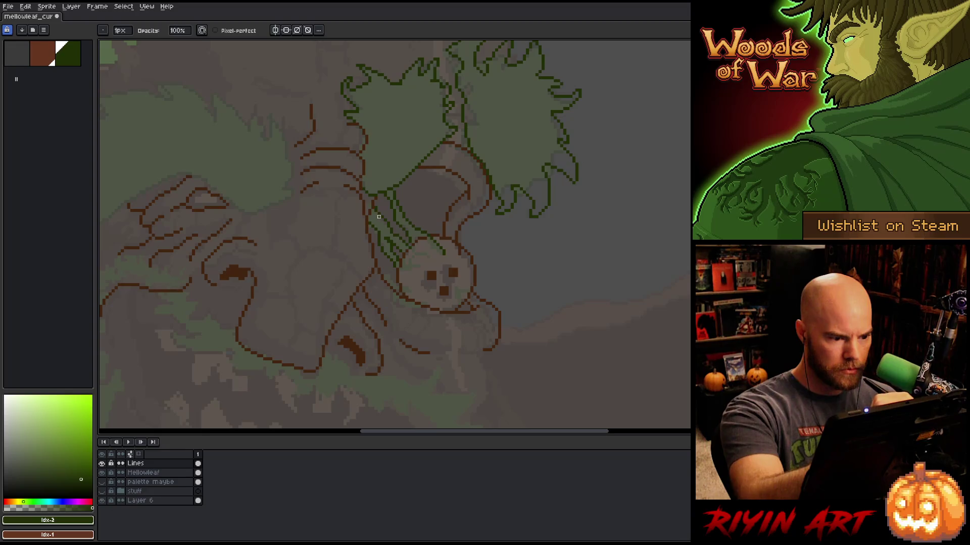
key("e")
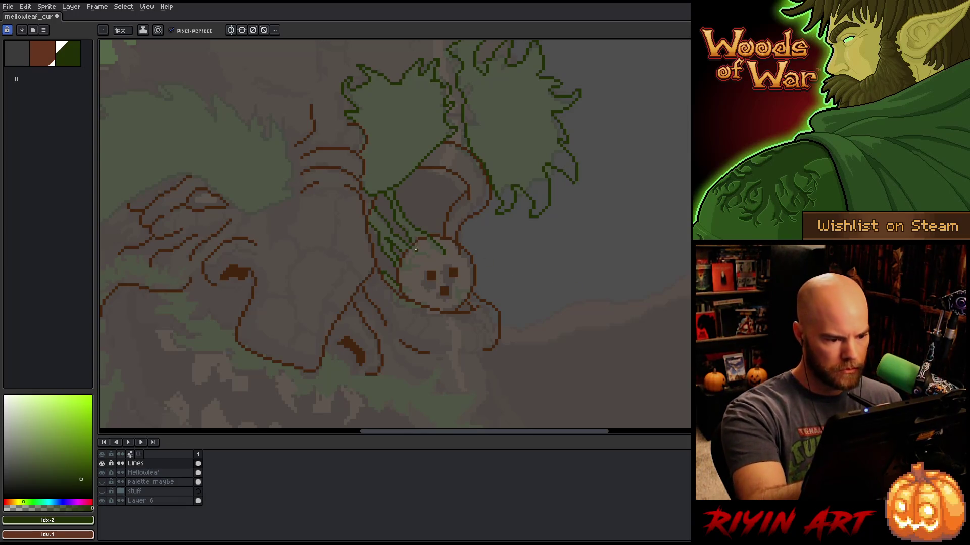
key("e")
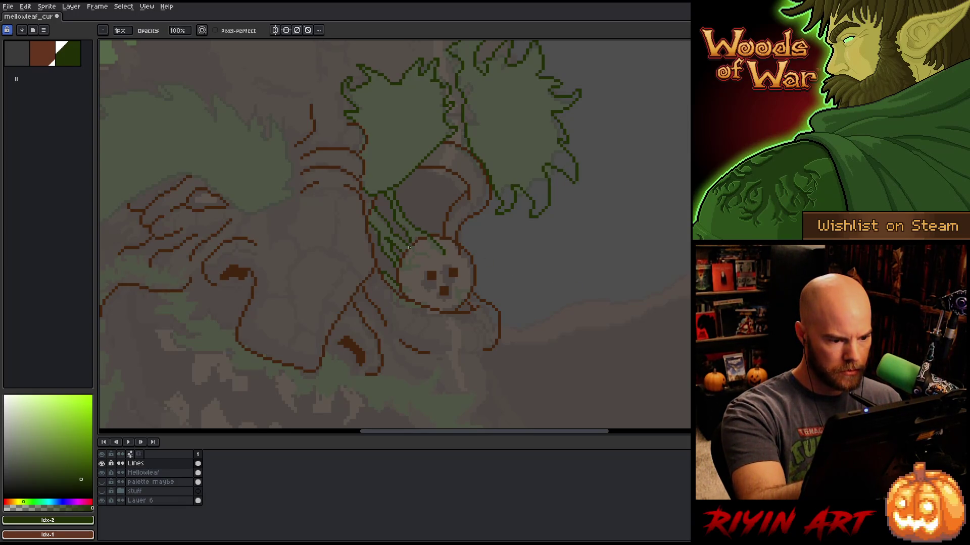
key("b")
left_click(410, 237, "alt")
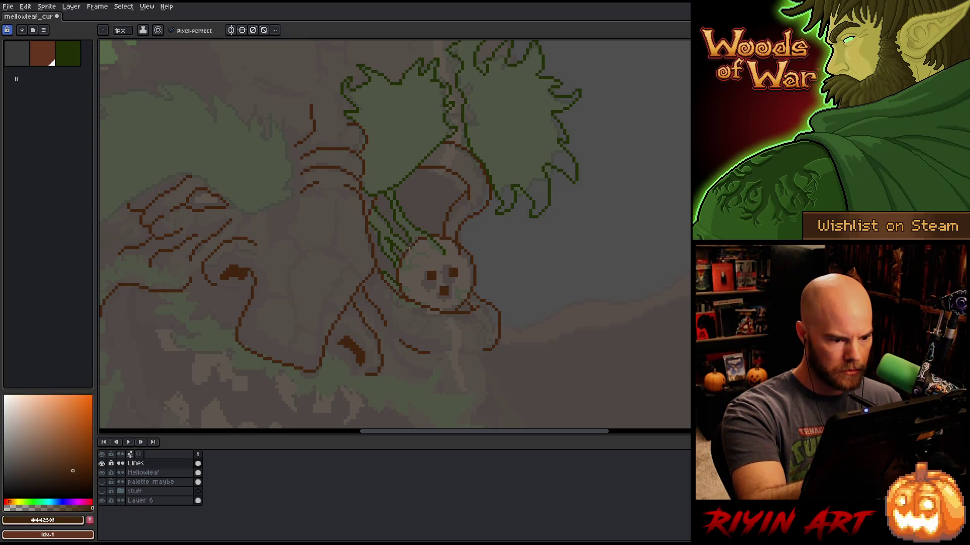
left_click(410, 243, "alt")
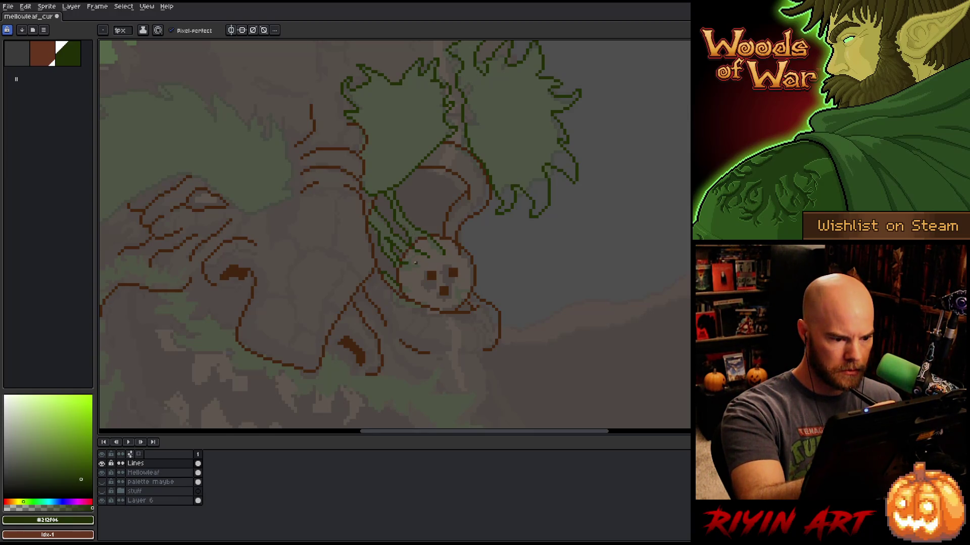
left_click_drag(410, 263, 420, 264)
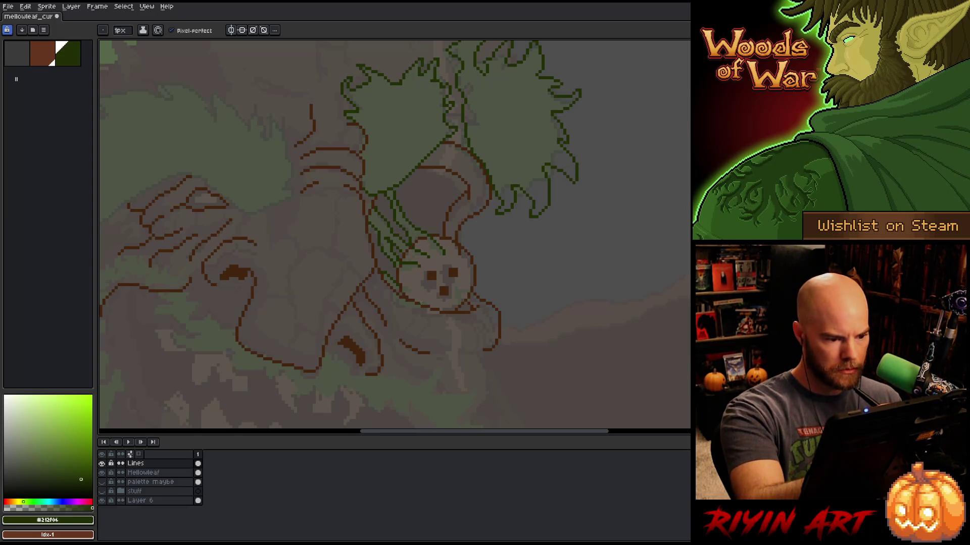
key("ctrl+s")
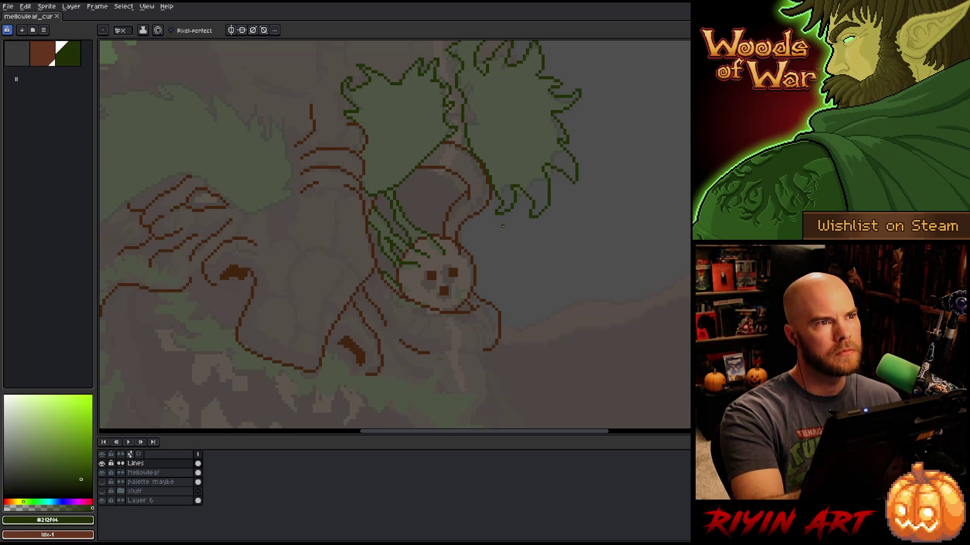
mouse_move(498, 227)
left_mouse_down()
mouse_move(593, 195)
mouse_move(684, 192)
left_mouse_up()
key("e")
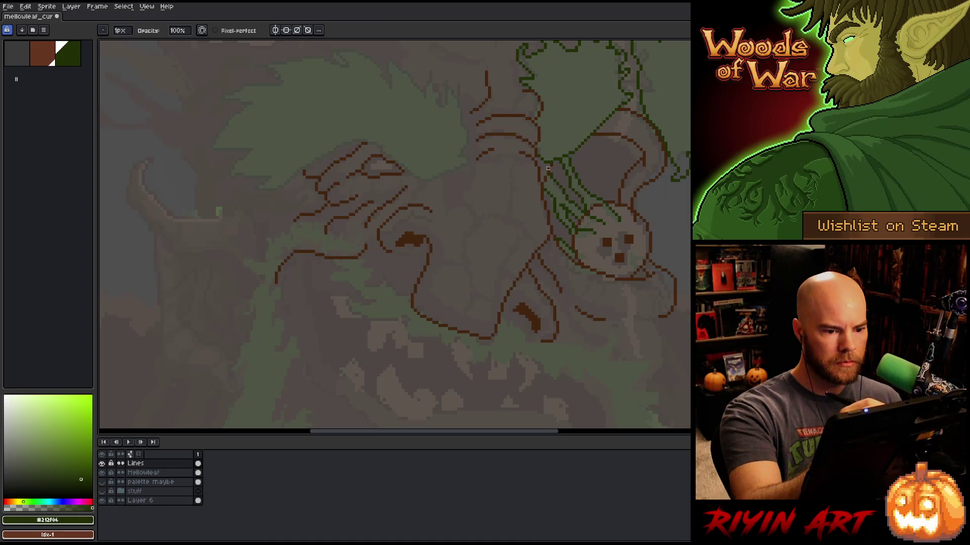
Save, re-pick the dark green, and draw two strokes rising from the stem up the left leaf's edge.
key("ctrl+s")
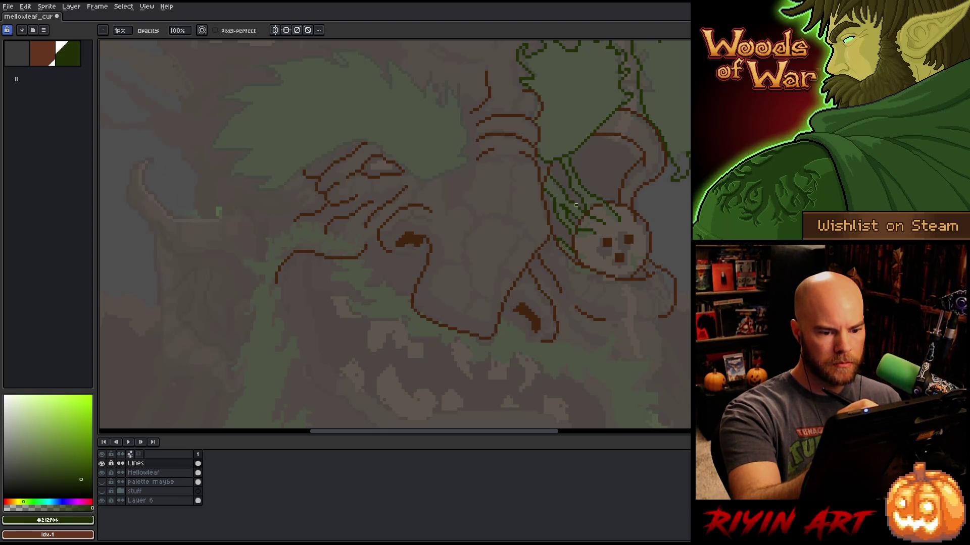
key("e")
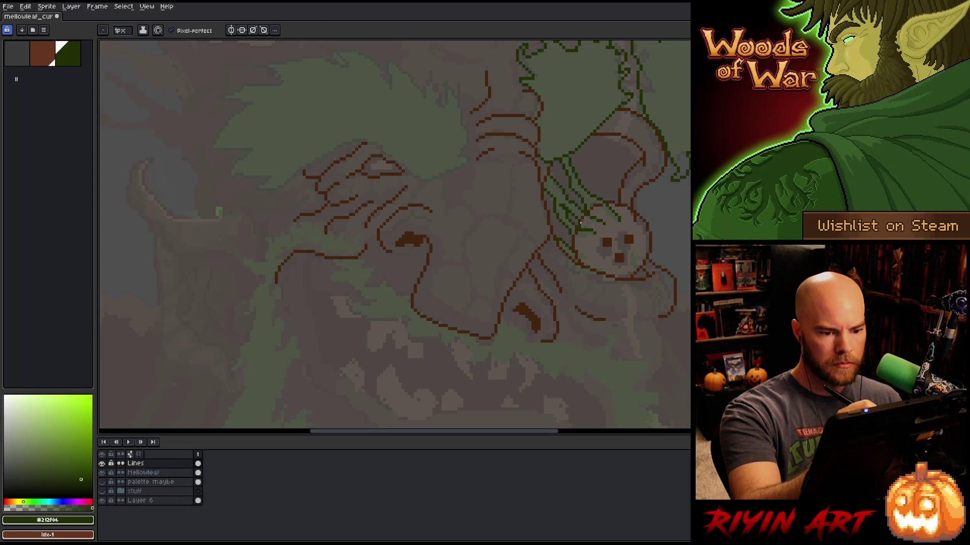
key("b")
left_click(582, 240, "alt")
key("e")
left_click(580, 216, "alt")
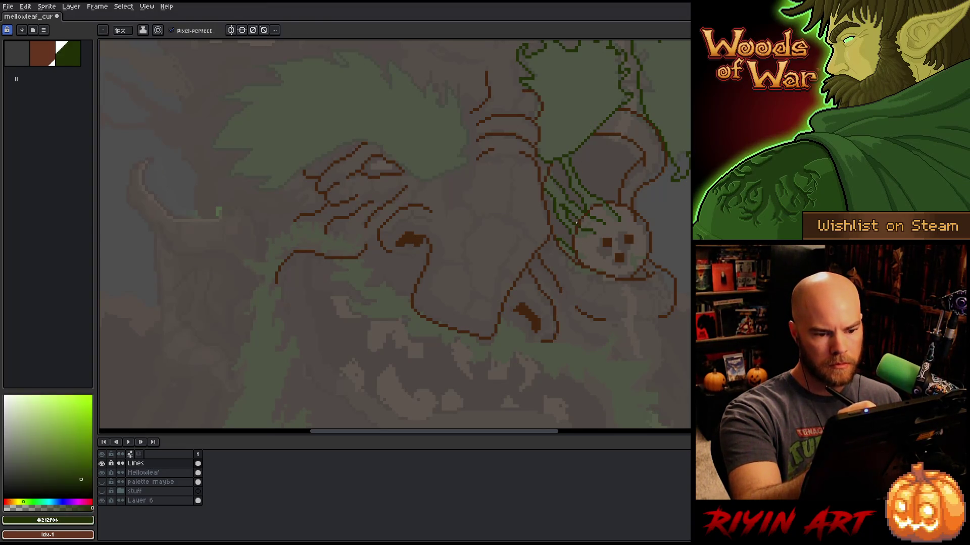
key("e")
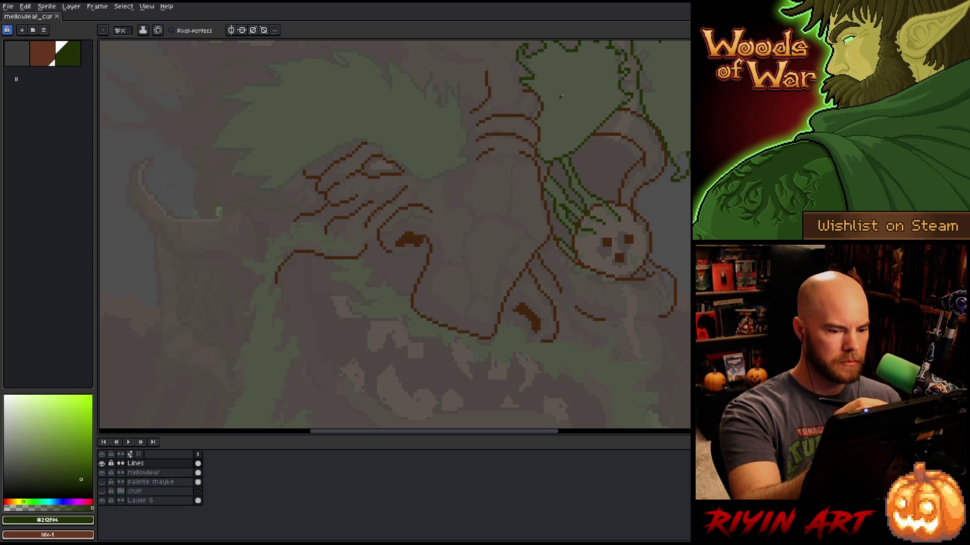
mouse_move(453, 167)
left_mouse_down()
mouse_move(434, 261)
mouse_move(475, 232)
left_mouse_up()
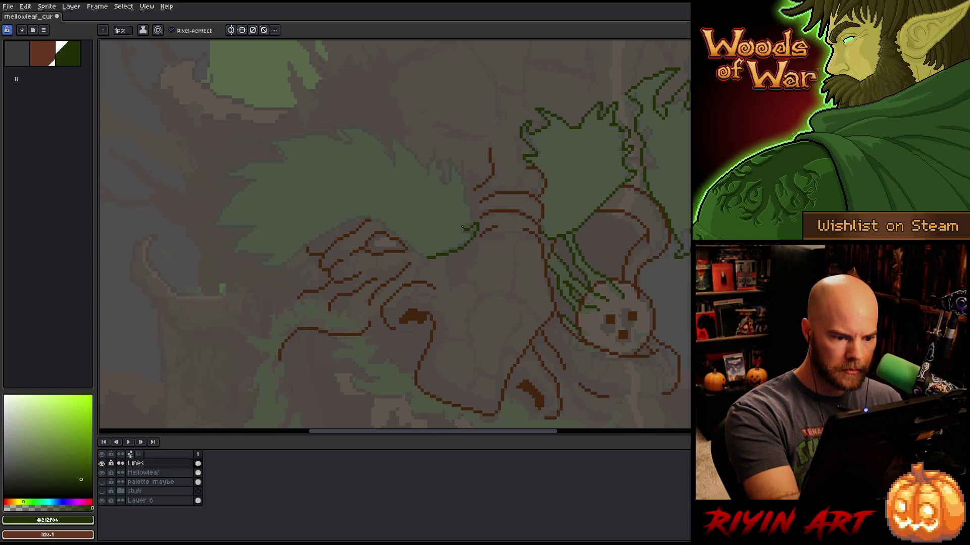
left_click_drag(462, 229, 471, 209)
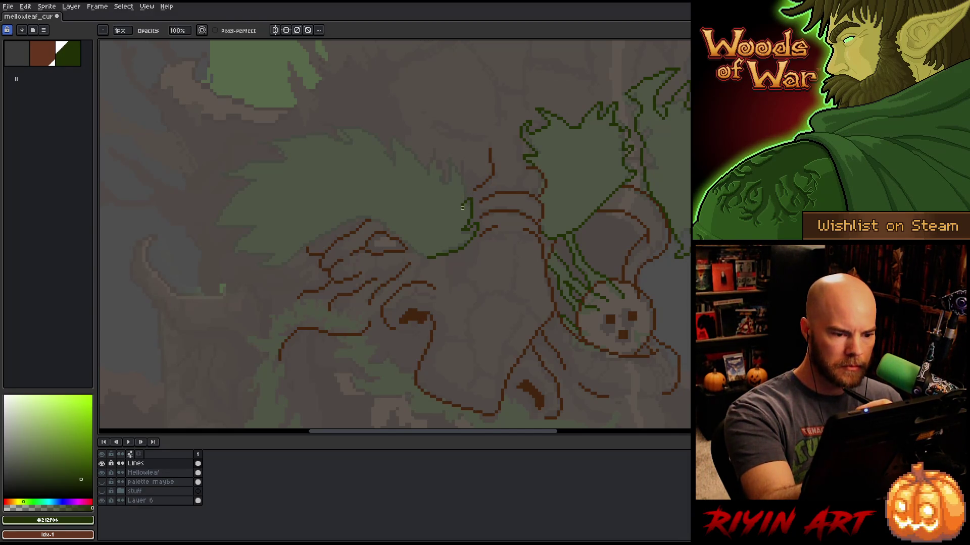
left_click_drag(461, 205, 447, 155)
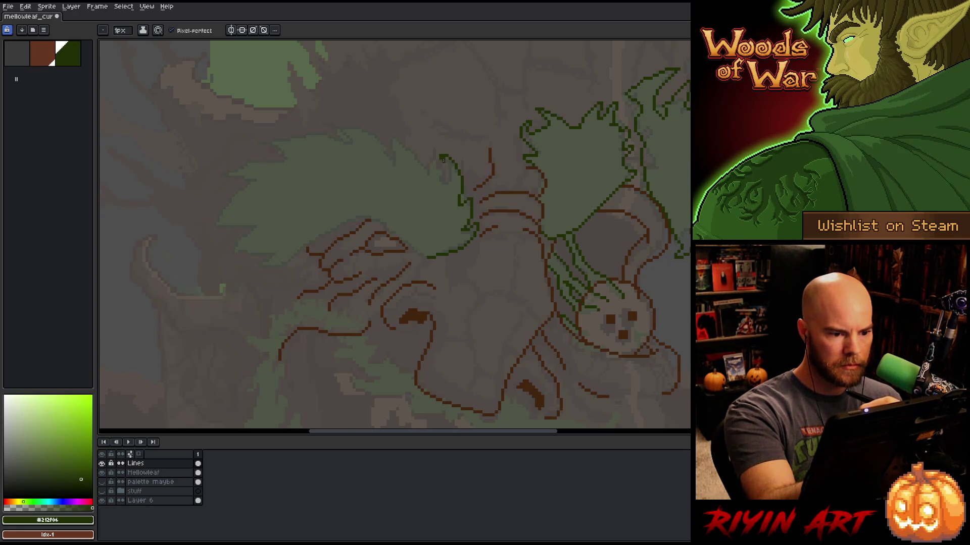
Draw the leaf-curl edges and the leaf's upper outline running up-left, fixing where they join.
mouse_move(441, 154)
left_mouse_down()
mouse_move(447, 193)
mouse_move(443, 184)
left_mouse_up()
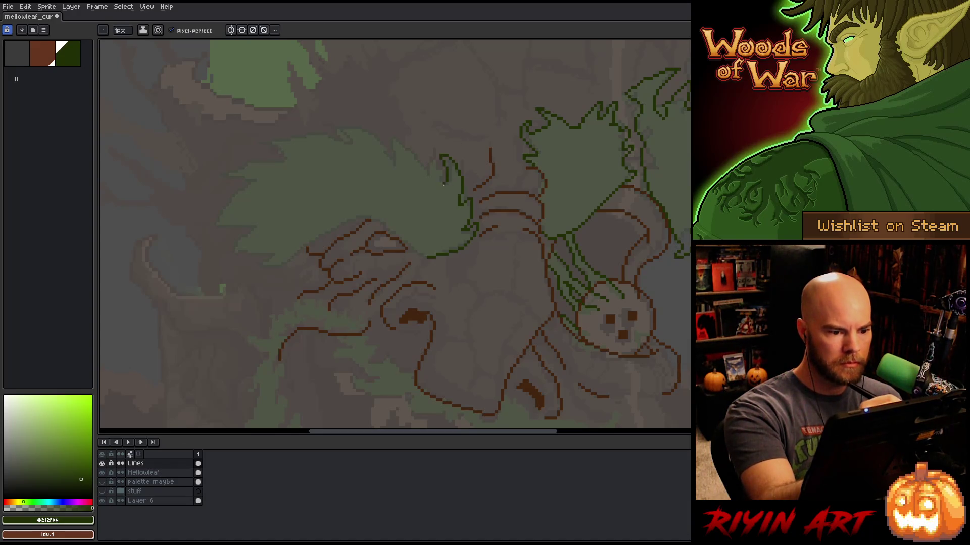
left_click_drag(438, 180, 432, 158)
key("e")
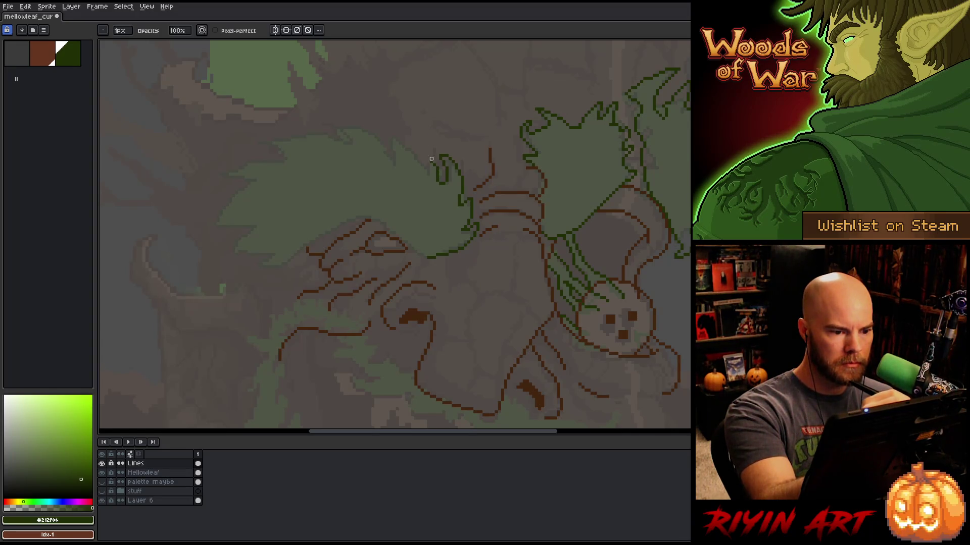
key("b")
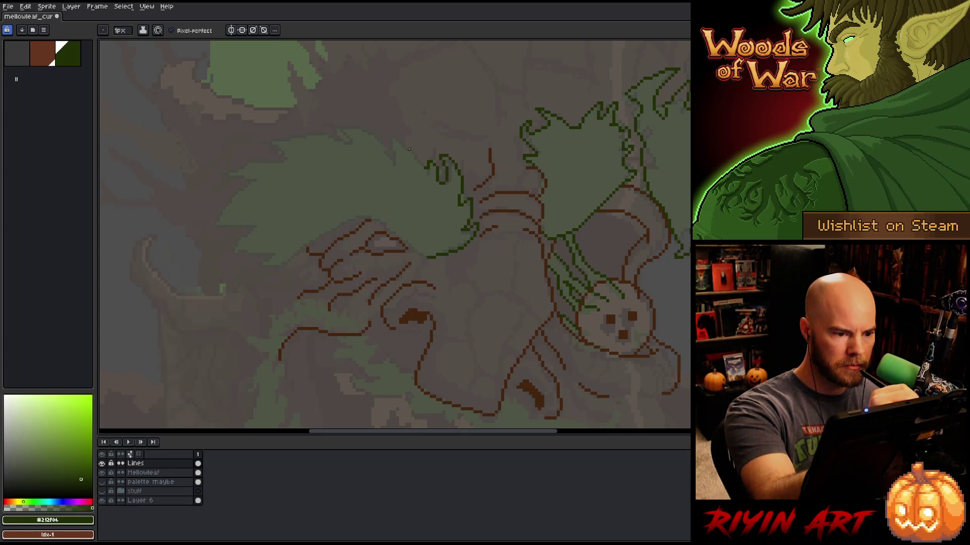
mouse_move(423, 164)
left_mouse_down()
mouse_move(388, 130)
mouse_move(399, 163)
mouse_move(332, 127)
left_mouse_up()
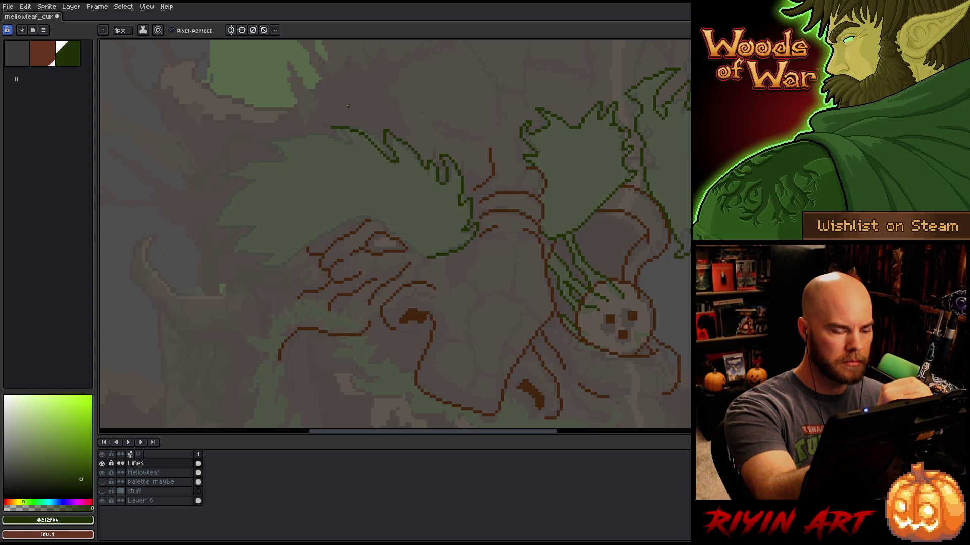
key("e")
left_click_drag(367, 135, 395, 163)
key("b")
left_click_drag(367, 134, 382, 135)
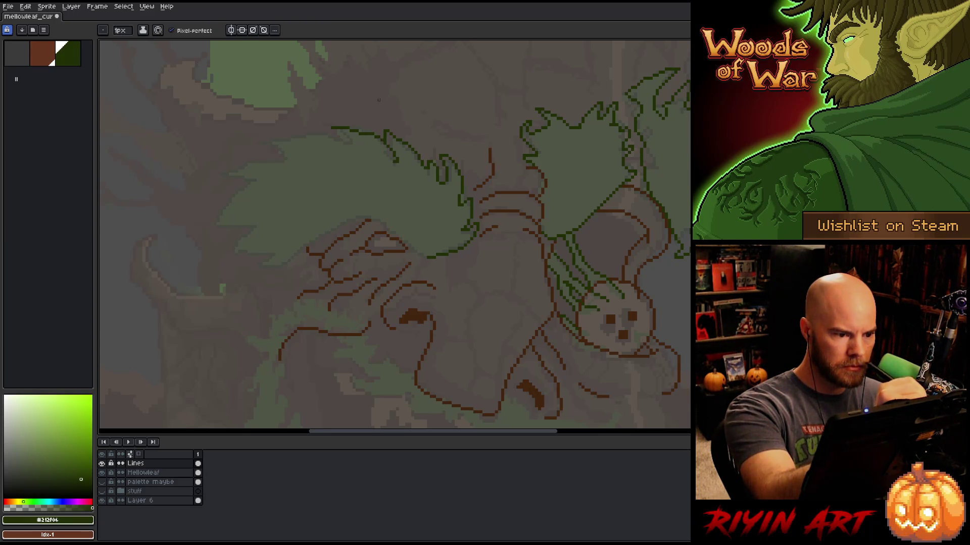
Outline the leaf's left tip, its jagged lower edge, and the underside back toward the stem.
key("e")
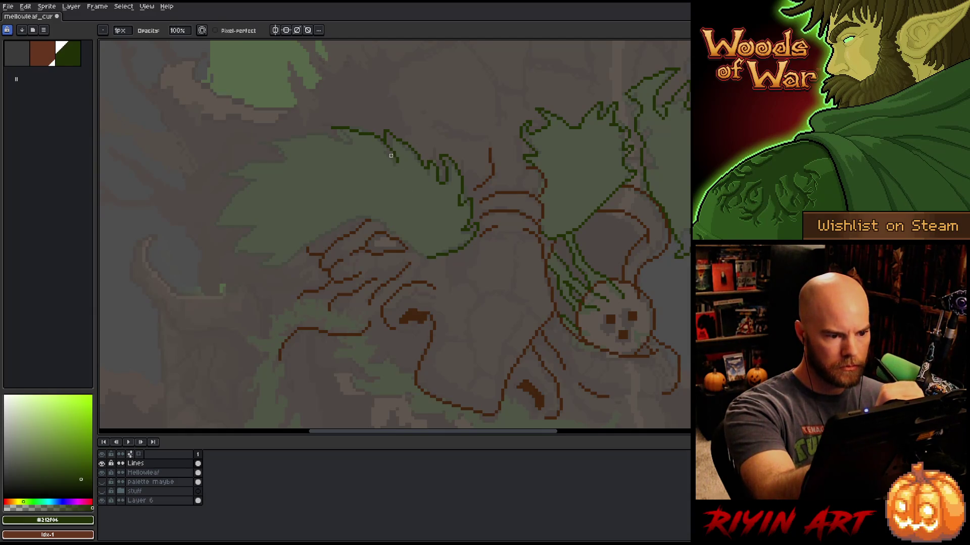
key("b")
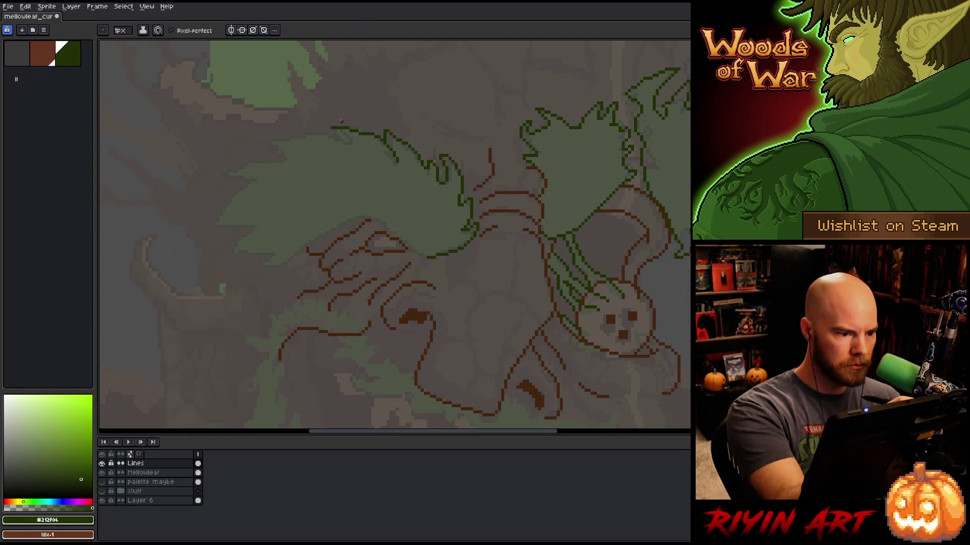
mouse_move(331, 129)
left_mouse_down()
mouse_move(347, 144)
mouse_move(318, 133)
mouse_move(271, 150)
mouse_move(293, 162)
left_mouse_up()
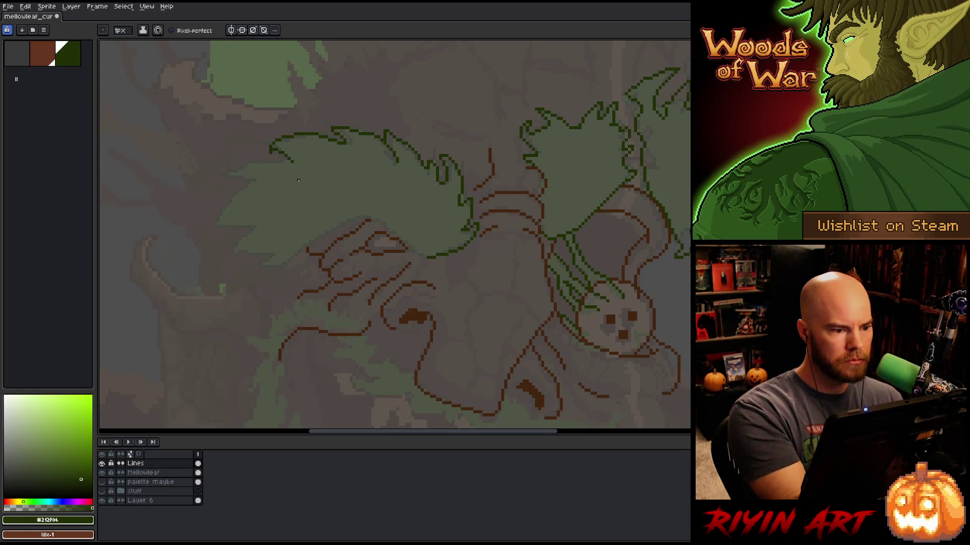
mouse_move(291, 162)
left_mouse_down()
mouse_move(245, 159)
mouse_move(207, 175)
mouse_move(248, 183)
mouse_move(210, 209)
mouse_move(259, 228)
mouse_move(236, 259)
mouse_move(275, 257)
left_mouse_up()
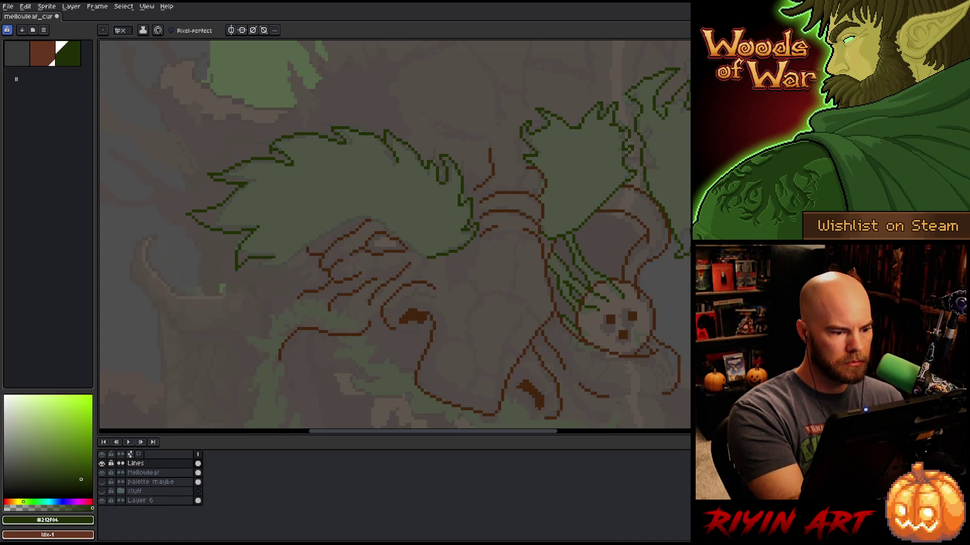
mouse_move(273, 262)
left_mouse_down()
mouse_move(255, 275)
mouse_move(284, 266)
left_mouse_up()
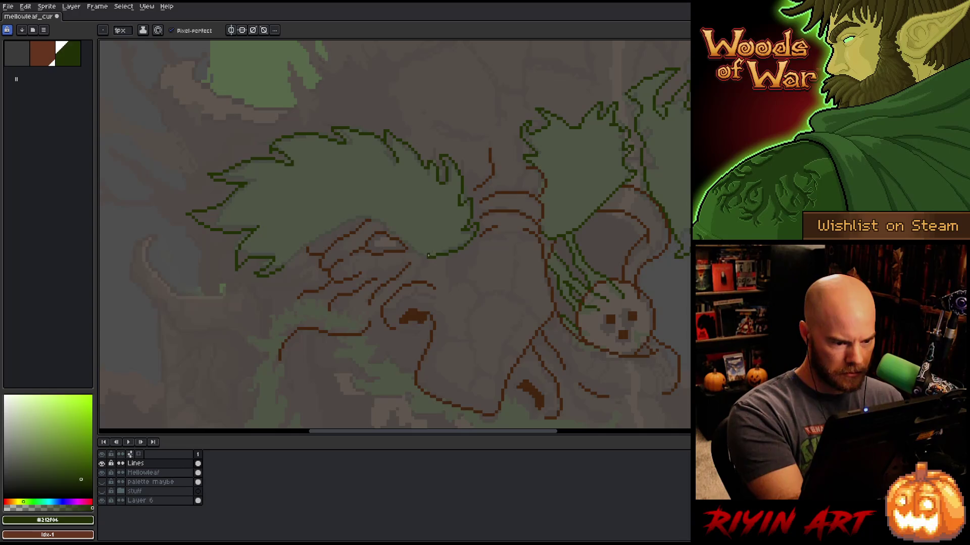
mouse_move(427, 258)
left_mouse_down()
mouse_move(393, 226)
mouse_move(342, 218)
left_mouse_up()
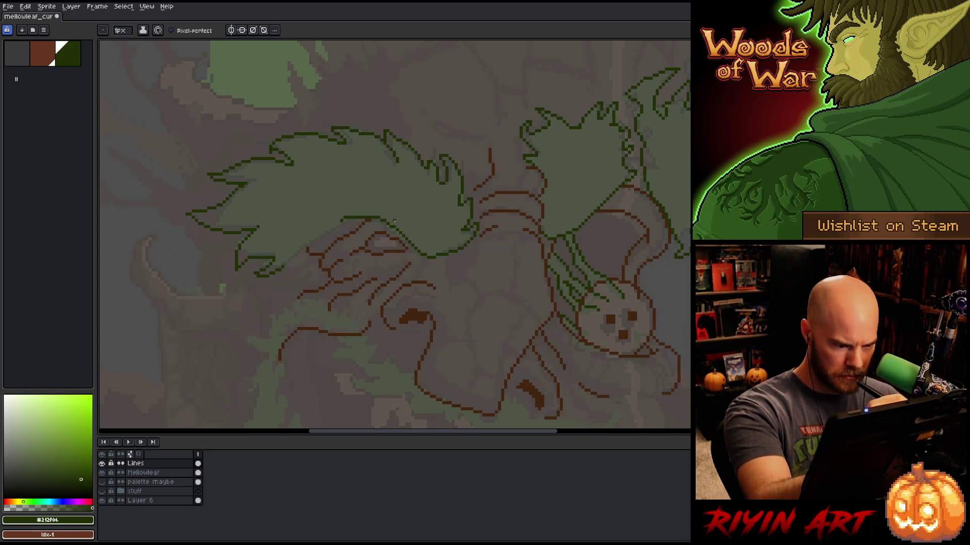
Erase a stray bit of the leaf outline.
key("e")
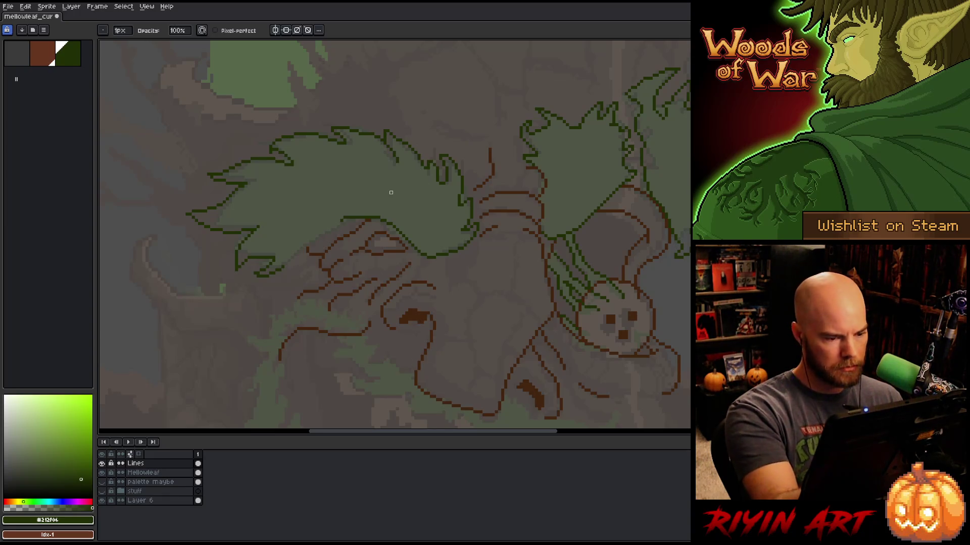
left_click_drag(382, 219, 390, 227)
key("b")
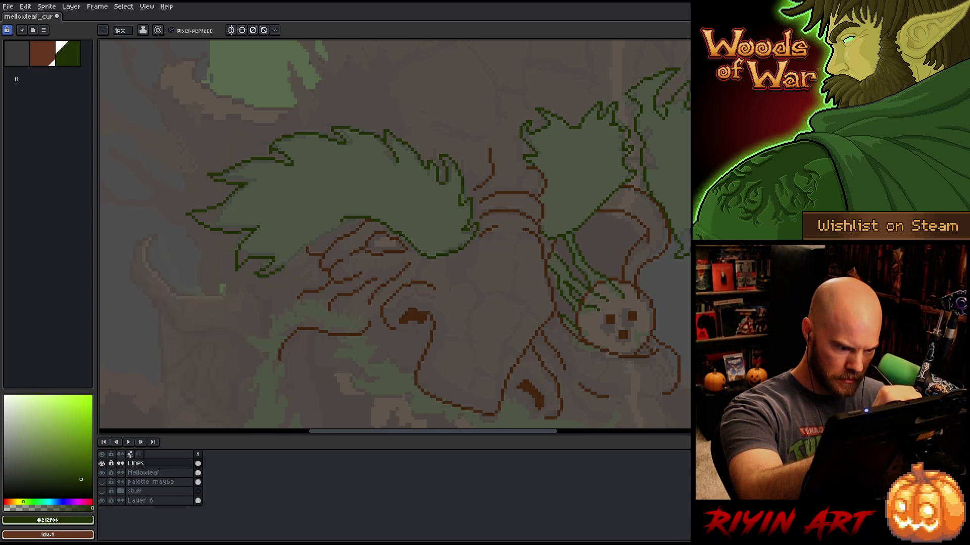
key("e")
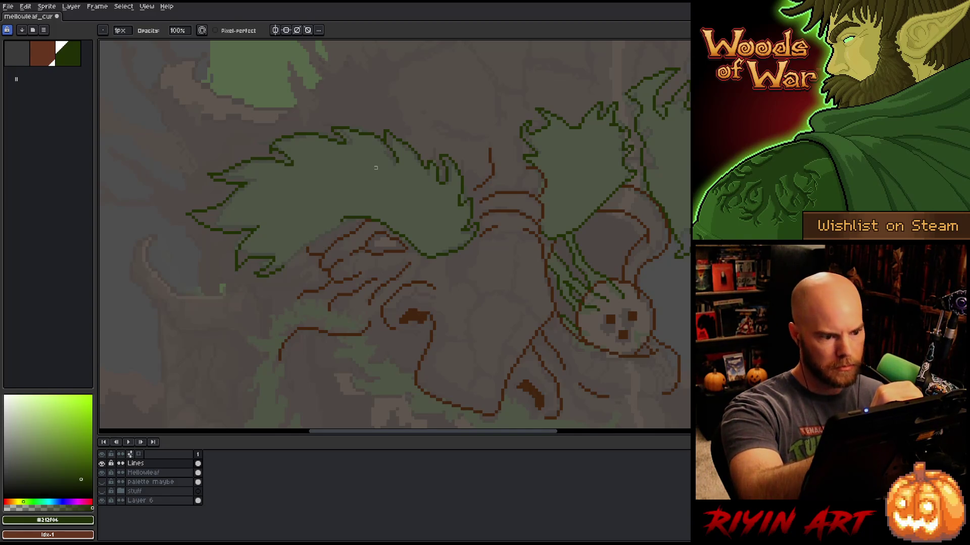
key("b")
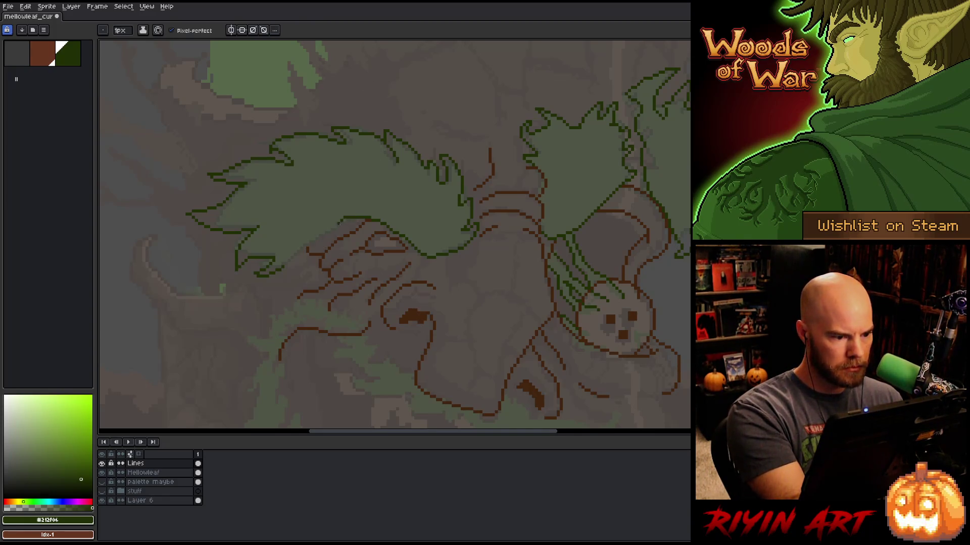
key("e")
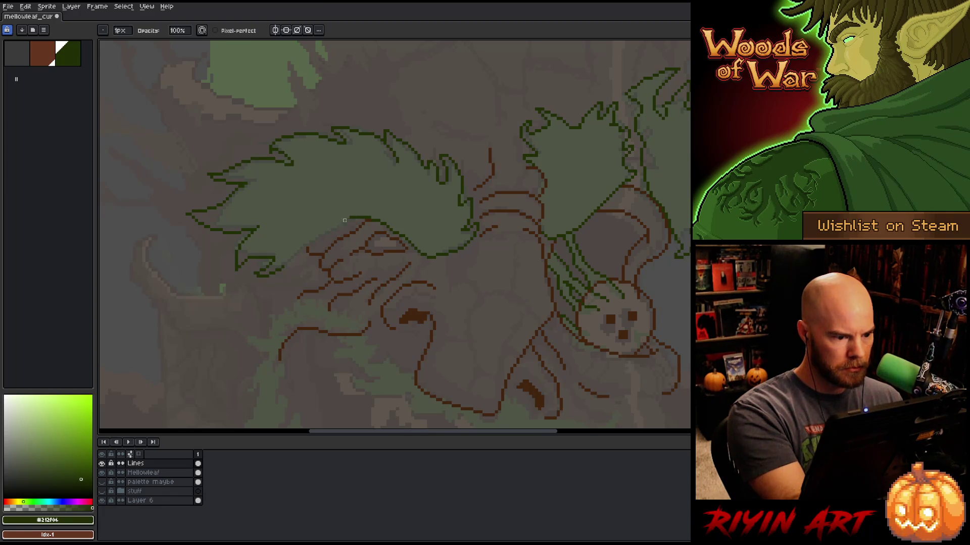
key("b")
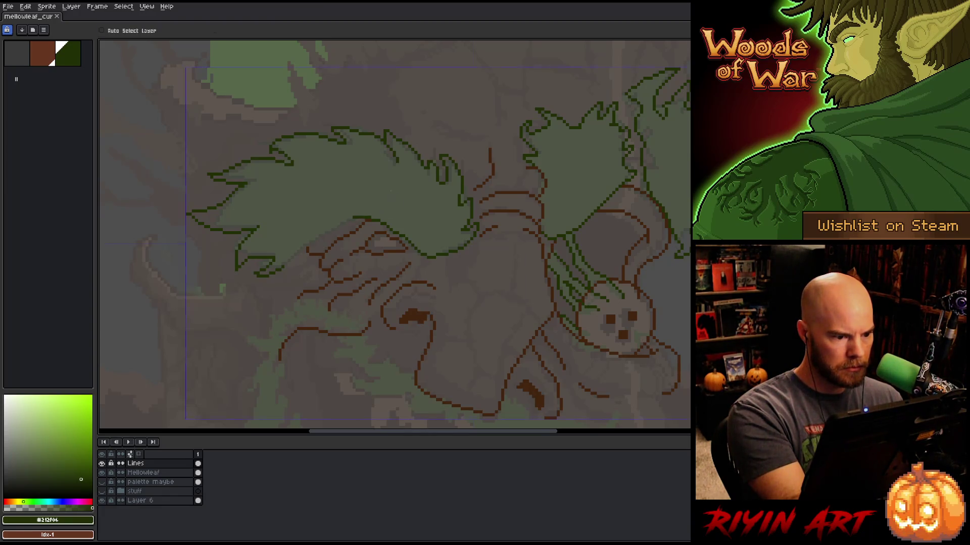
Add a few pixels and draw the outline down-left from the leaf's lower edge, then save.
key("e")
left_click(353, 219)
key("b")
left_click(348, 219)
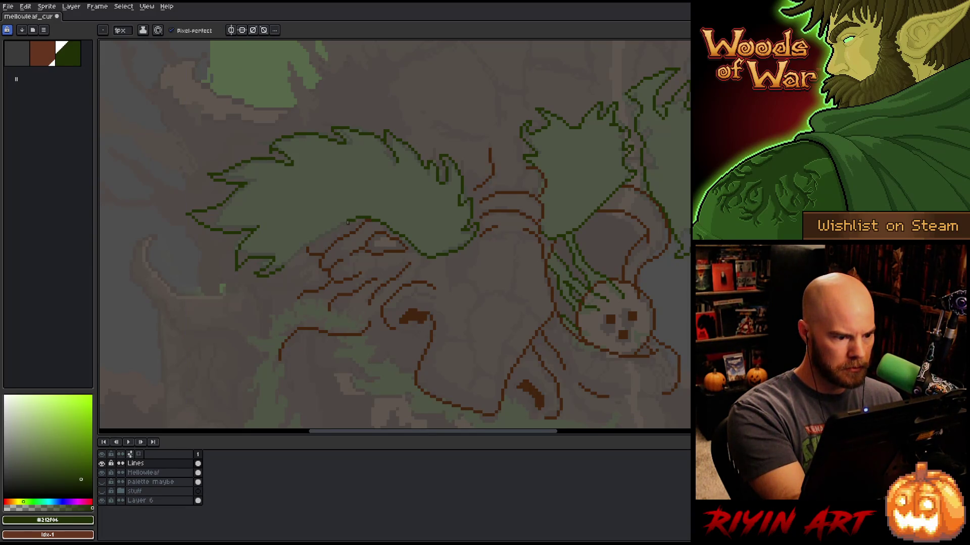
left_click_drag(347, 221, 304, 247)
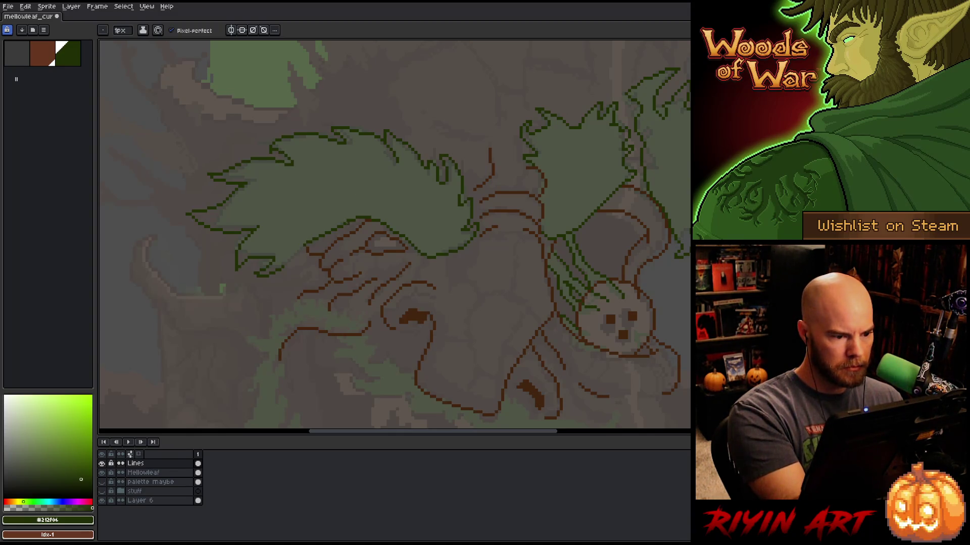
key("e")
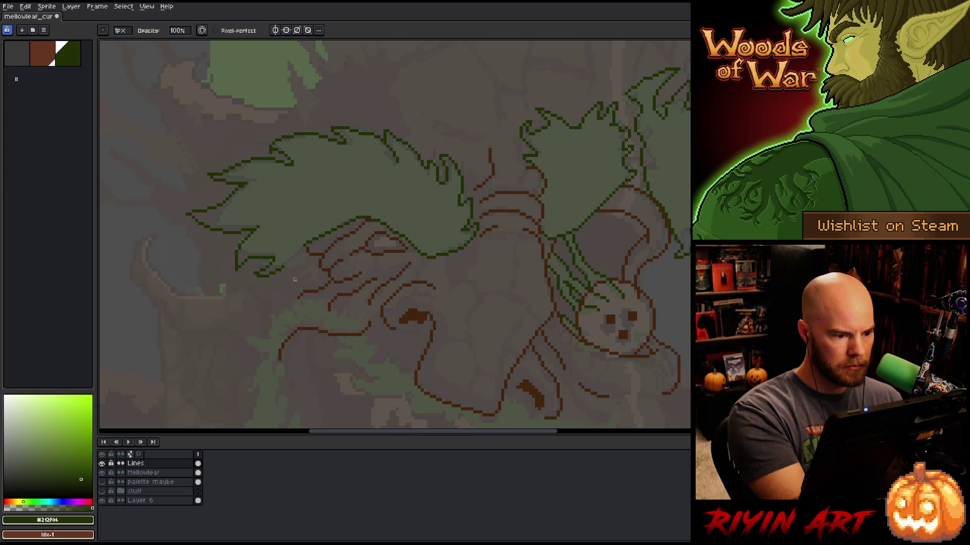
key("b")
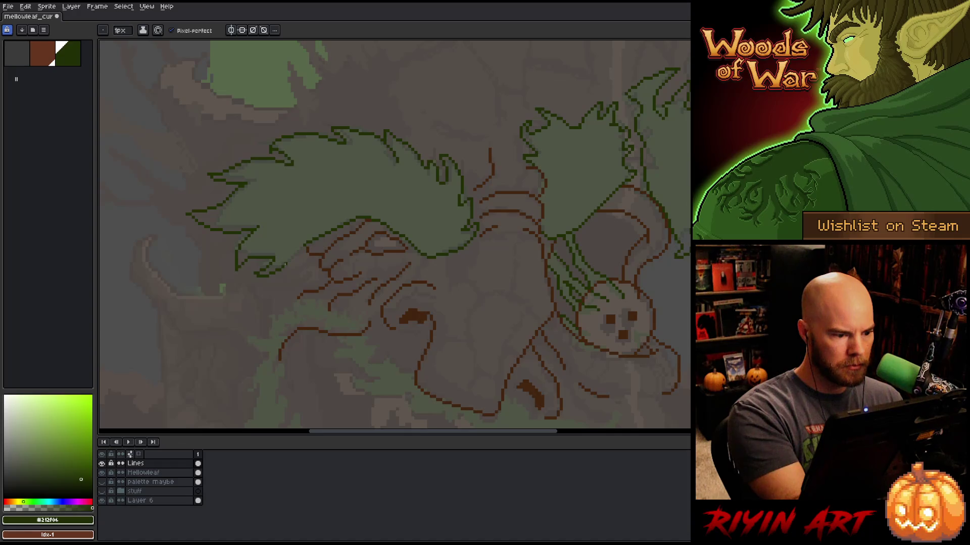
key("ctrl+s")
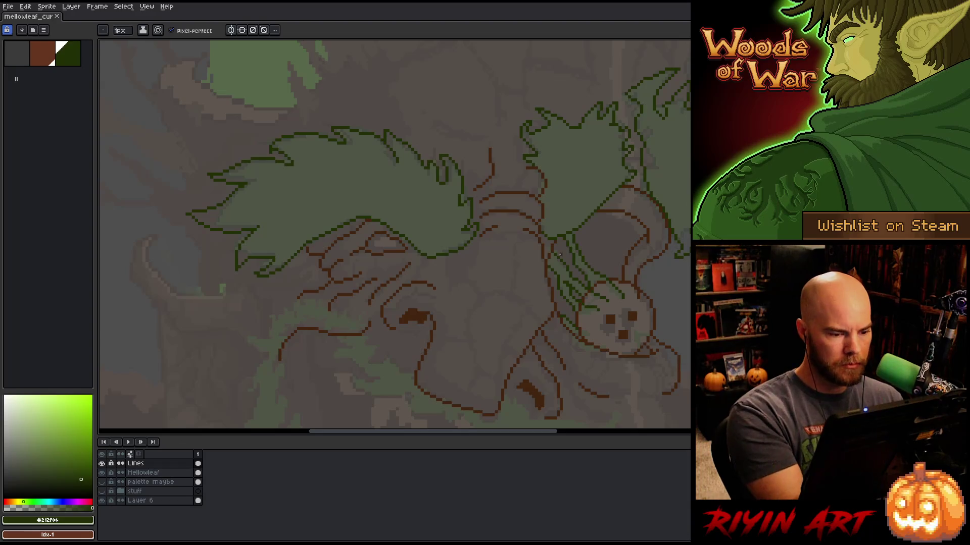
left_click_drag(525, 354, 570, 251)
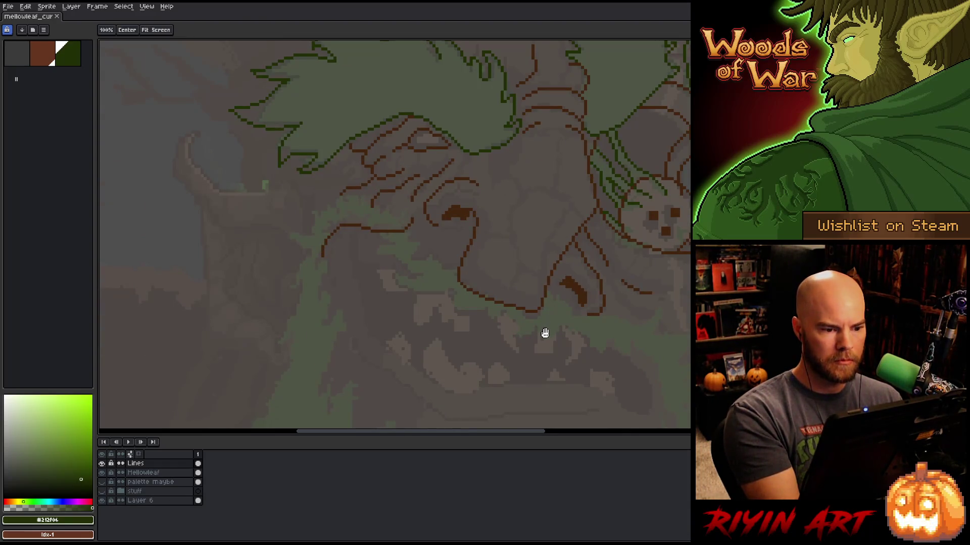
Add short green strokes below the brown face line, removing a misplaced one.
mouse_move(539, 340)
left_mouse_down()
mouse_move(550, 334)
mouse_move(515, 368)
mouse_move(402, 377)
mouse_move(483, 310)
mouse_move(494, 336)
mouse_move(542, 245)
mouse_move(576, 265)
mouse_move(647, 180)
left_mouse_up()
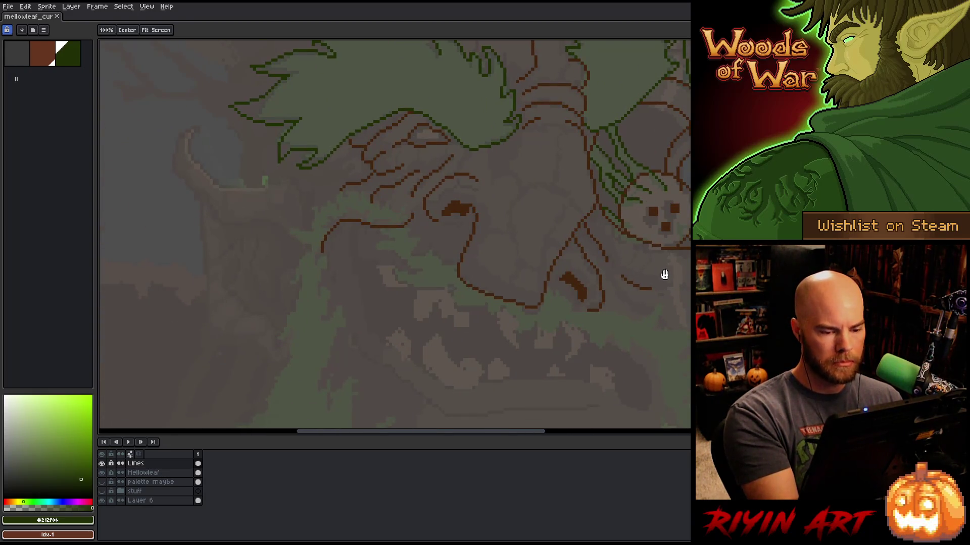
left_click_drag(376, 241, 407, 231)
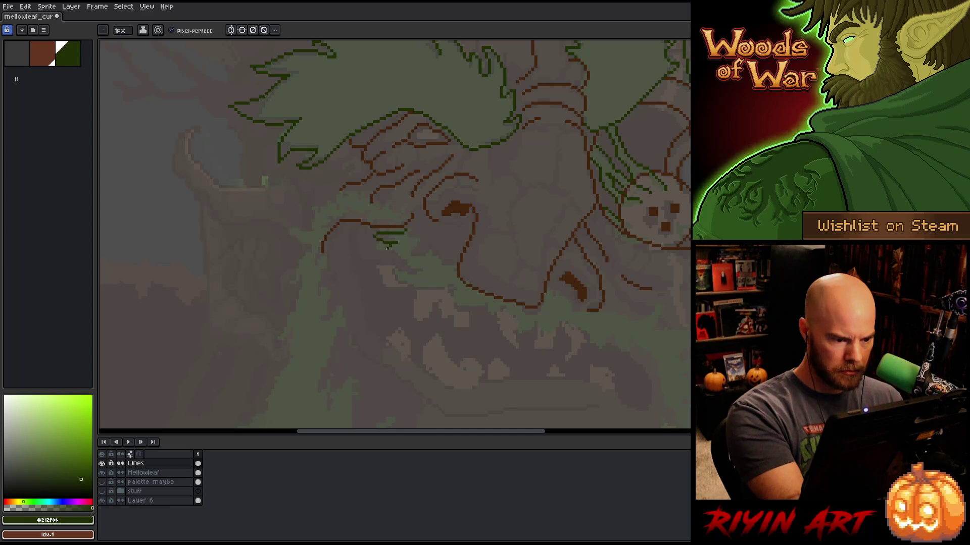
mouse_move(392, 245)
left_mouse_down()
mouse_move(381, 251)
mouse_move(387, 262)
mouse_move(404, 261)
left_mouse_up()
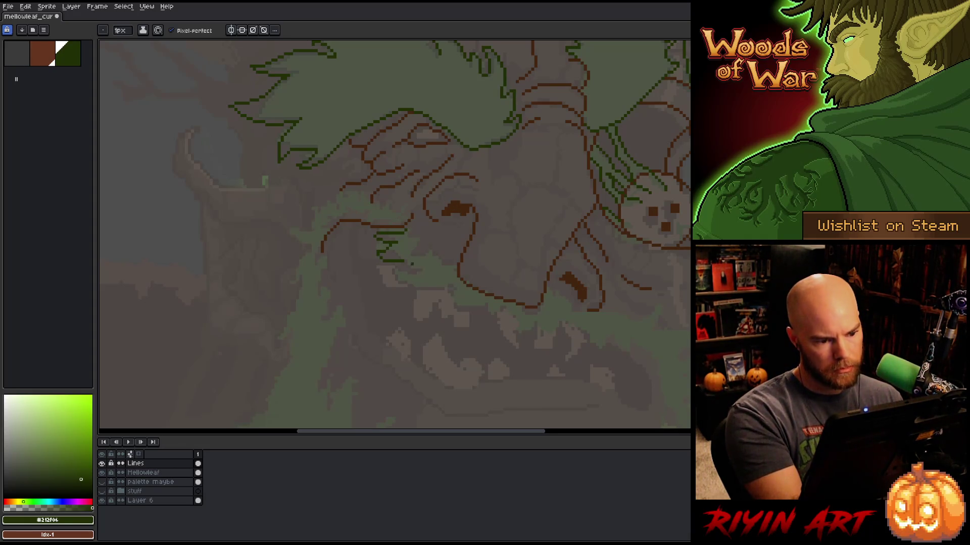
left_click_drag(410, 265, 425, 271)
key("e")
key("b")
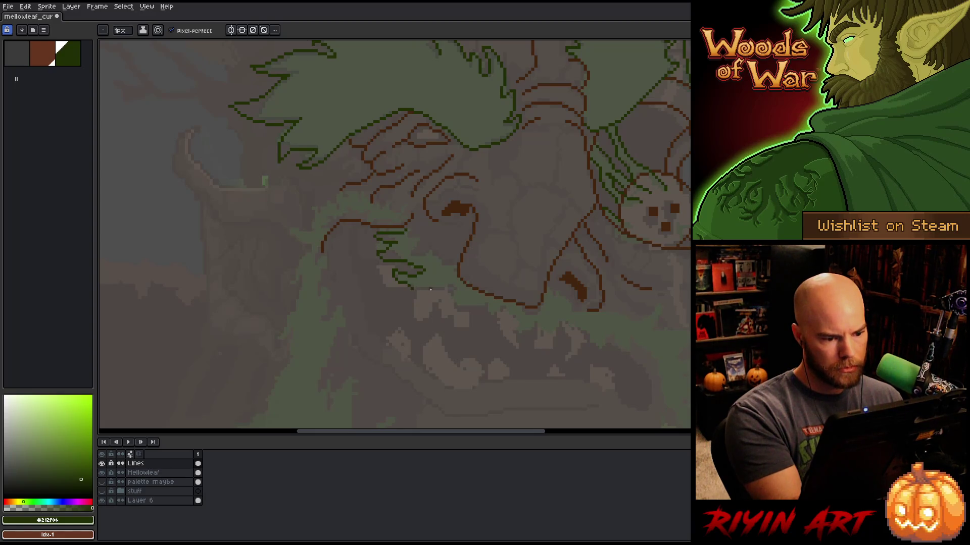
Draw the green chin line and jagged jaw outline running down-right with spikes, then save.
left_click_drag(418, 288, 440, 288)
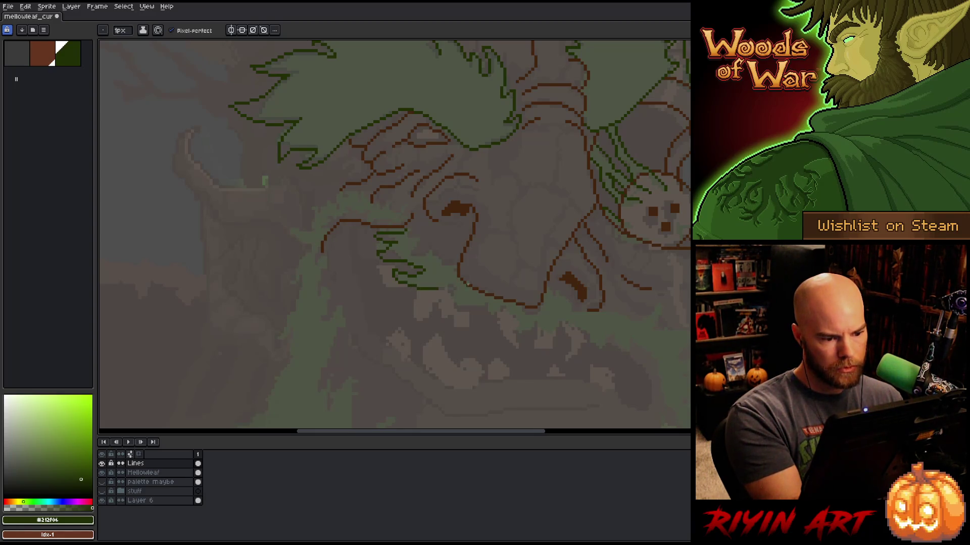
key("e")
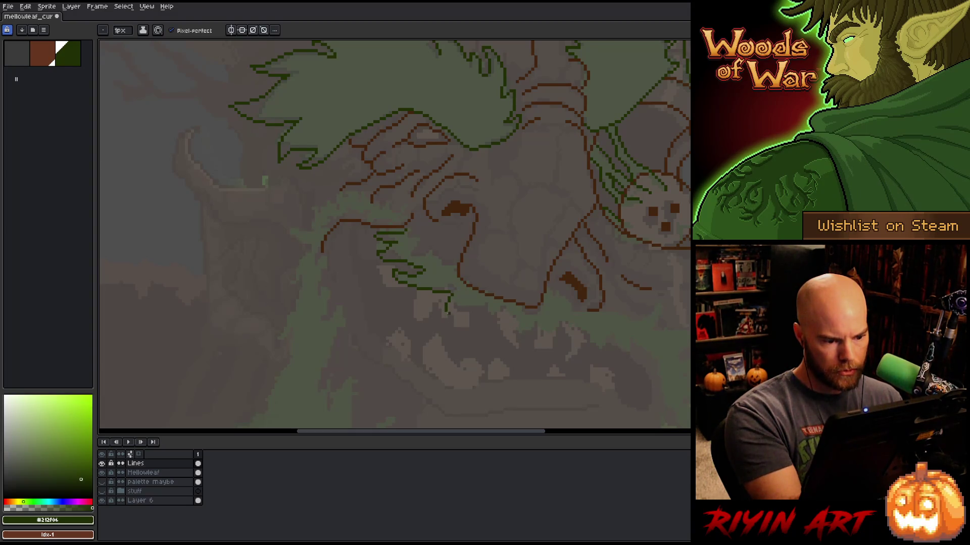
left_click_drag(464, 310, 480, 307)
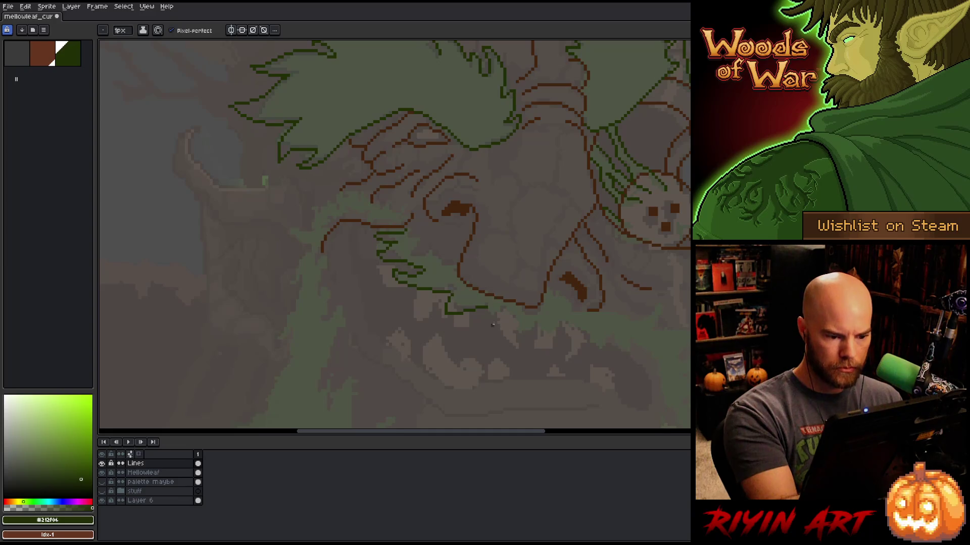
left_click_drag(486, 309, 490, 320)
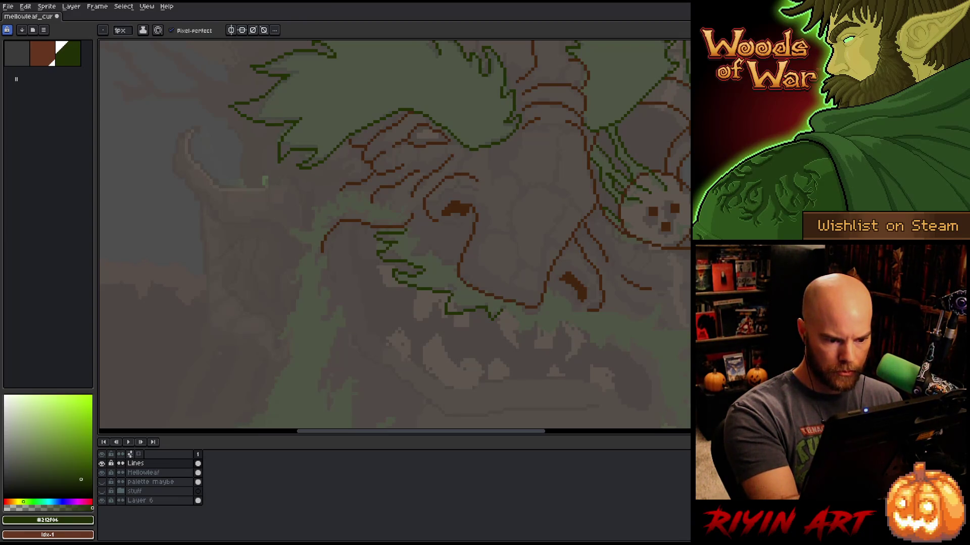
left_click_drag(505, 312, 521, 326)
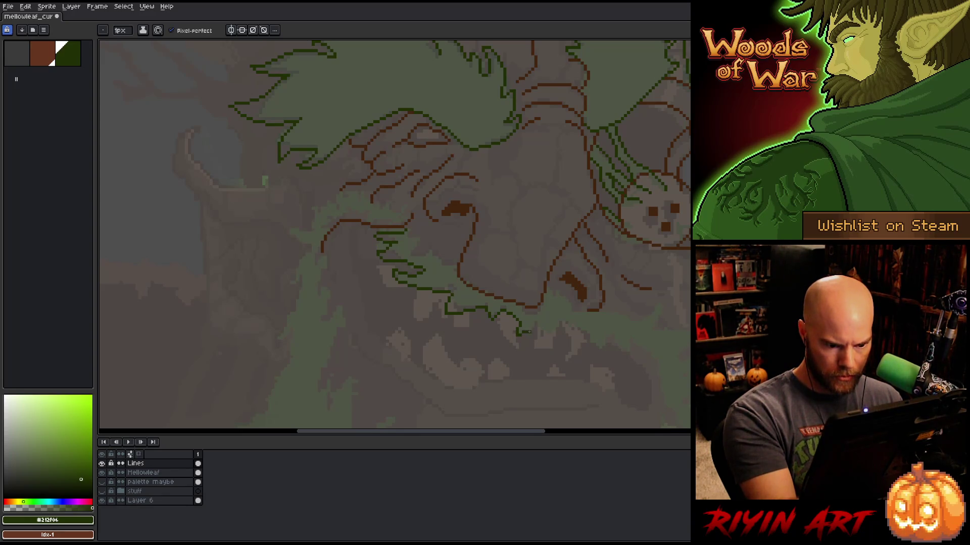
left_click_drag(525, 331, 538, 326)
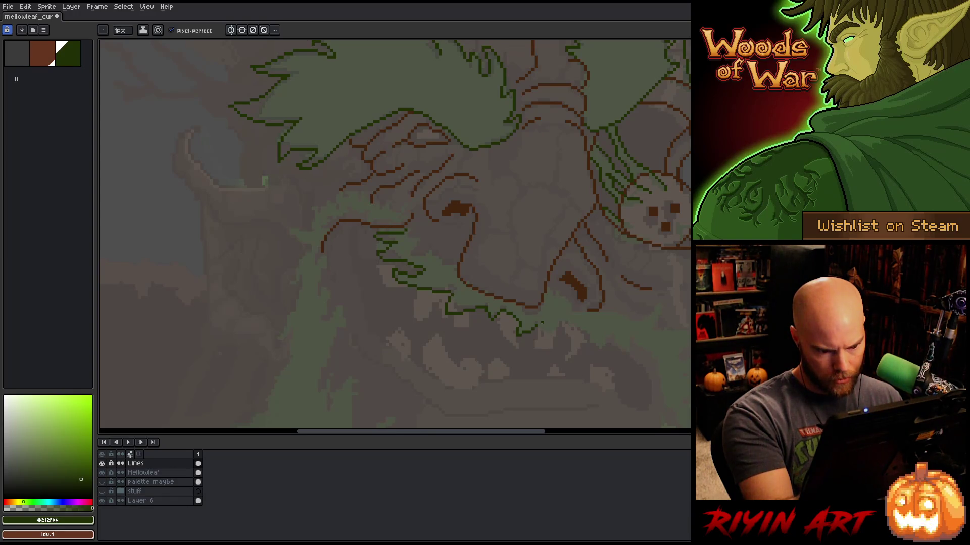
mouse_move(541, 325)
left_mouse_down()
mouse_move(551, 339)
mouse_move(564, 322)
left_mouse_up()
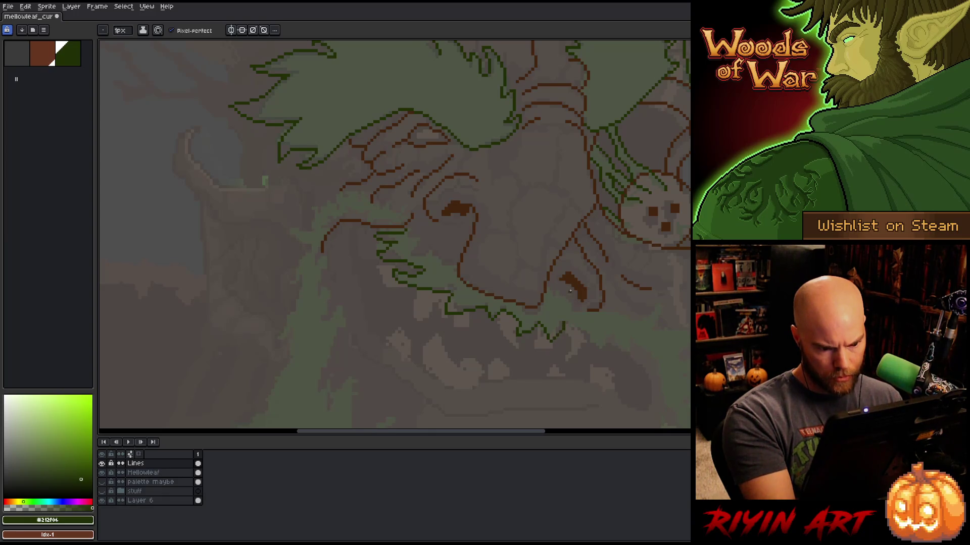
key("ctrl+s")
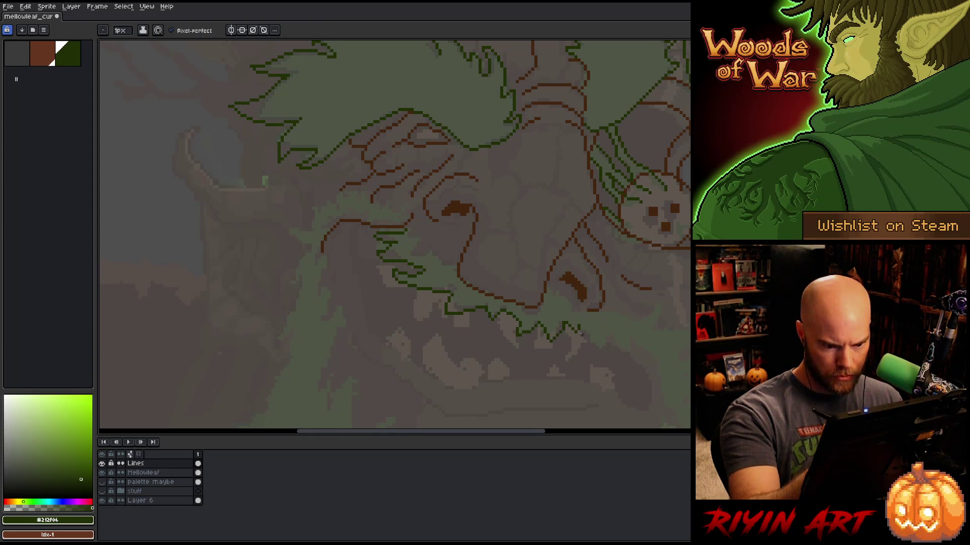
Extend the jagged outline further right, redoing the end strokes and saving.
left_click_drag(585, 329, 596, 346)
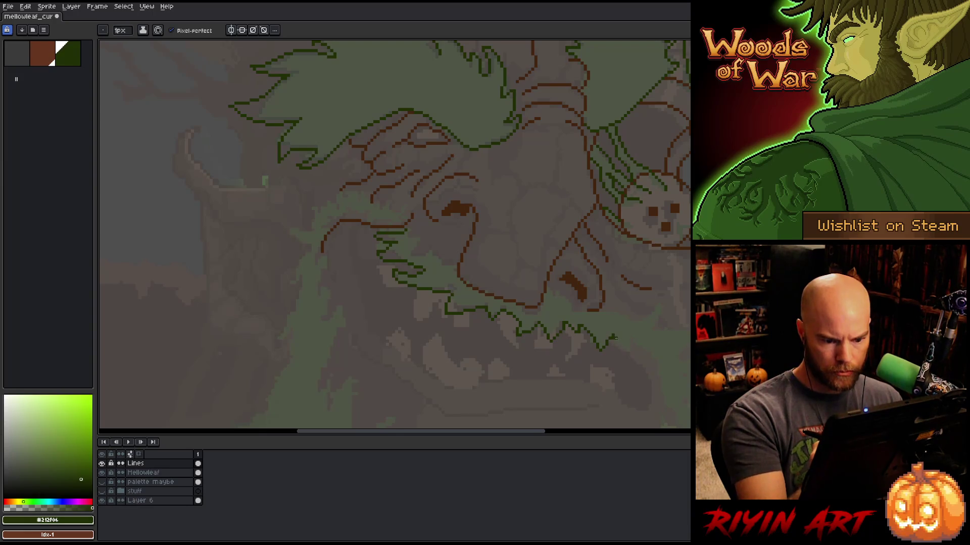
left_click_drag(617, 345, 631, 350)
key("ctrl+z")
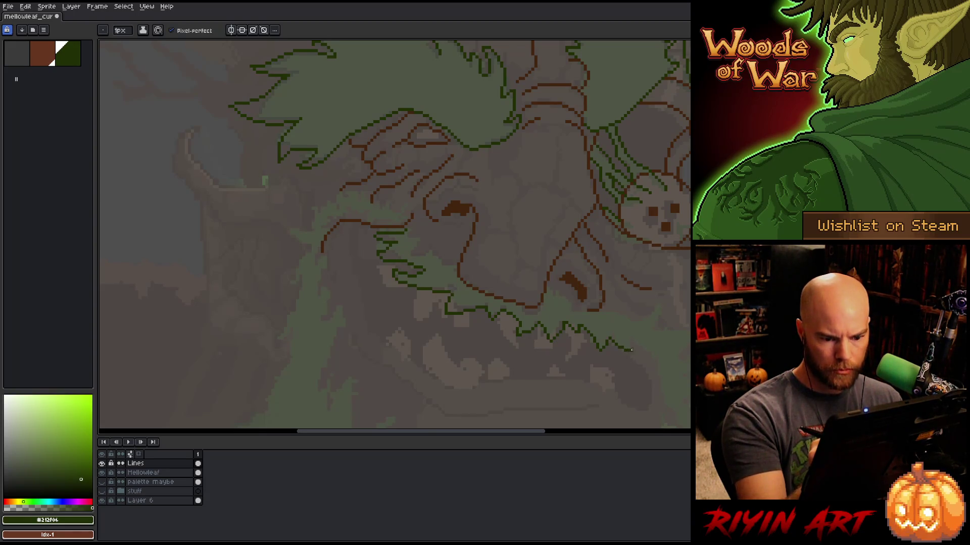
left_click_drag(631, 352, 638, 353)
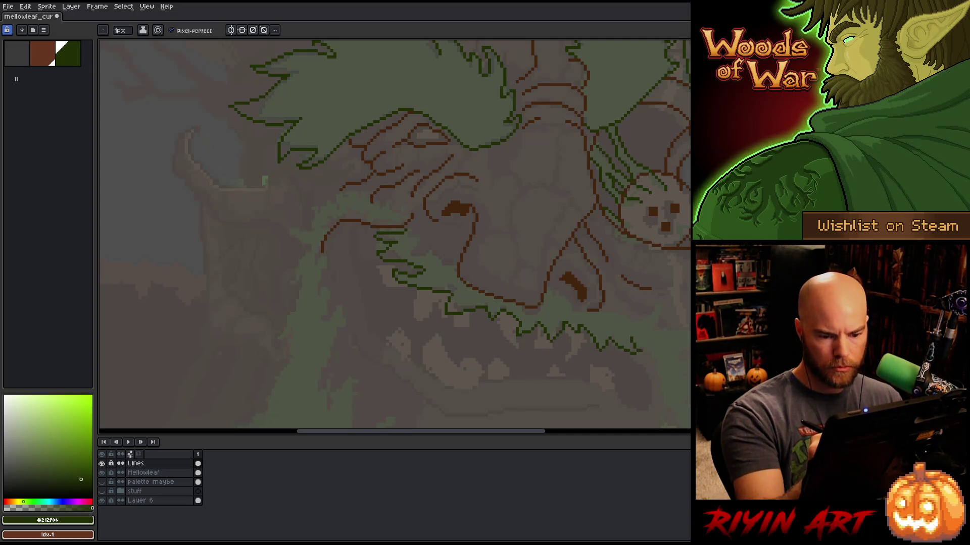
key("ctrl+s")
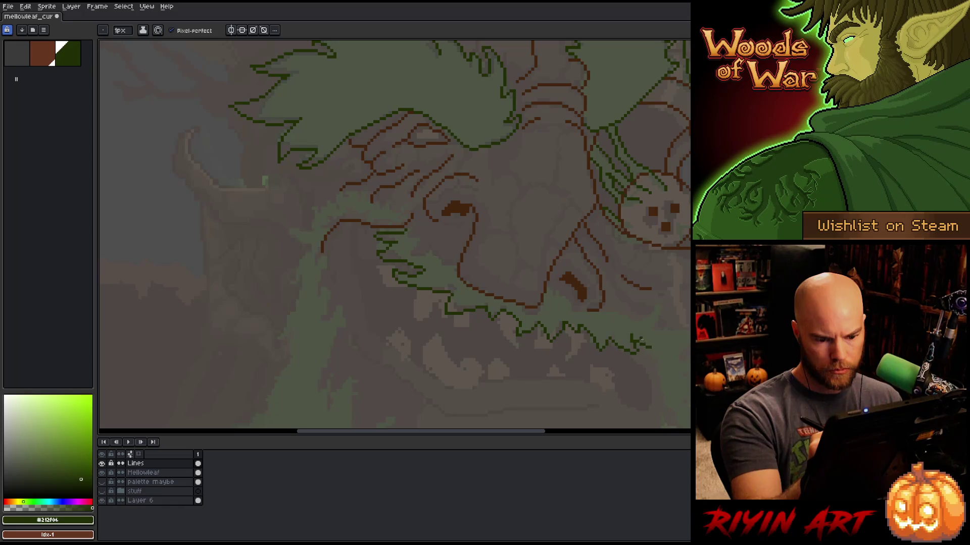
left_click_drag(638, 345, 655, 355)
key("ctrl+z")
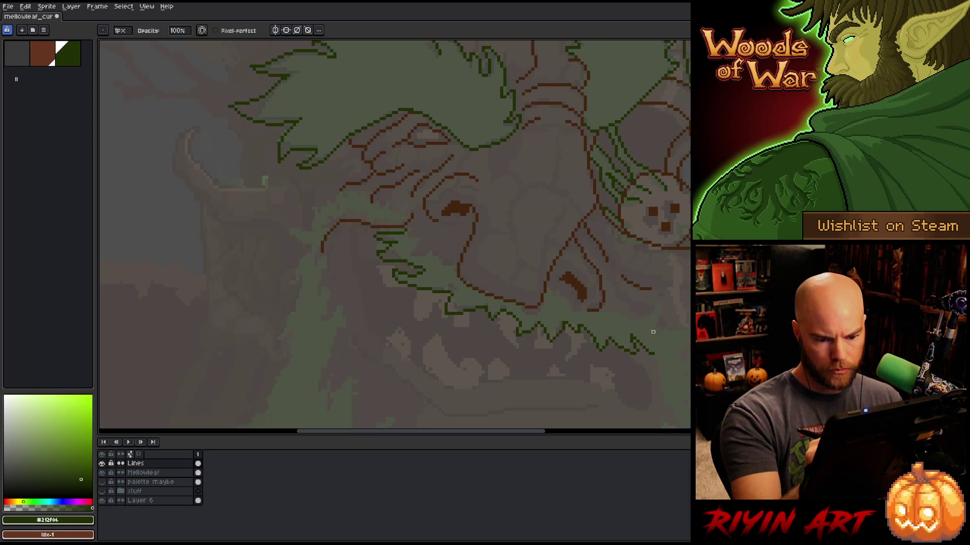
key("b")
Add an up-right spike and carry the jagged green line to the canvas's right edge.
left_click_drag(633, 319, 657, 306)
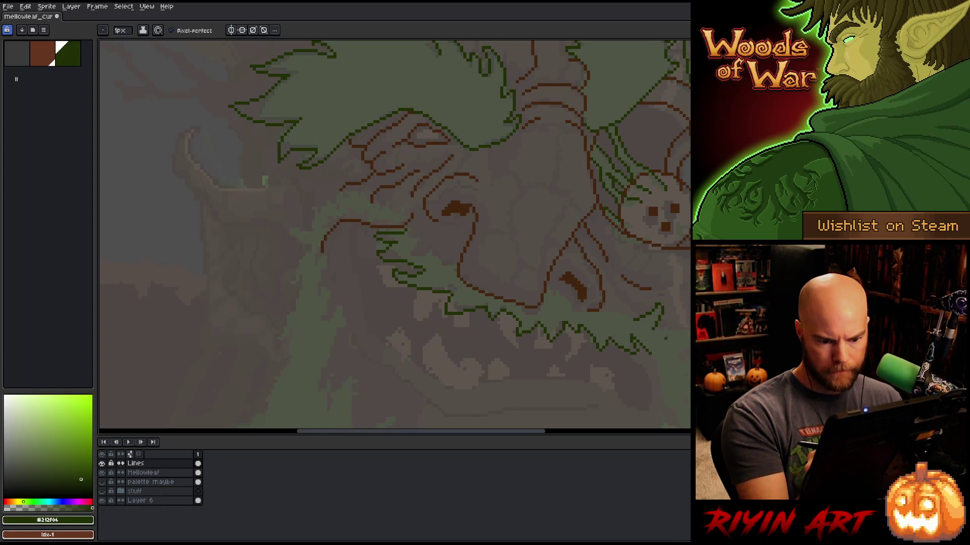
left_click_drag(655, 336, 690, 331)
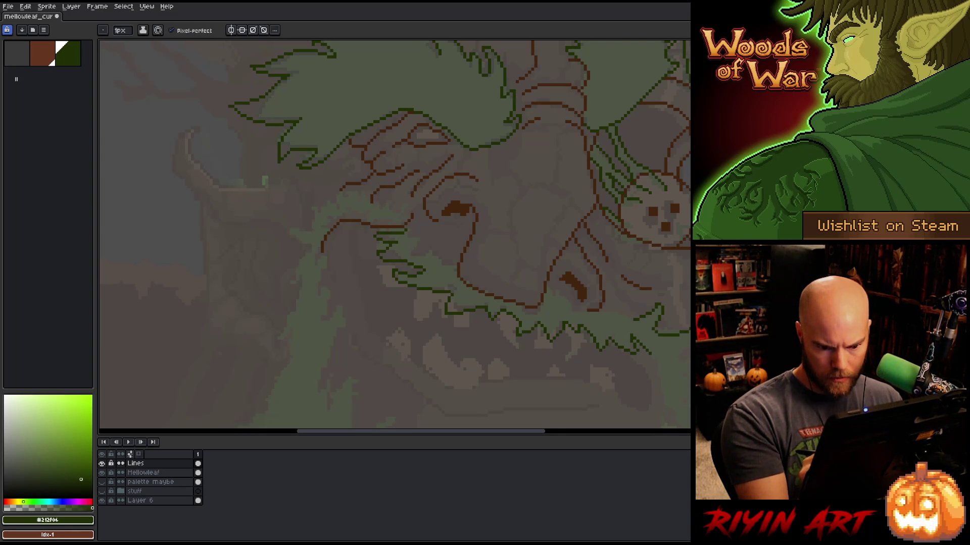
left_click_drag(690, 339, 673, 355)
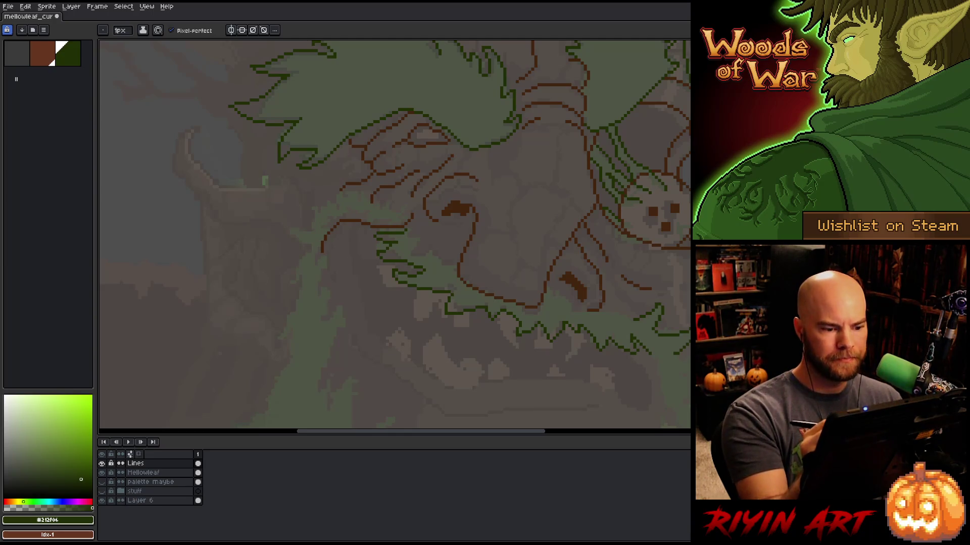
key("e")
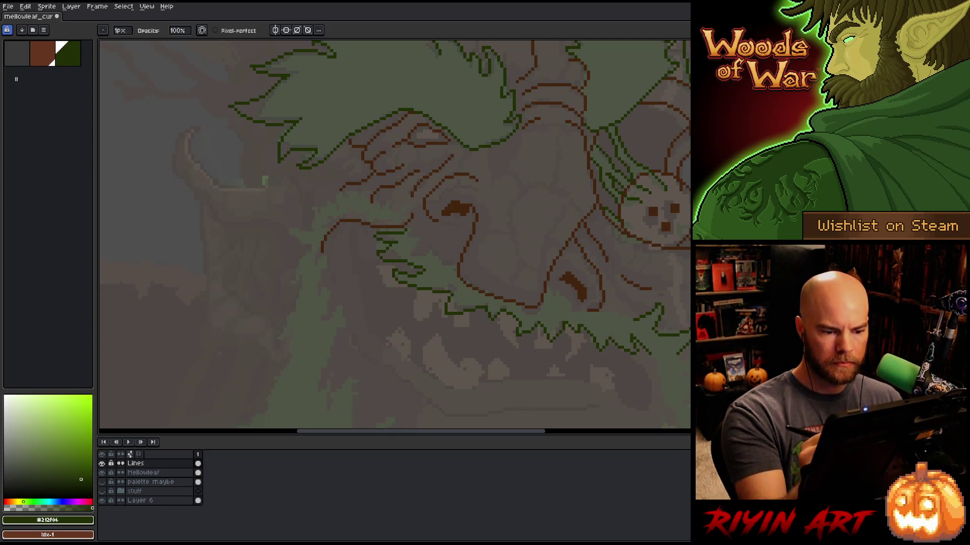
key("b")
left_click_drag(686, 290, 656, 184)
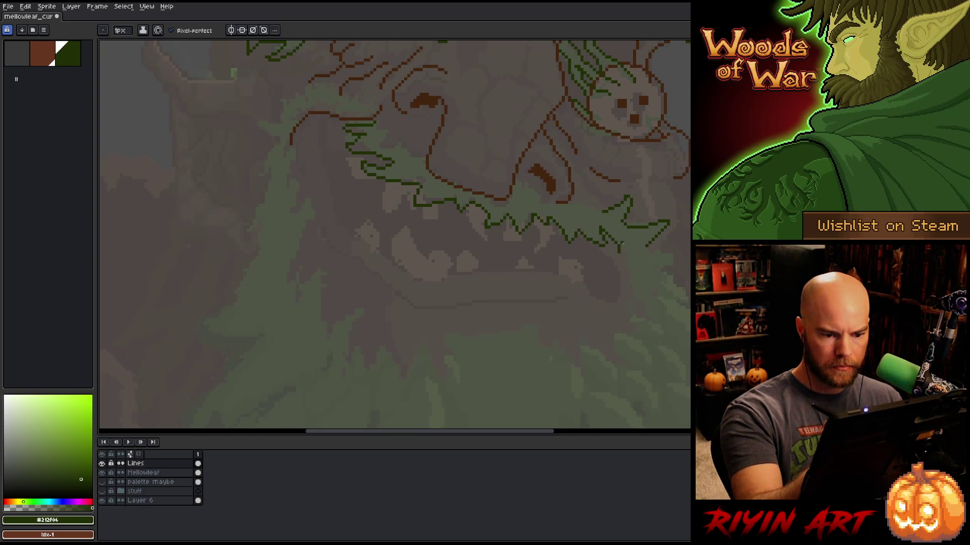
mouse_move(623, 253)
left_mouse_down()
mouse_move(676, 254)
mouse_move(658, 269)
mouse_move(689, 289)
mouse_move(689, 302)
left_mouse_up()
Switch to brown, sample the darker brown #44250f, and stroke a thick line down the mouth's left corner.
key("e")
scroll(394, 233, "down", 3)
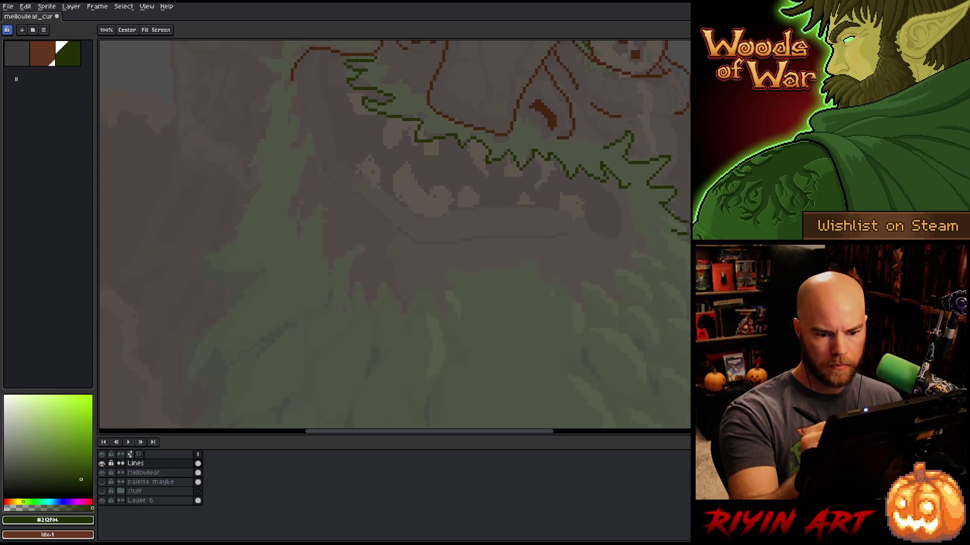
key("space")
left_click_drag(556, 171, 679, 318)
key("b")
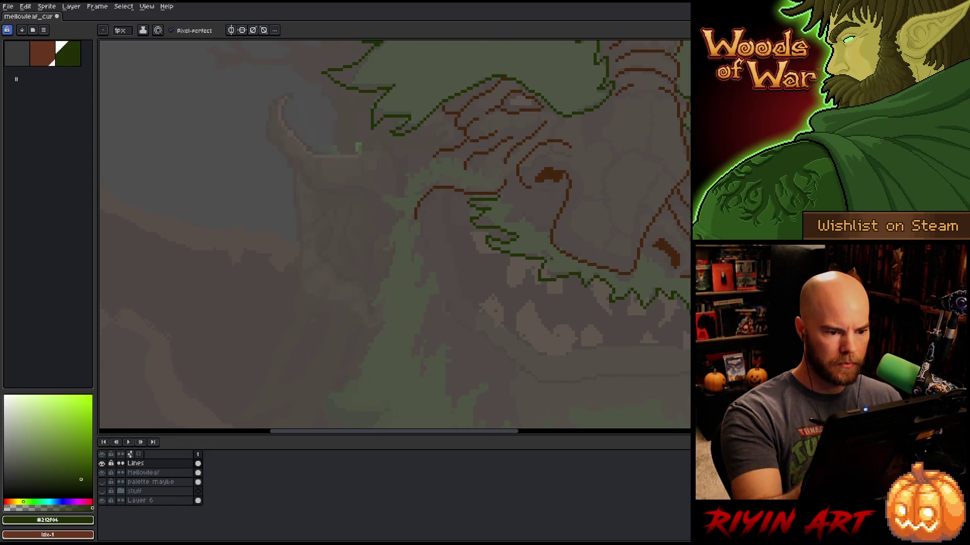
left_click(43, 53)
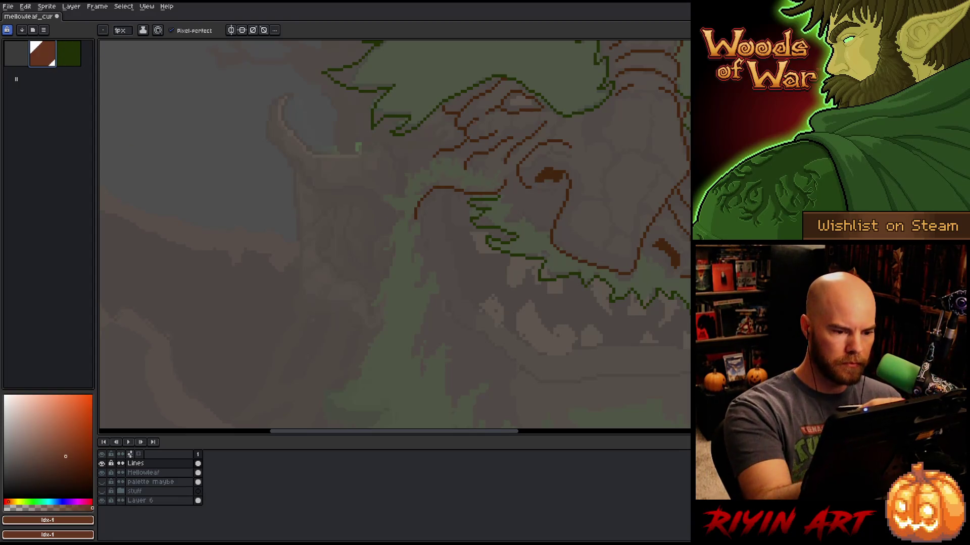
left_click_drag(453, 192, 467, 192)
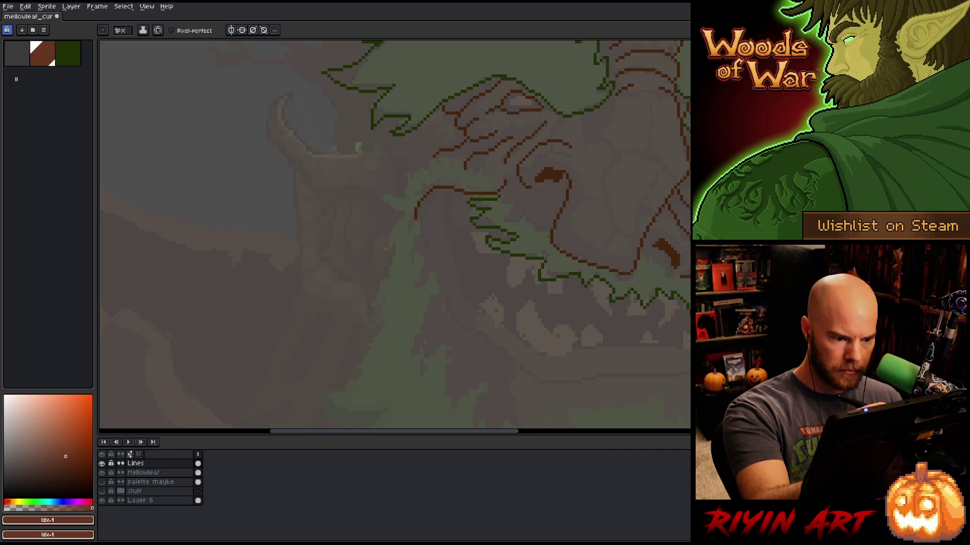
left_click(469, 190, "alt")
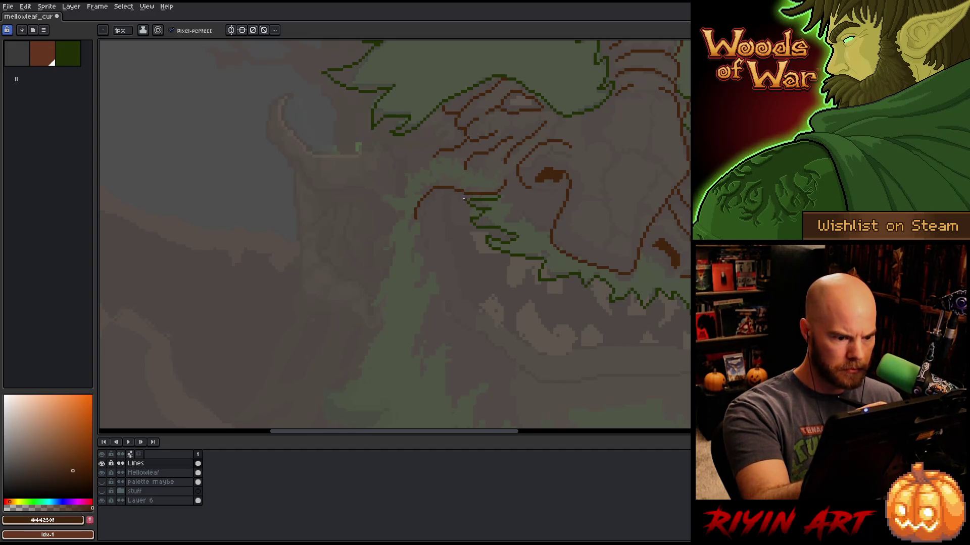
mouse_move(460, 193)
left_mouse_down()
mouse_move(450, 192)
mouse_move(449, 222)
mouse_move(447, 204)
mouse_move(457, 249)
left_mouse_up()
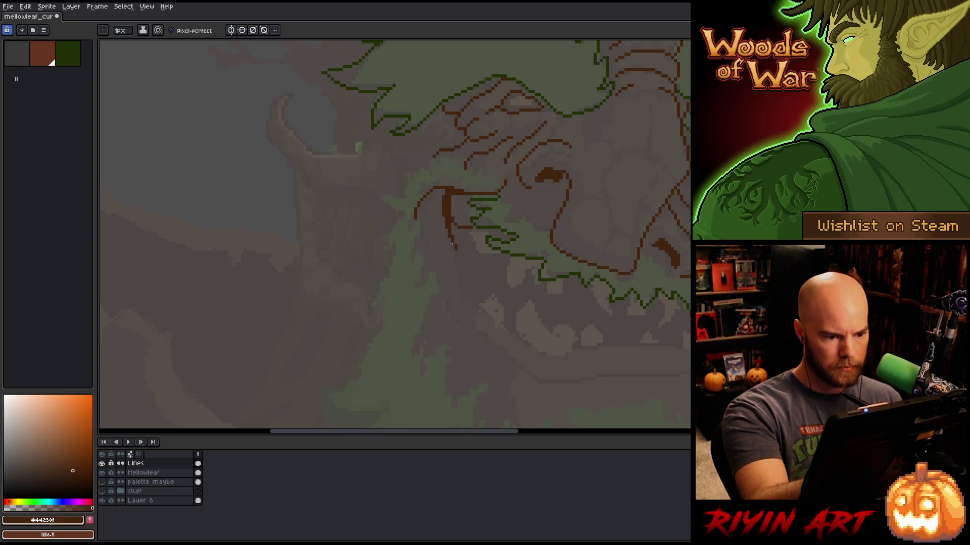
left_click_drag(445, 223, 458, 278)
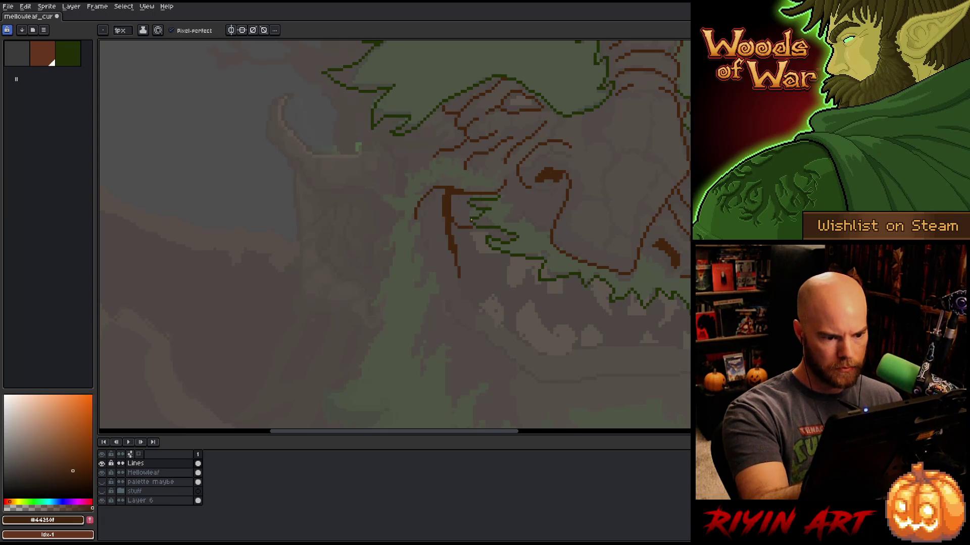
mouse_move(653, 314)
left_mouse_down()
mouse_move(606, 357)
mouse_move(520, 353)
left_mouse_up()
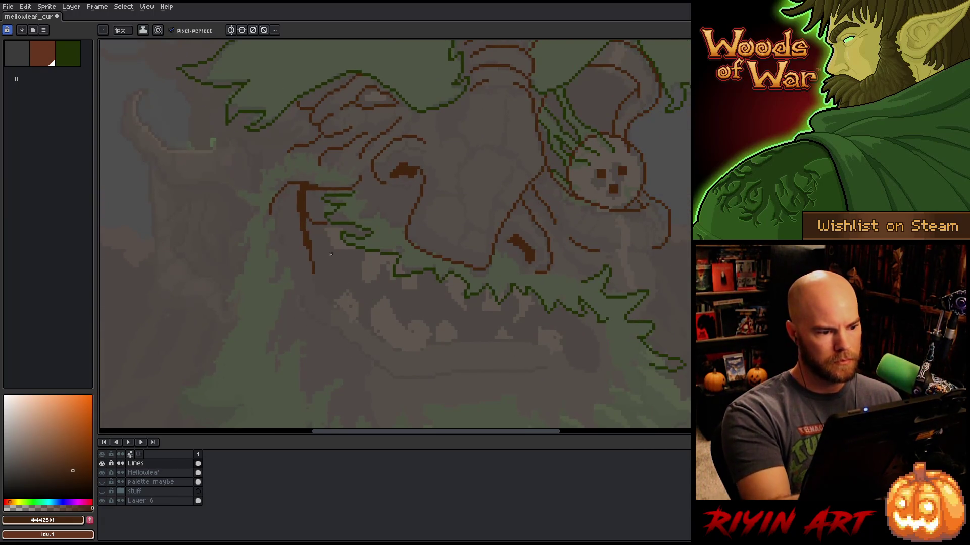
Erase a few stray brown pixels and save the artwork.
key("e")
left_click_drag(305, 196, 304, 207)
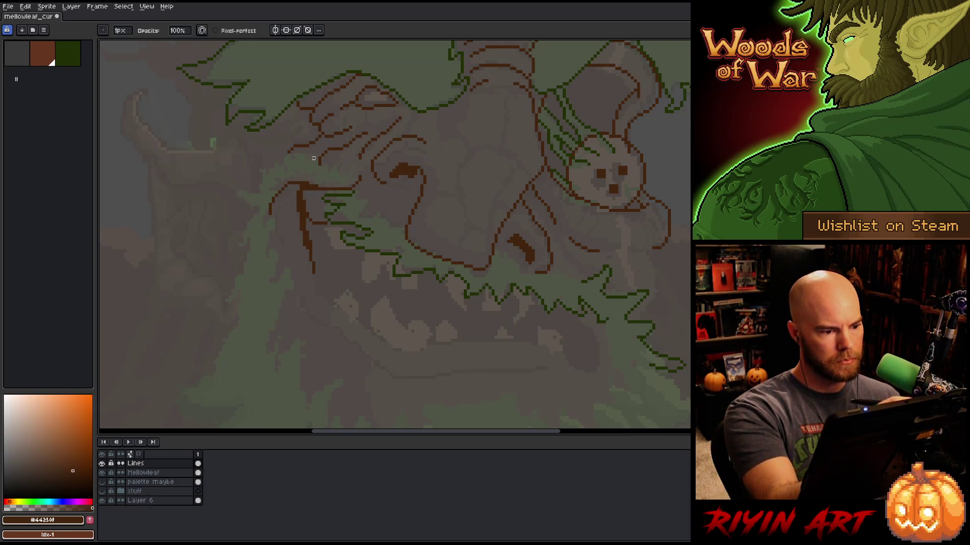
key("b")
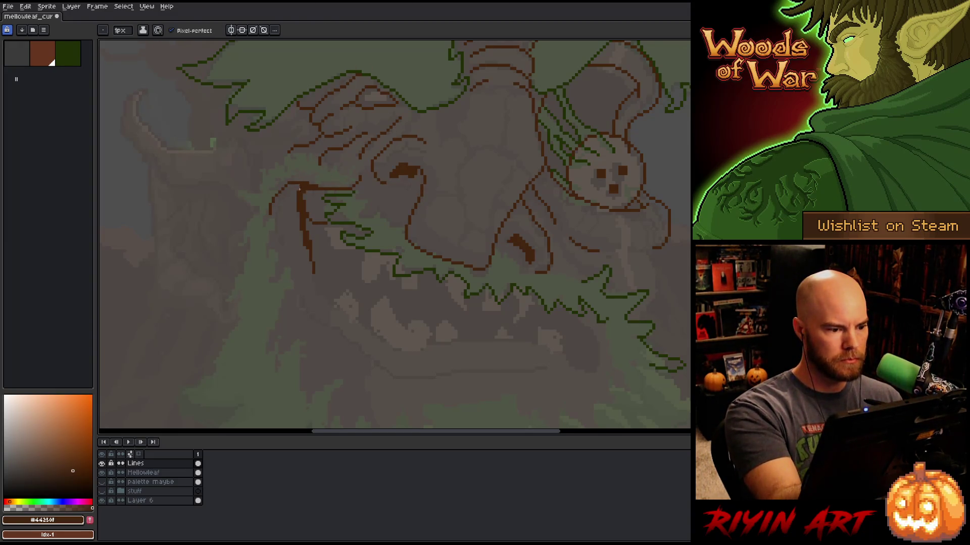
key("ctrl+s")
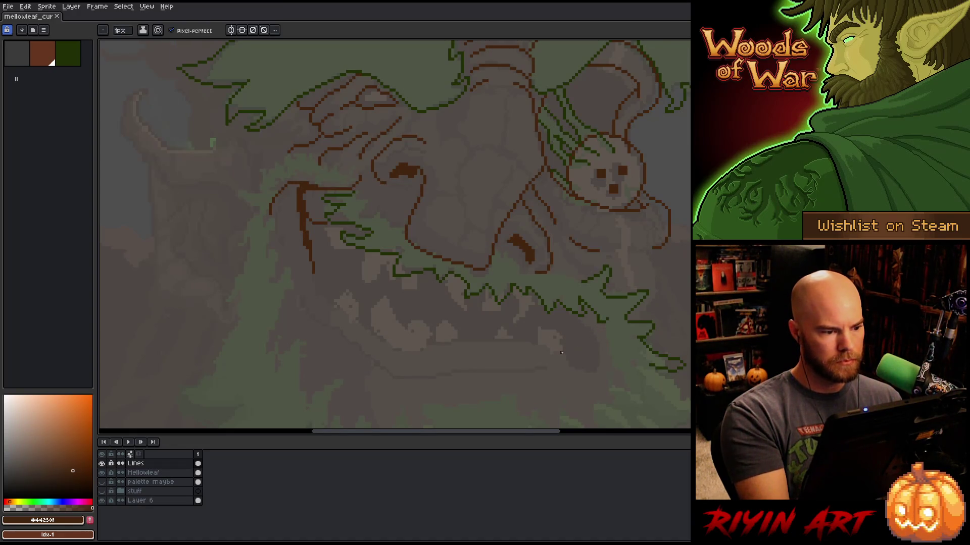
Redraw the mouth-corner line lower and draw the lower jaw curving across to the right, then save.
key("e")
left_click_drag(273, 198, 267, 238)
key("b")
left_click_drag(279, 203, 284, 246)
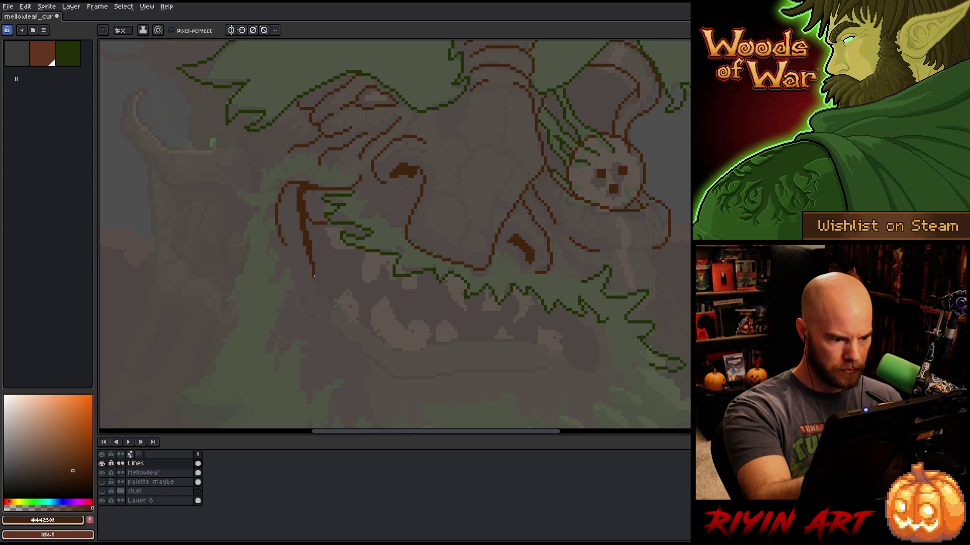
mouse_move(317, 292)
left_mouse_down()
mouse_move(383, 339)
mouse_move(427, 351)
mouse_move(510, 345)
mouse_move(599, 381)
mouse_move(608, 377)
mouse_move(604, 345)
mouse_move(586, 323)
left_mouse_up()
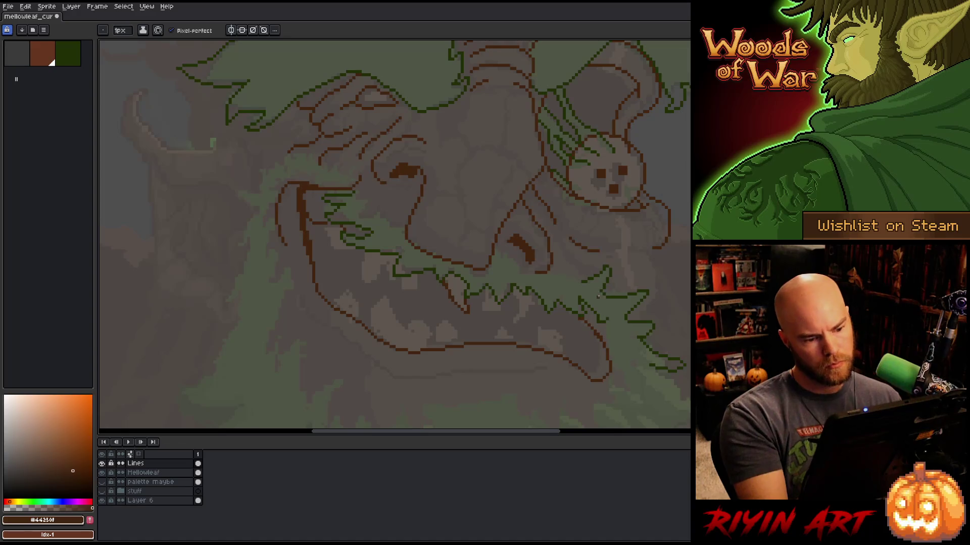
key("ctrl+s")
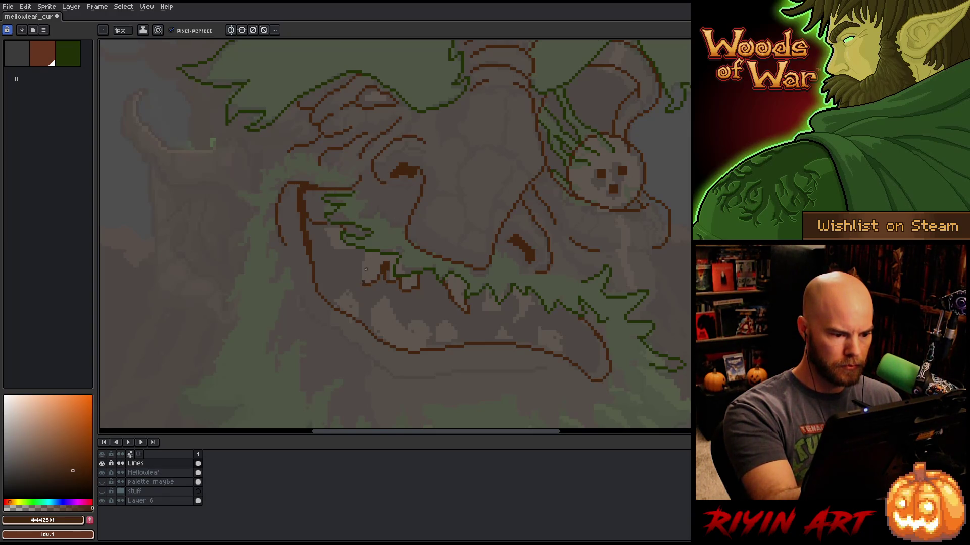
left_click_drag(359, 278, 365, 253)
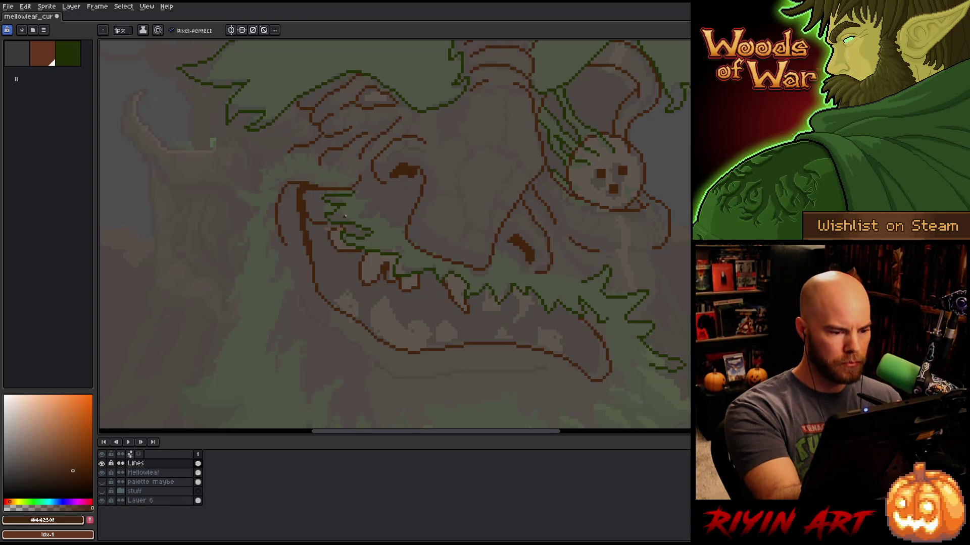
Draw brown tooth outlines along the lower jaw and across a small tooth's top, then save.
left_click_drag(371, 303, 426, 346)
left_click_drag(337, 293, 358, 311)
left_click_drag(470, 288, 535, 313)
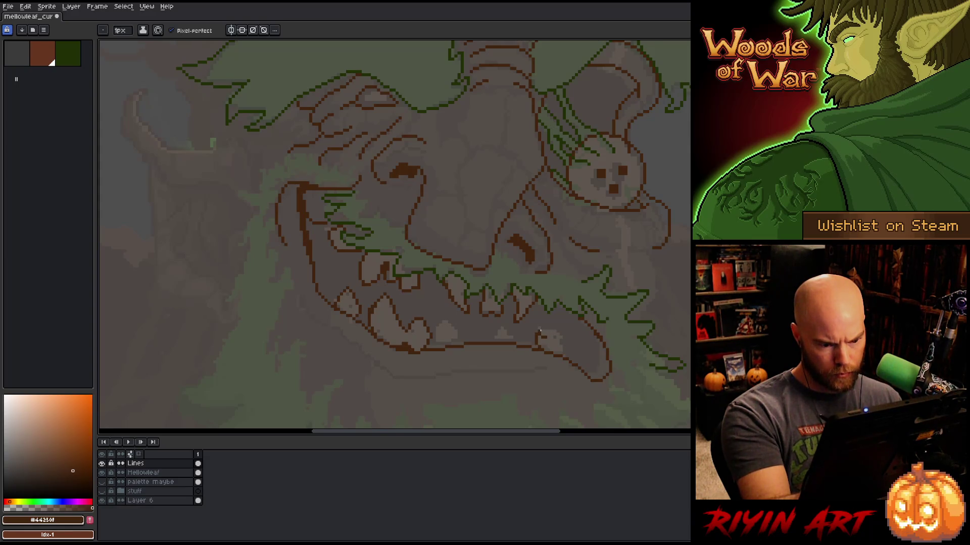
left_click_drag(542, 331, 562, 342)
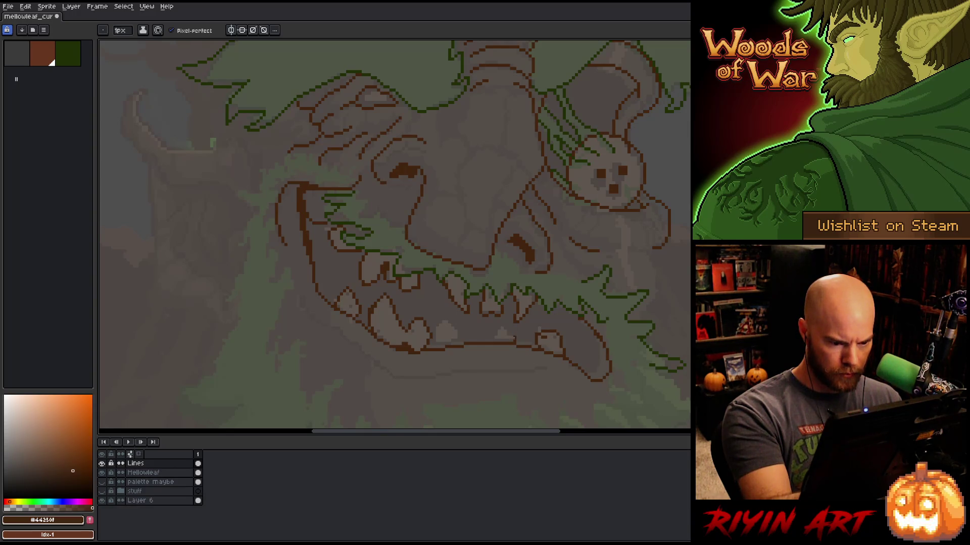
key("ctrl+s")
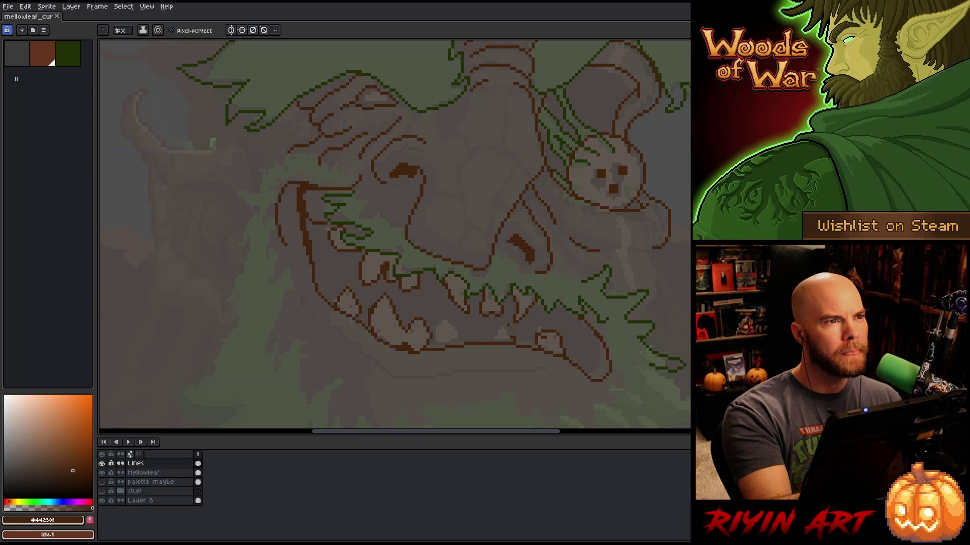
left_click(508, 333)
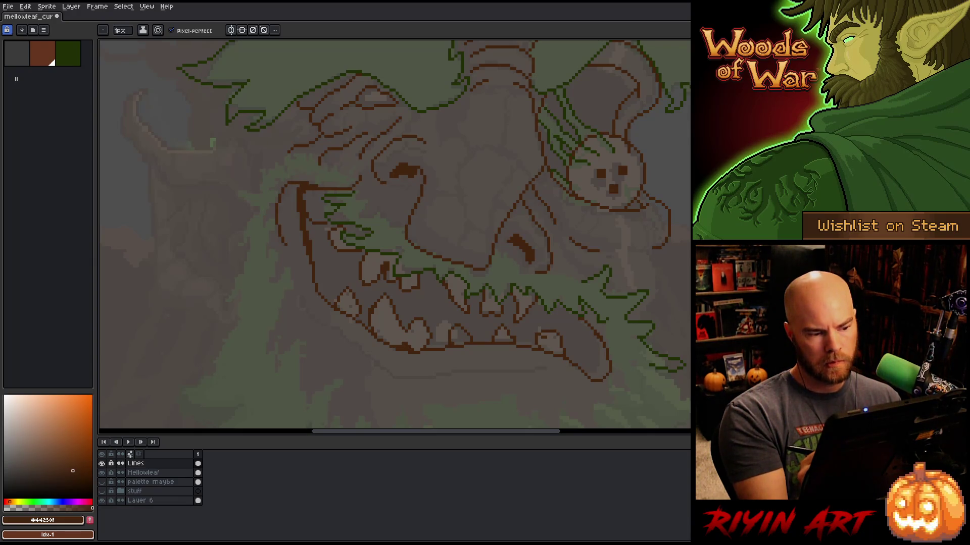
Bucket-fill the mouth interior dark brown, then draw the chin line and the mouth's right-side outline.
key("g")
left_click(580, 331)
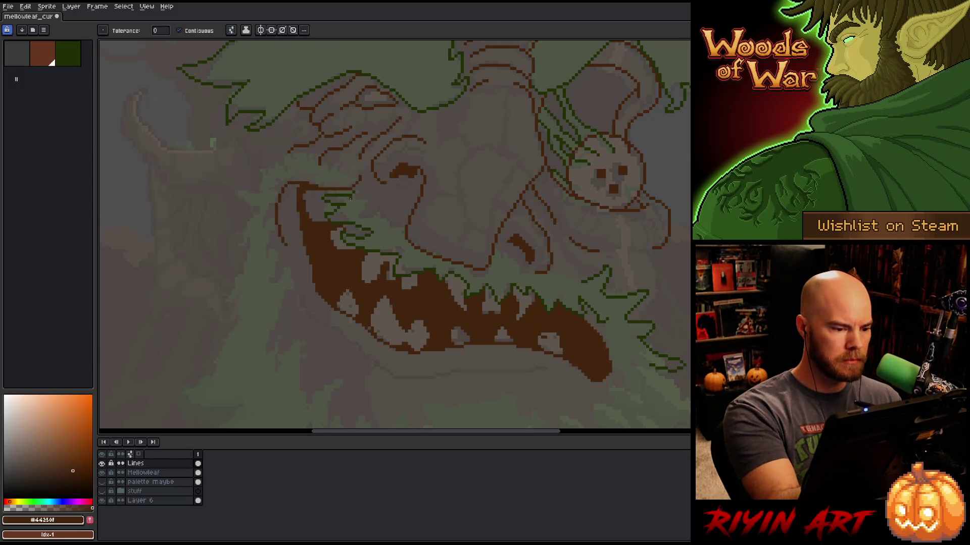
key("b")
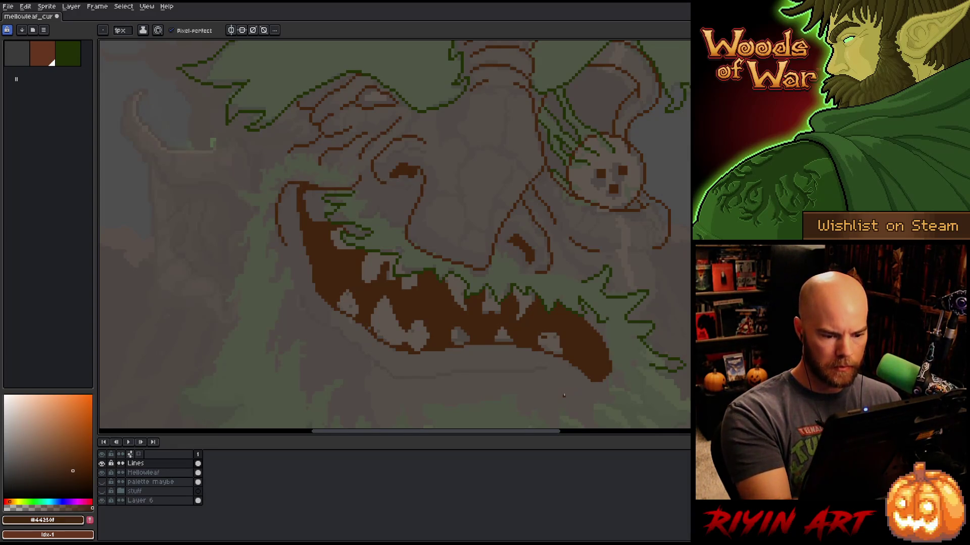
mouse_move(565, 392)
left_mouse_down()
mouse_move(489, 371)
mouse_move(394, 379)
mouse_move(316, 325)
mouse_move(300, 286)
left_mouse_up()
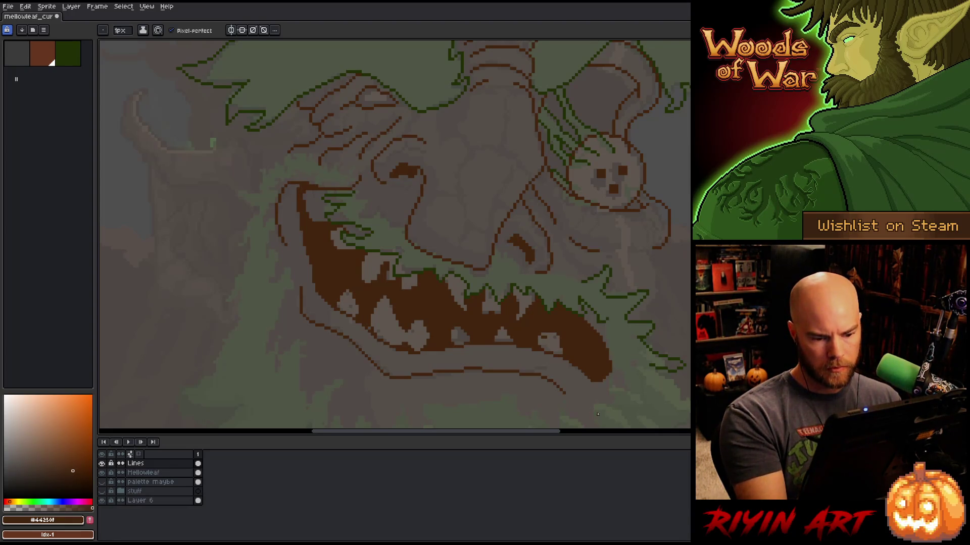
mouse_move(619, 368)
left_mouse_down()
mouse_move(624, 406)
mouse_move(591, 412)
mouse_move(570, 401)
mouse_move(656, 392)
mouse_move(617, 296)
mouse_move(579, 266)
left_mouse_up()
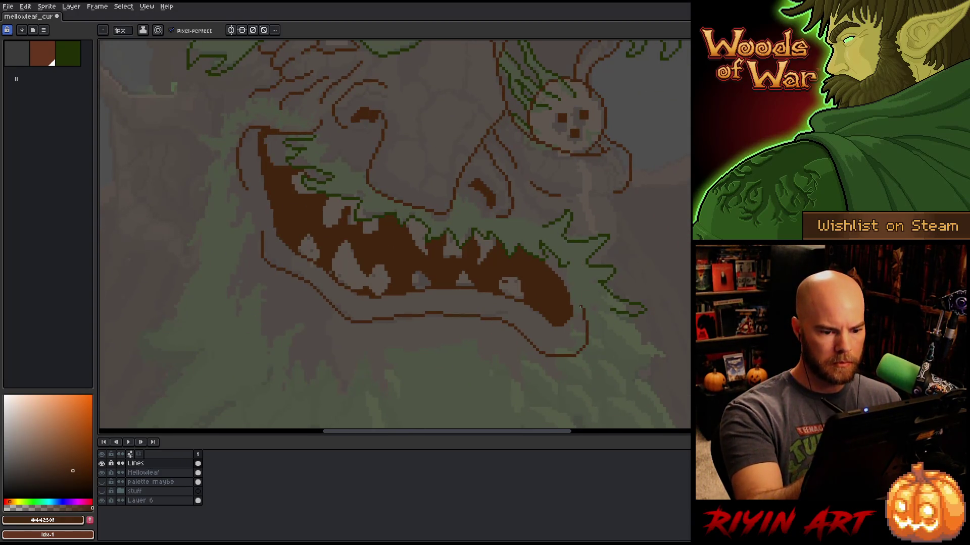
left_click_drag(581, 307, 577, 299)
key("e")
key("v")
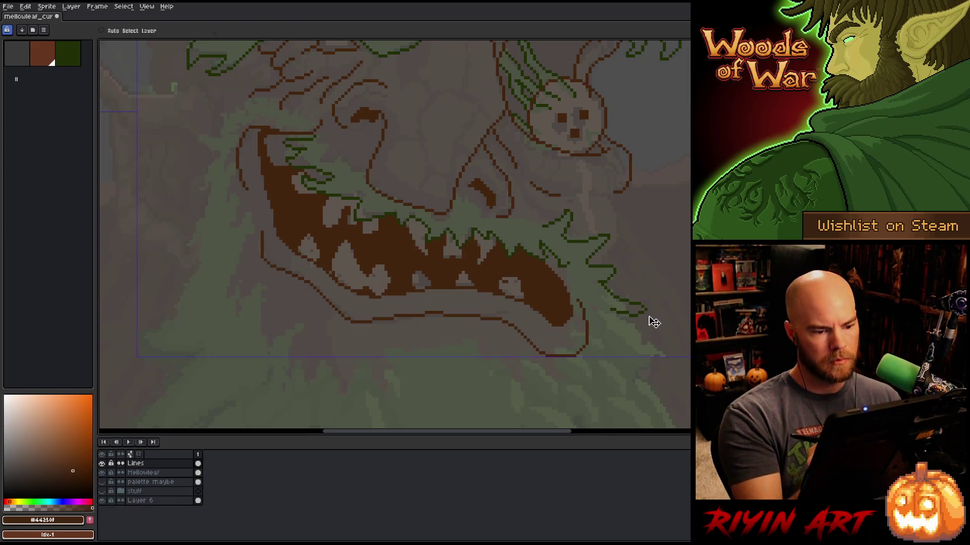
key("e")
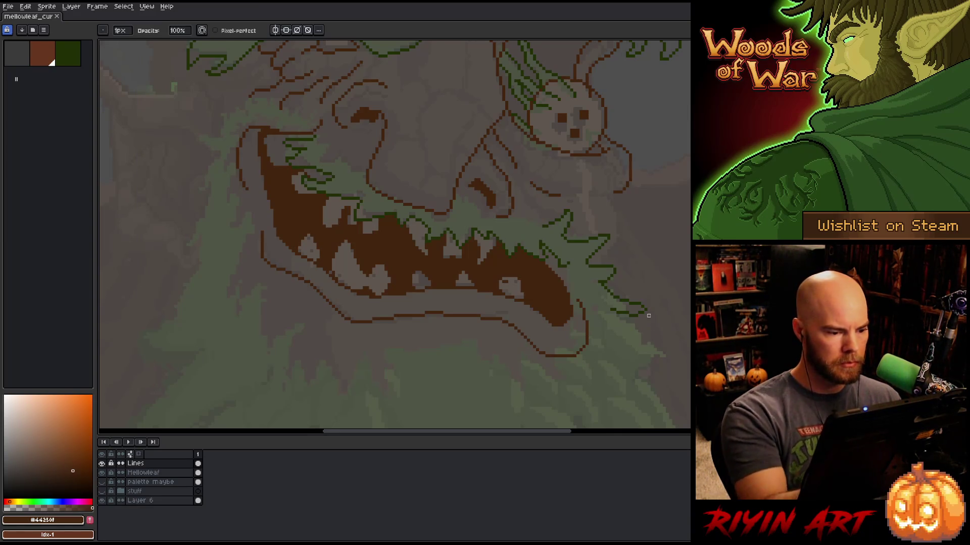
key("b")
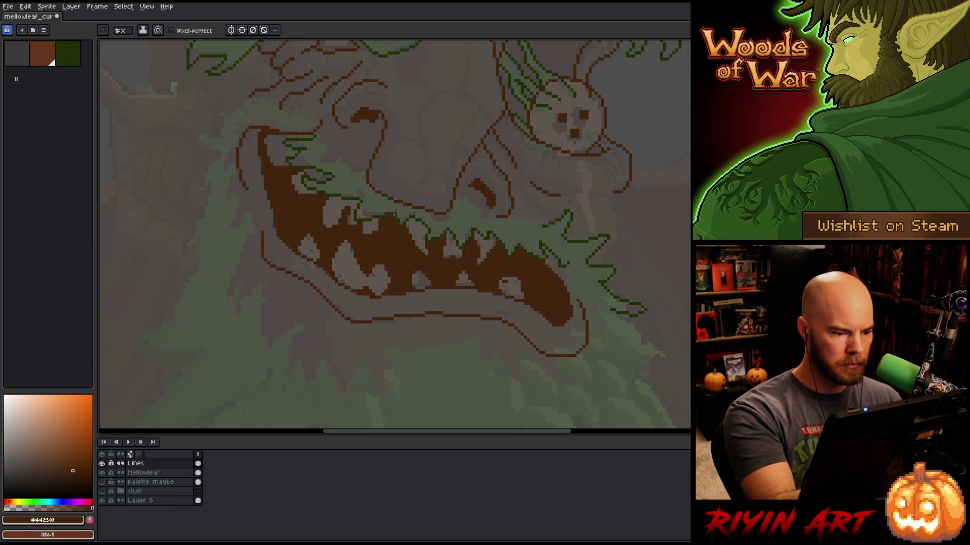
scroll(530, 326, "down", 3)
key("h")
left_click_drag(524, 275, 466, 271)
scroll(466, 271, "up", 2)
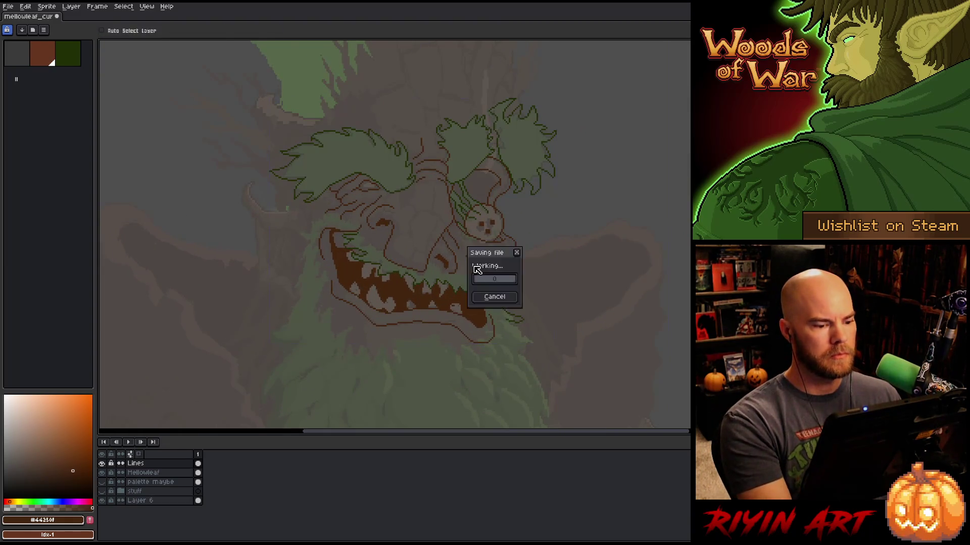
scroll(456, 302, "up", 2)
key("b")
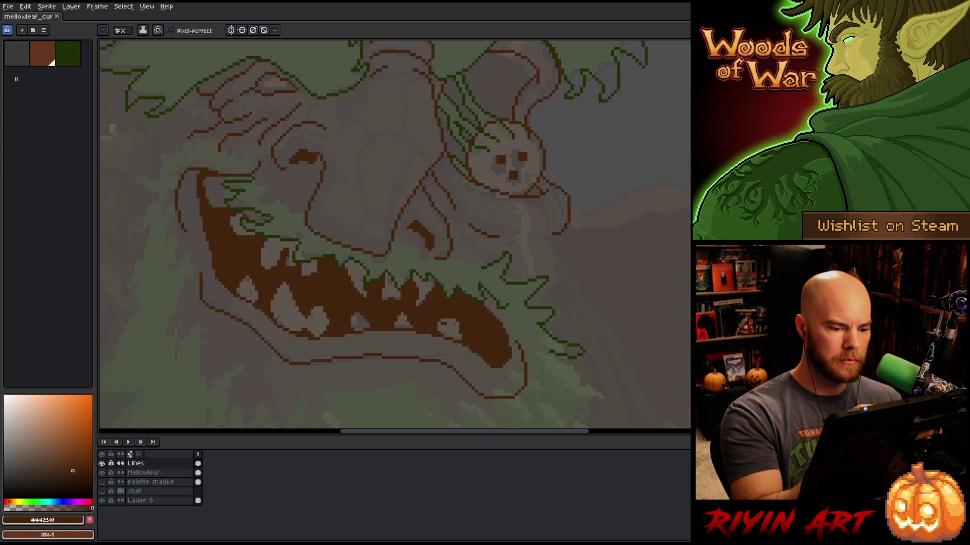
Undo the last stroke, save, and extend the brown outline down beside the right side of the face.
key("ctrl+z")
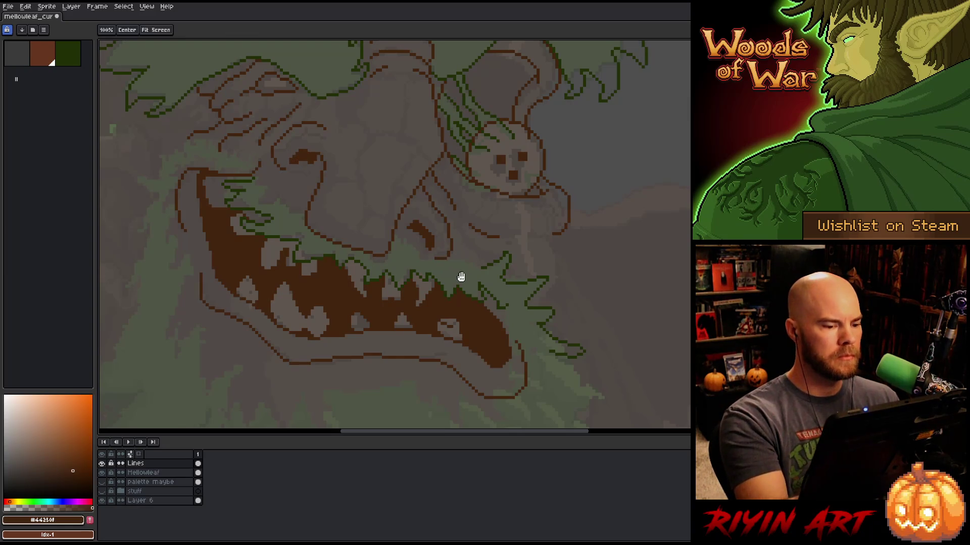
left_click_drag(459, 275, 535, 308)
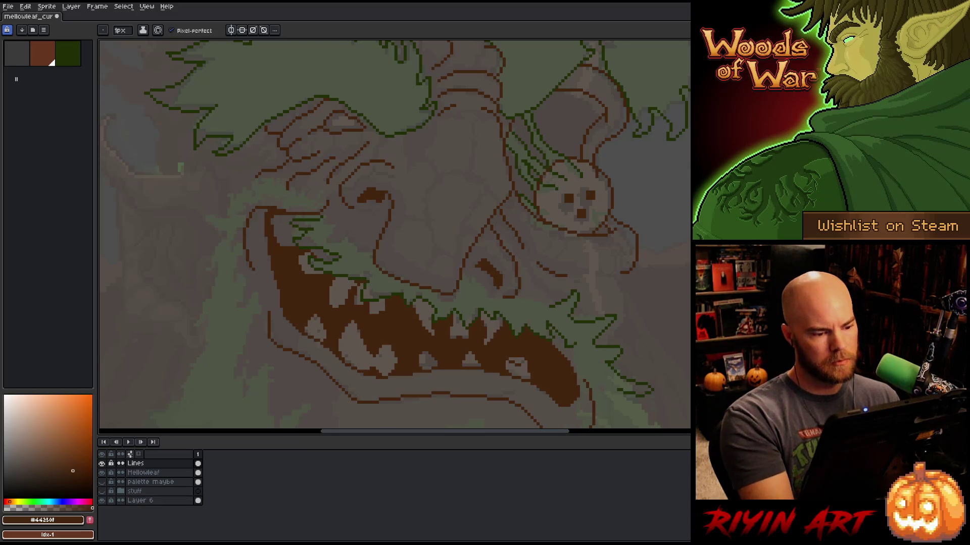
key("ctrl+s")
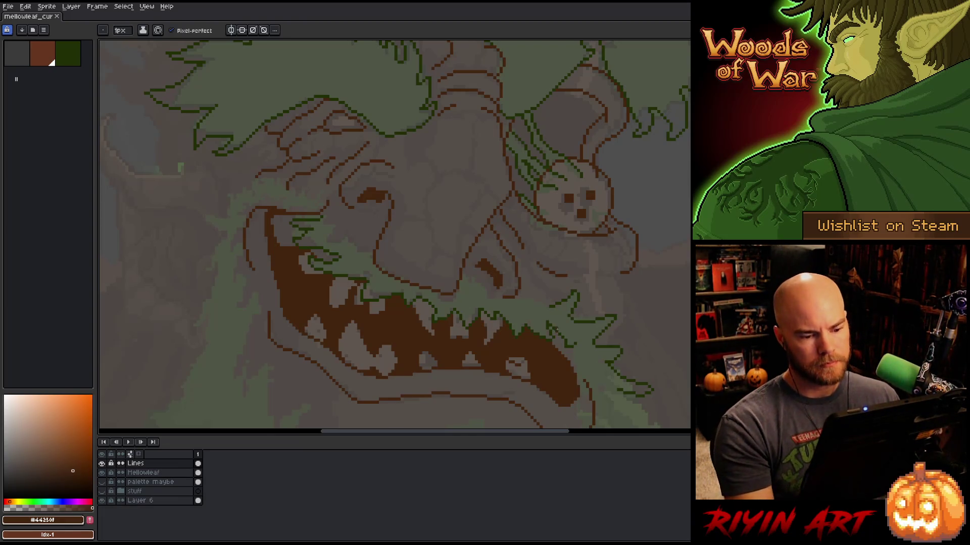
left_click_drag(556, 329, 516, 265)
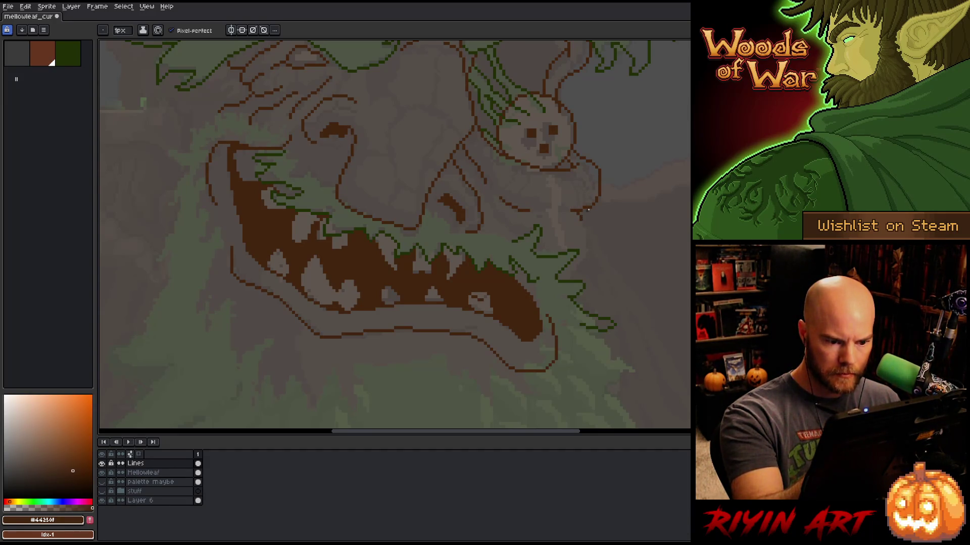
left_click_drag(586, 229, 588, 245)
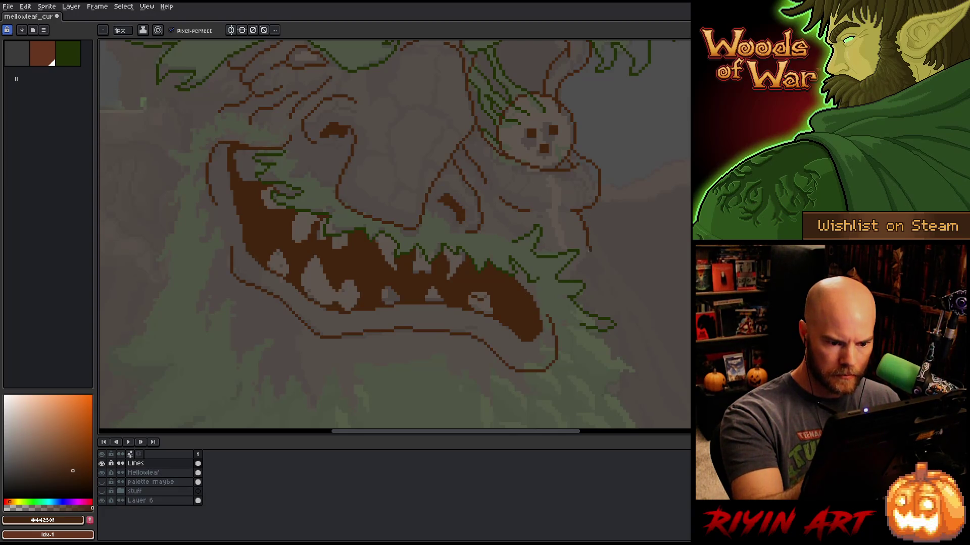
key("e")
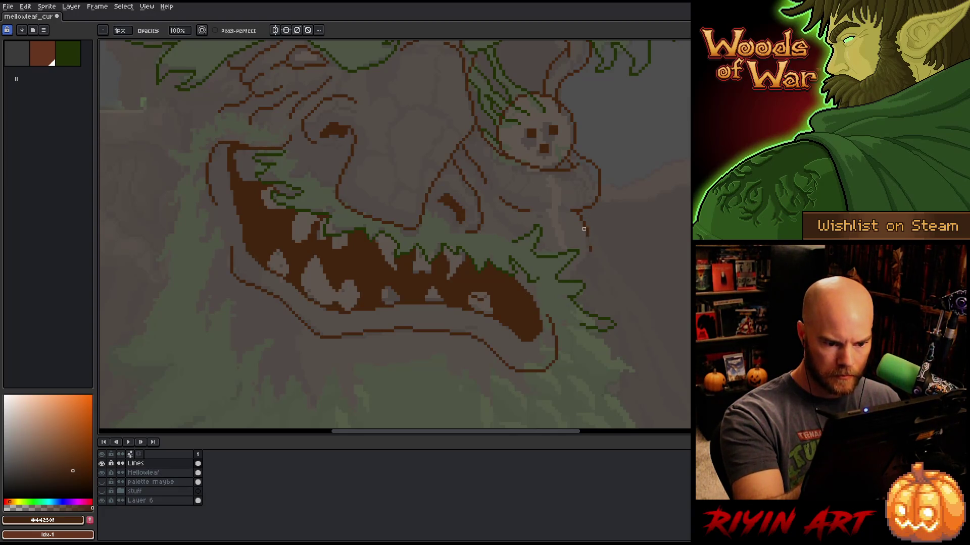
key("b")
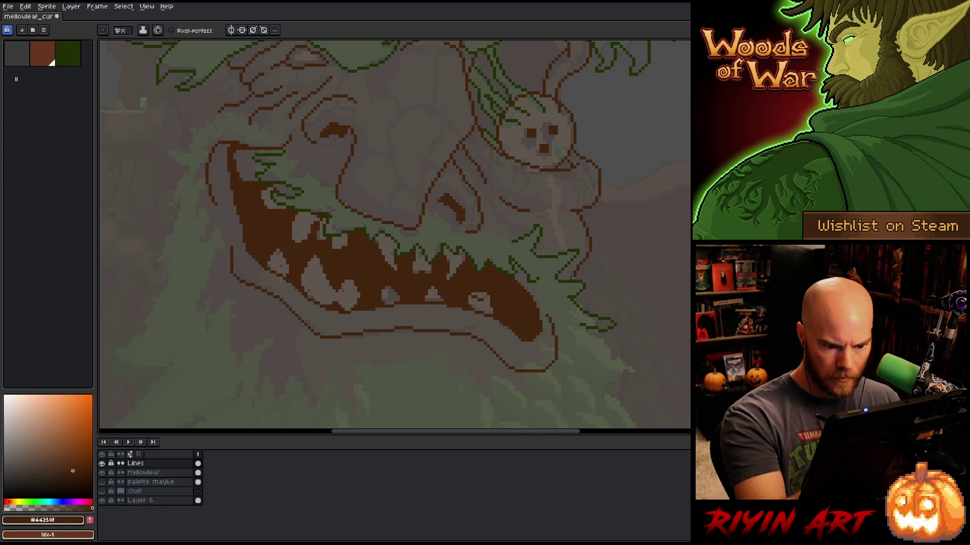
key("space")
left_click_drag(626, 312, 567, 338)
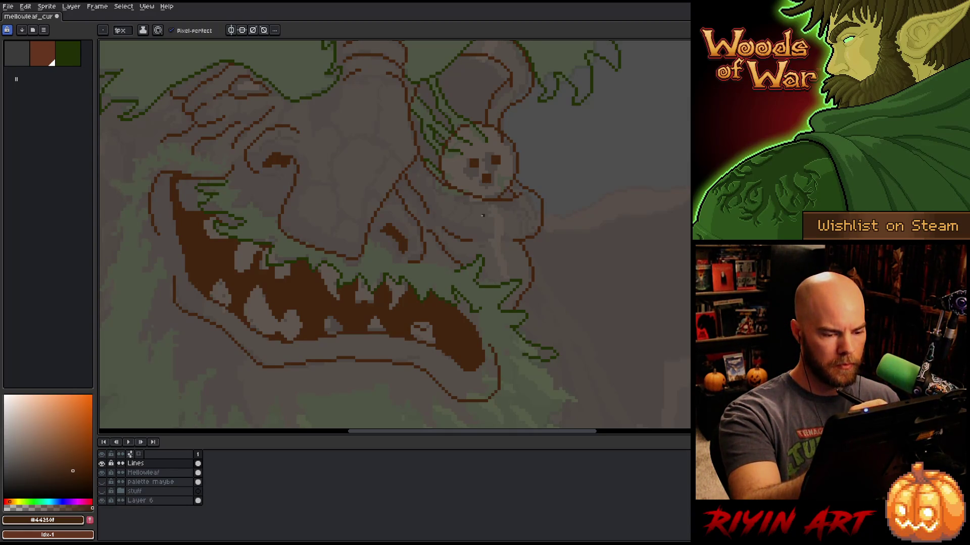
key("e")
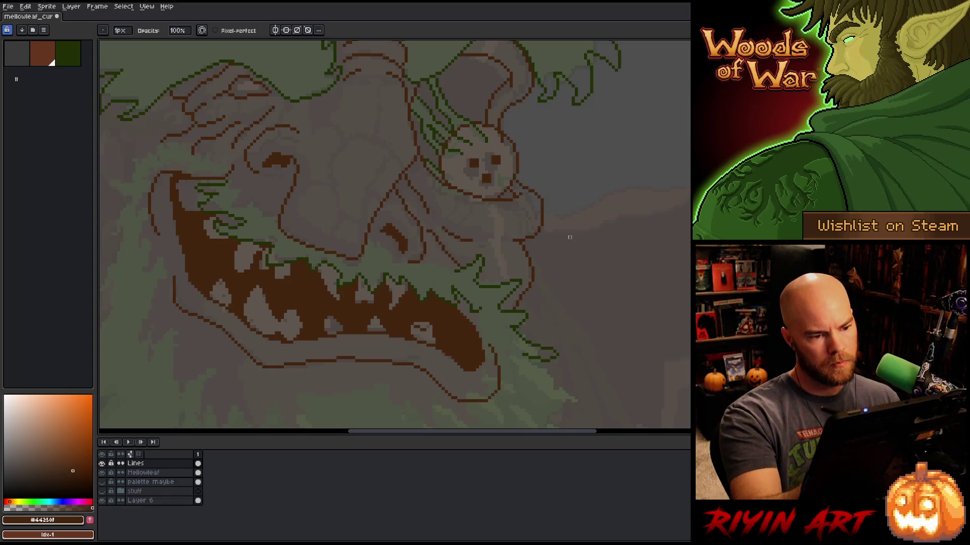
Zoom out and sample the brown line colour from the existing lineart.
scroll(589, 310, "left", 2)
scroll(589, 310, "down", 1)
scroll(616, 293, "down", 2)
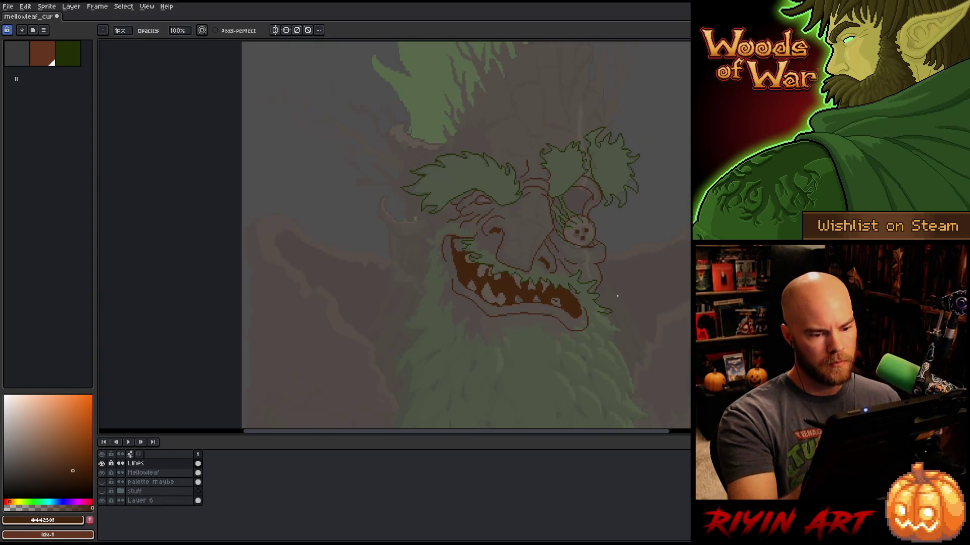
left_click(68, 53)
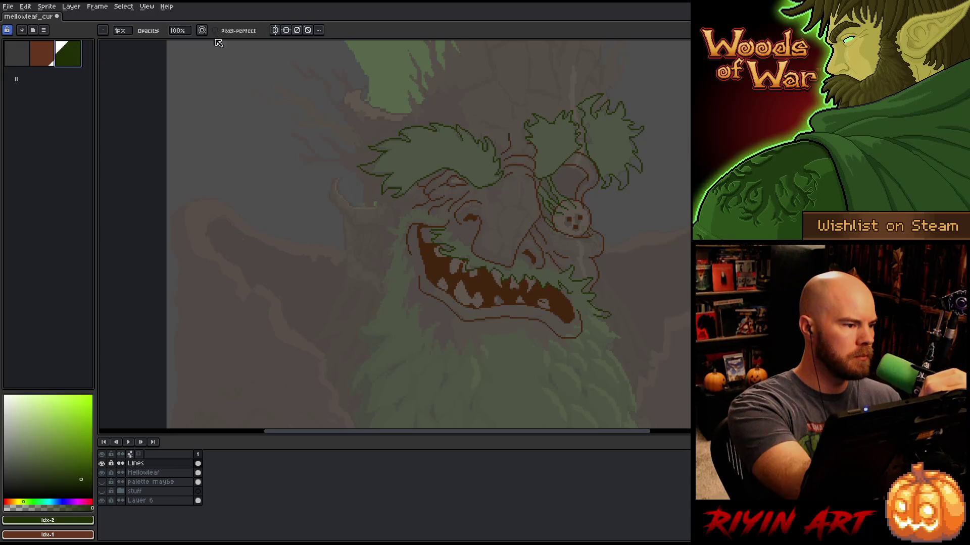
key("b")
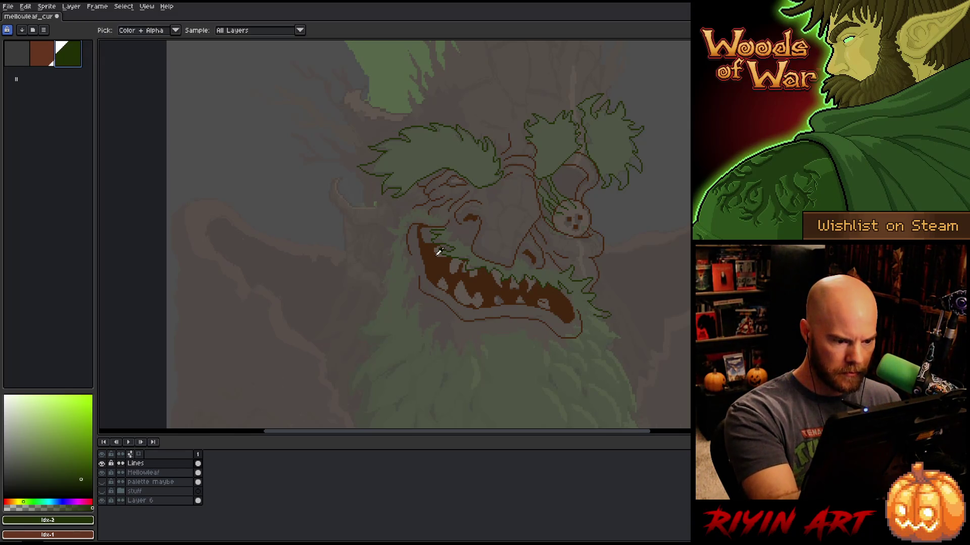
left_click(390, 208, "alt")
key("v")
key("b")
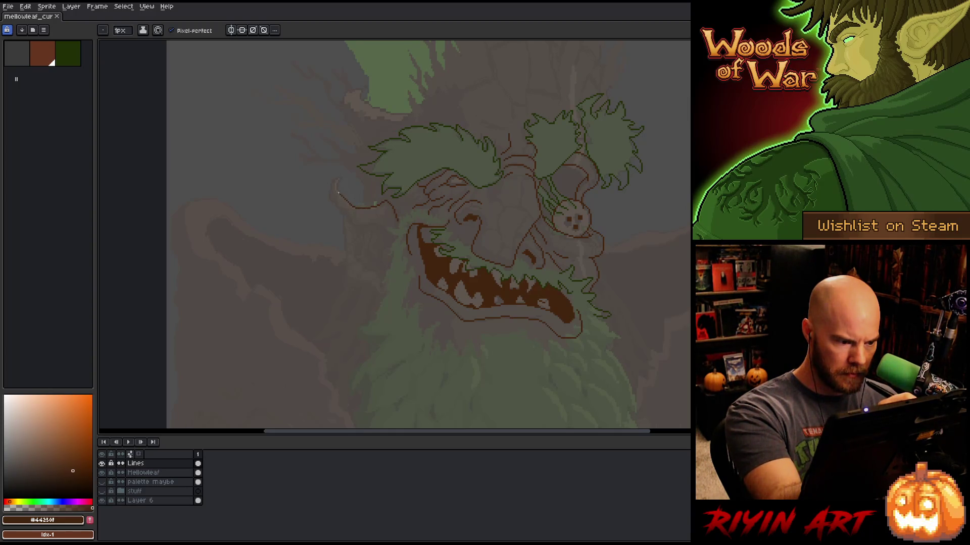
Draw the ear's outer brown curve down the left of the face, erasing stray pixels.
key("e")
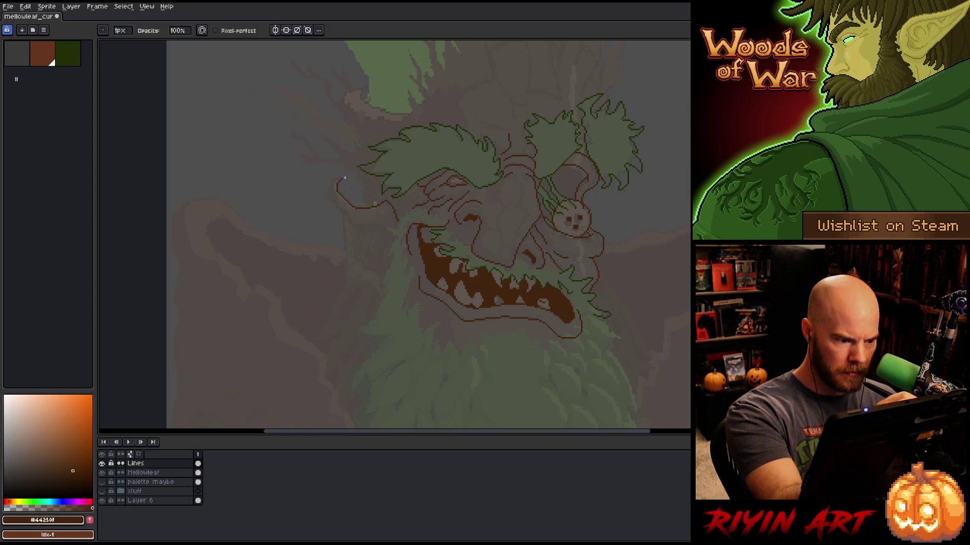
key("b")
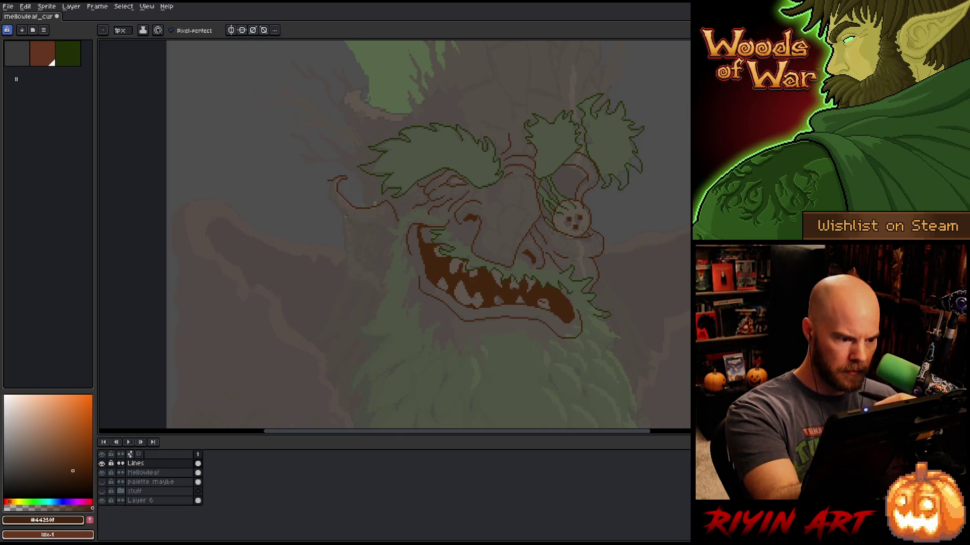
key("e")
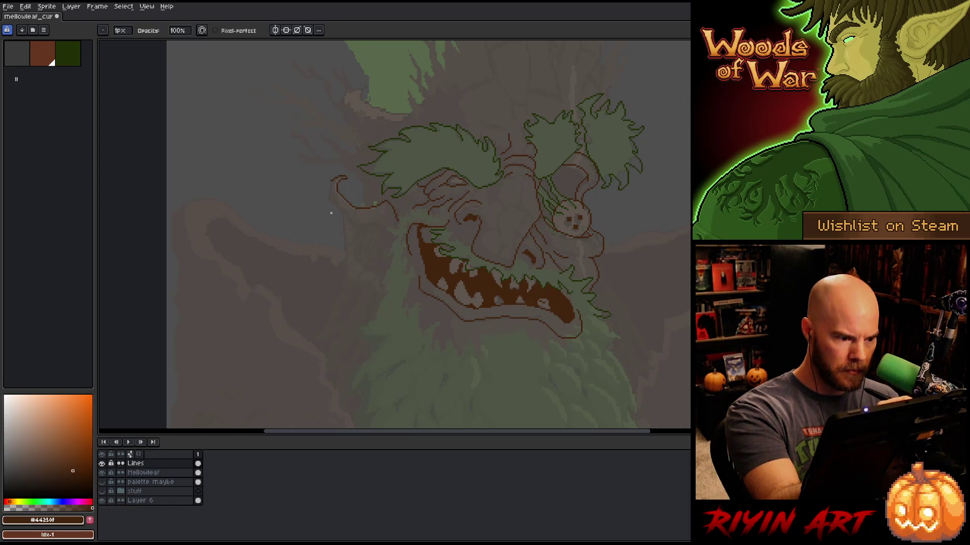
key("b")
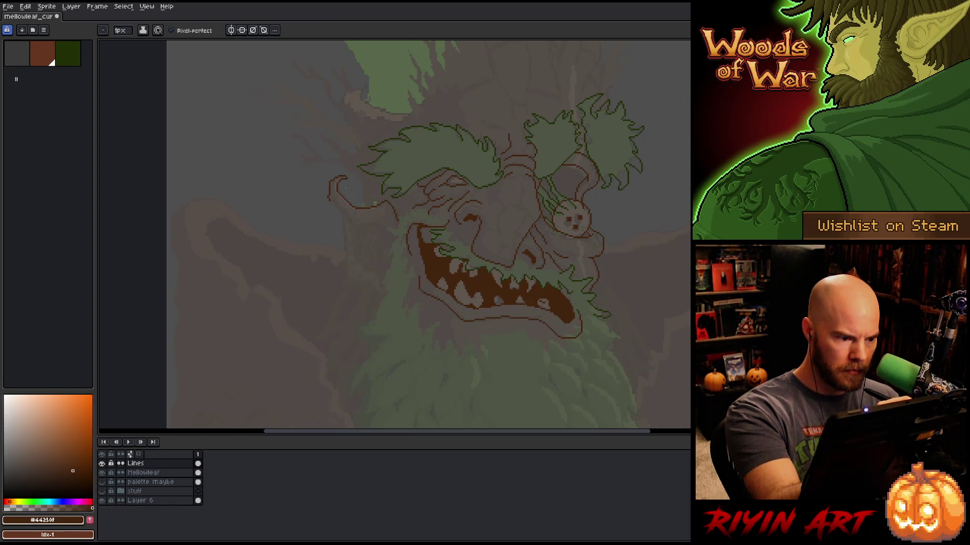
key("e")
key("b")
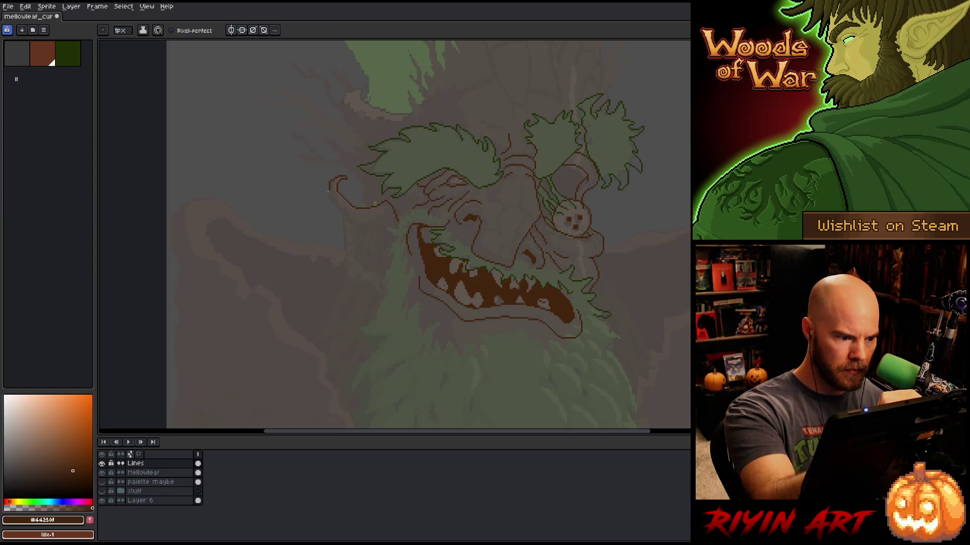
key("e")
key("b")
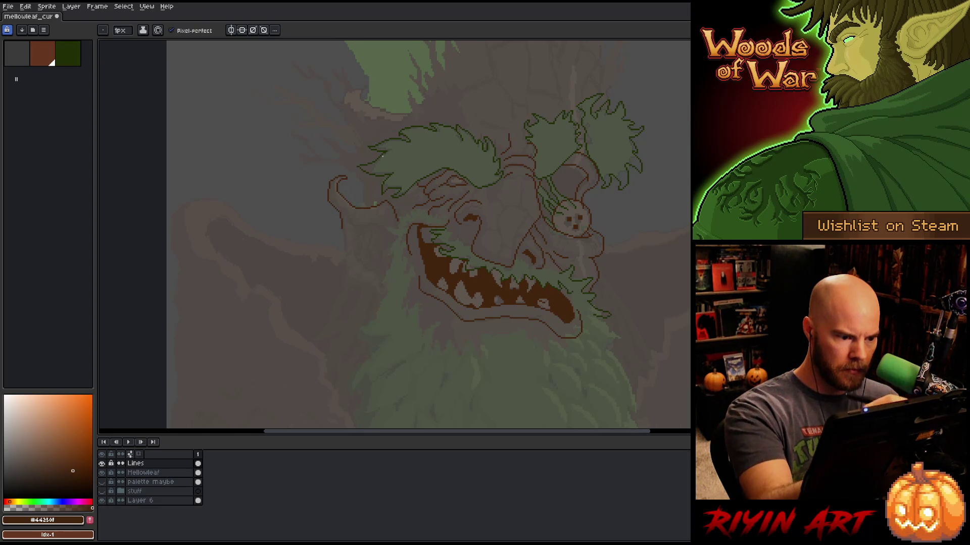
mouse_move(329, 203)
left_mouse_down()
mouse_move(340, 256)
mouse_move(378, 304)
left_mouse_up()
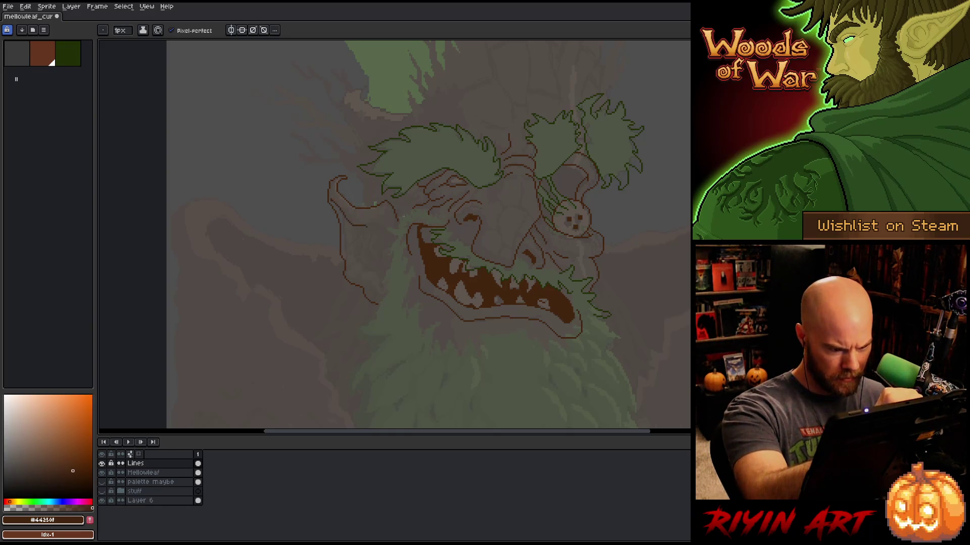
Draw the brown inner fold lines inside the pointed ear, cleaning stray pixels.
key("e")
key("b")
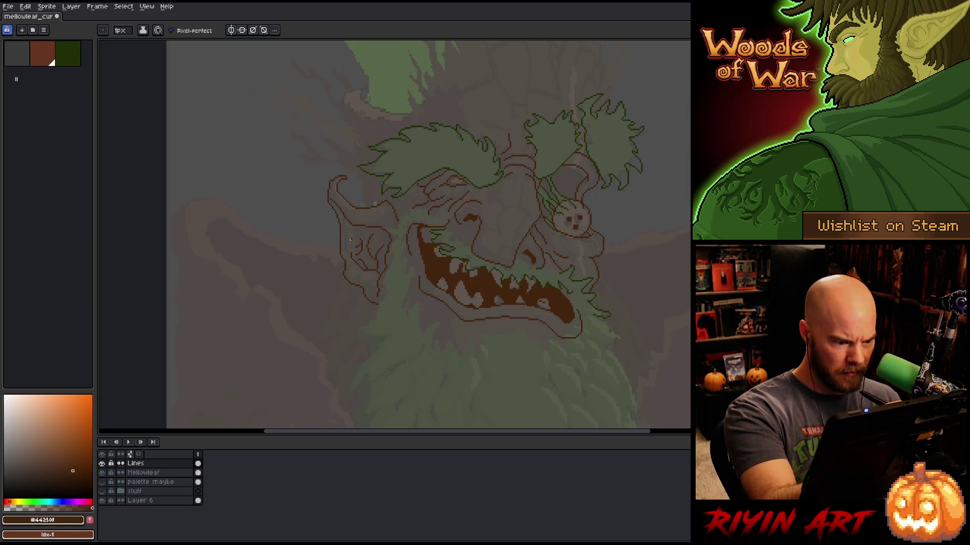
key("e")
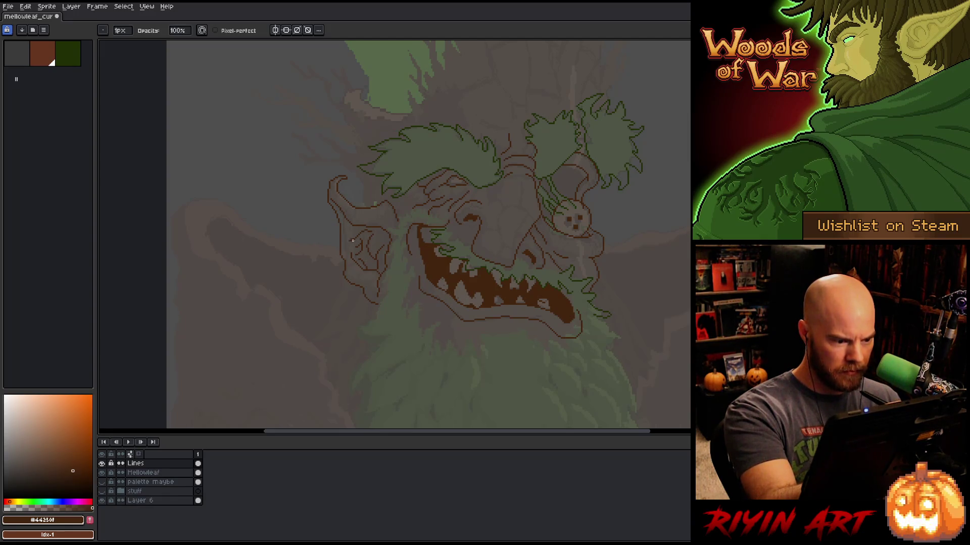
key("b")
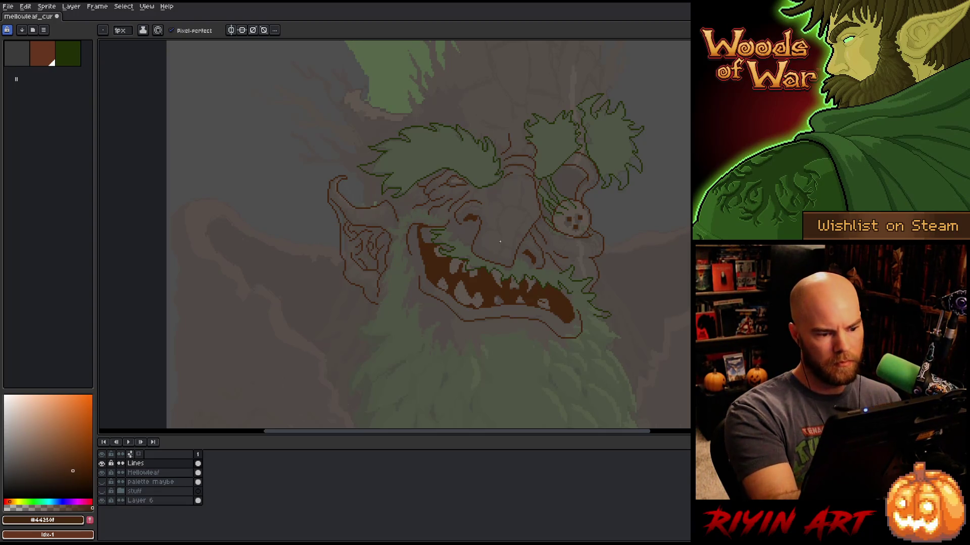
key("b")
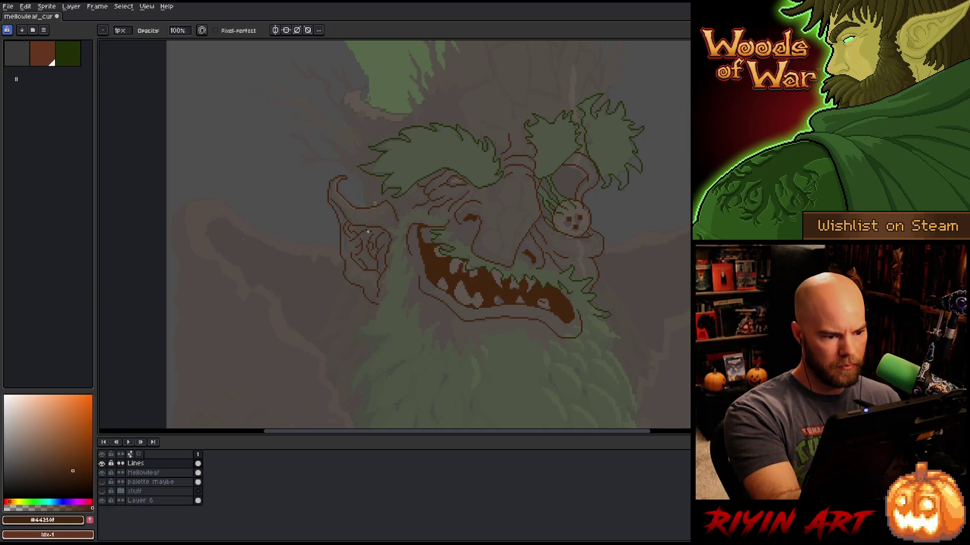
key("e")
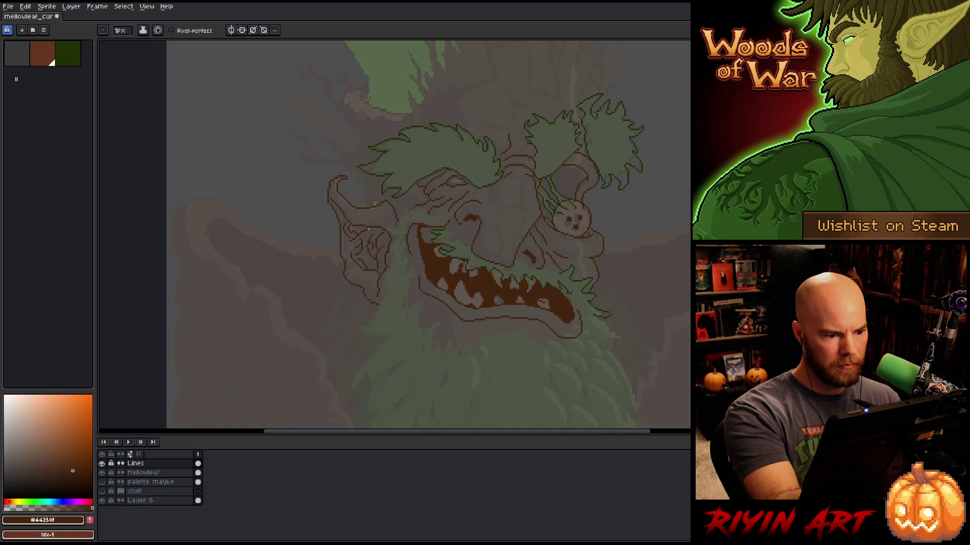
key("b")
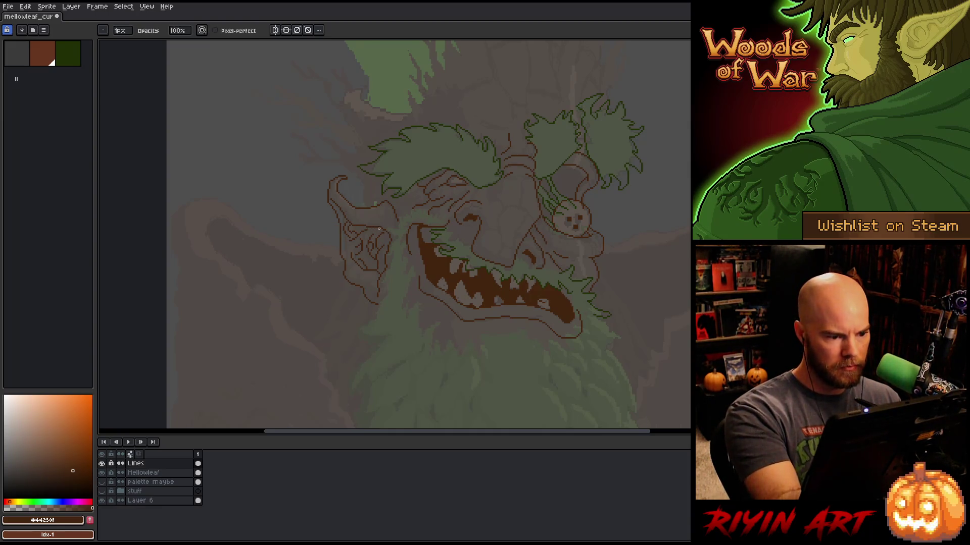
Save the sprite and shift the artwork view to the left.
key("ctrl+s")
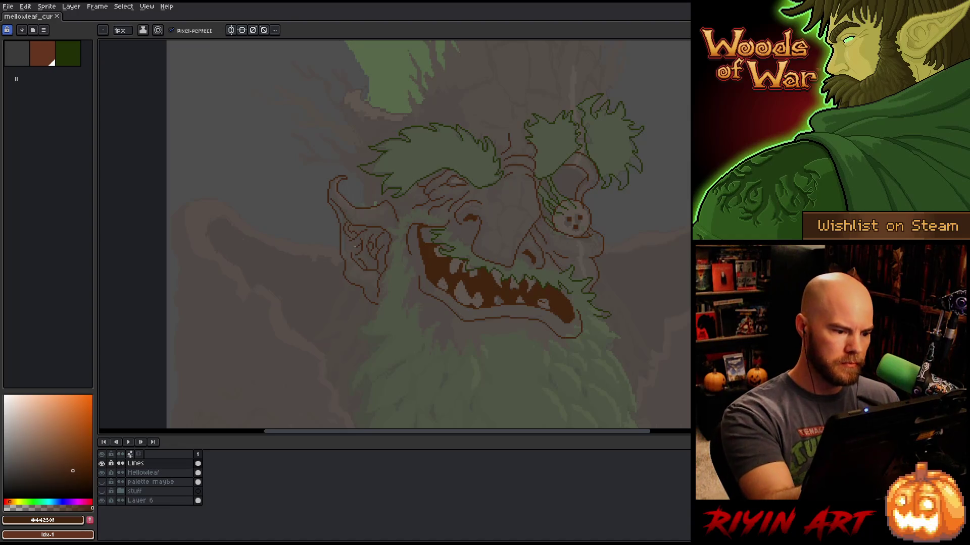
key("e")
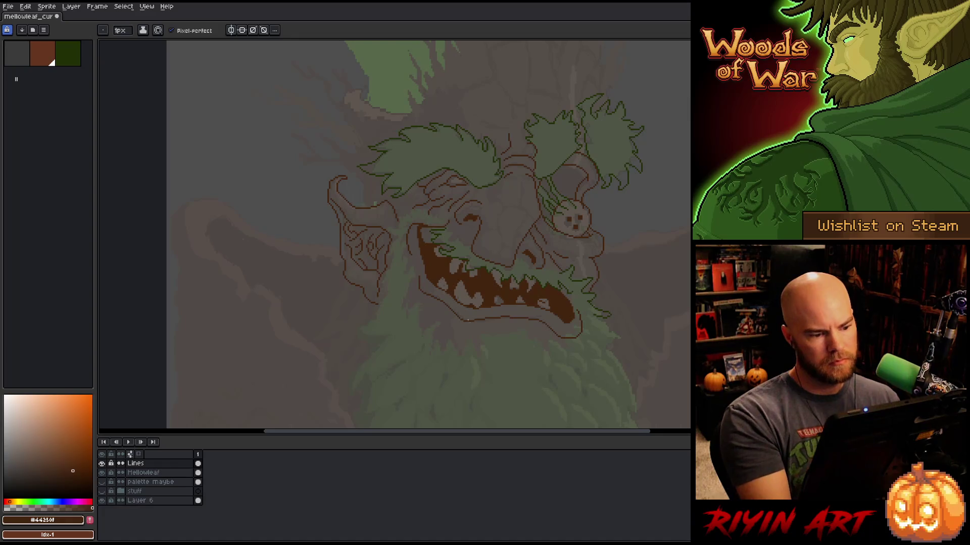
key("space")
left_click_drag(571, 342, 507, 358)
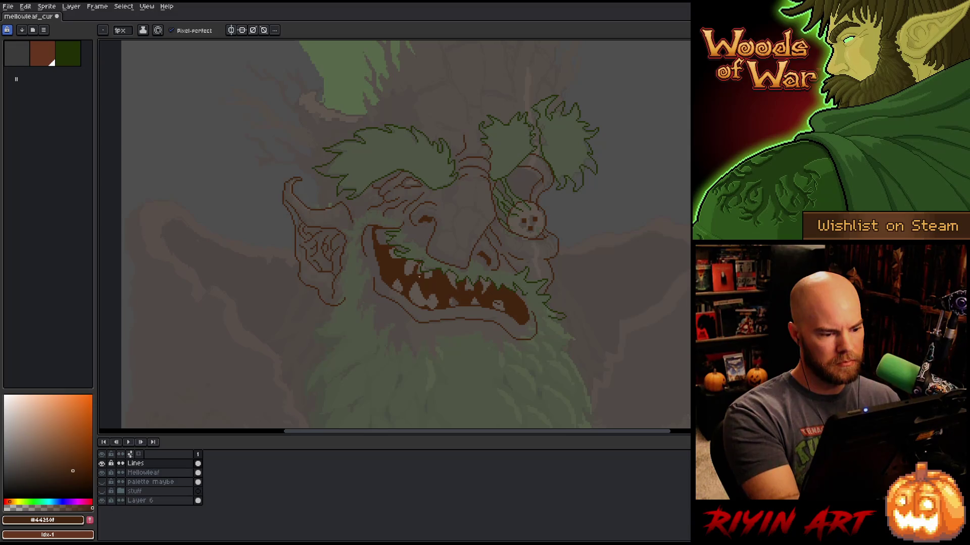
Save the sprite and bring the area above the head into view.
key("space")
mouse_move(591, 299)
left_mouse_down()
mouse_move(571, 340)
mouse_move(537, 325)
left_mouse_up()
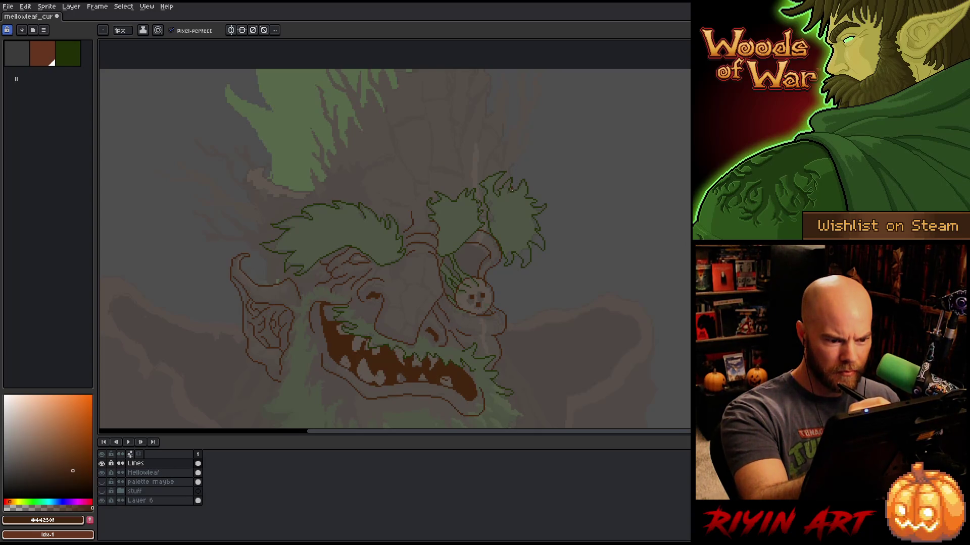
key("ctrl+s")
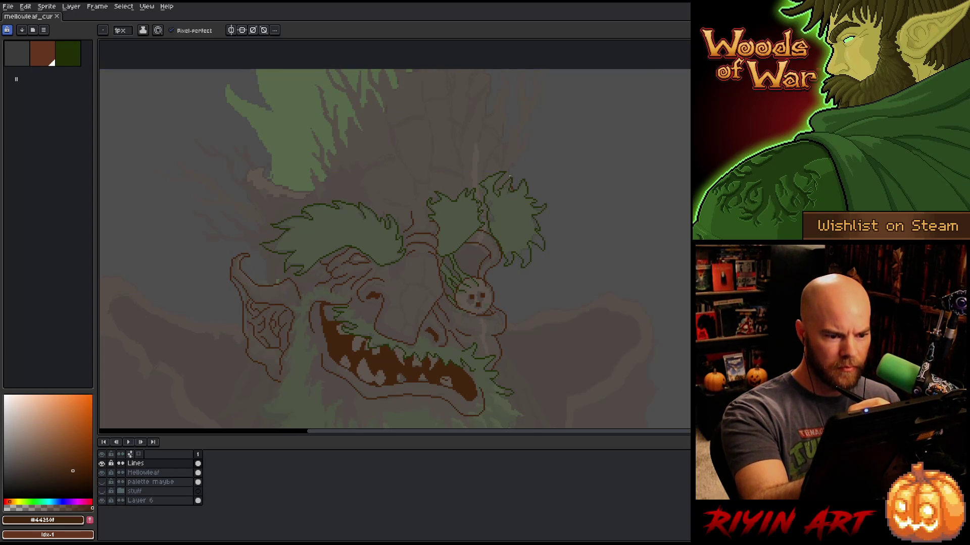
left_click_drag(510, 174, 509, 207)
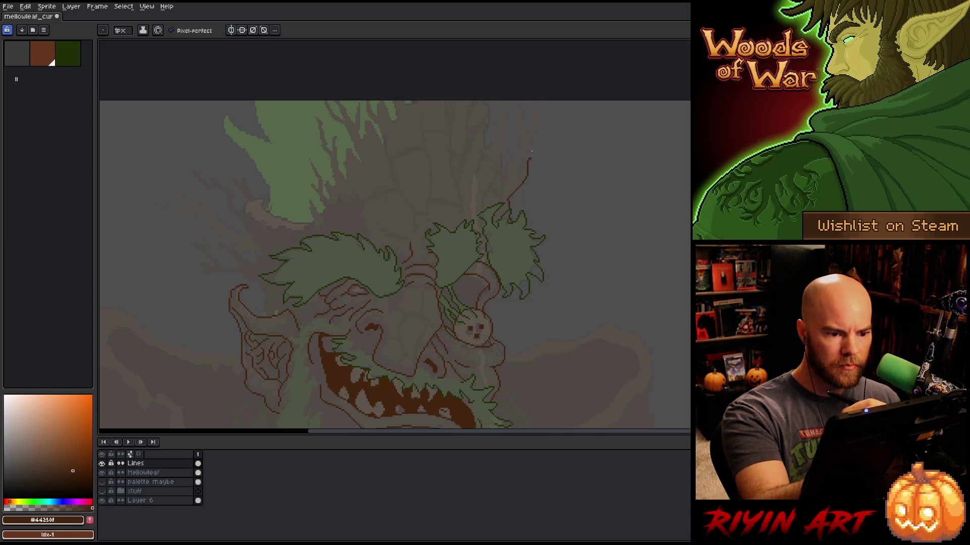
key("e")
key("b")
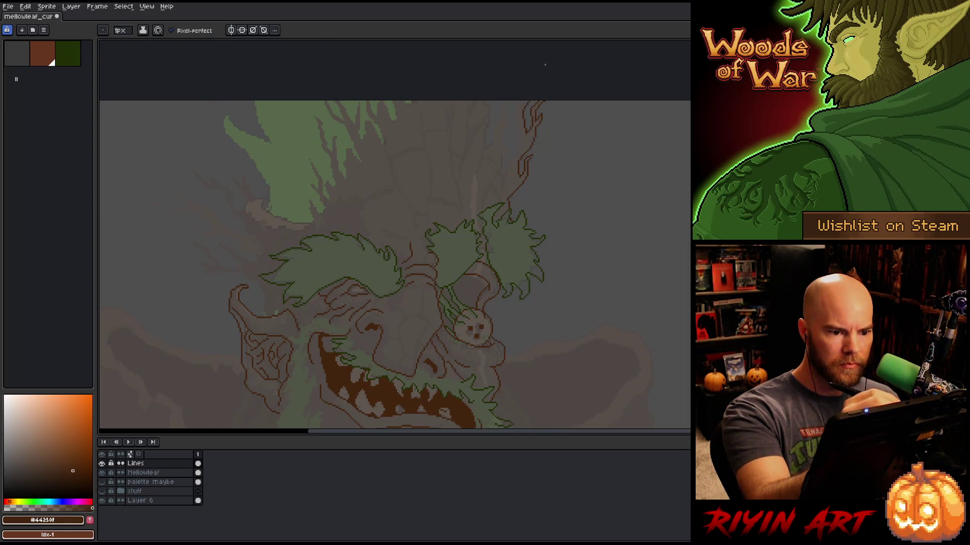
Draw short brown twig lines above the head and up along the upper branch, then save.
left_click_drag(517, 115, 520, 129)
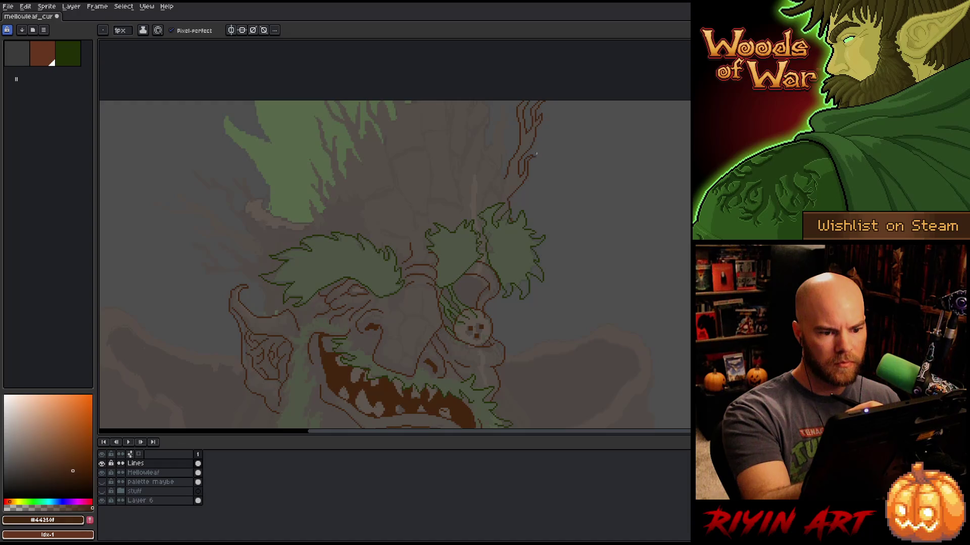
key("e")
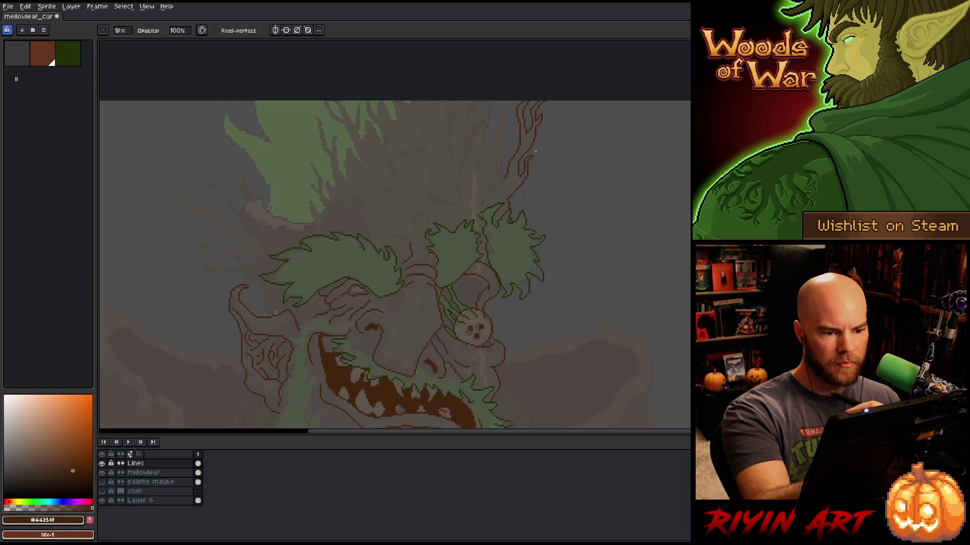
key("b")
key("ctrl+s")
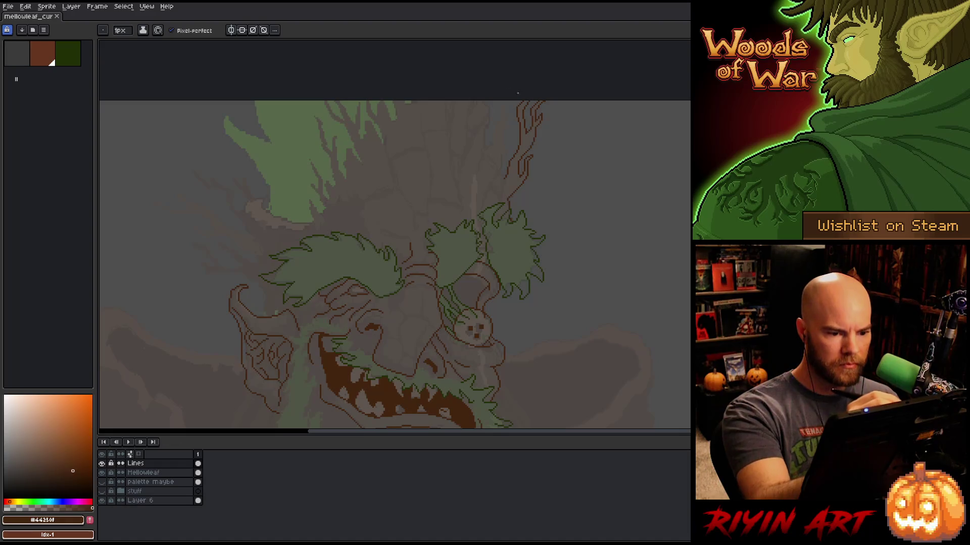
key("e")
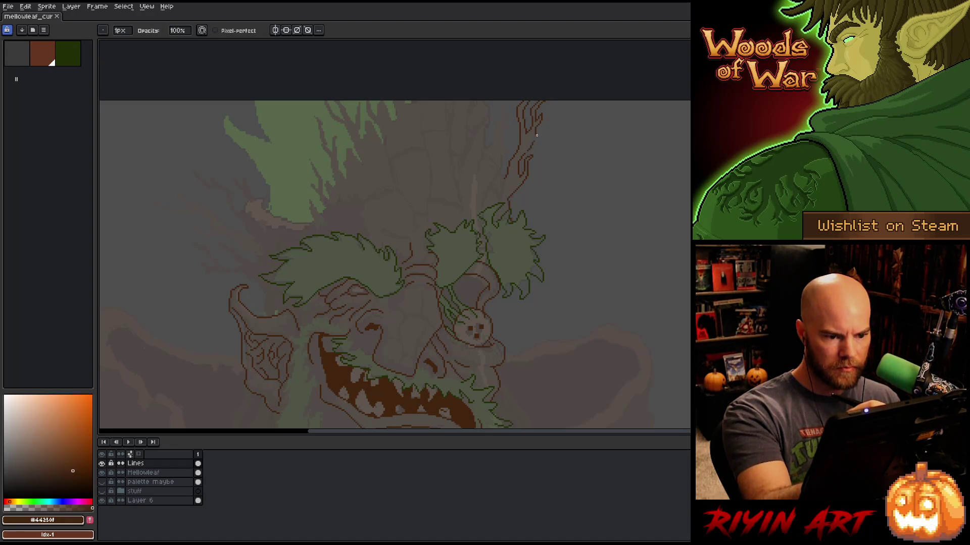
key("b")
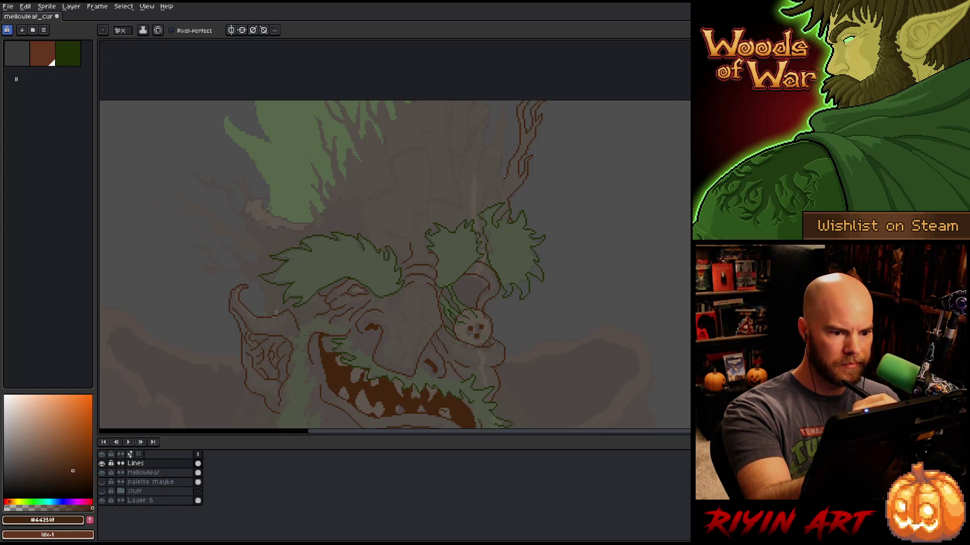
left_click_drag(500, 171, 503, 156)
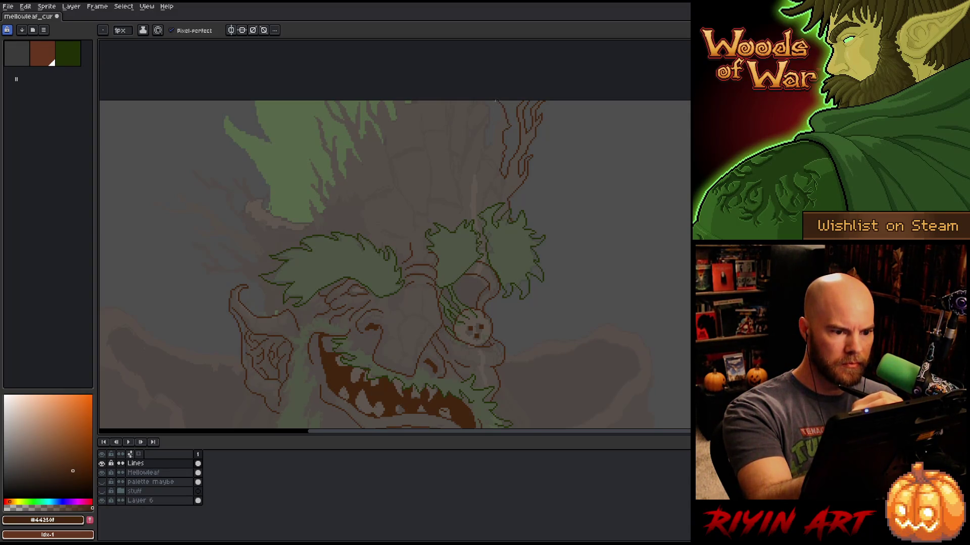
mouse_move(494, 128)
left_mouse_down()
mouse_move(493, 141)
mouse_move(484, 137)
left_mouse_up()
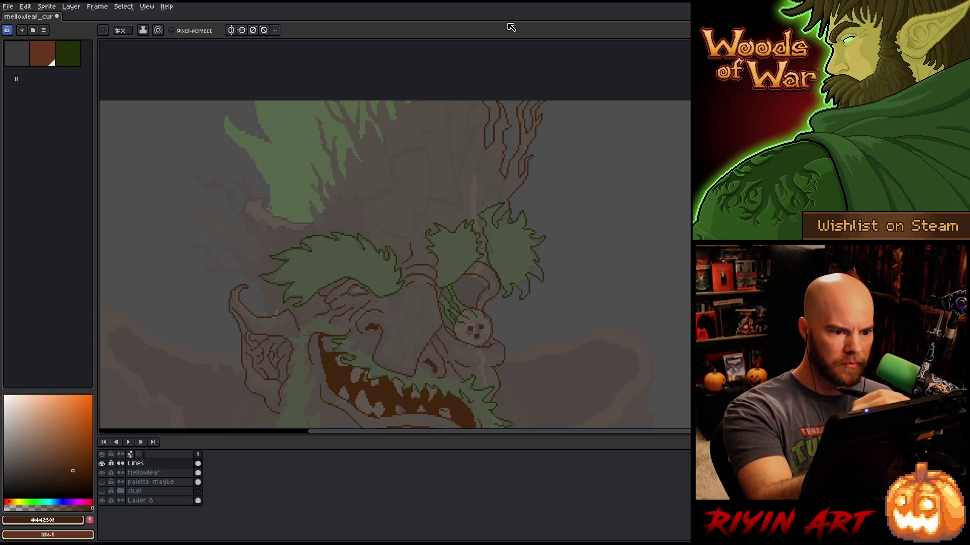
key("ctrl+s")
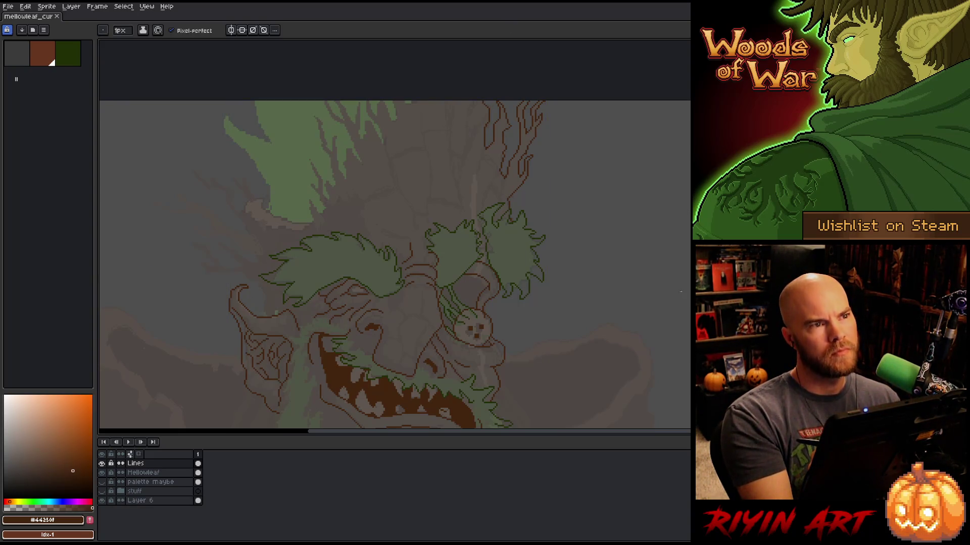
Draw twigs branching up to the top of the crown, tidy stray pixels, and save.
key("space")
mouse_move(636, 277)
left_mouse_down()
mouse_move(647, 248)
mouse_move(671, 257)
mouse_move(662, 281)
left_mouse_up()
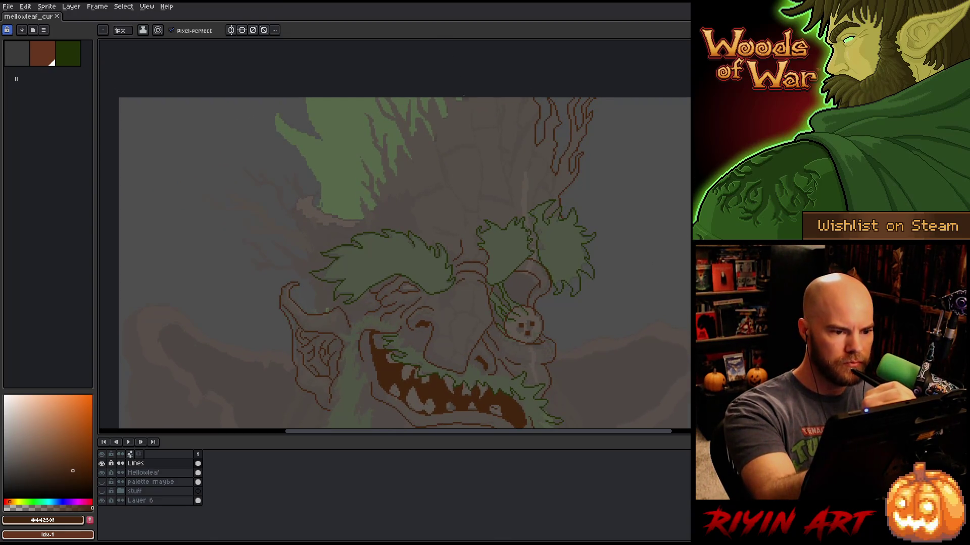
left_click(449, 109)
mouse_move(443, 118)
left_mouse_down()
mouse_move(430, 94)
mouse_move(421, 98)
mouse_move(433, 143)
left_mouse_up()
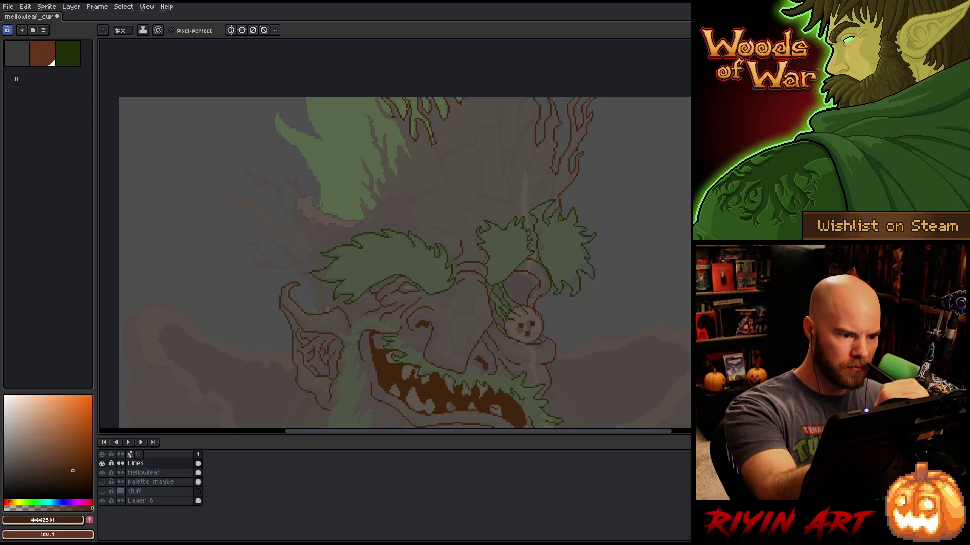
left_click_drag(382, 111, 378, 99)
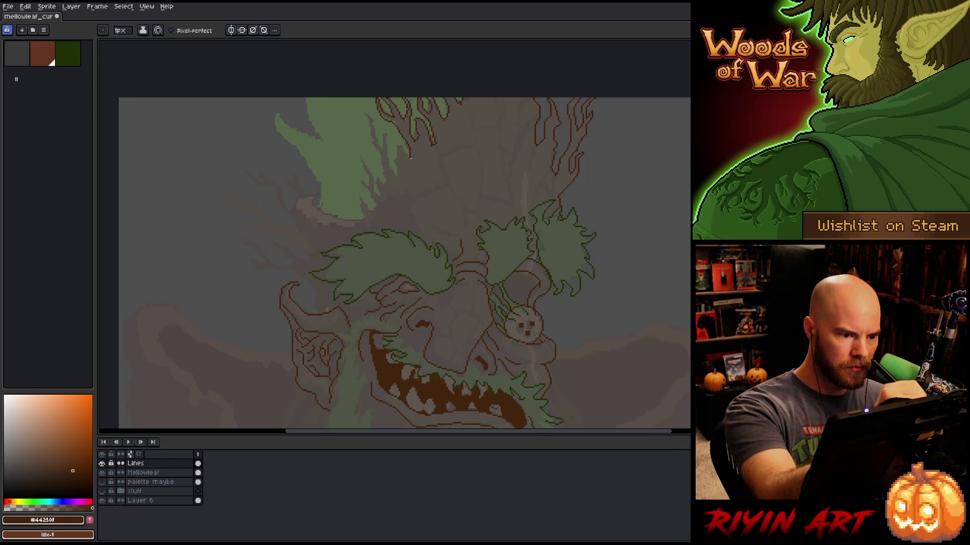
key("e")
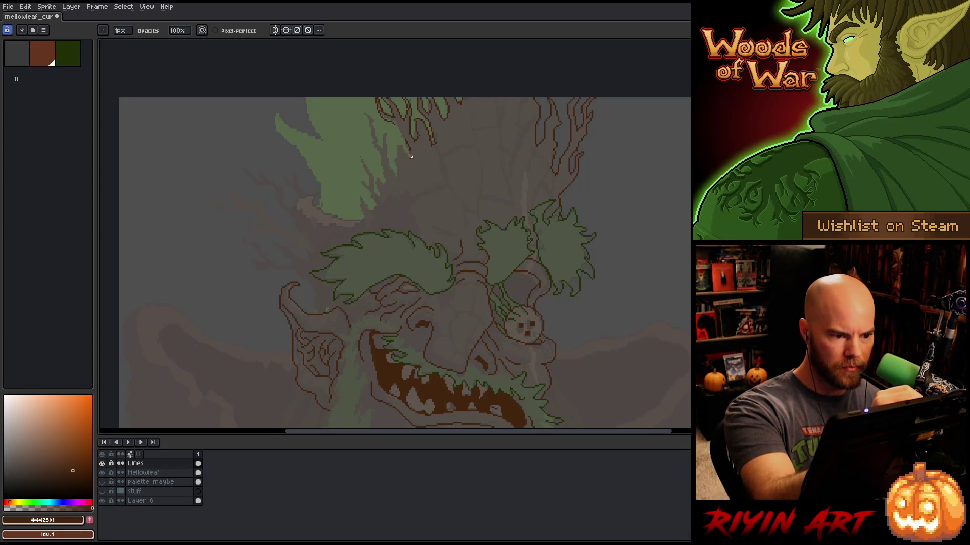
key("b")
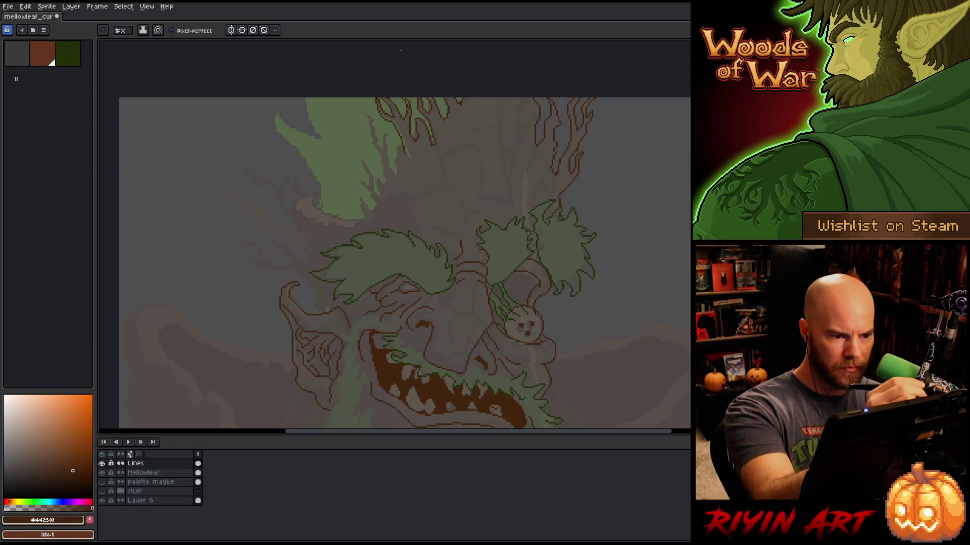
key("e")
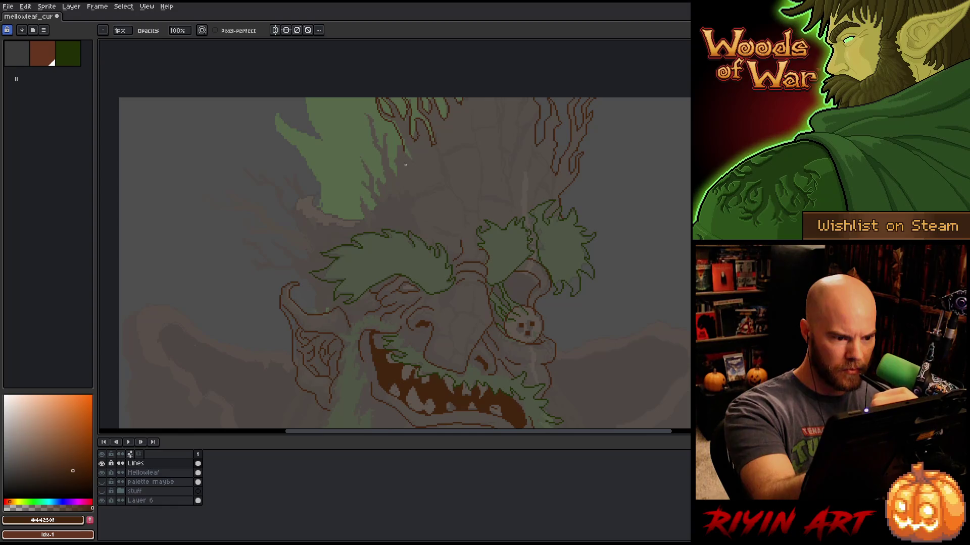
key("b")
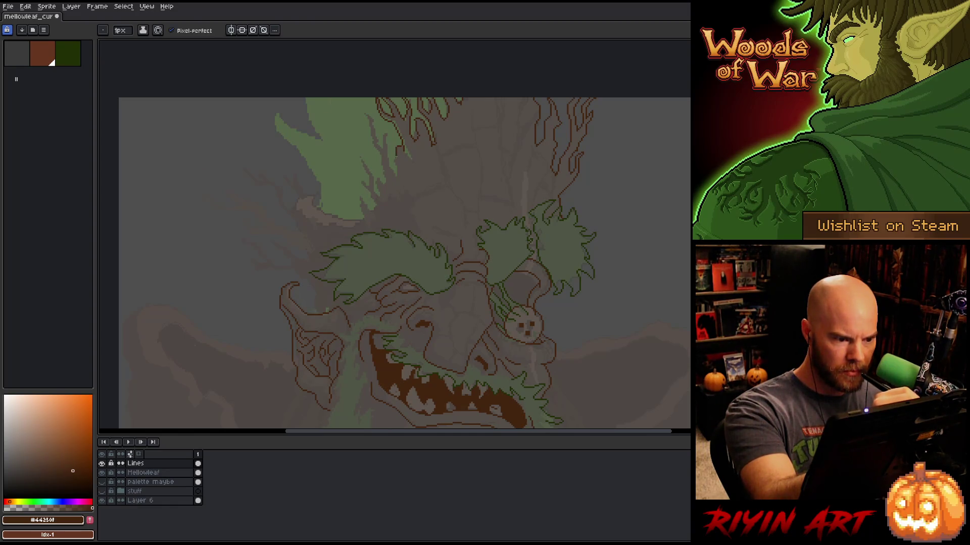
key("ctrl+s")
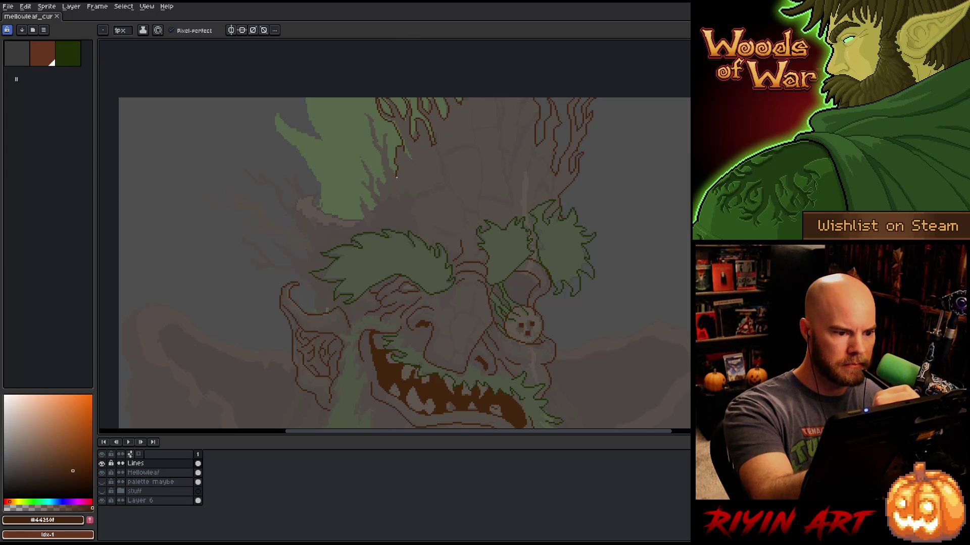
Add a short twig segment in the crown and a small twig detail, then save.
left_click_drag(388, 166, 384, 148)
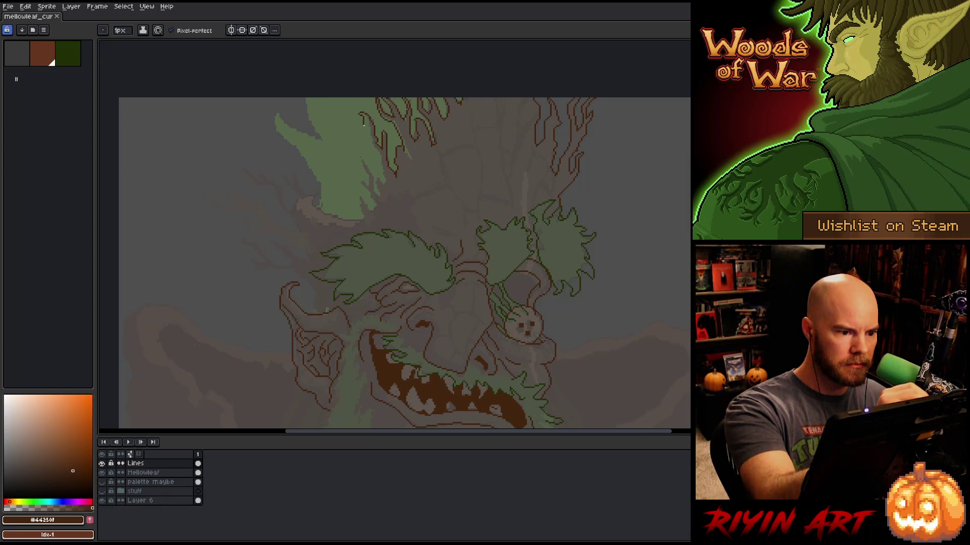
key("e")
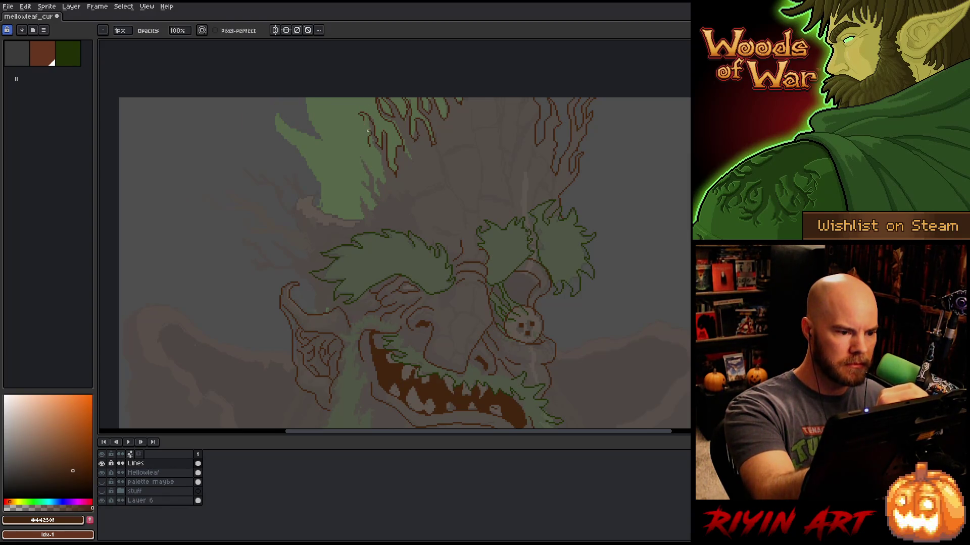
key("b")
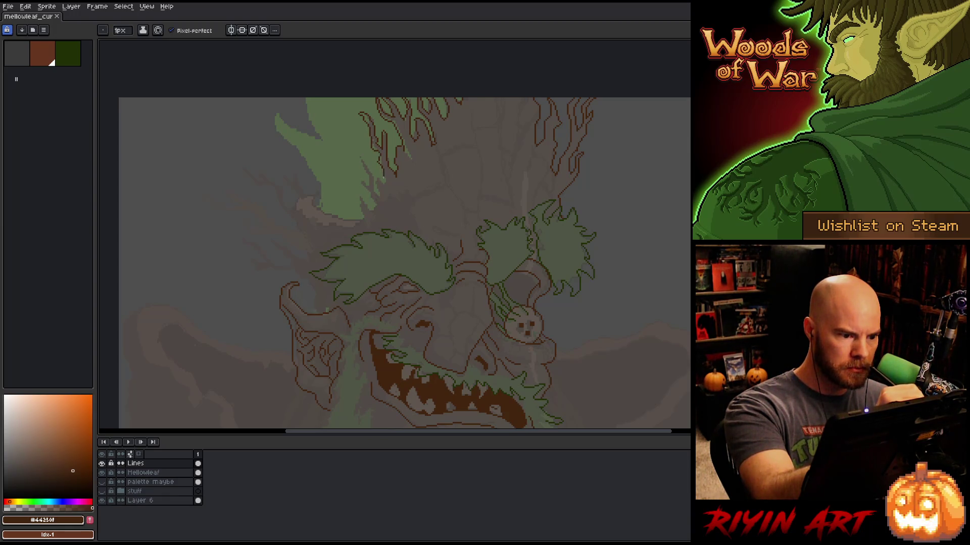
left_click_drag(525, 282, 530, 288)
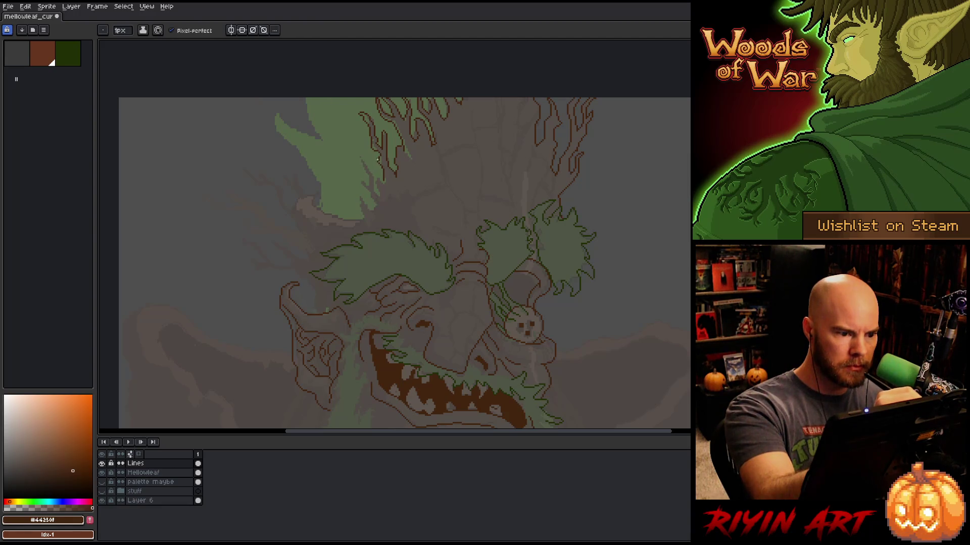
key("e")
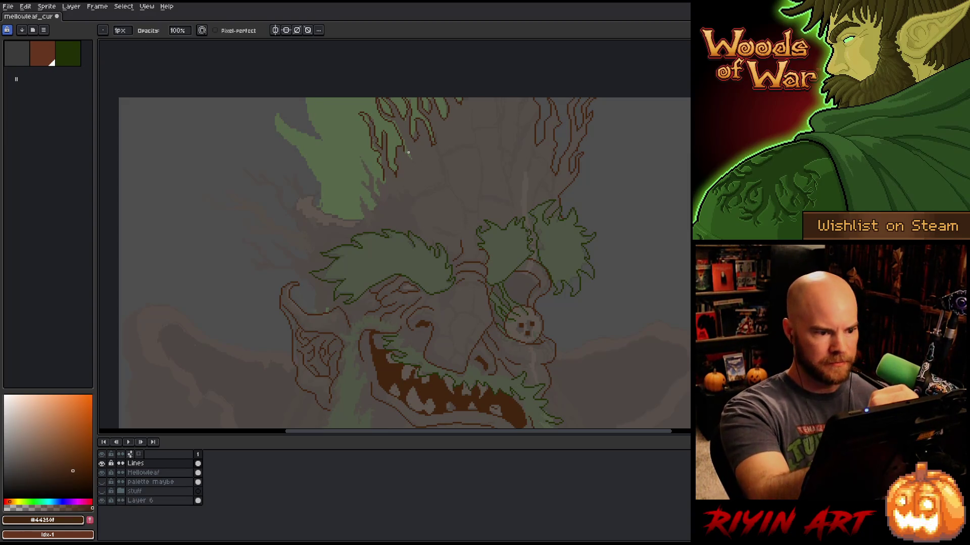
key("b")
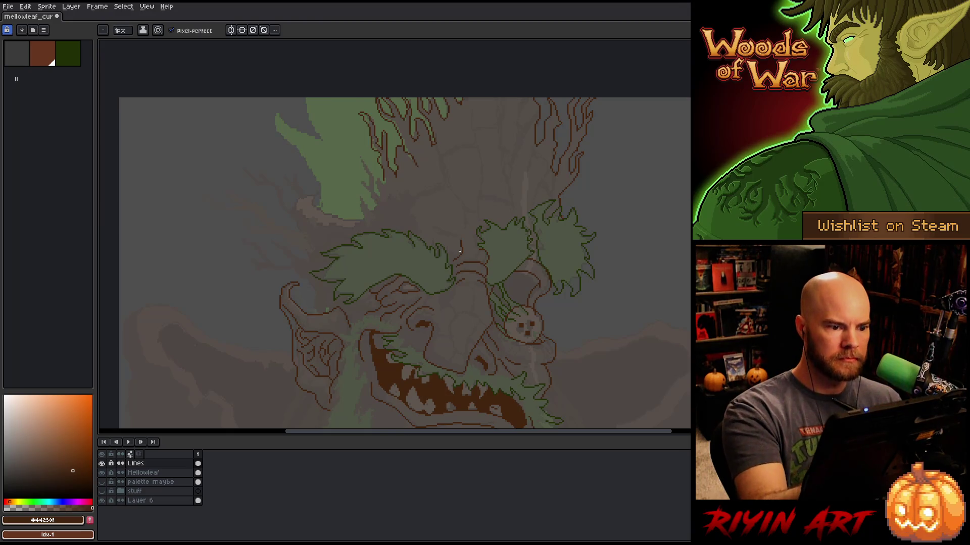
key("e")
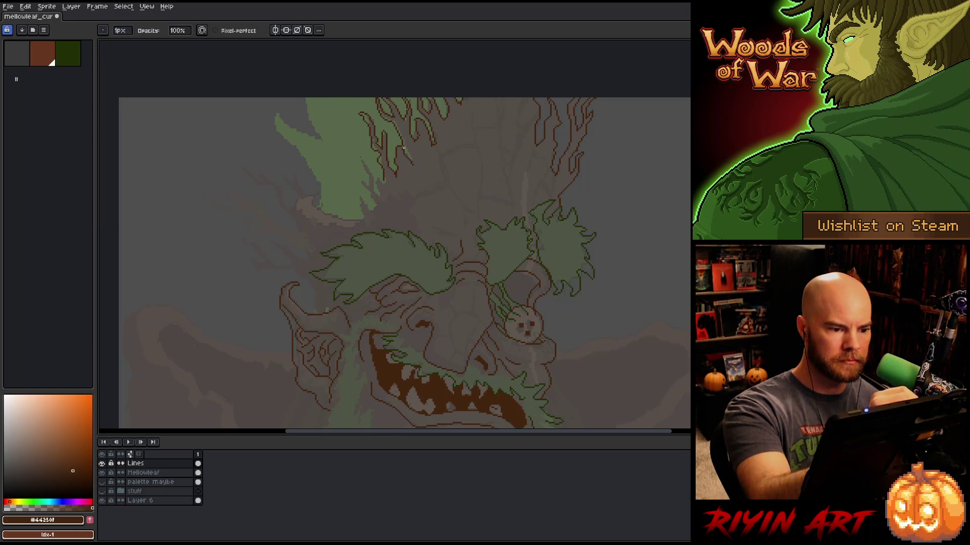
key("b")
key("ctrl+s")
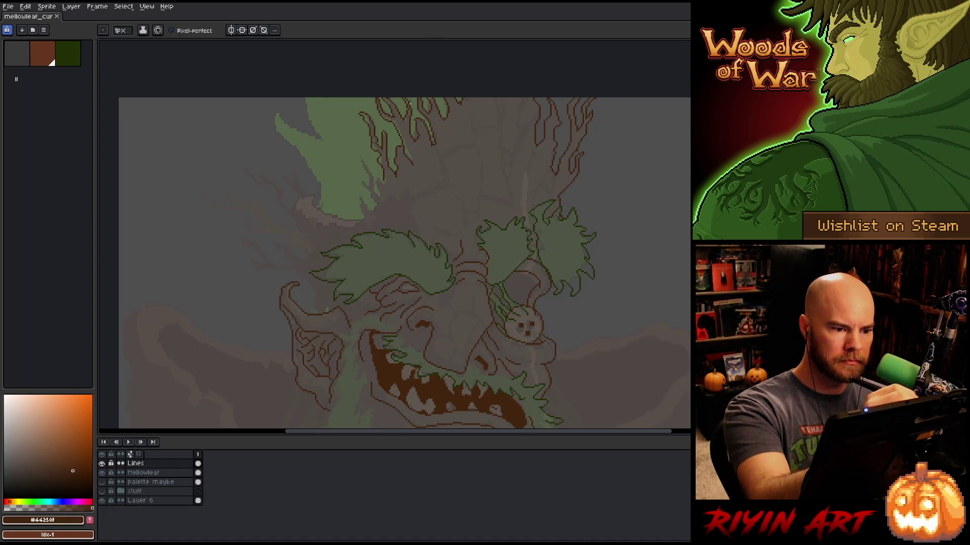
Draw a twig line on the crown's left side.
key("e")
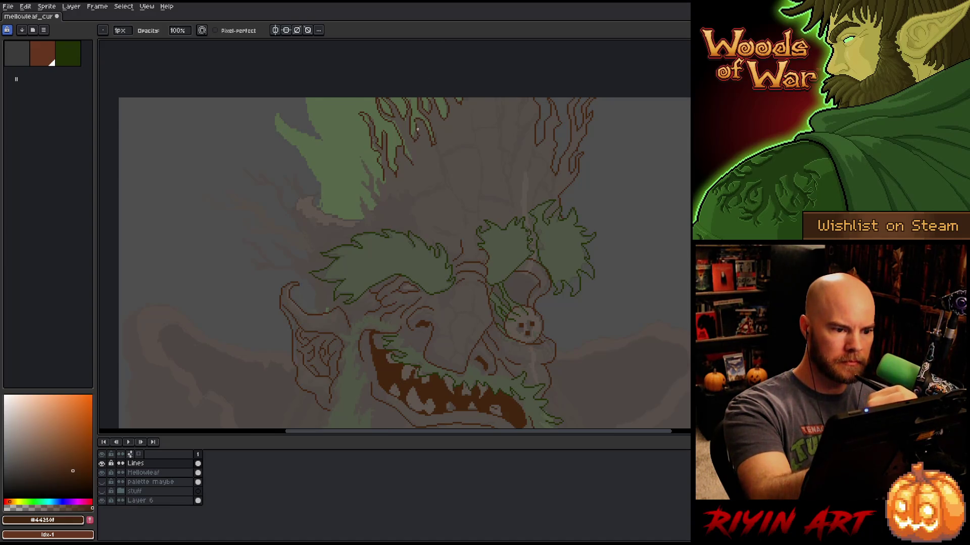
key("b")
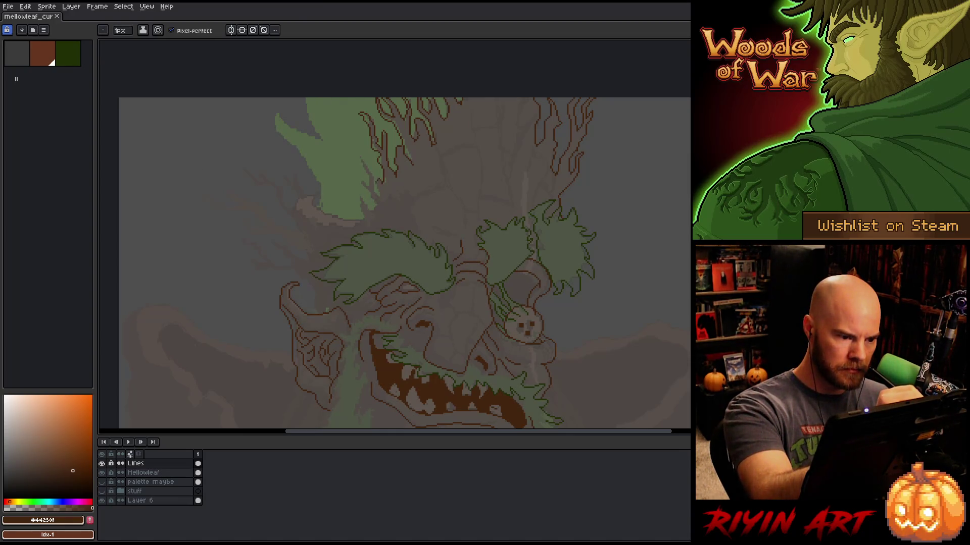
left_click(379, 193)
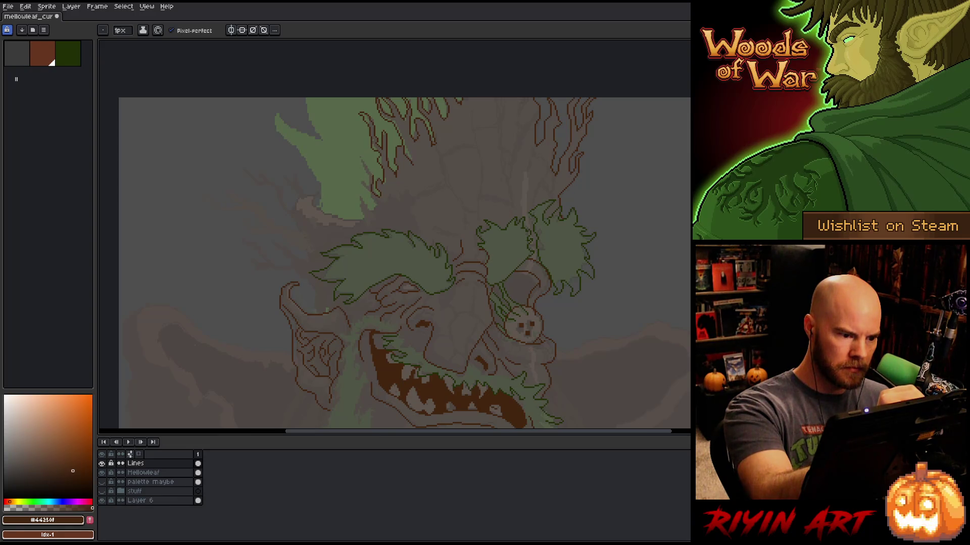
left_click_drag(354, 157, 361, 170)
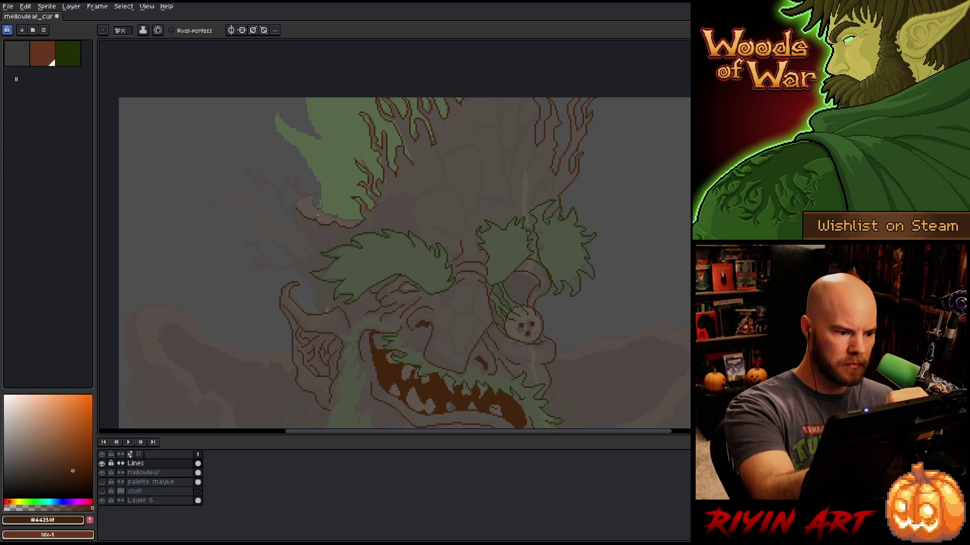
Refine the upper-left twig lines with pencil and eraser touch-ups, saving along the way.
key("ctrl+s")
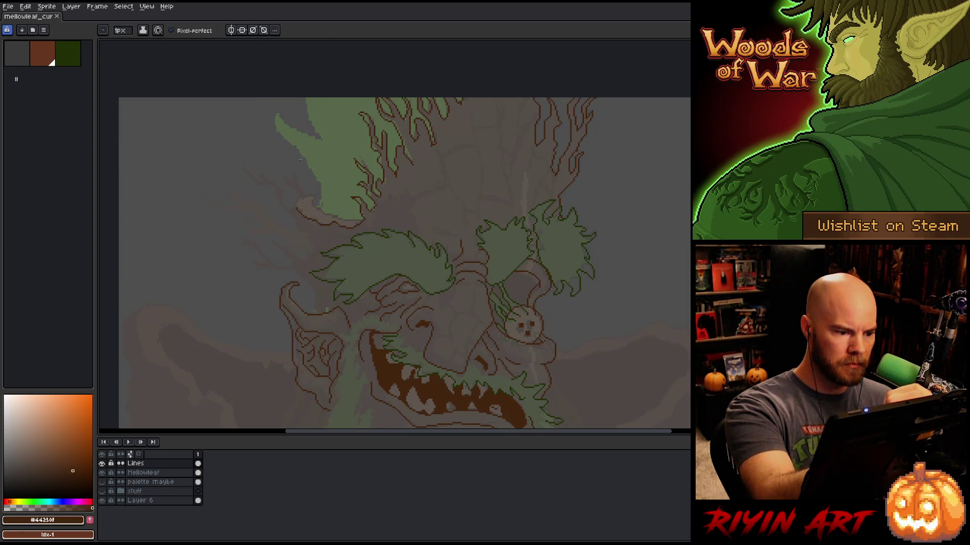
key("e")
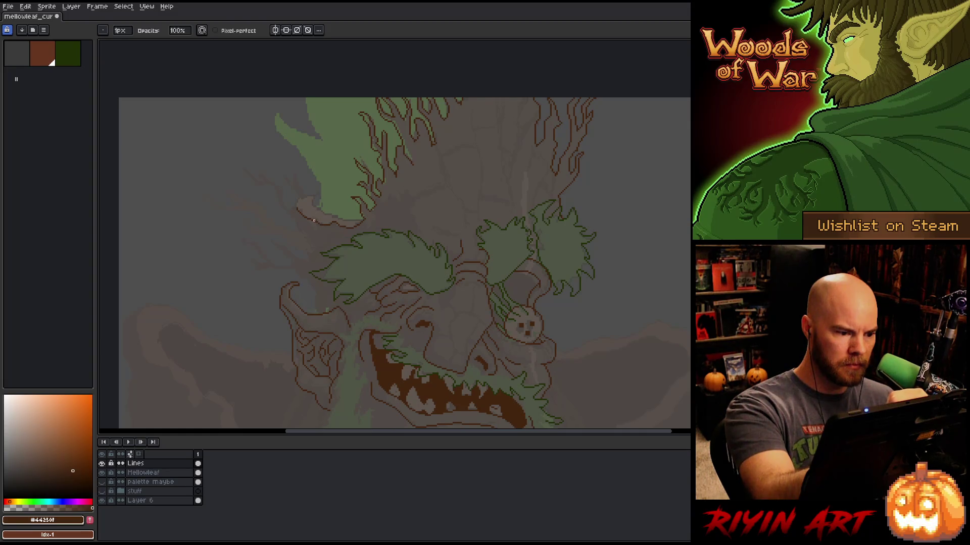
key("b")
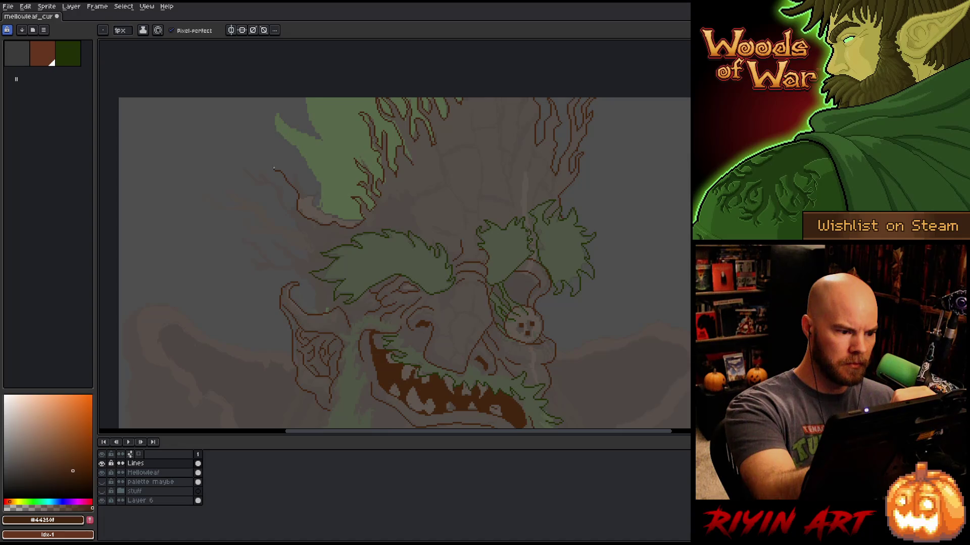
key("e")
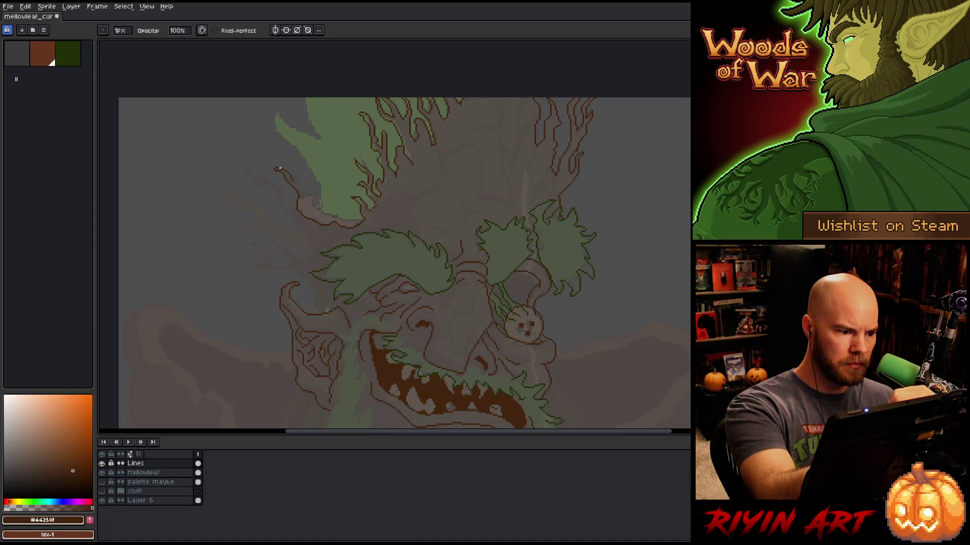
key("b")
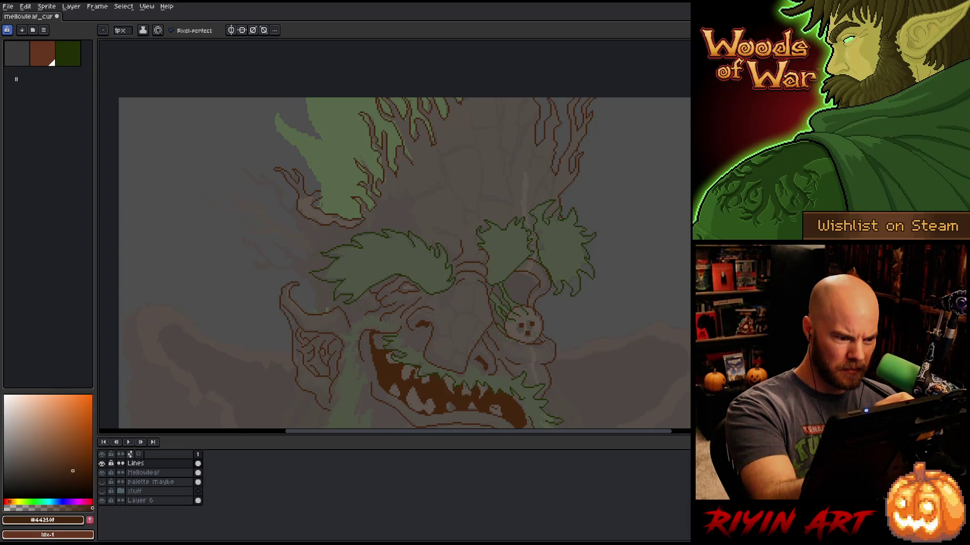
key("e")
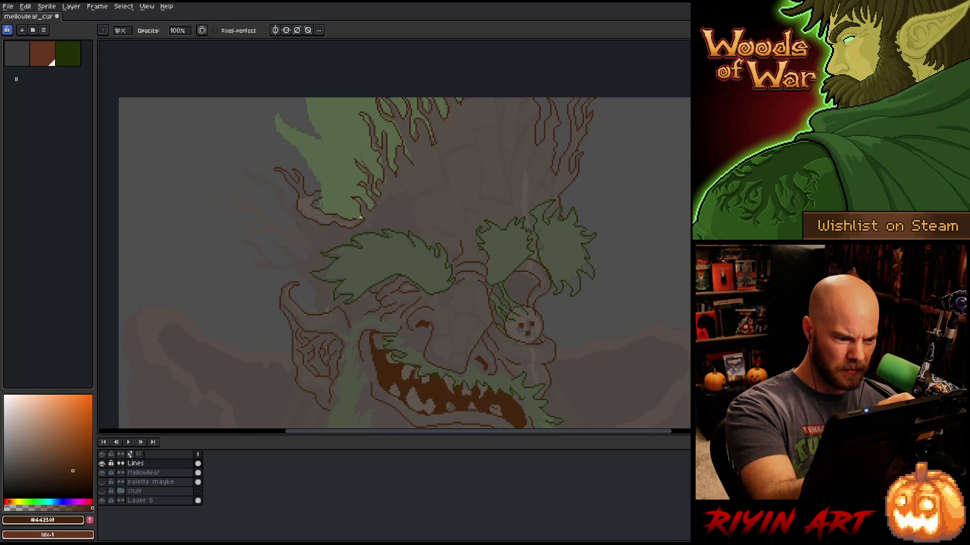
key("b")
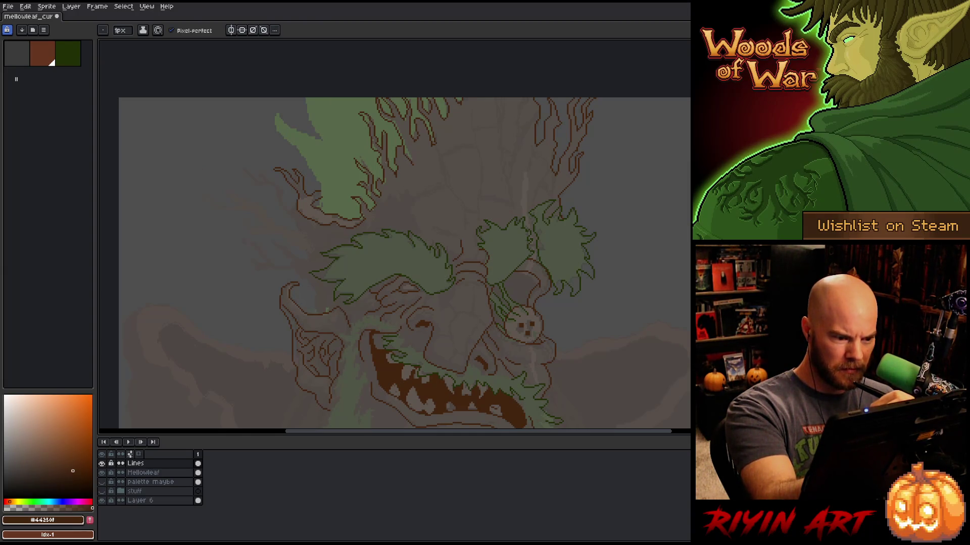
key("ctrl+s")
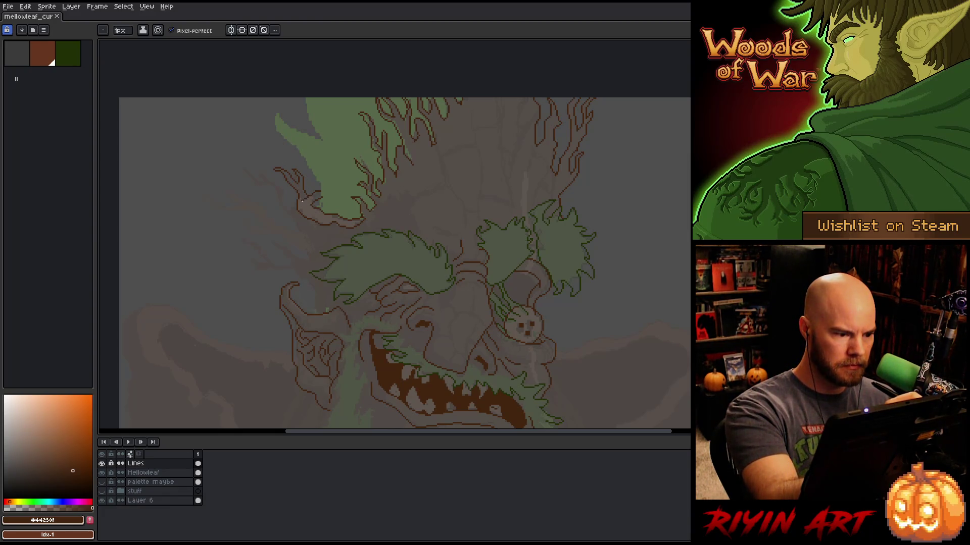
Erase the last stray pixels on the upper-left twigs and save the sprite again.
key("e")
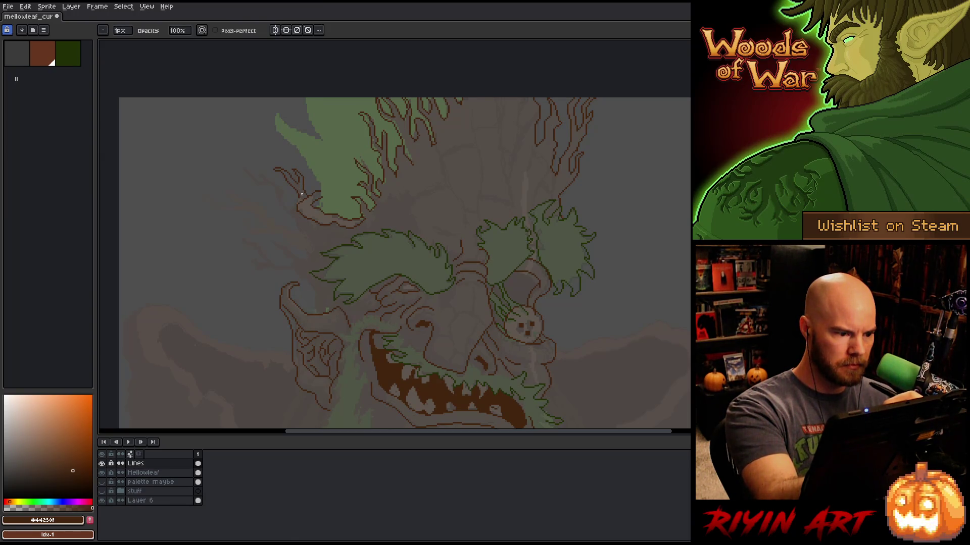
key("b")
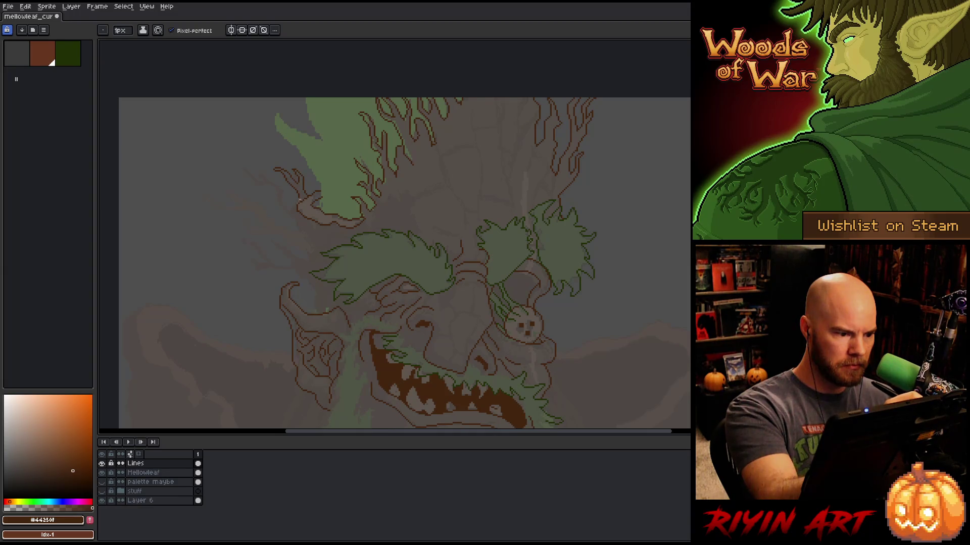
key("e")
key("b")
key("ctrl+s")
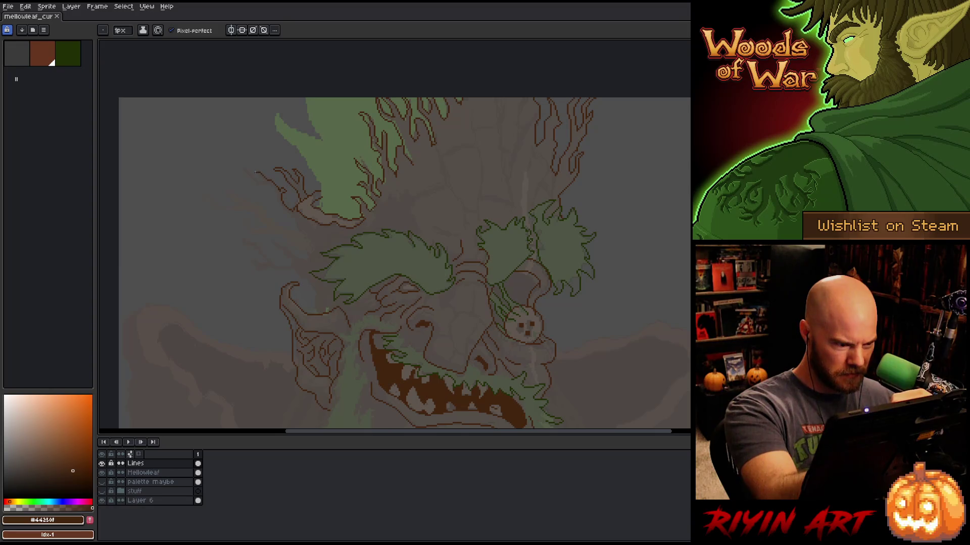
Draw new twigs curving leftward from the branch plus a short one on the lower-left branch.
left_click(256, 177)
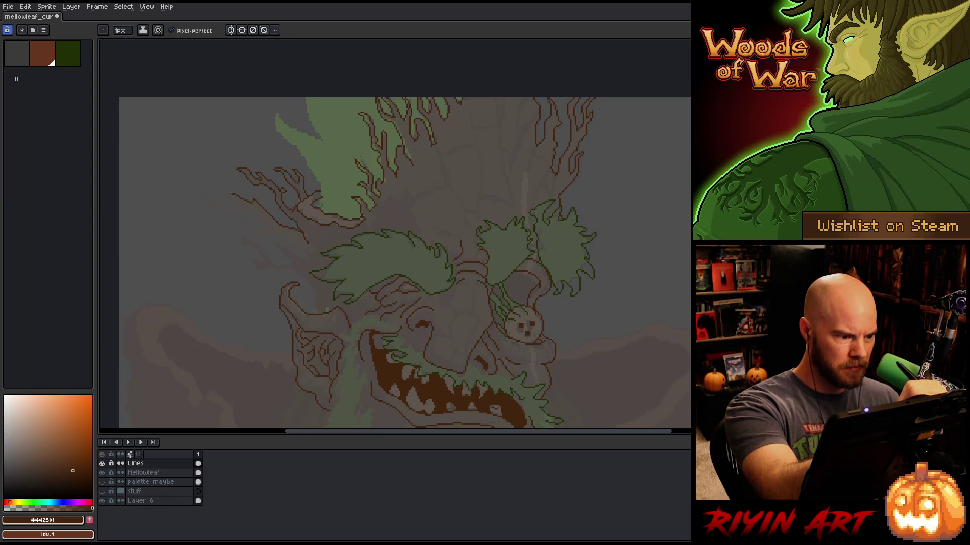
left_click_drag(241, 202, 215, 193)
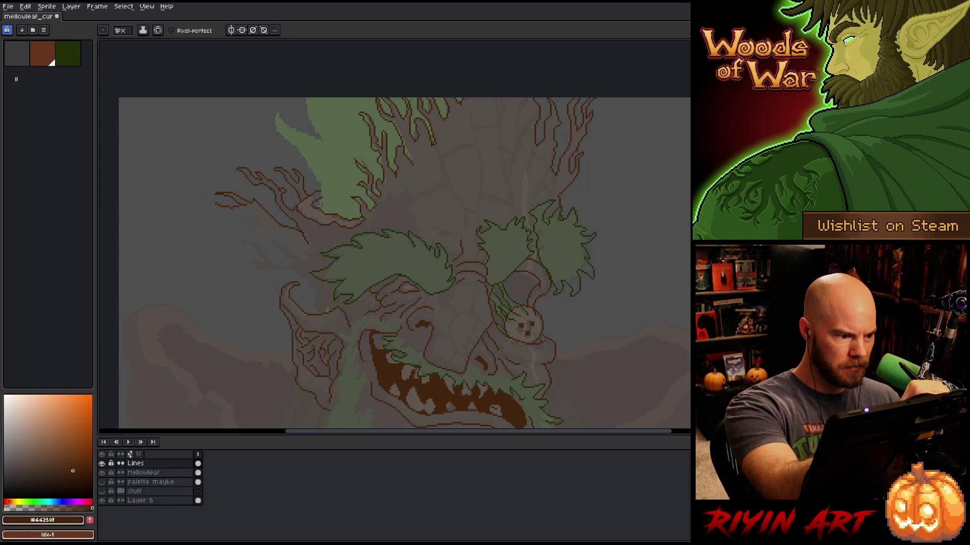
left_click_drag(199, 192, 229, 211)
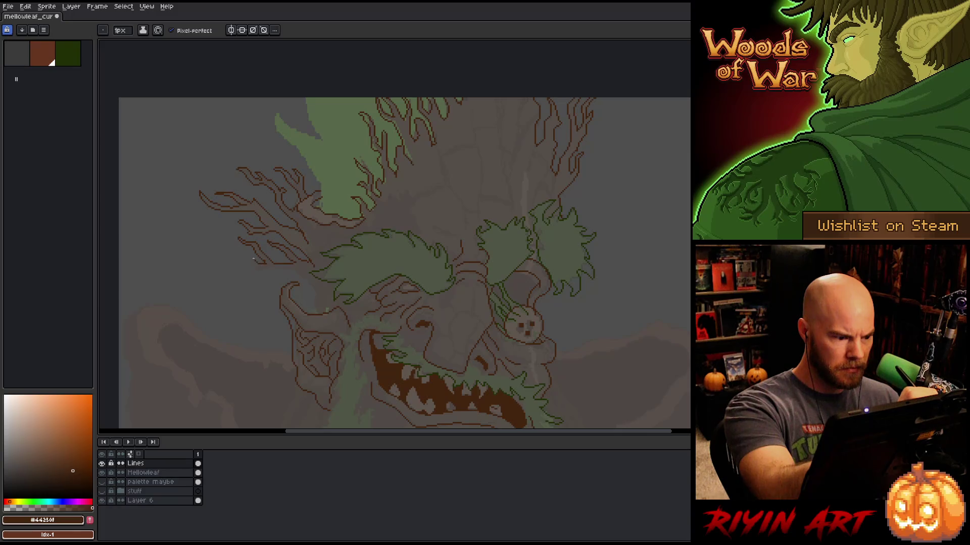
key("e")
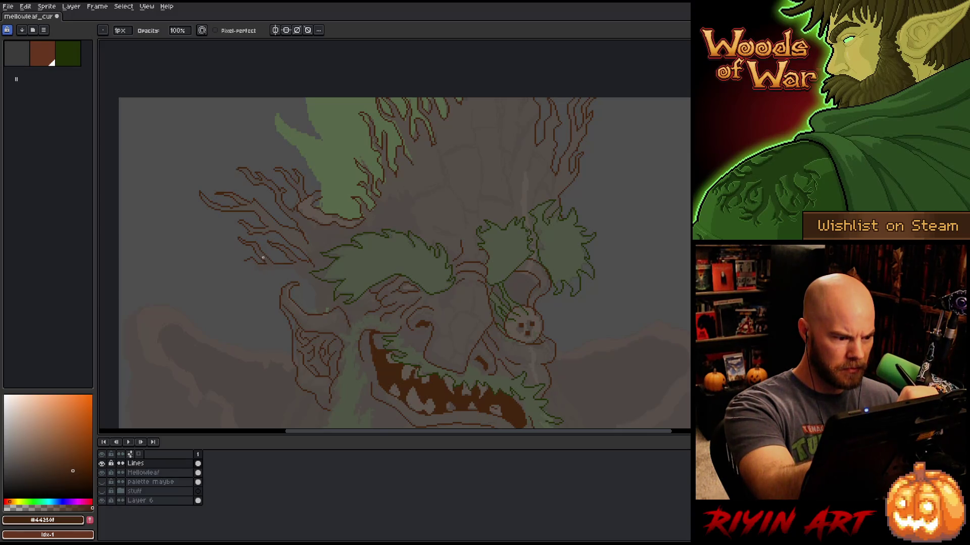
key("b")
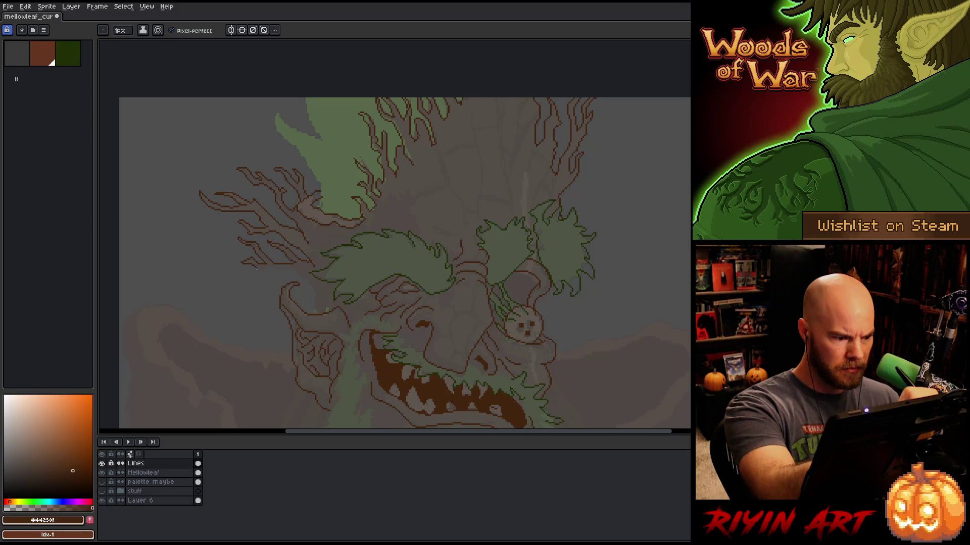
left_click_drag(256, 268, 264, 274)
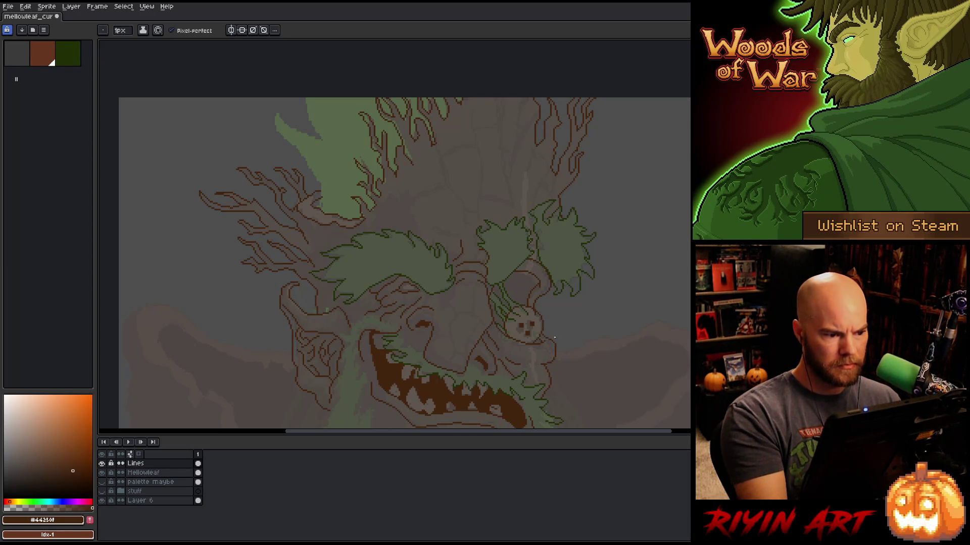
key("space")
mouse_move(591, 340)
left_mouse_down()
mouse_move(560, 288)
mouse_move(565, 202)
mouse_move(567, 216)
mouse_move(635, 152)
left_mouse_up()
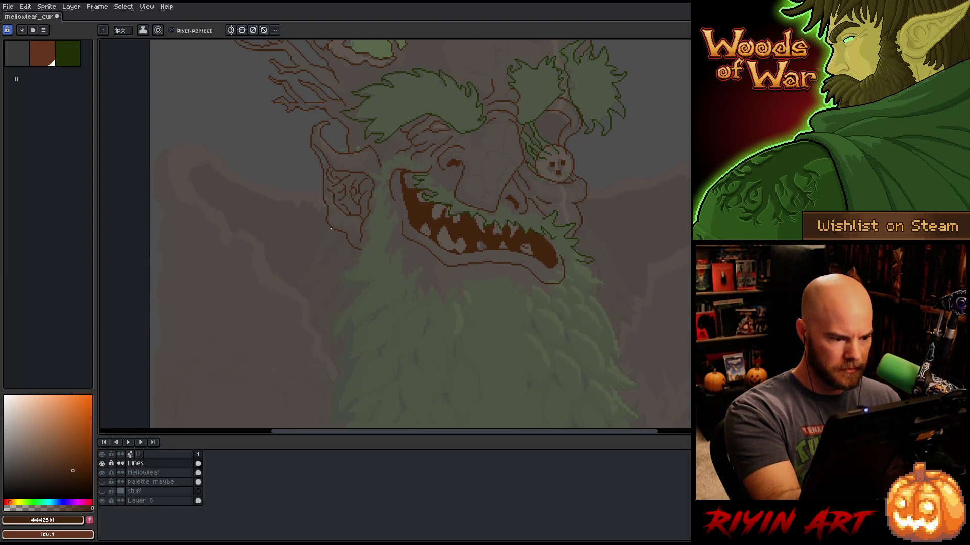
Draw the brown contour down the face's left side and a short line left of the mouth.
left_click_drag(331, 230, 295, 284)
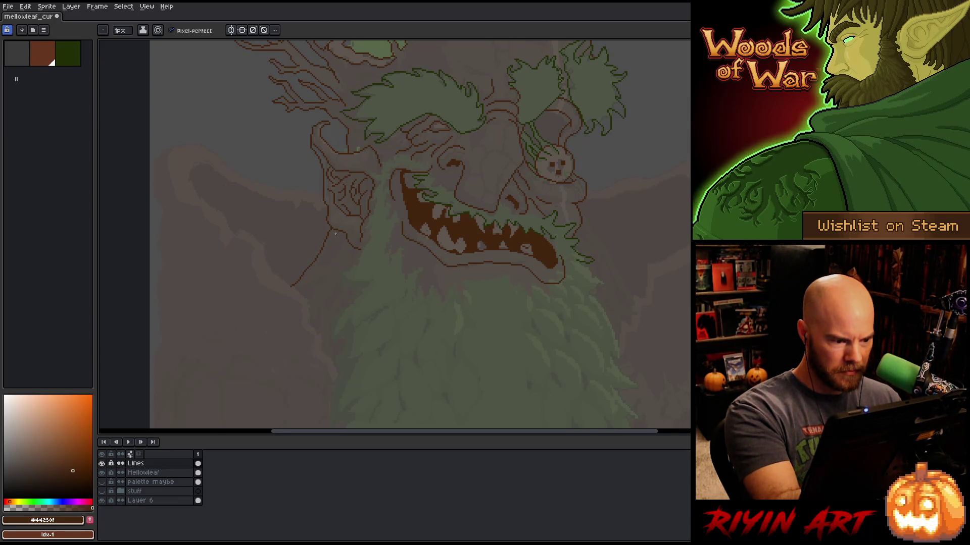
left_click_drag(333, 238, 324, 254)
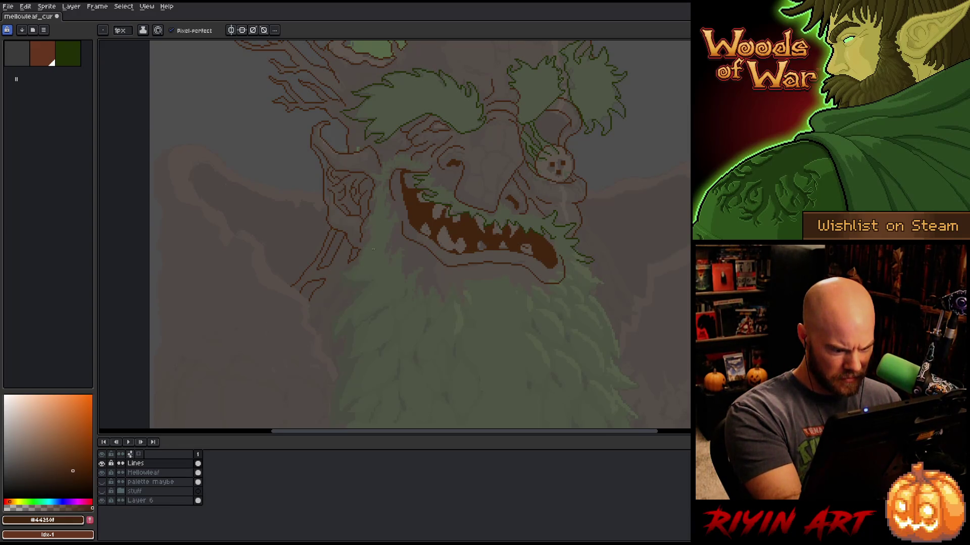
mouse_move(372, 250)
left_mouse_down()
mouse_move(467, 318)
mouse_move(353, 318)
left_mouse_up()
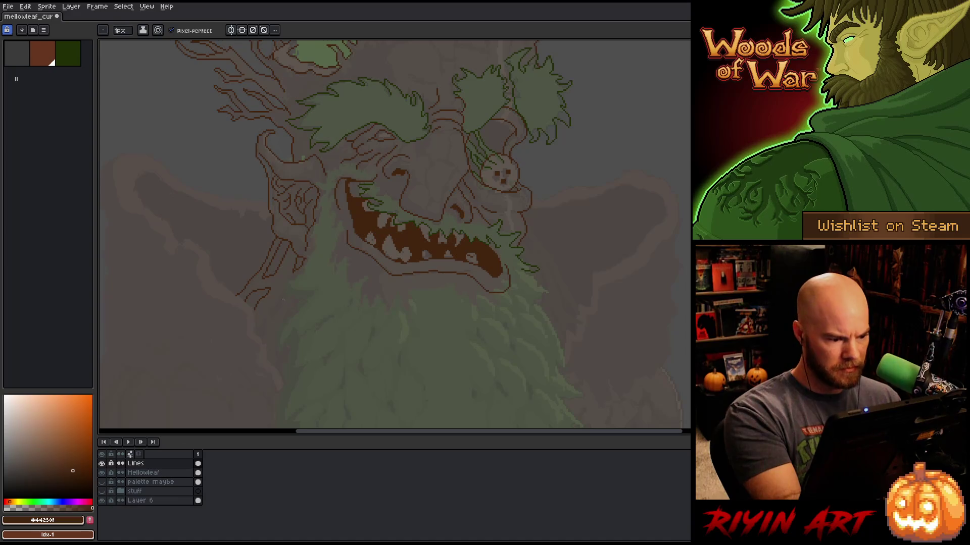
left_click_drag(284, 292, 275, 304)
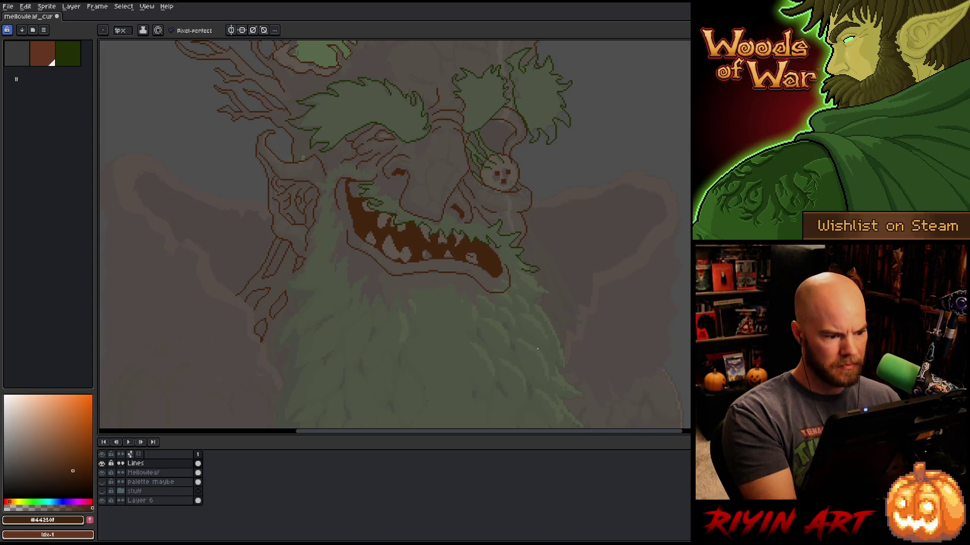
mouse_move(557, 355)
left_mouse_down()
mouse_move(494, 348)
mouse_move(502, 372)
left_mouse_up()
scroll(502, 373, "down", 1)
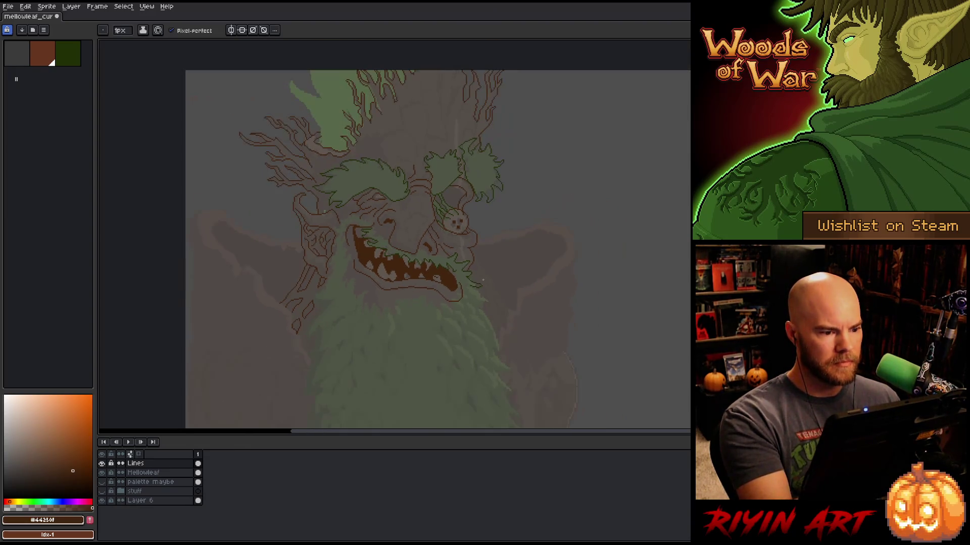
left_click_drag(500, 264, 472, 232)
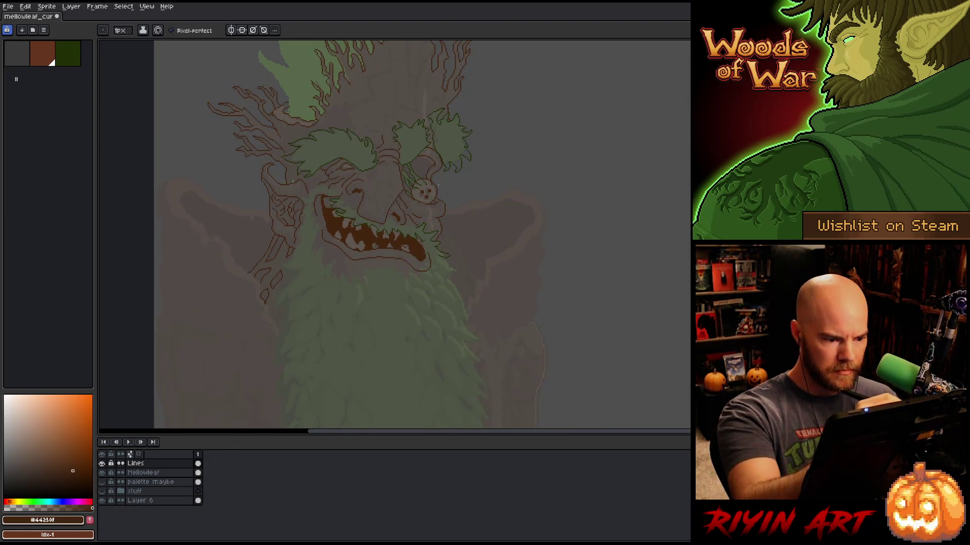